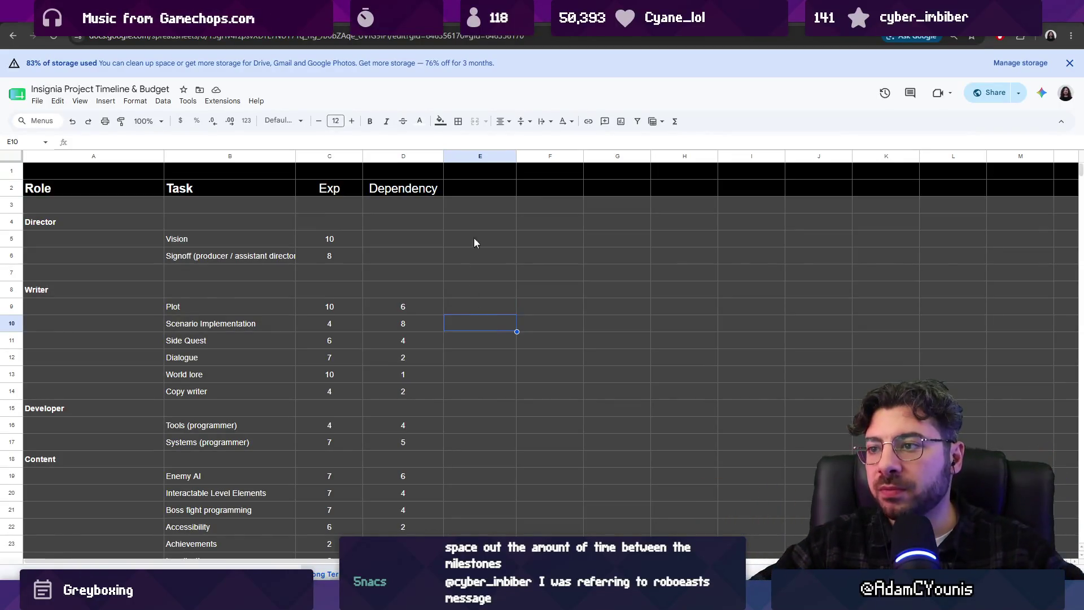
# - Add a 'Max Headcount' header in E2 beside Dependency and widen column E to fit it
pyautogui.click(479, 188)
pyautogui.write('Max Head')
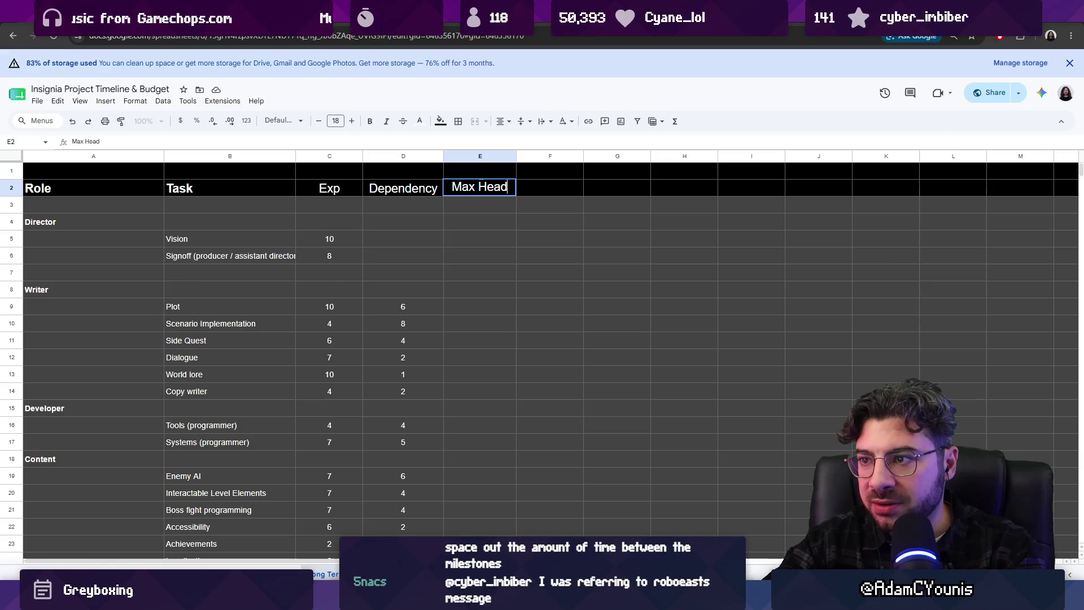
pyautogui.write('count')
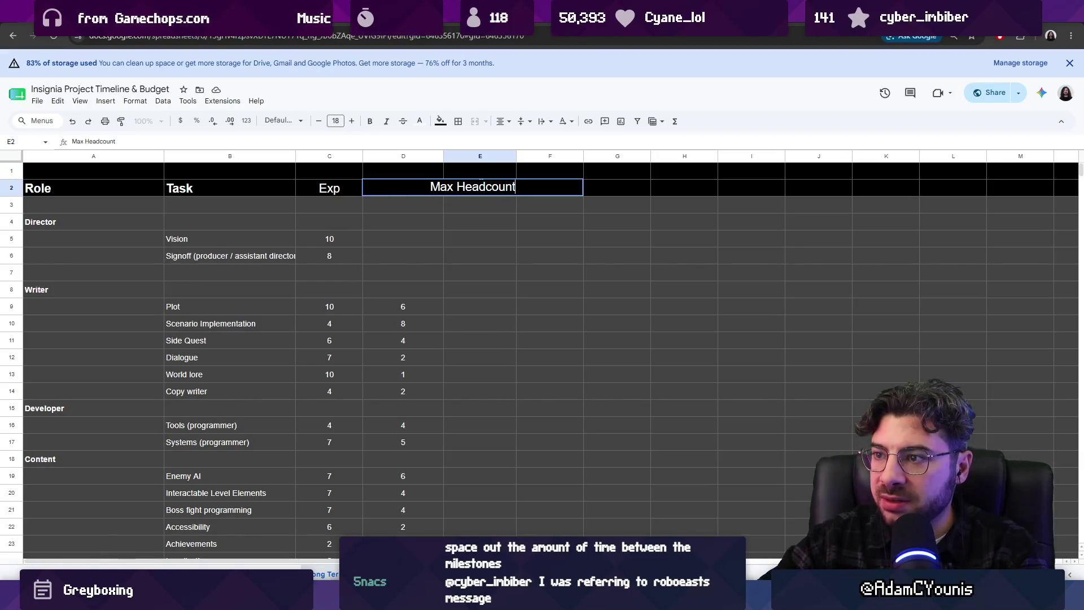
pyautogui.hotkey('ctrl', 'shift', 'Left')
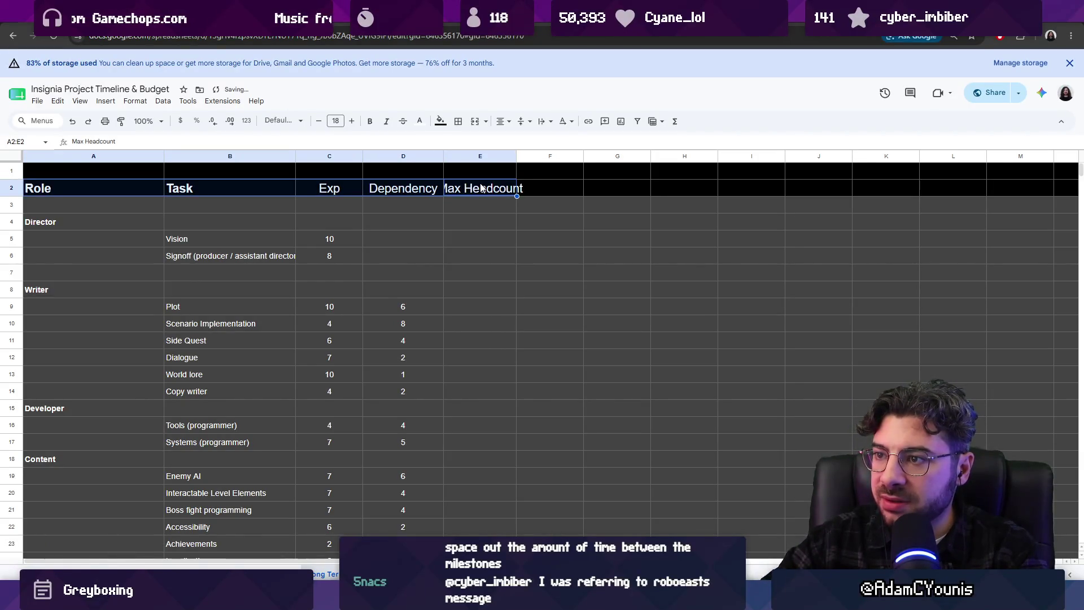
pyautogui.moveTo(515, 156); pyautogui.dragTo(529, 156)
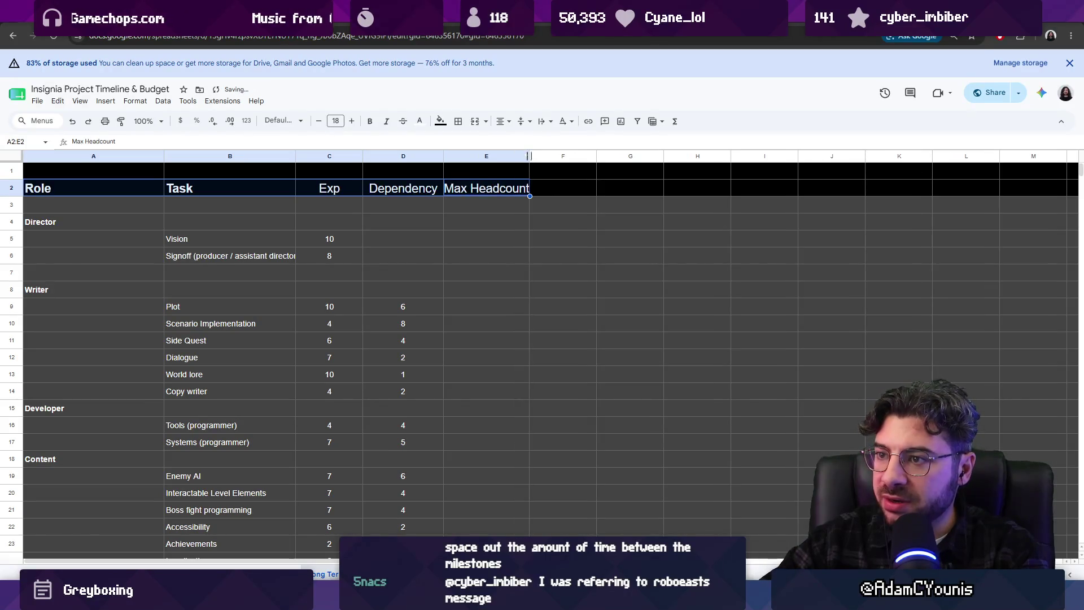
pyautogui.click(461, 309)
pyautogui.click(479, 338)
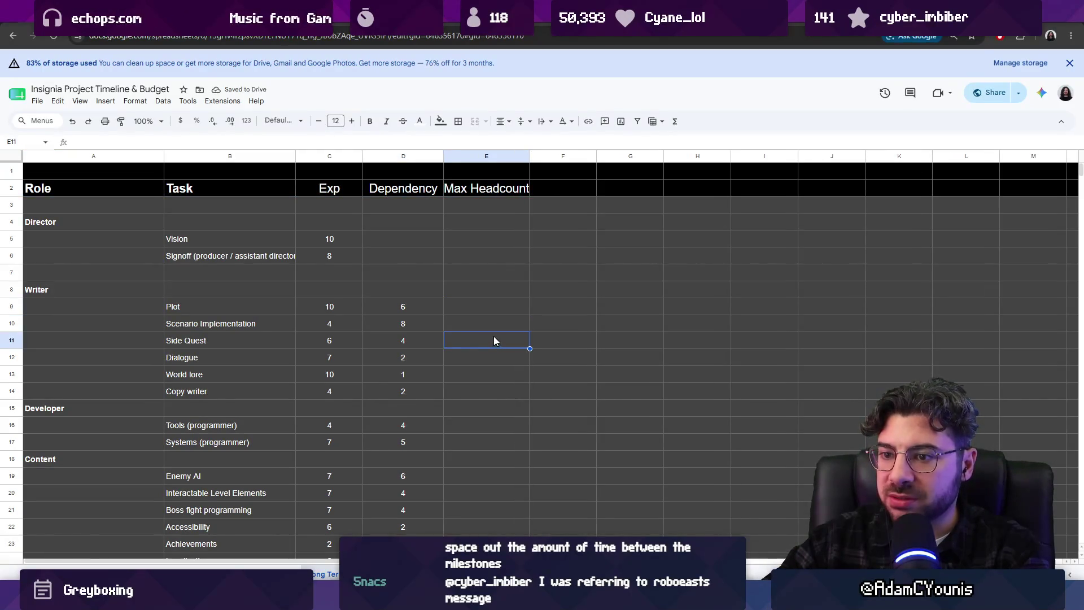
pyautogui.click(496, 326)
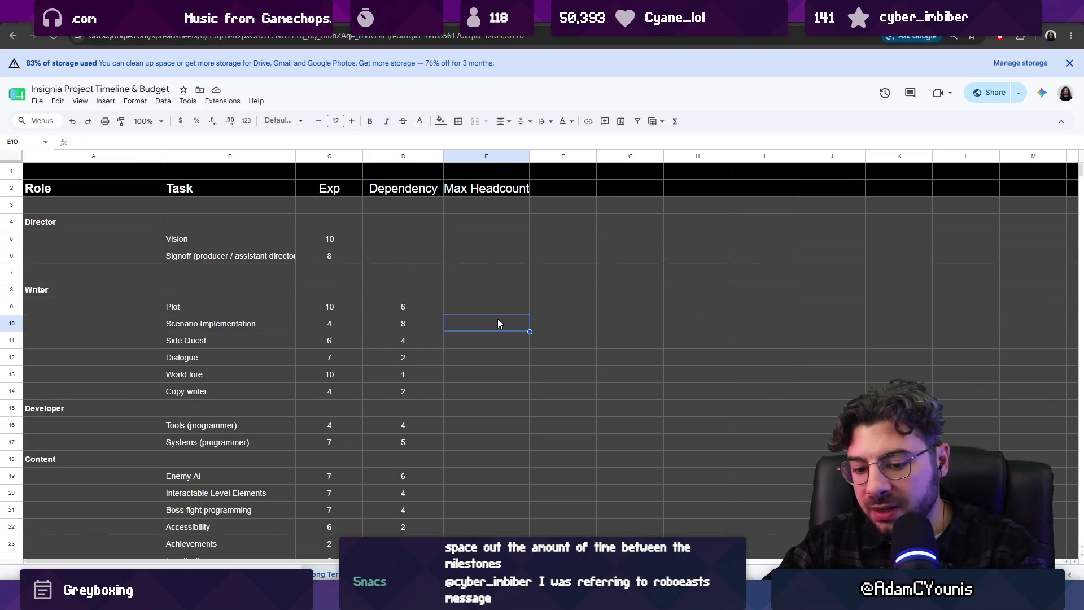
pyautogui.write('4')
# - Set Scenario Implementation's Max Headcount to 4, leaving Plot and Side Quest blank
pyautogui.press('Return')
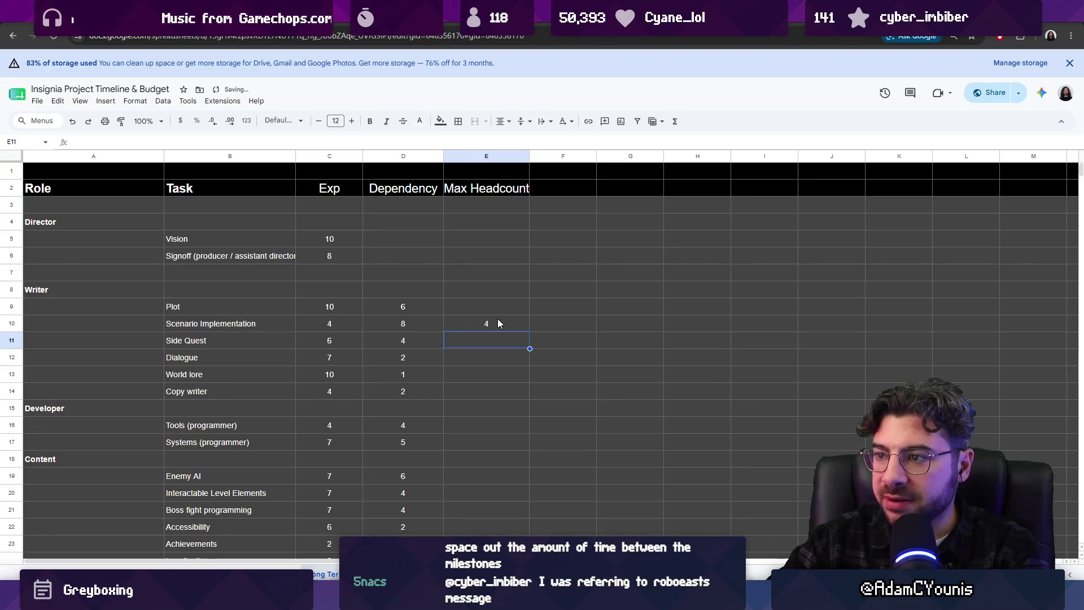
pyautogui.press('Up')
pyautogui.press('Up')
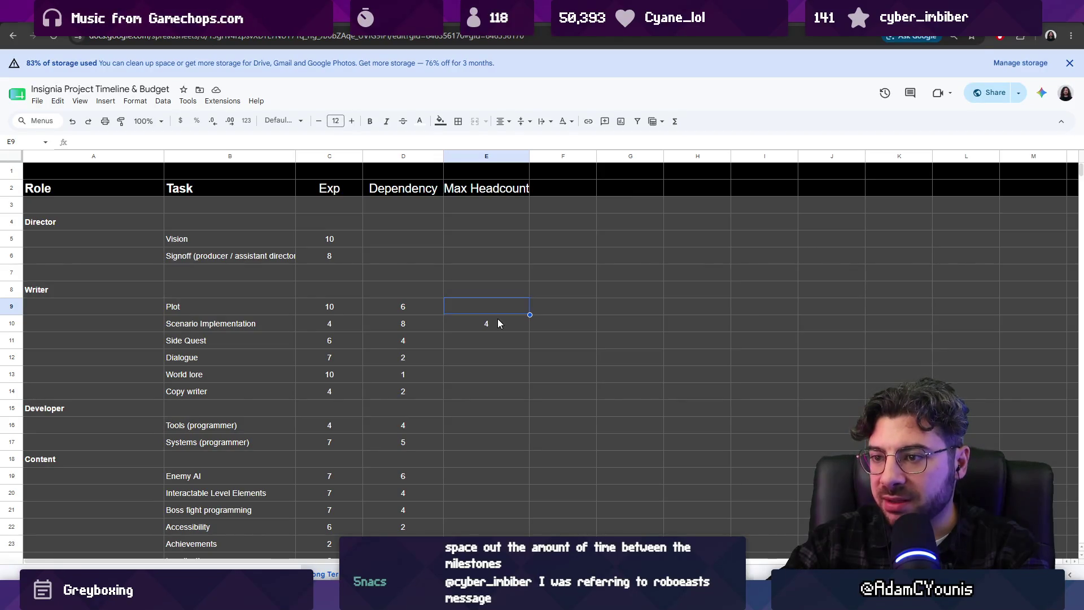
pyautogui.press('Left')
pyautogui.press('Left')
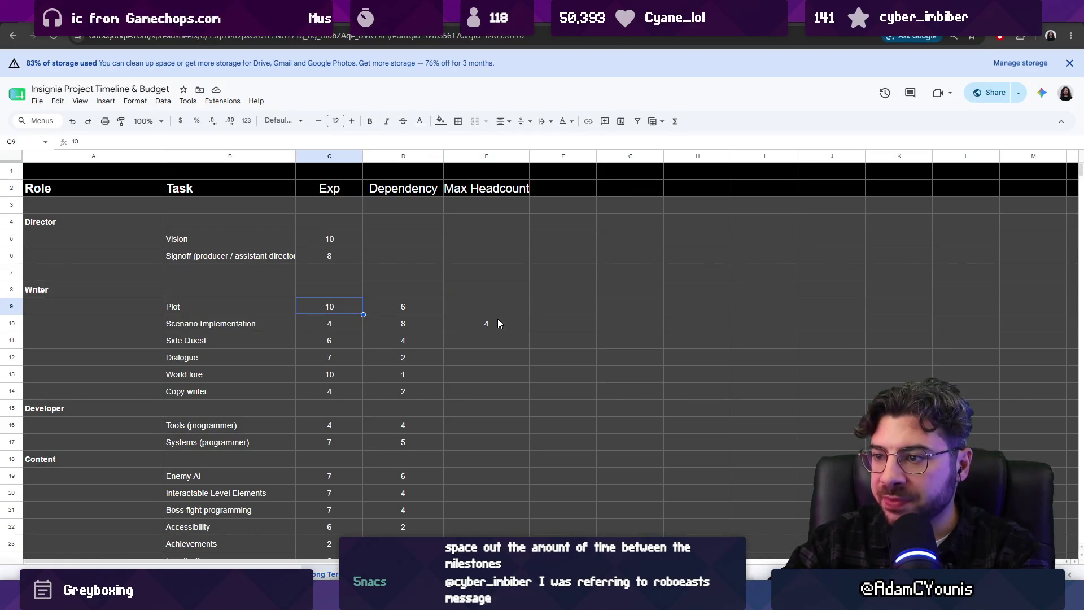
pyautogui.press('Right')
pyautogui.press('Down')
pyautogui.press('Right')
pyautogui.press('Down')
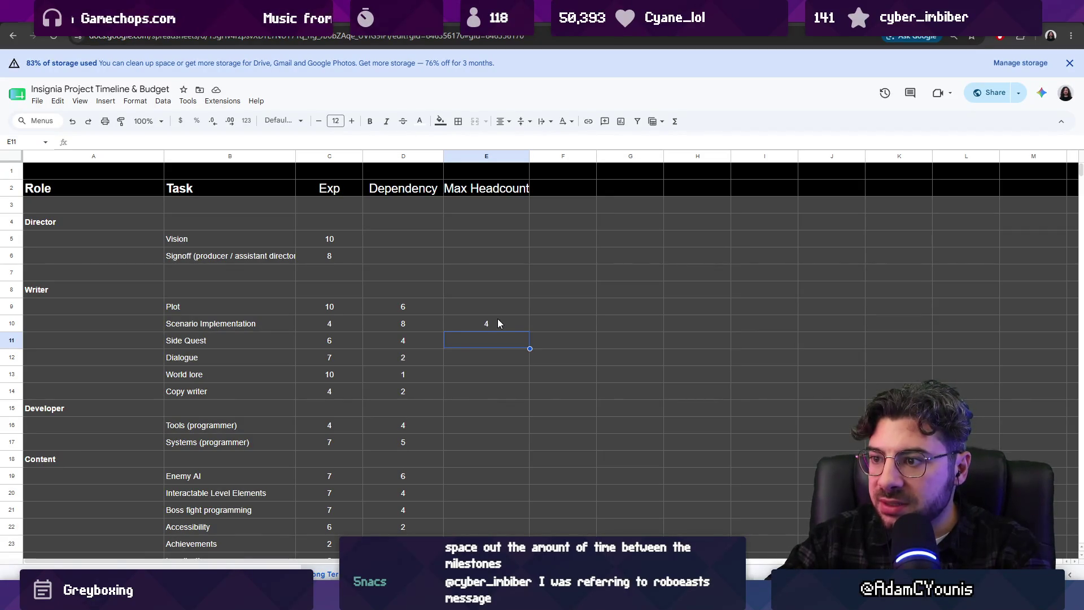
pyautogui.write('2')
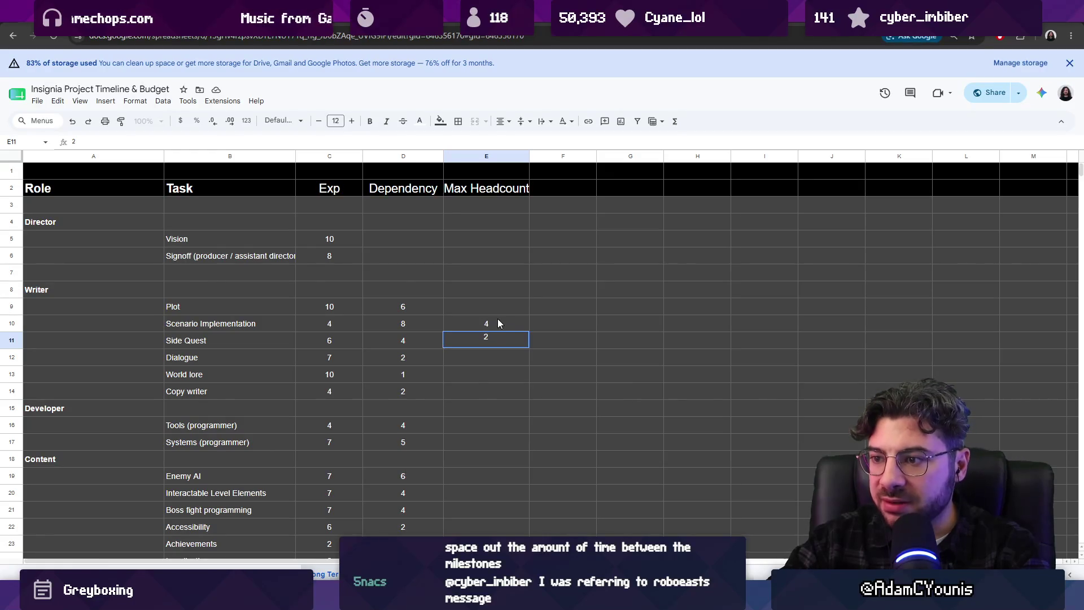
pyautogui.press('Escape')
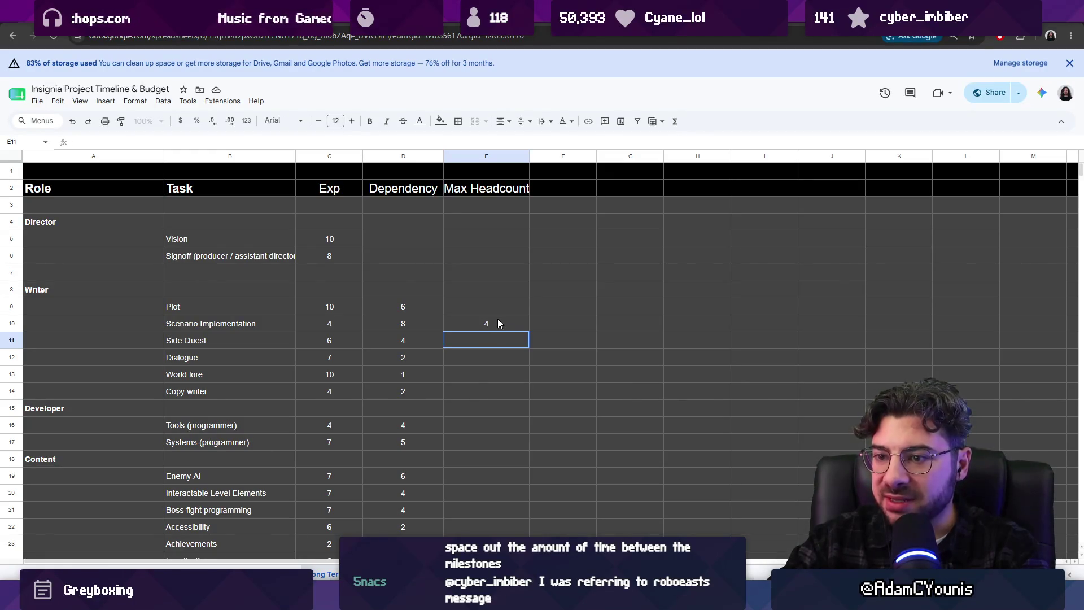
# - Set Max Headcount to 2 for Dialogue and 1 each for Copy writer, Tools and Systems
pyautogui.press('Down')
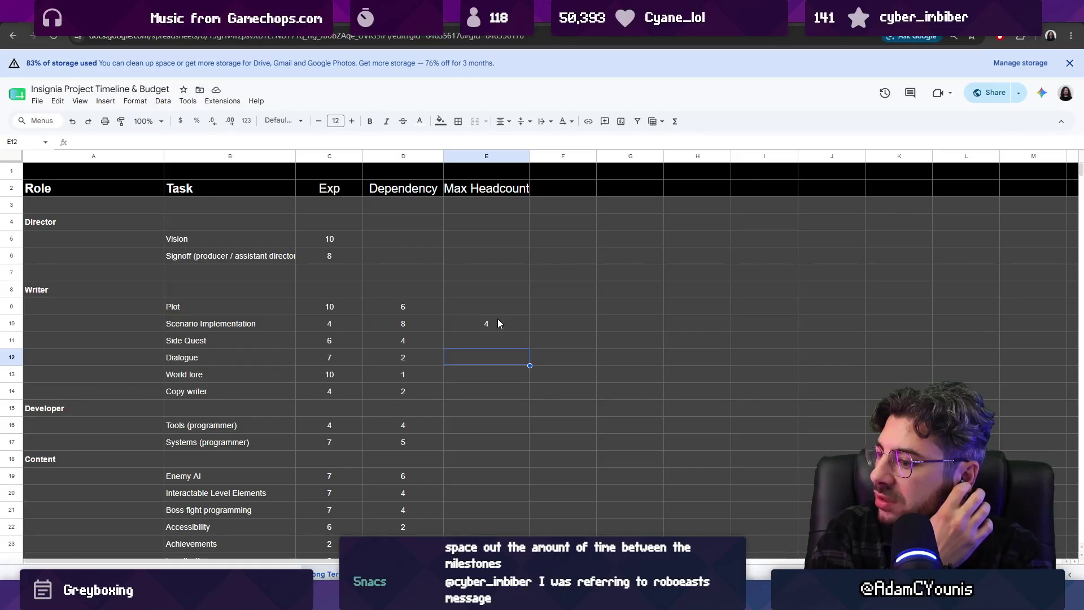
pyautogui.write('1')
pyautogui.press('Return')
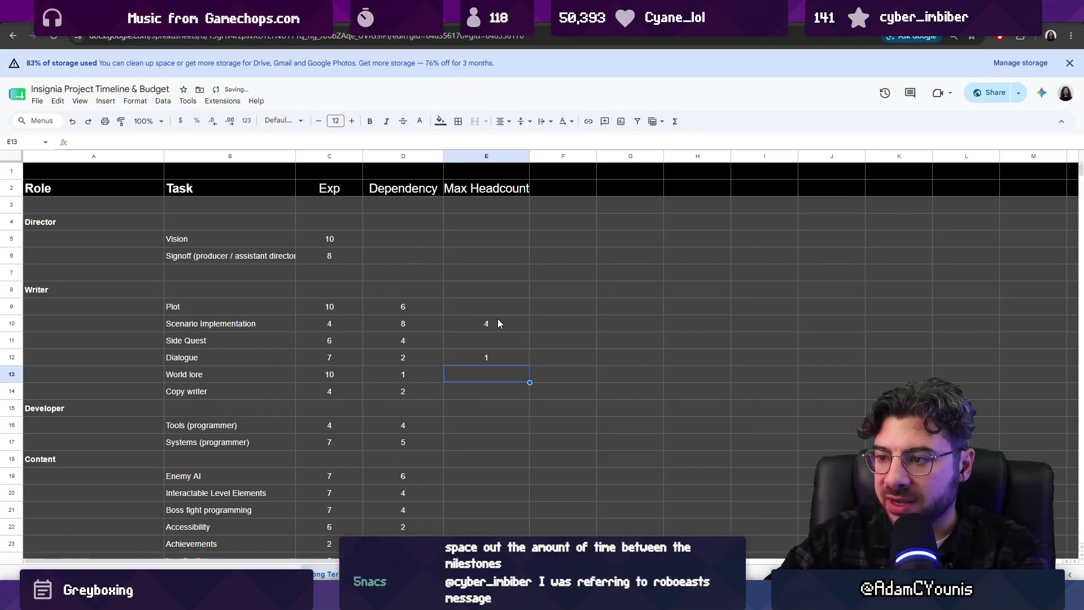
pyautogui.press('Up')
pyautogui.write('2')
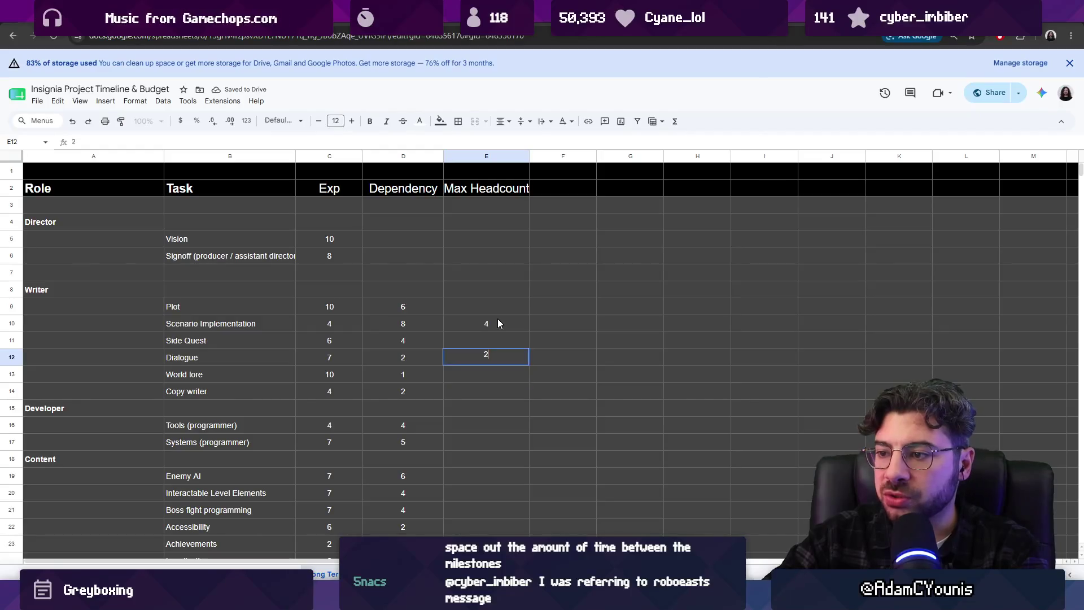
pyautogui.press('Return')
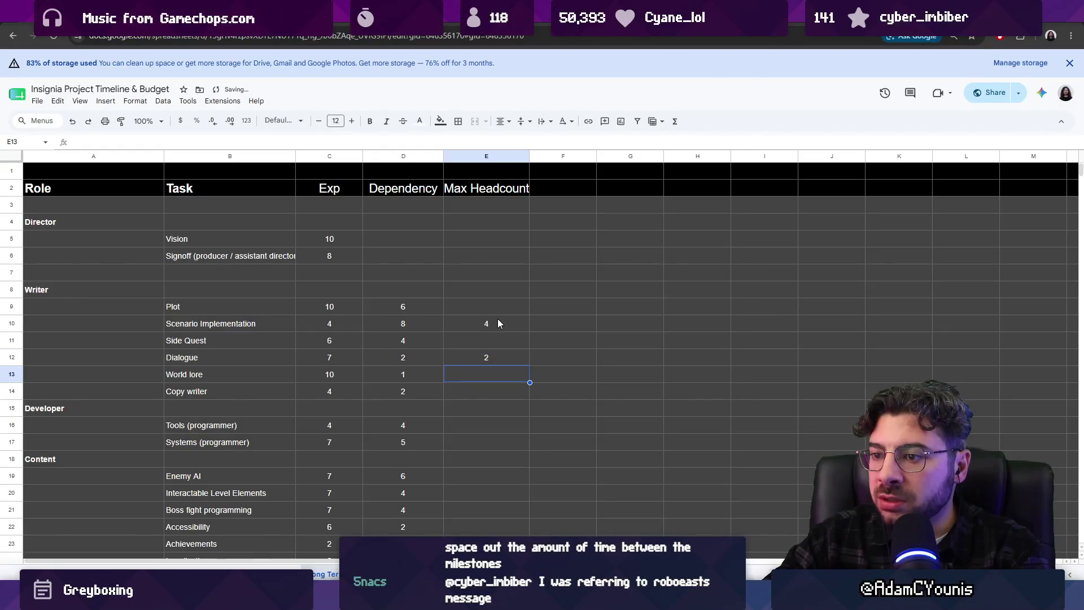
pyautogui.press('Down')
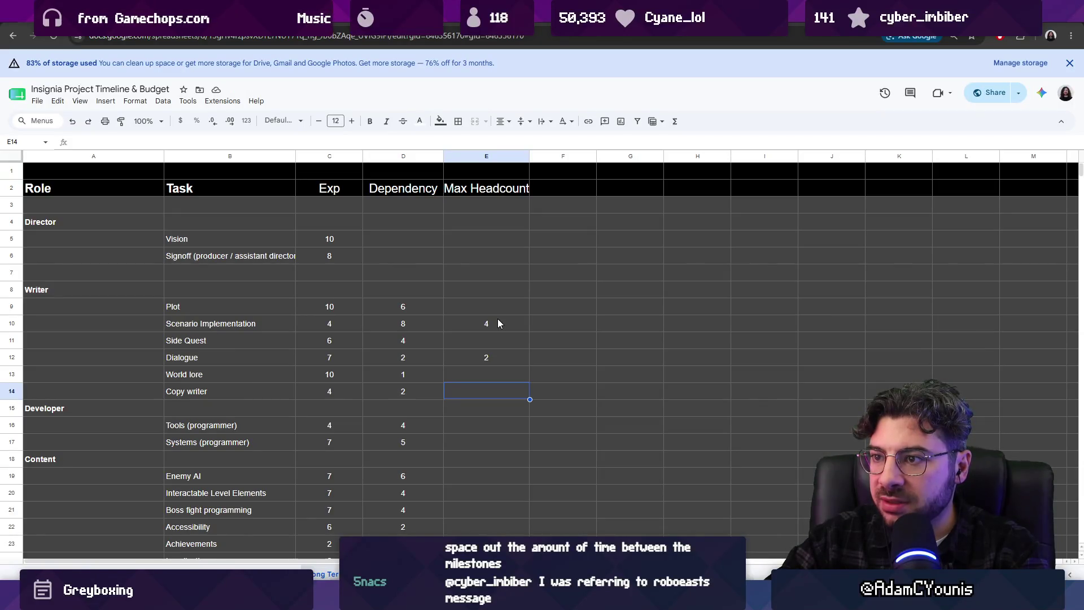
pyautogui.write('1')
pyautogui.press('Return')
pyautogui.press('Down')
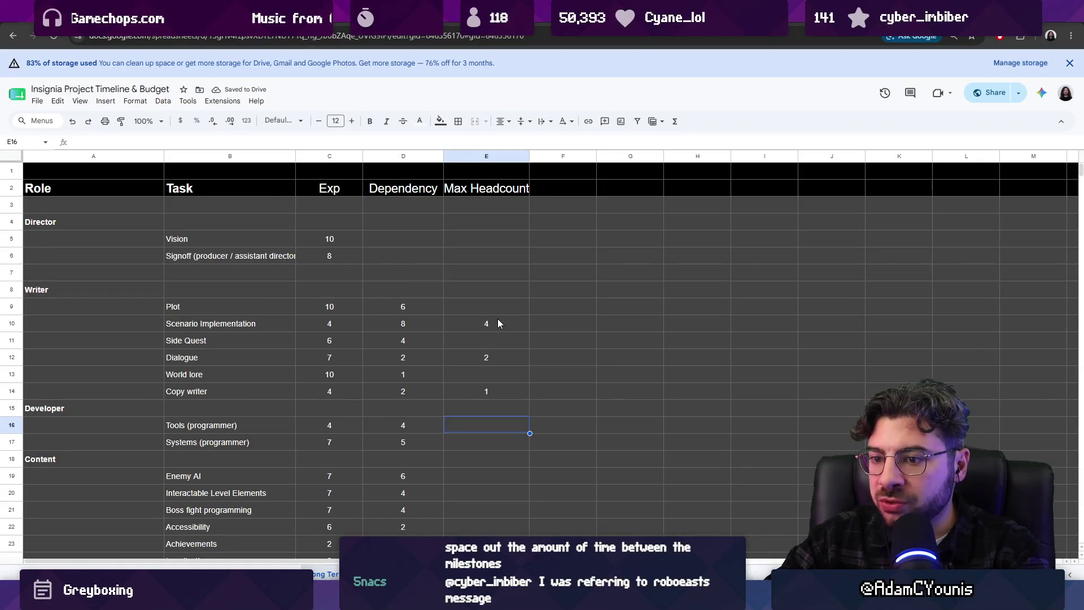
pyautogui.write('1')
pyautogui.press('Return')
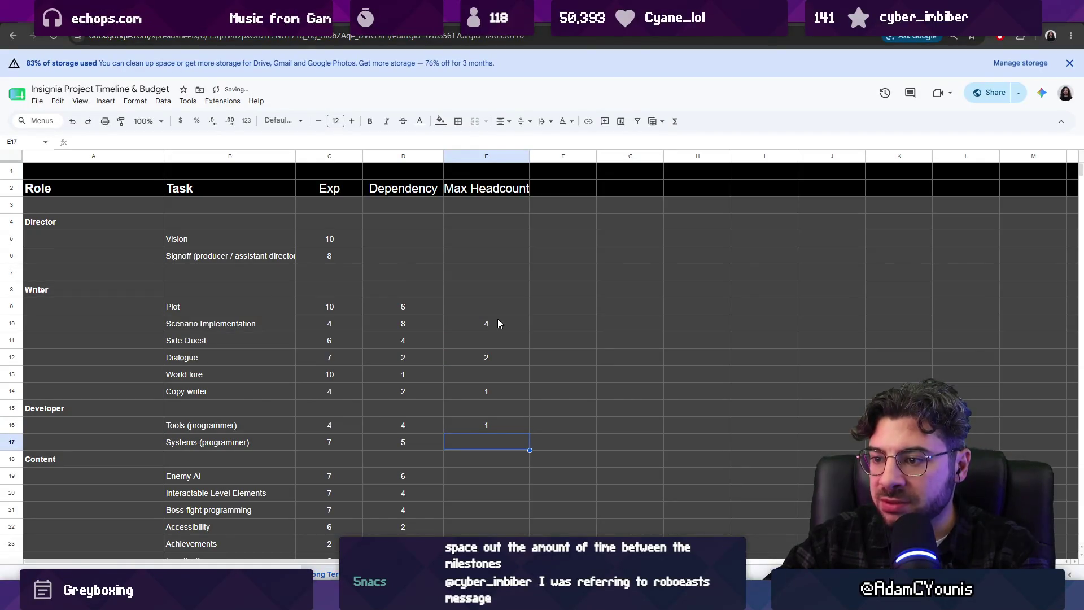
pyautogui.write('1')
pyautogui.press('Return')
pyautogui.scroll(-3, 498, 318)
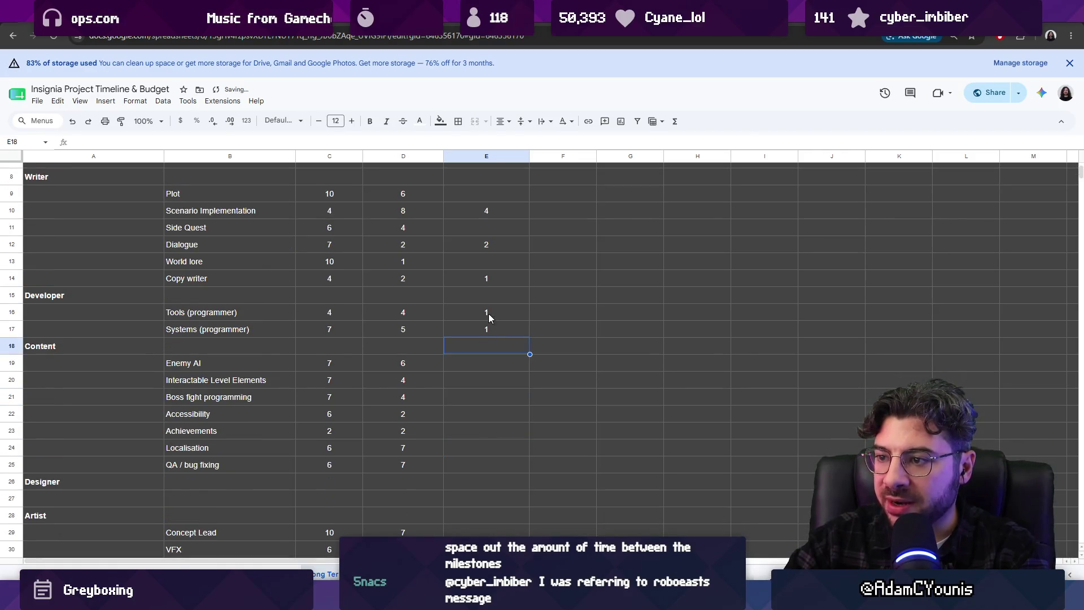
pyautogui.scroll(3, 489, 314)
# - Review the programmer headcounts and give Enemy AI a Max Headcount of 3
pyautogui.click(496, 428)
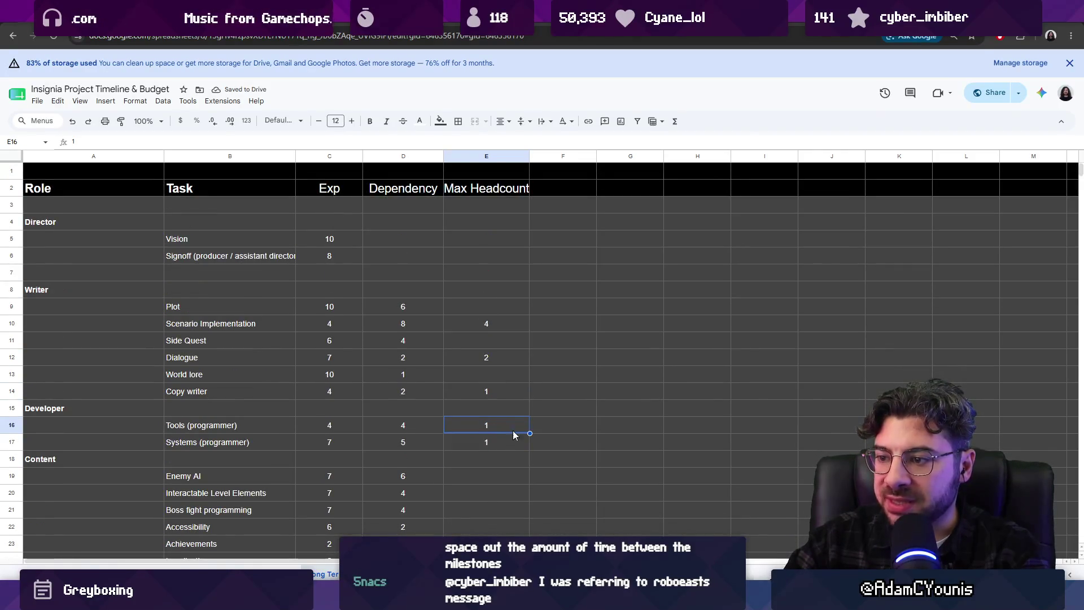
pyautogui.keyDown('shift'); pyautogui.click(493, 440); pyautogui.keyUp('shift')
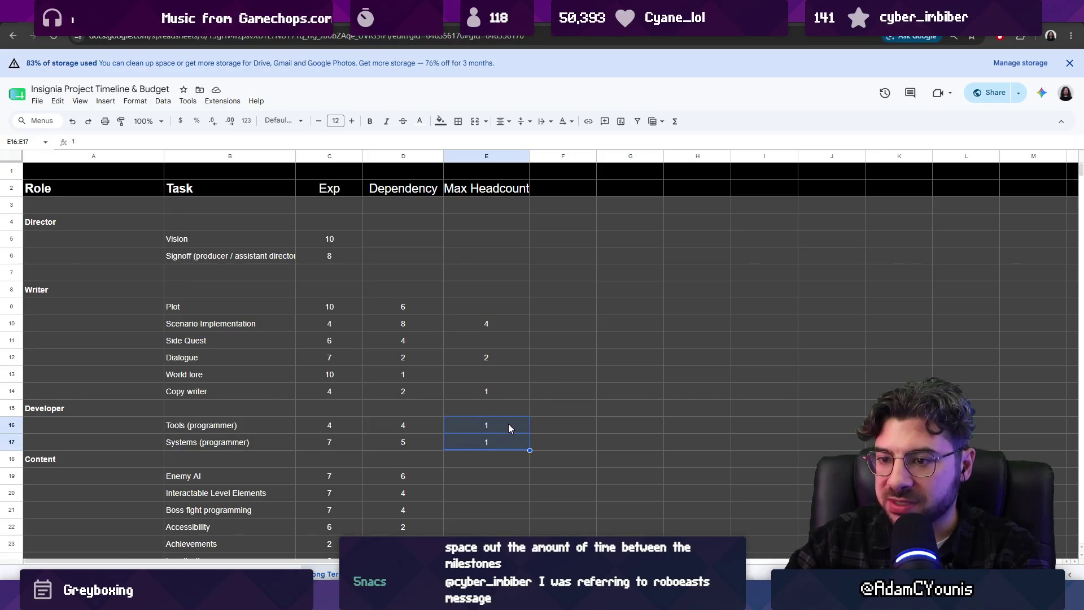
pyautogui.press('Down')
pyautogui.press('Down')
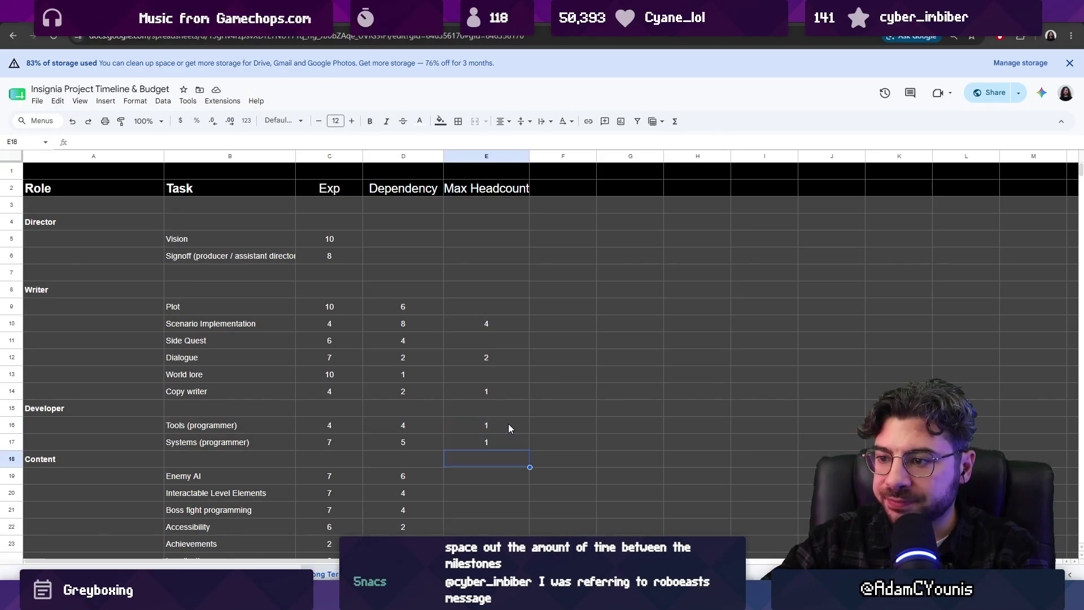
pyautogui.press('Down')
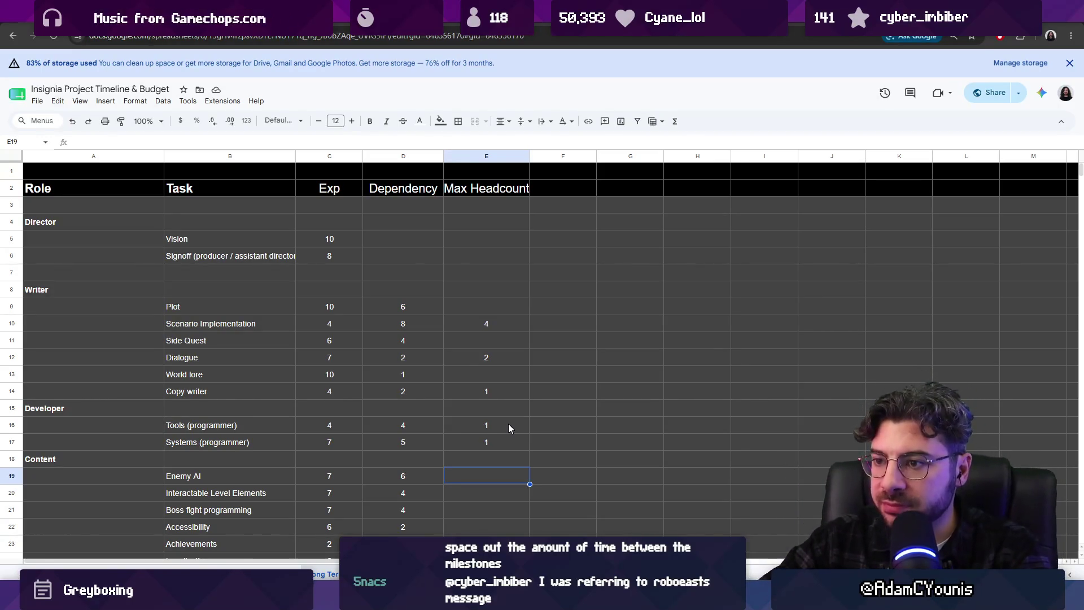
pyautogui.scroll(-3, 509, 428)
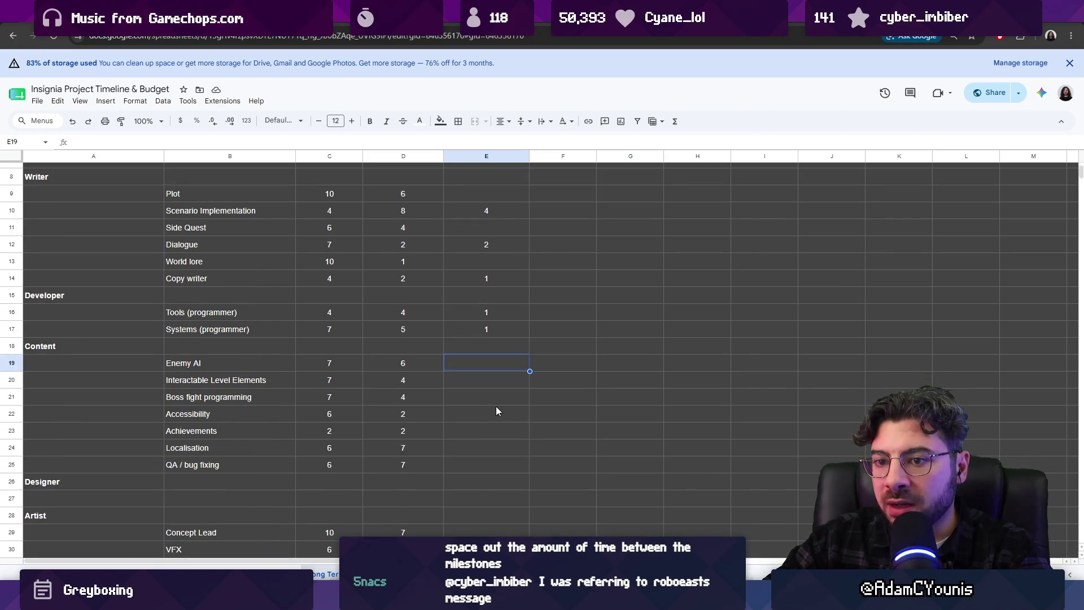
pyautogui.scroll(2, 496, 405)
pyautogui.click(100, 403)
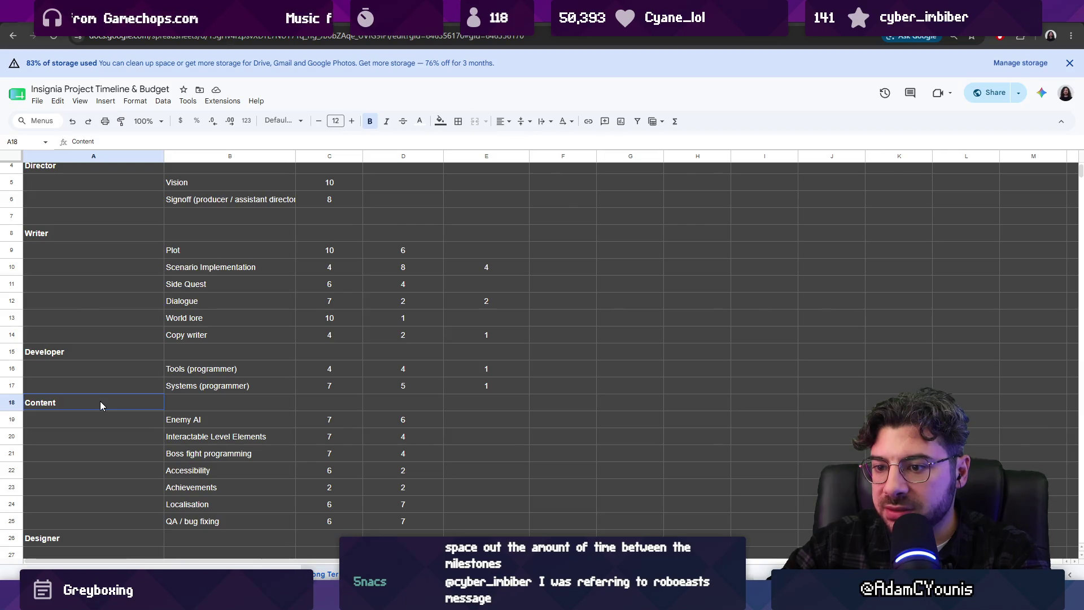
pyautogui.click(499, 422)
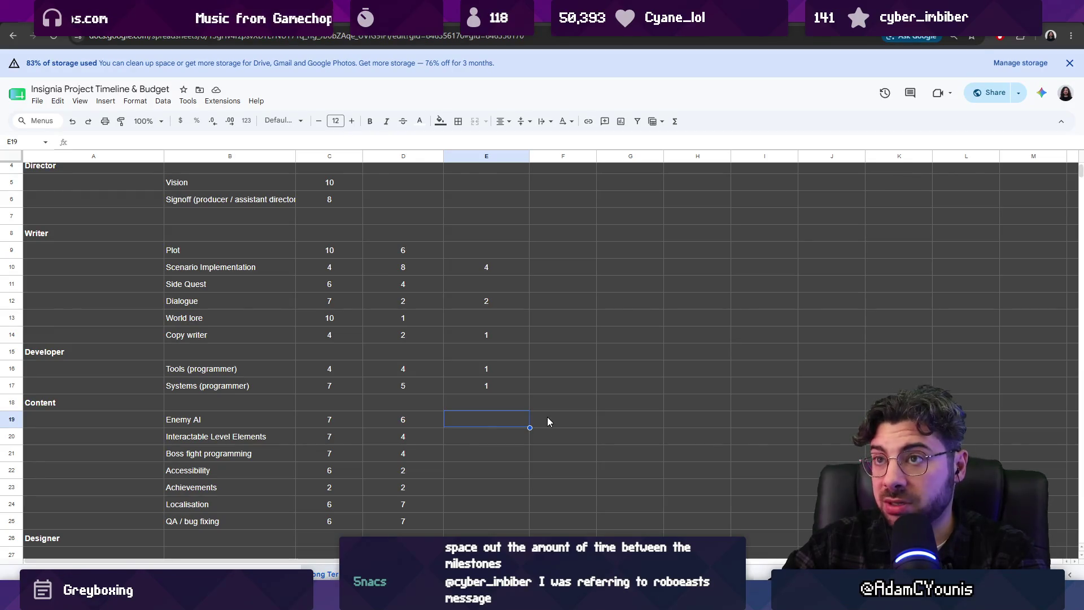
pyautogui.write('3')
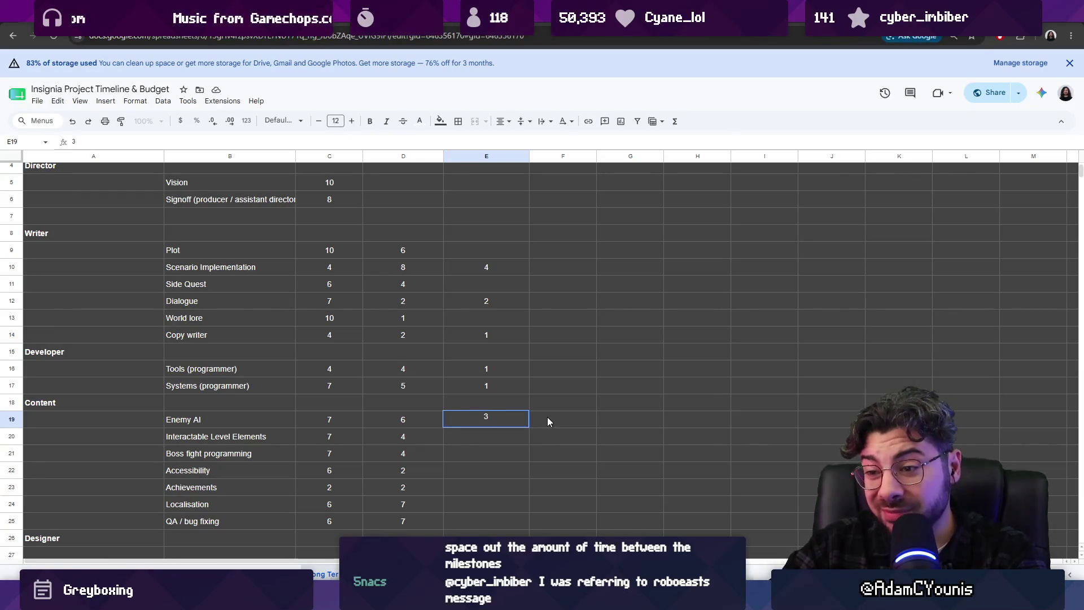
pyautogui.press('Return')
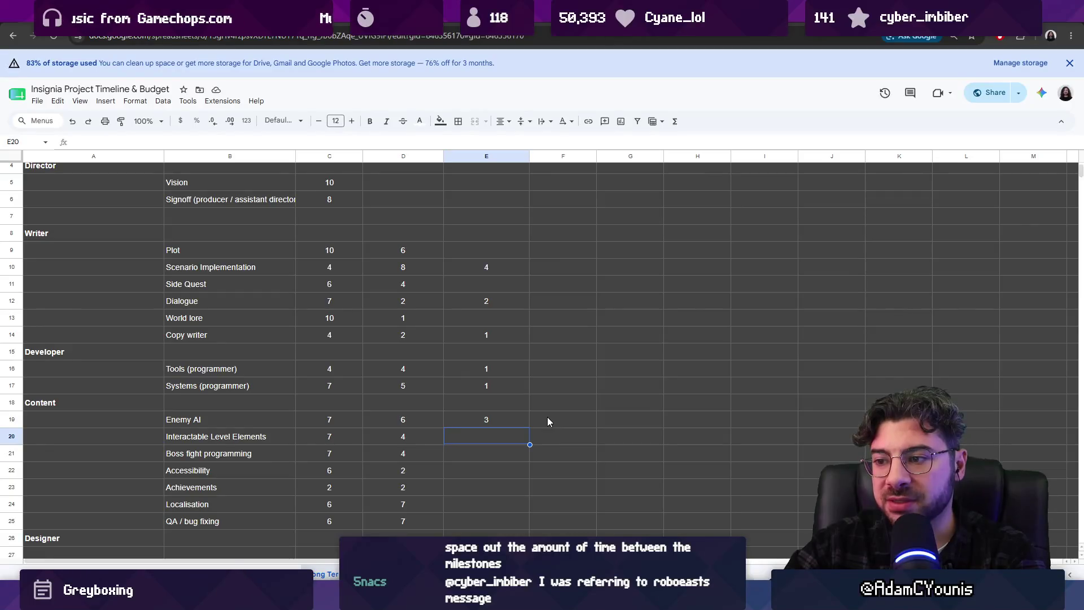
# - Revise Enemy AI's Max Headcount to 2, then switch over to the Figma flowchart
pyautogui.press('Up')
pyautogui.write('2')
pyautogui.press('Return')
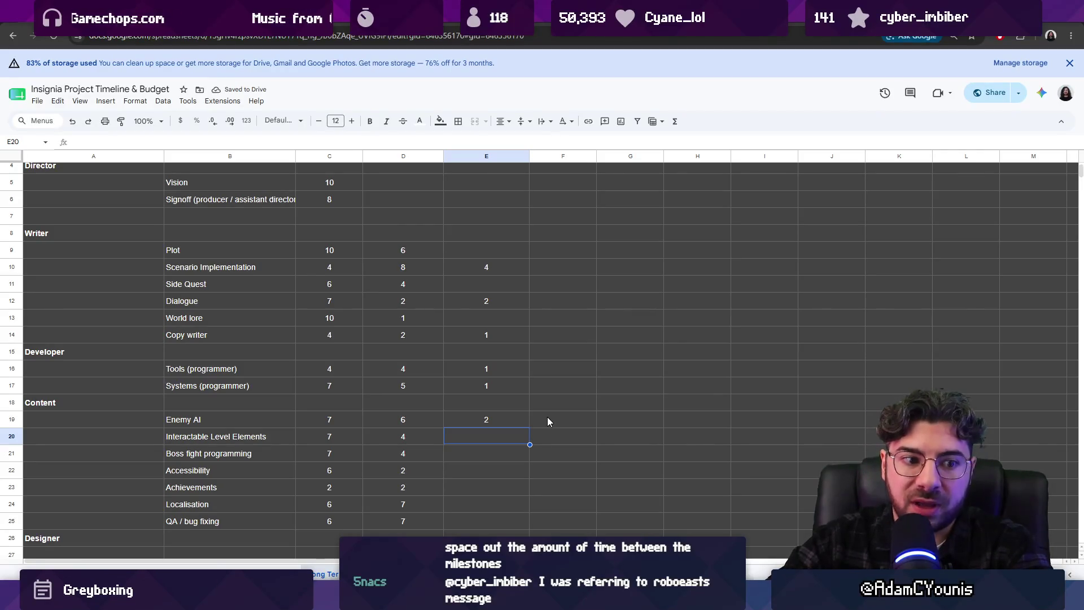
pyautogui.press('Up')
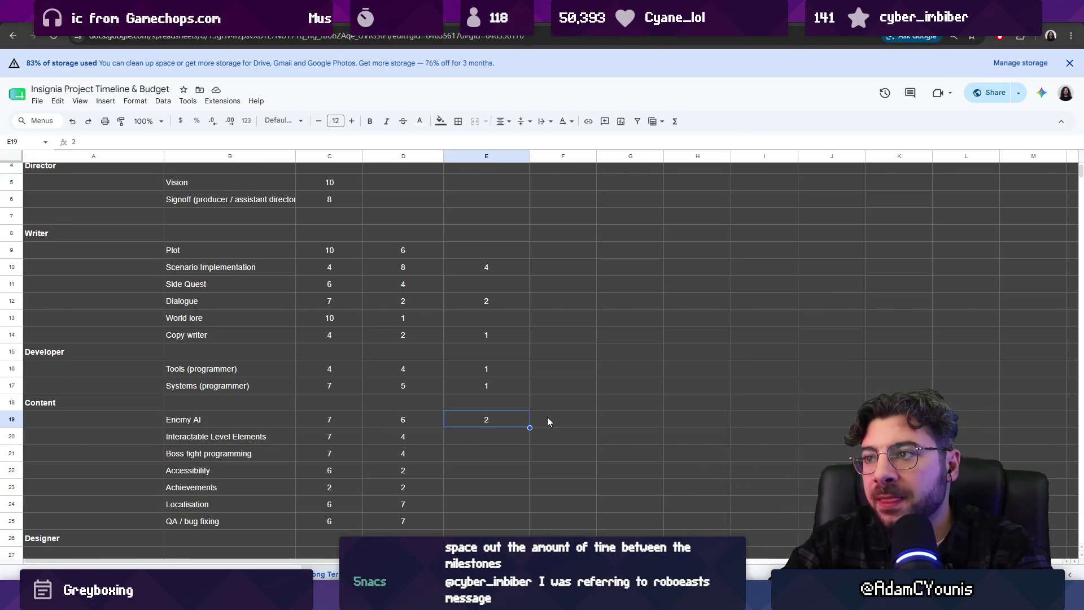
pyautogui.click(547, 417)
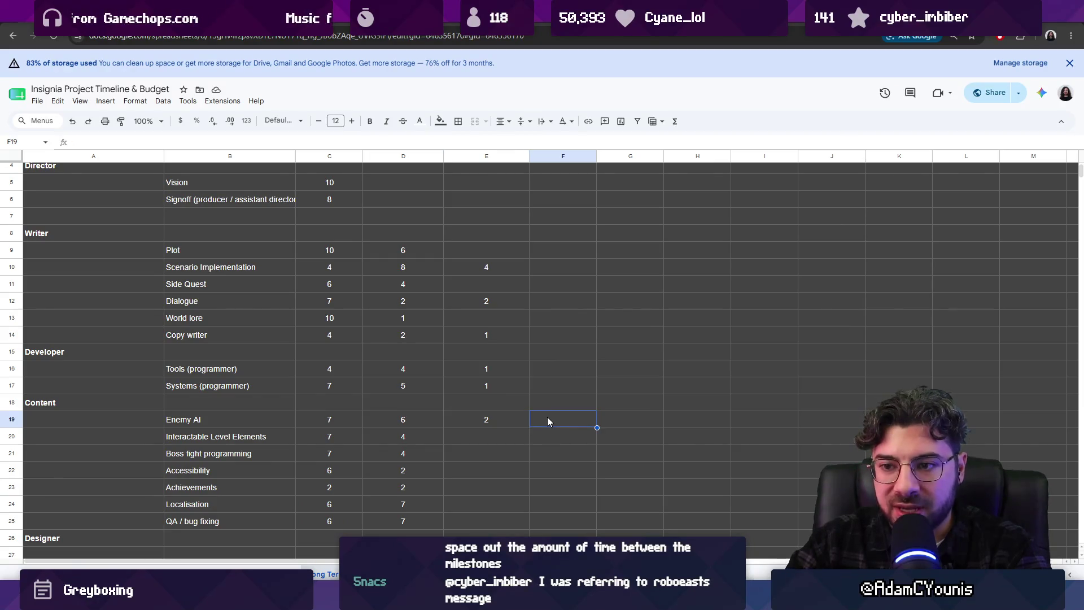
pyautogui.press('Left')
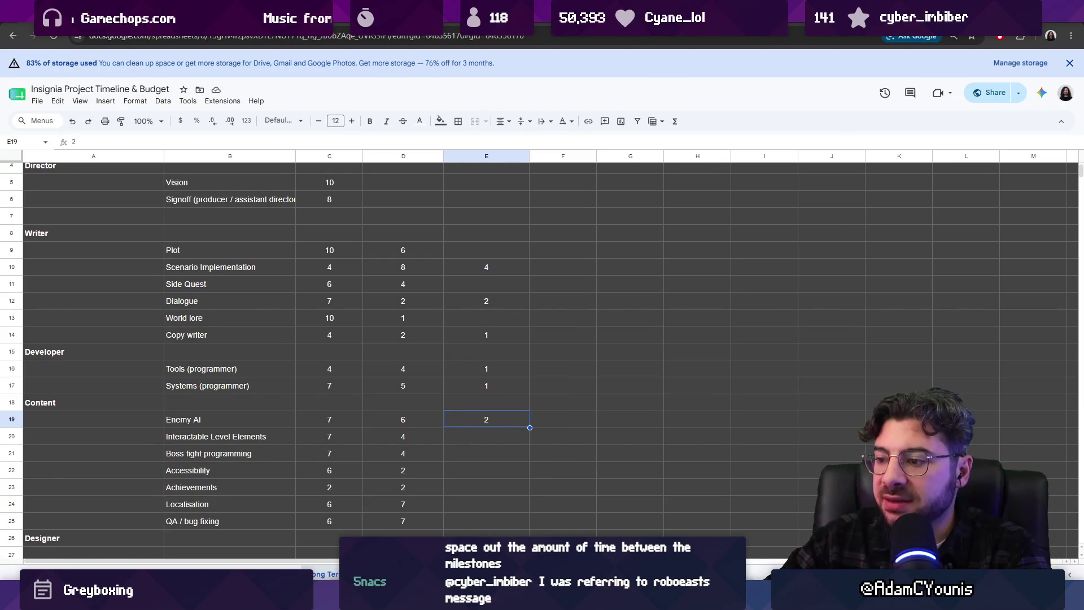
pyautogui.hotkey('alt', 'Tab')
pyautogui.scroll(-5, 523, 304)
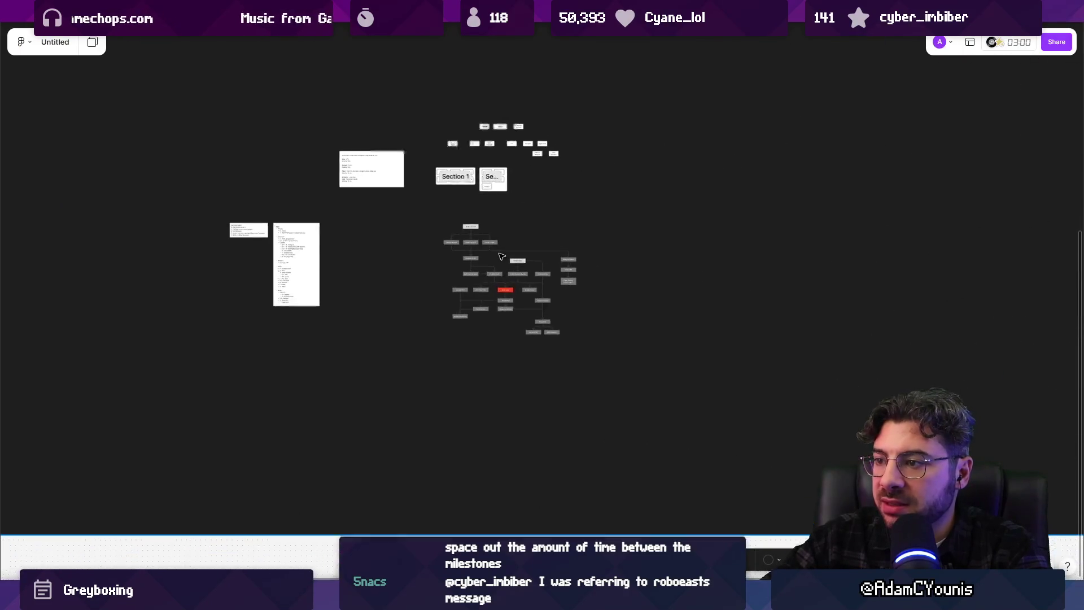
pyautogui.scroll(5, 410, 189)
# - Check the Enemy Designs and Ability Concept nodes in Figma, then return to the spreadsheet
pyautogui.click(438, 195)
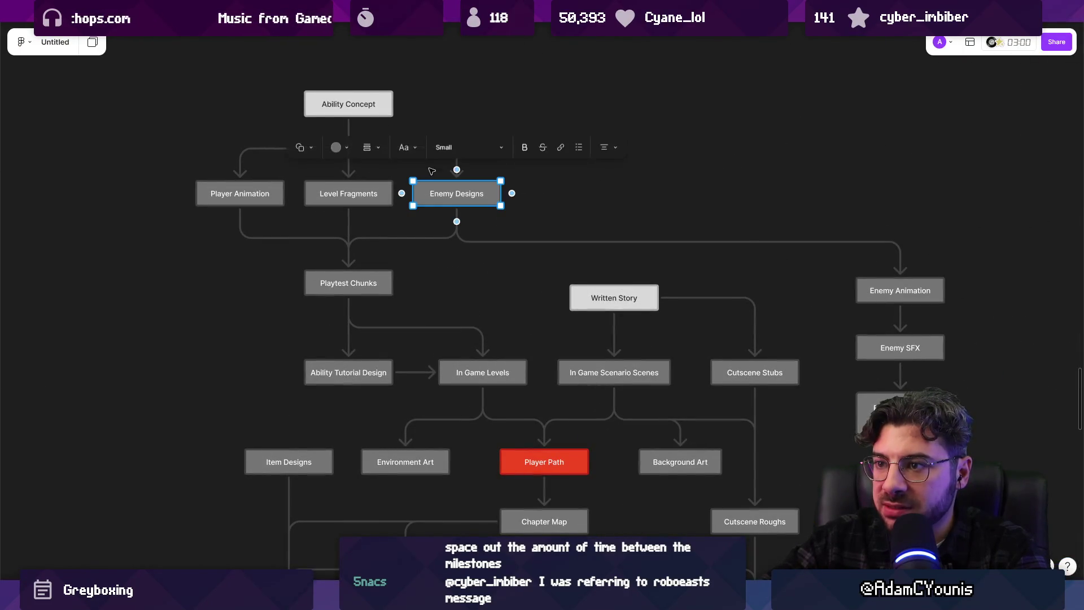
pyautogui.click(371, 102)
pyautogui.click(462, 194)
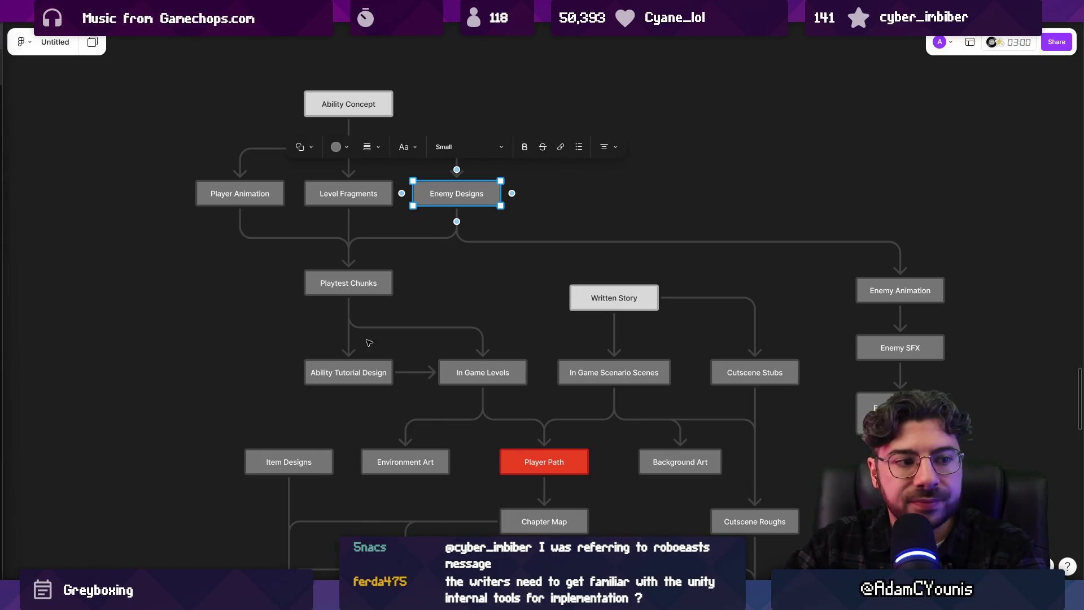
pyautogui.moveTo(505, 509)
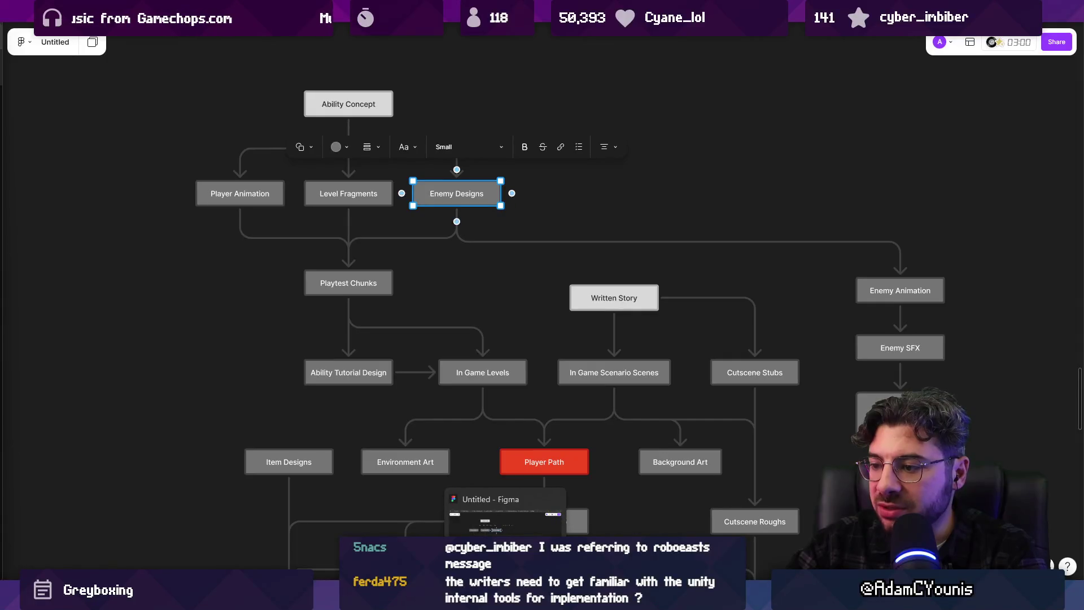
pyautogui.click(719, 517)
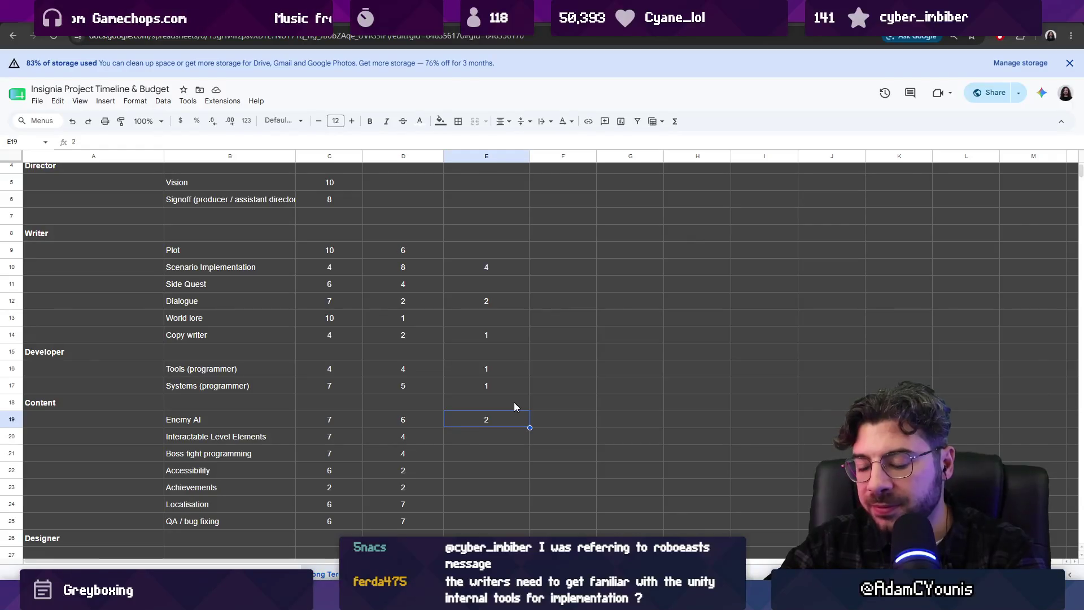
pyautogui.write('4')
# - Set Enemy AI to 4 and Interactable Level Elements and Boss fight programming to 2
pyautogui.press('Return')
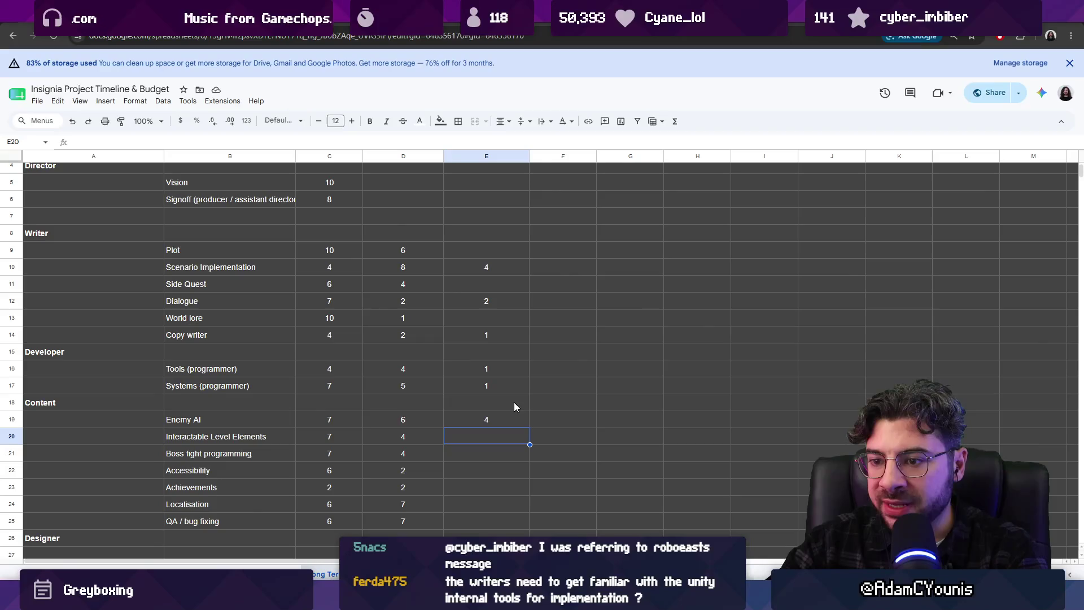
pyautogui.write('1')
pyautogui.press('Return')
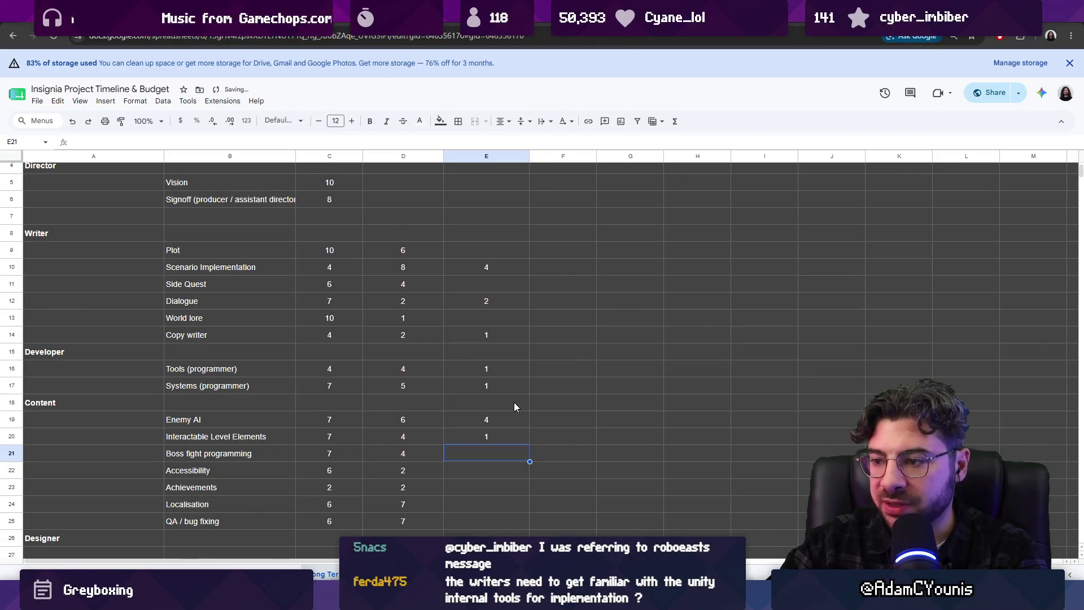
pyautogui.press('Up')
pyautogui.write('2')
pyautogui.press('Return')
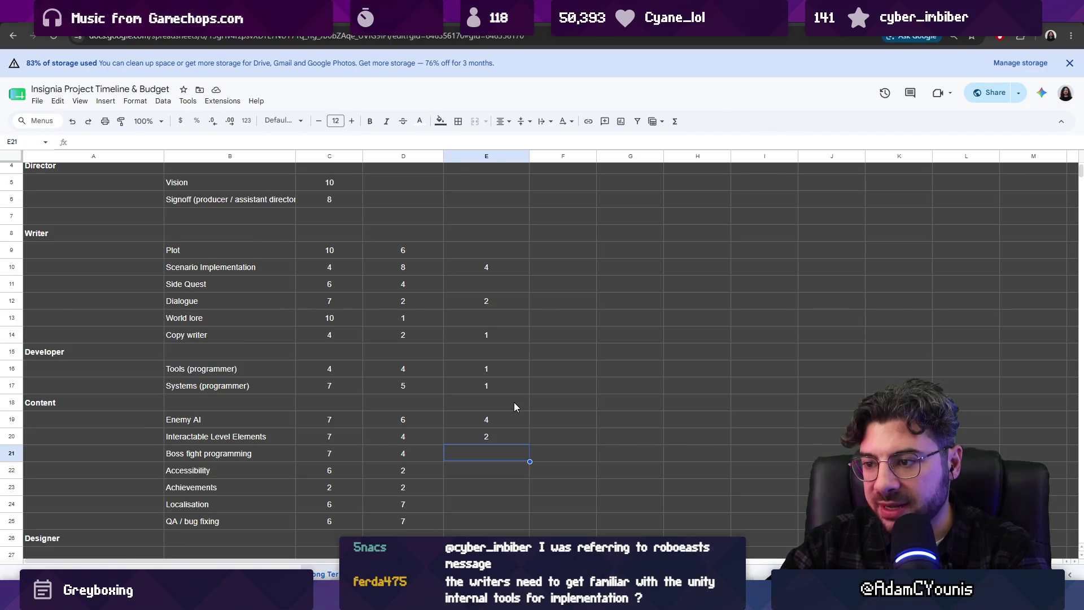
pyautogui.write('2')
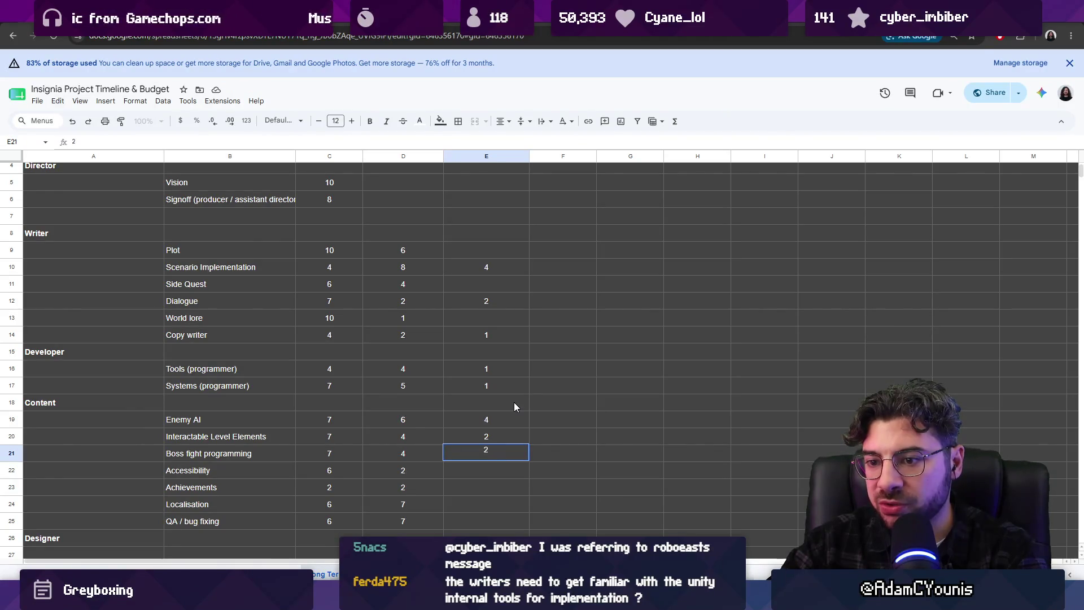
pyautogui.press('Return')
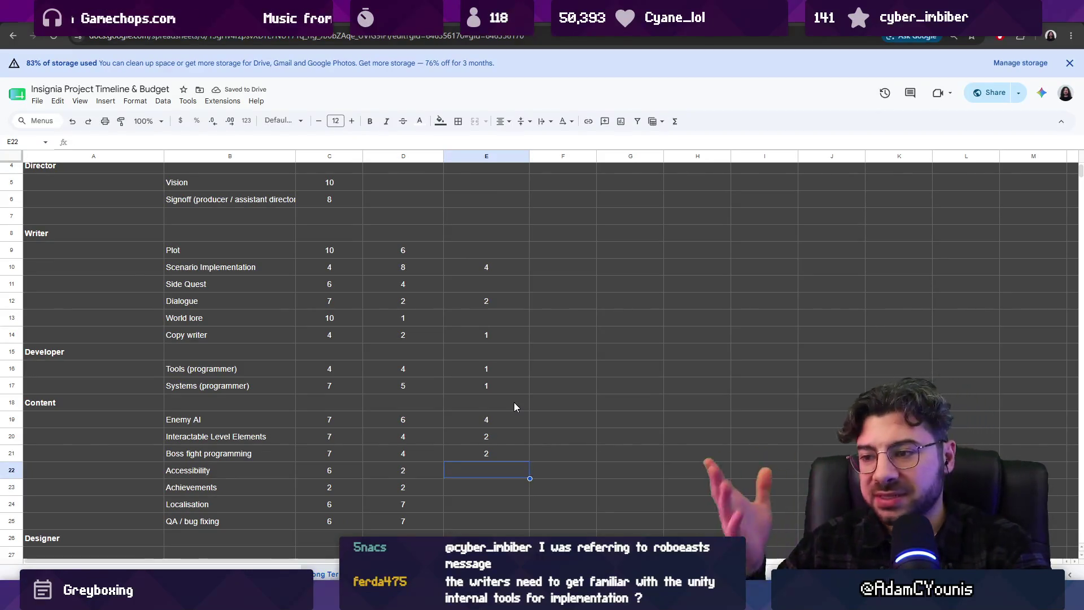
# - Move the Max Headcount column one column right, leaving a blank column after Dependency
pyautogui.moveTo(504, 419); pyautogui.dragTo(496, 455)
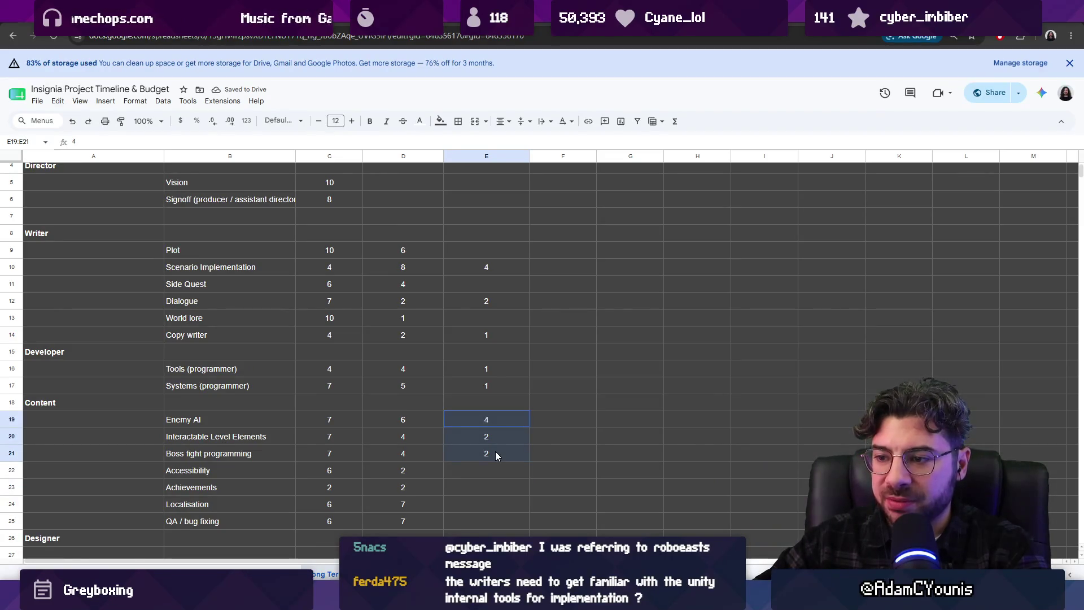
pyautogui.click(498, 457)
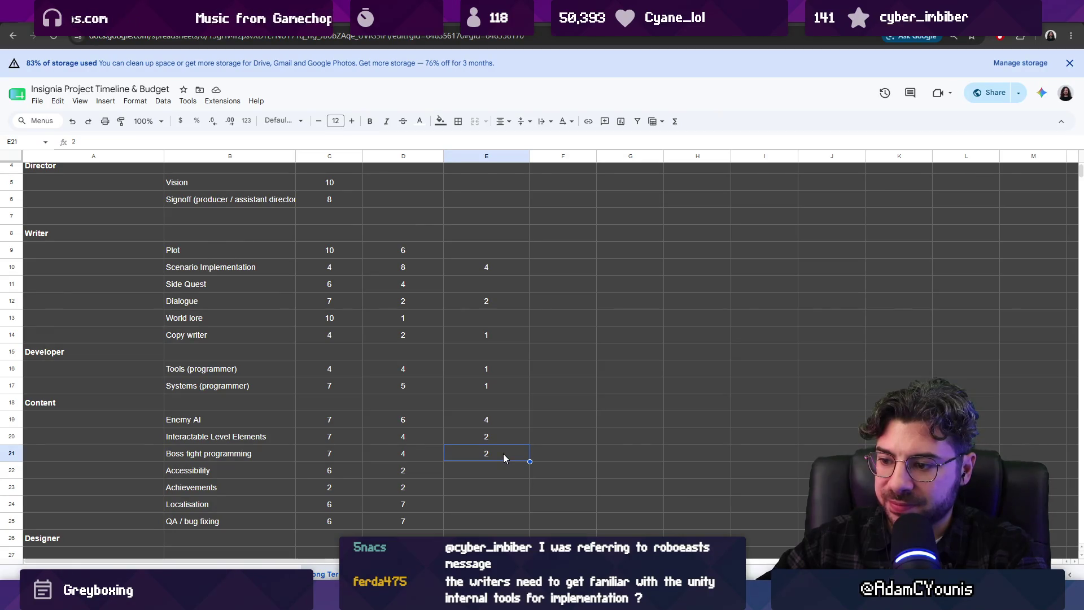
pyautogui.scroll(1, 506, 450)
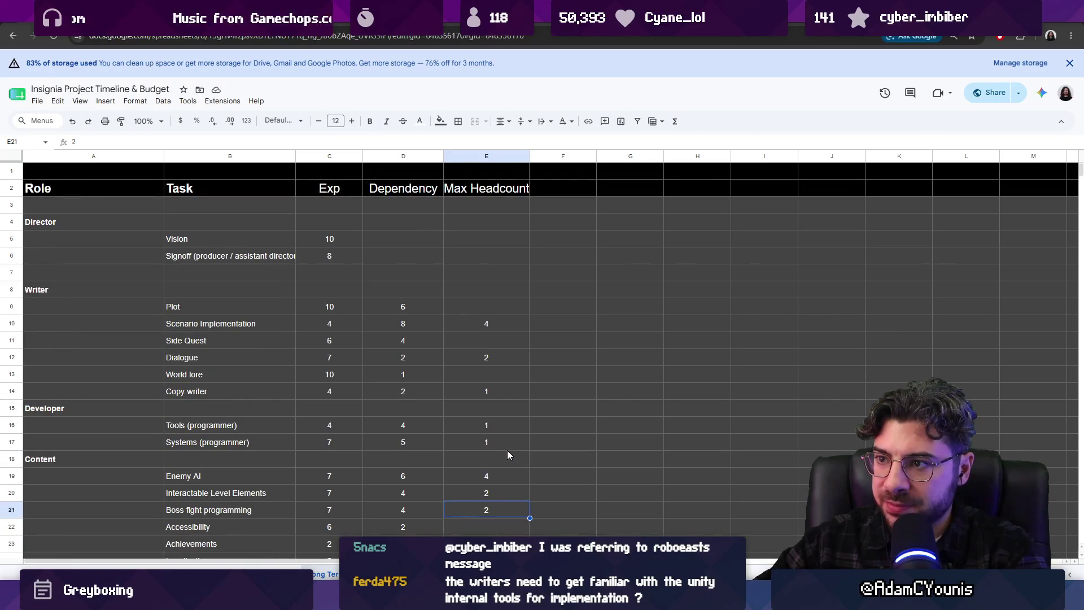
pyautogui.scroll(-1, 508, 450)
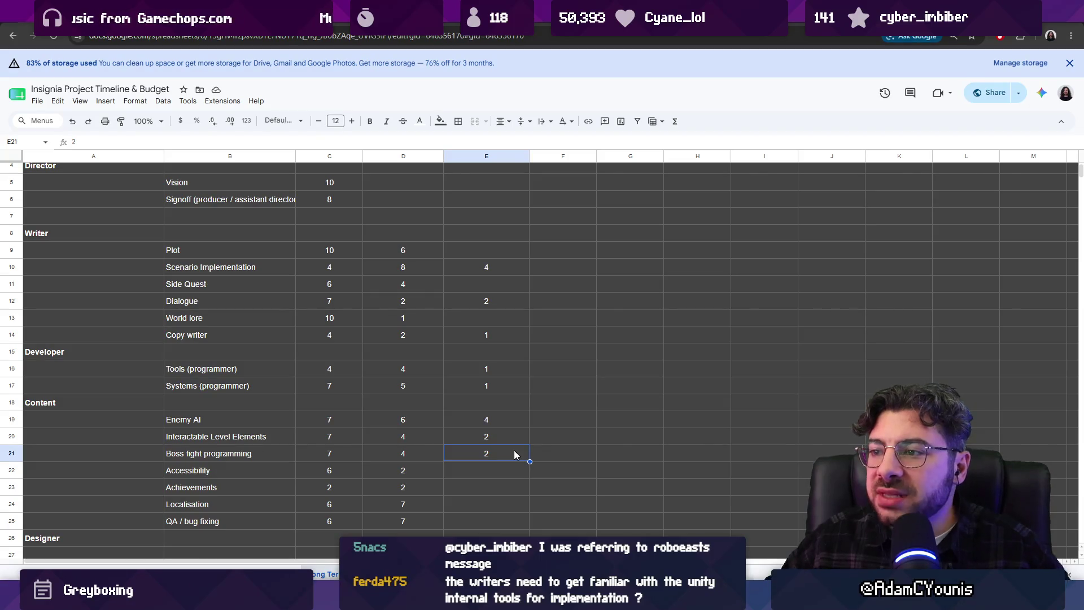
pyautogui.scroll(2, 514, 455)
pyautogui.doubleClick(468, 188)
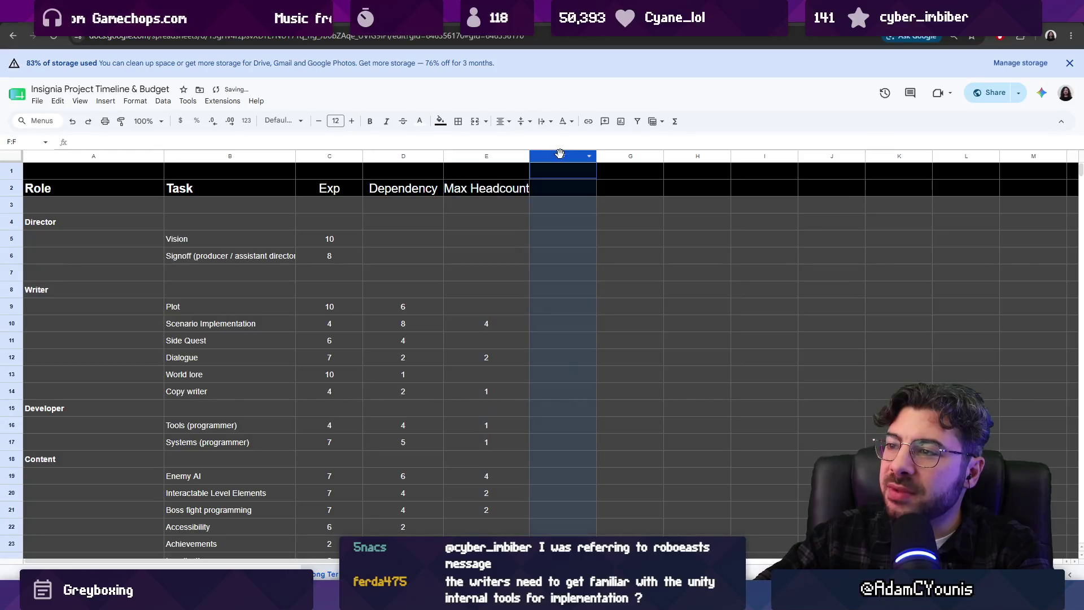
pyautogui.moveTo(517, 156); pyautogui.dragTo(530, 316)
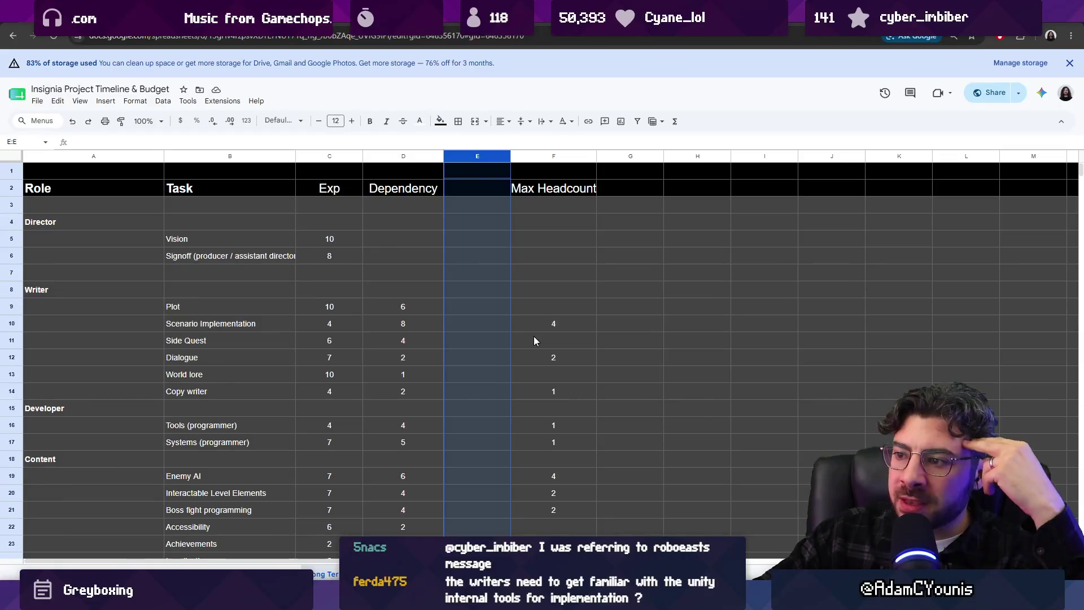
# - Title the blank column E 'Head Count'
pyautogui.click(530, 320)
pyautogui.click(473, 188)
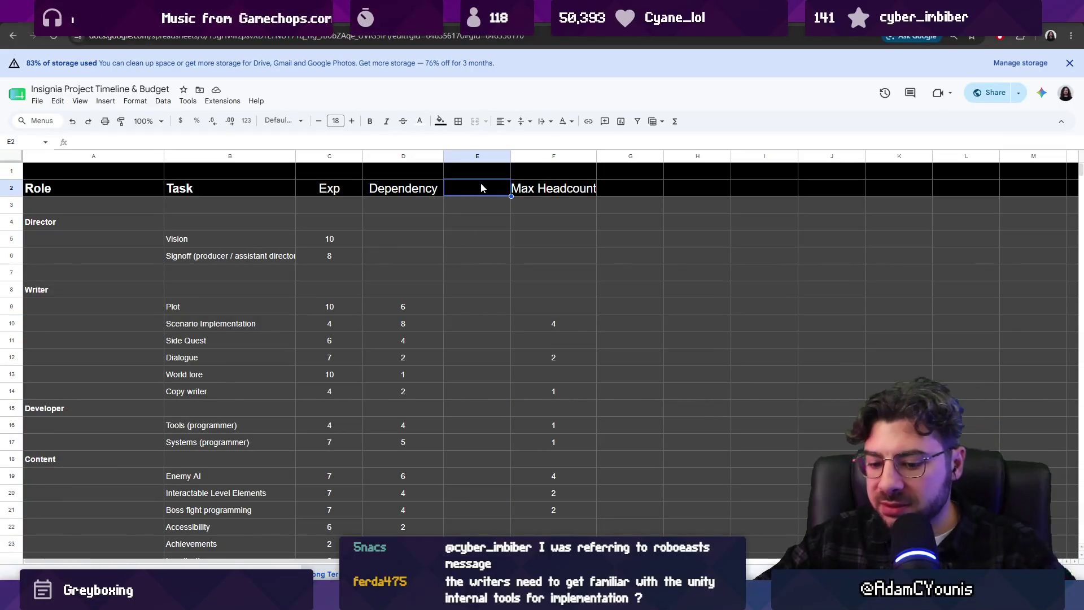
pyautogui.write('HeadCount')
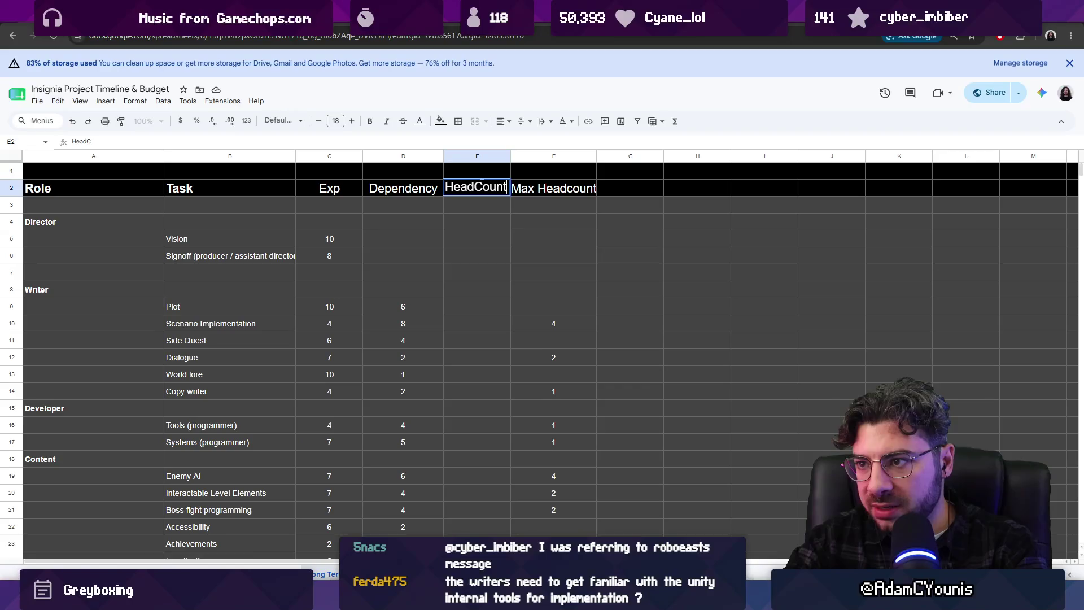
pyautogui.press('BackSpace')
pyautogui.press('BackSpace')
pyautogui.press('BackSpace')
pyautogui.press('BackSpace')
pyautogui.write('Count')
pyautogui.press('Tab')
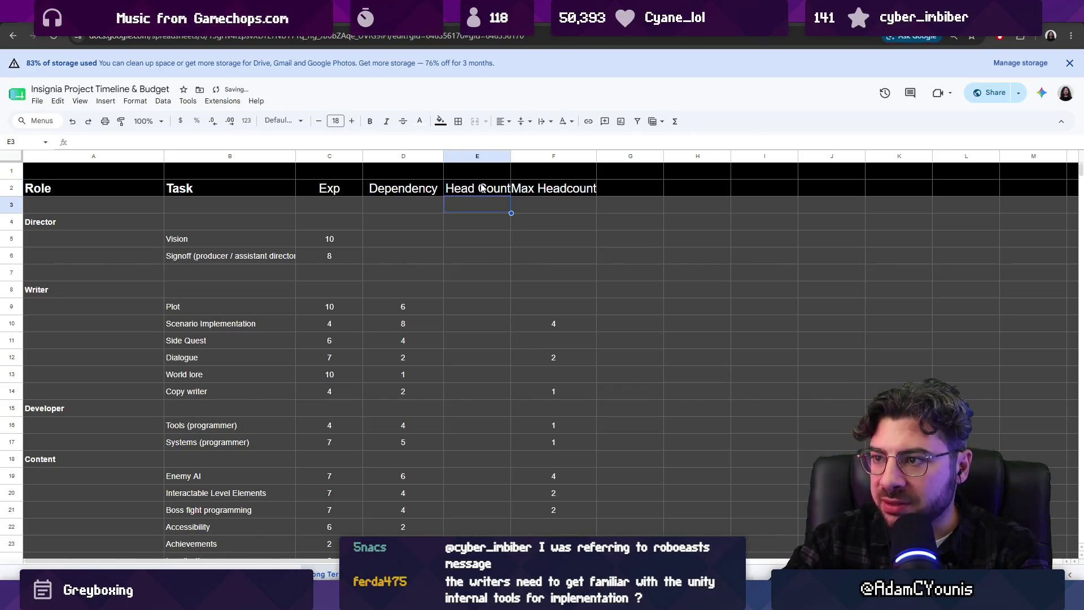
# - Rename the Max Headcount column to 'Parallelism'
pyautogui.hotkey('ctrl', 'z')
pyautogui.press('Return')
pyautogui.write('P')
pyautogui.press('Escape')
pyautogui.write('Pa')
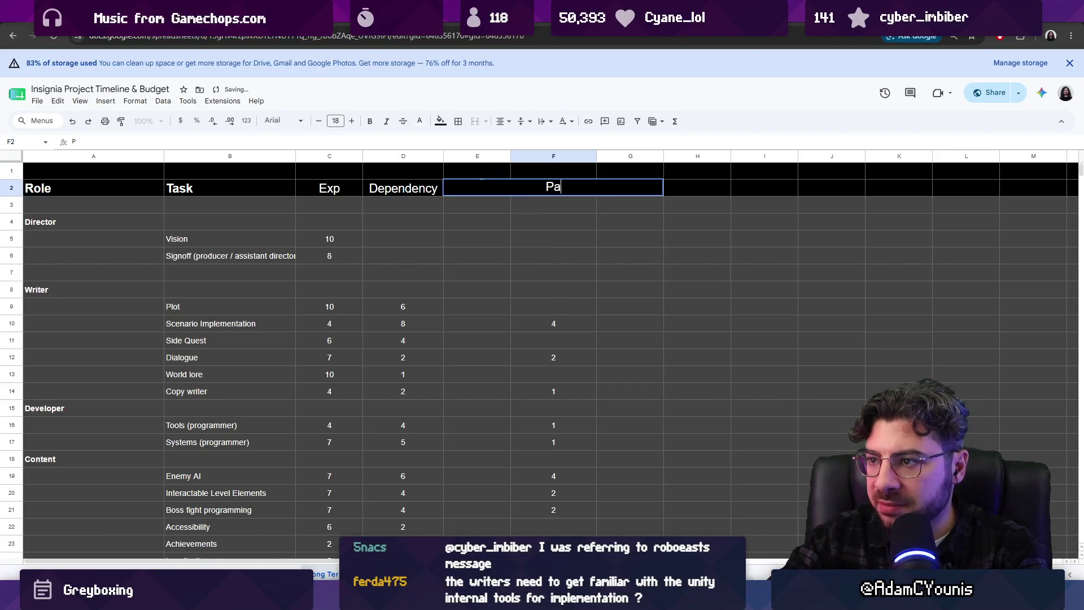
pyautogui.write('ralel')
pyautogui.press('BackSpace')
pyautogui.press('BackSpace')
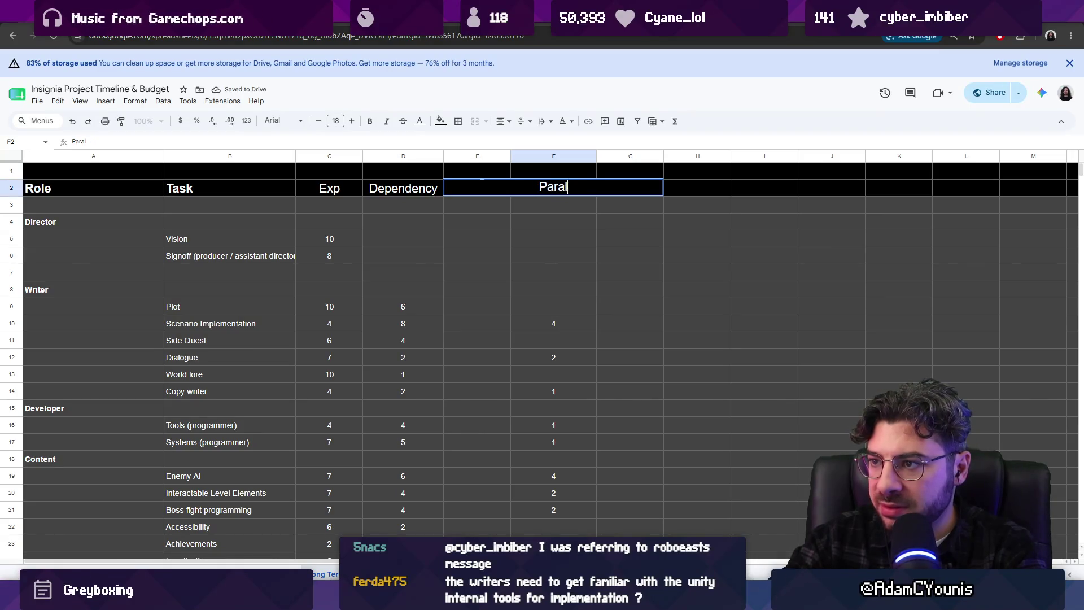
pyautogui.write('lelism')
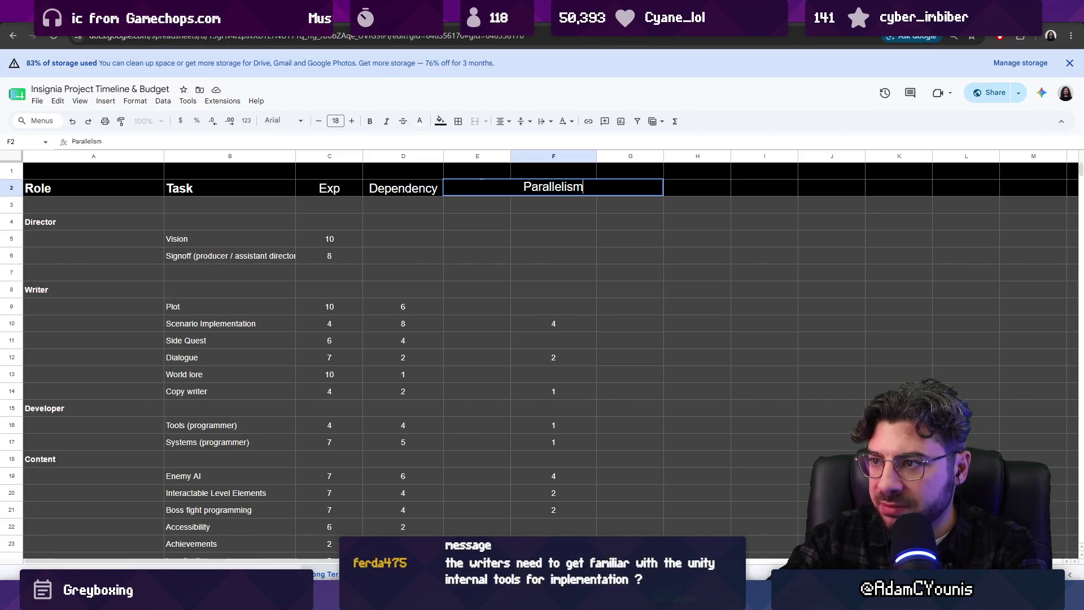
pyautogui.press('Return')
pyautogui.doubleClick(503, 185)
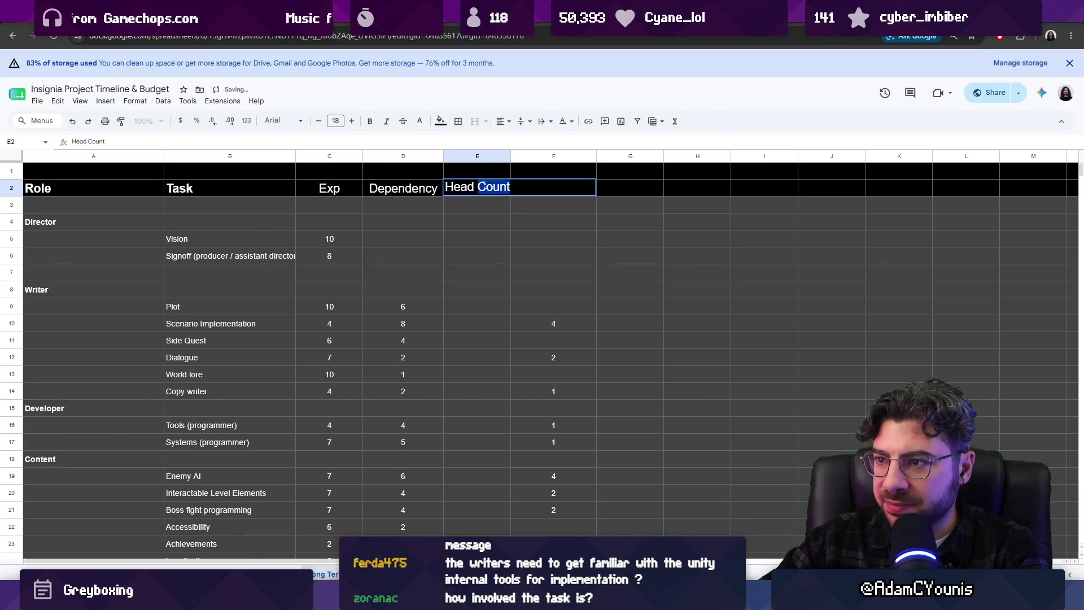
pyautogui.press('Escape')
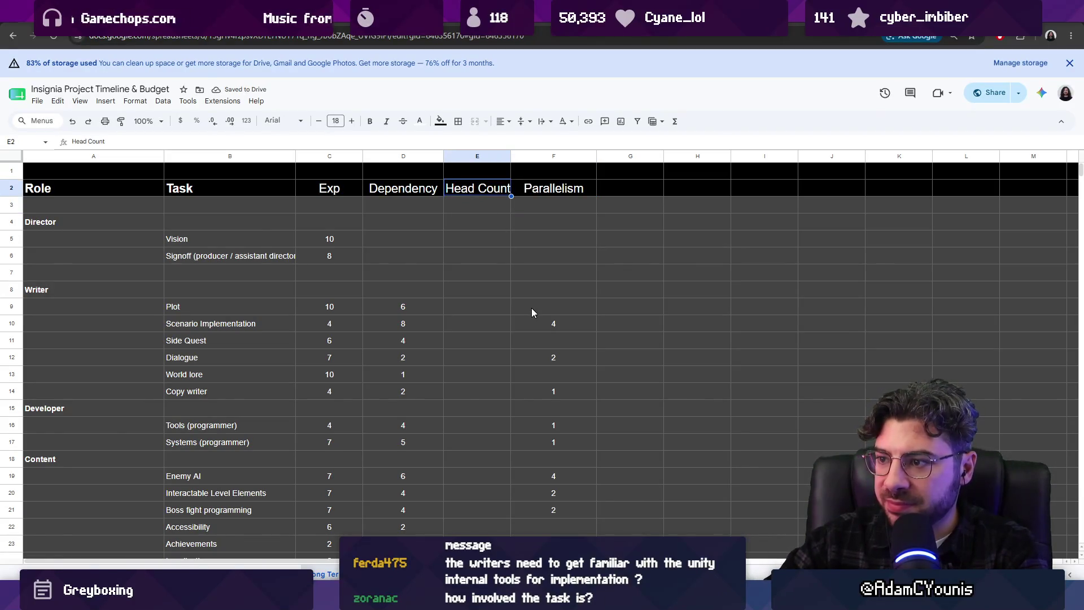
# - Fill Head Count values of 1 down the task rows from Scenario Implementation to Localisation
pyautogui.click(507, 323)
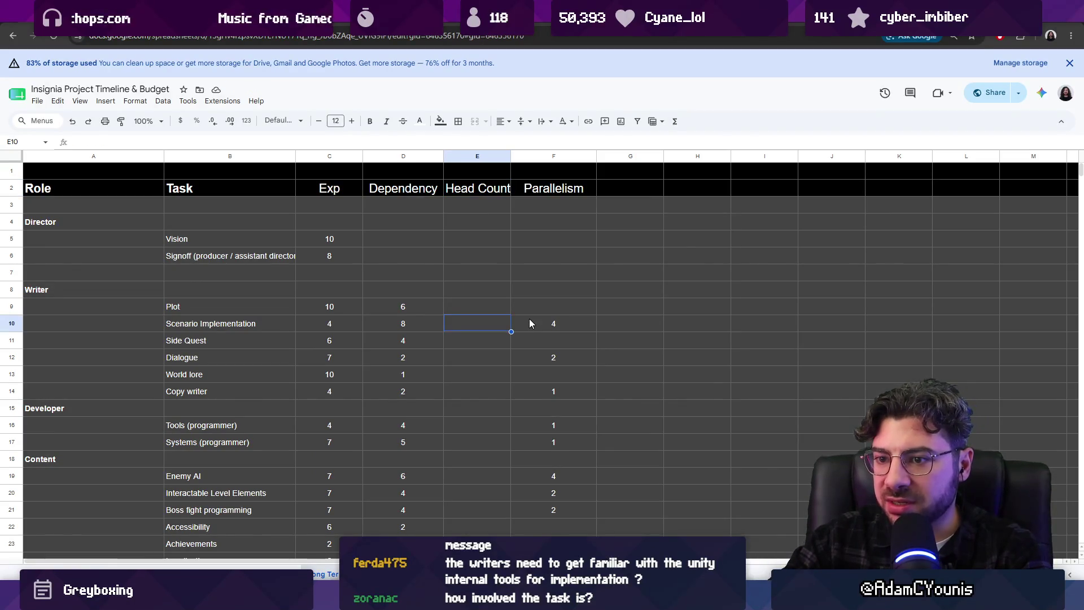
pyautogui.write('1')
pyautogui.press('Return')
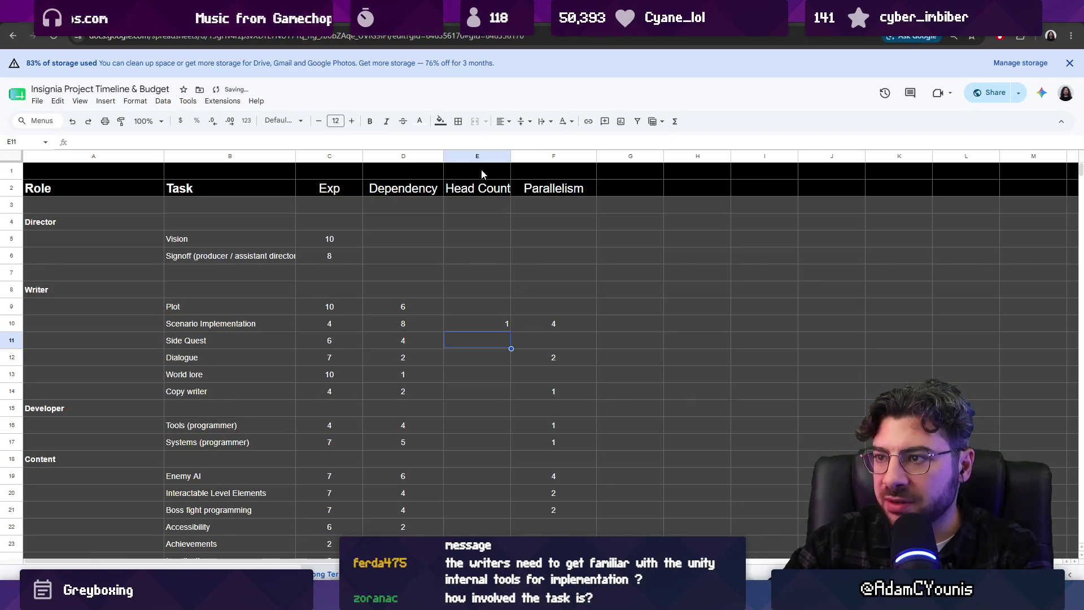
pyautogui.click(478, 157)
pyautogui.click(484, 358)
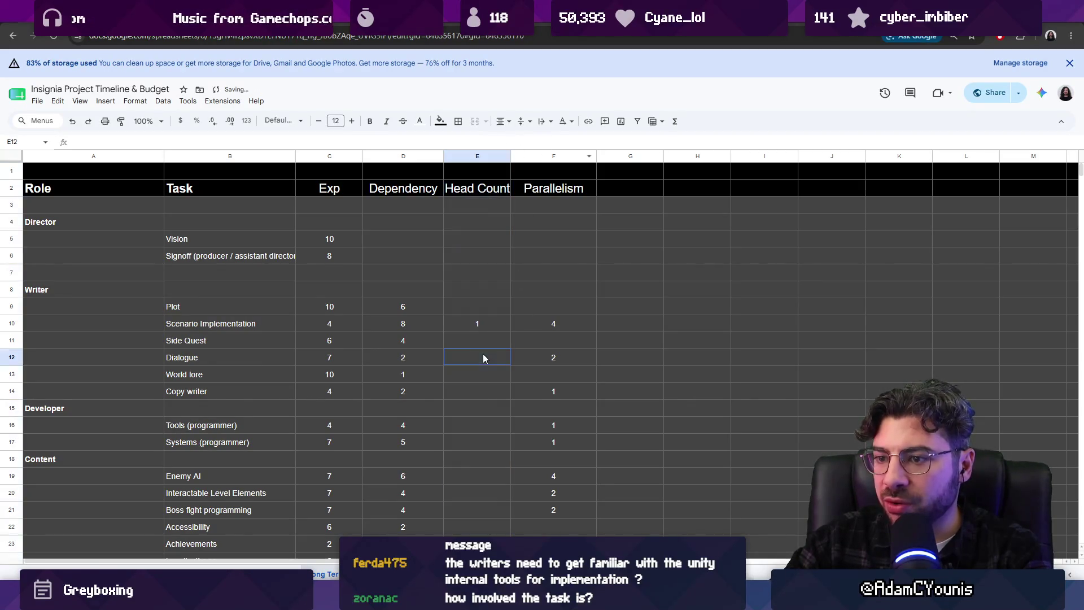
pyautogui.scroll(-1, 530, 362)
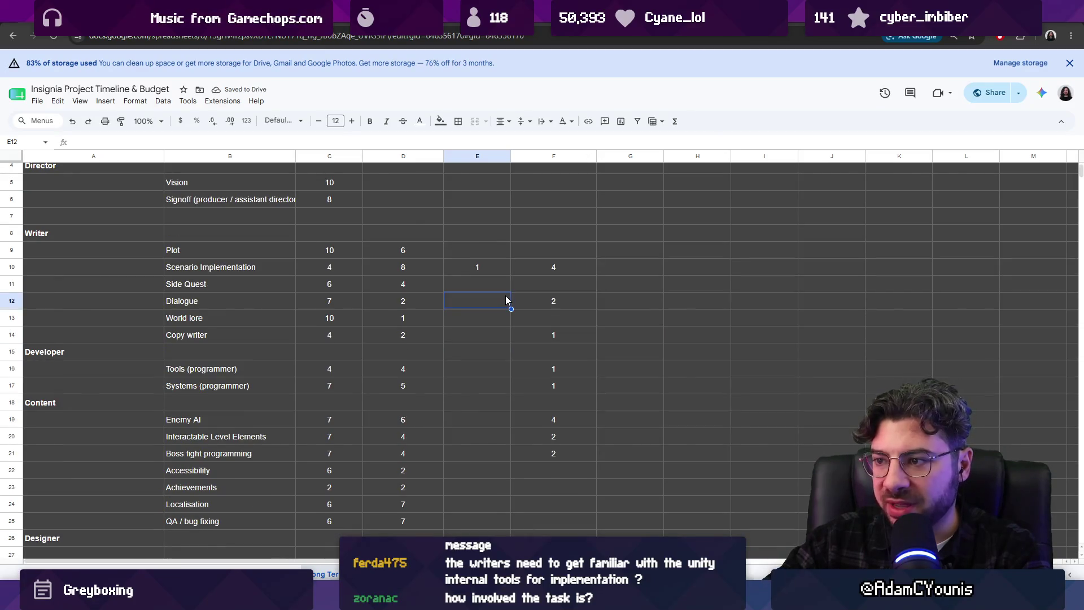
pyautogui.scroll(1, 506, 300)
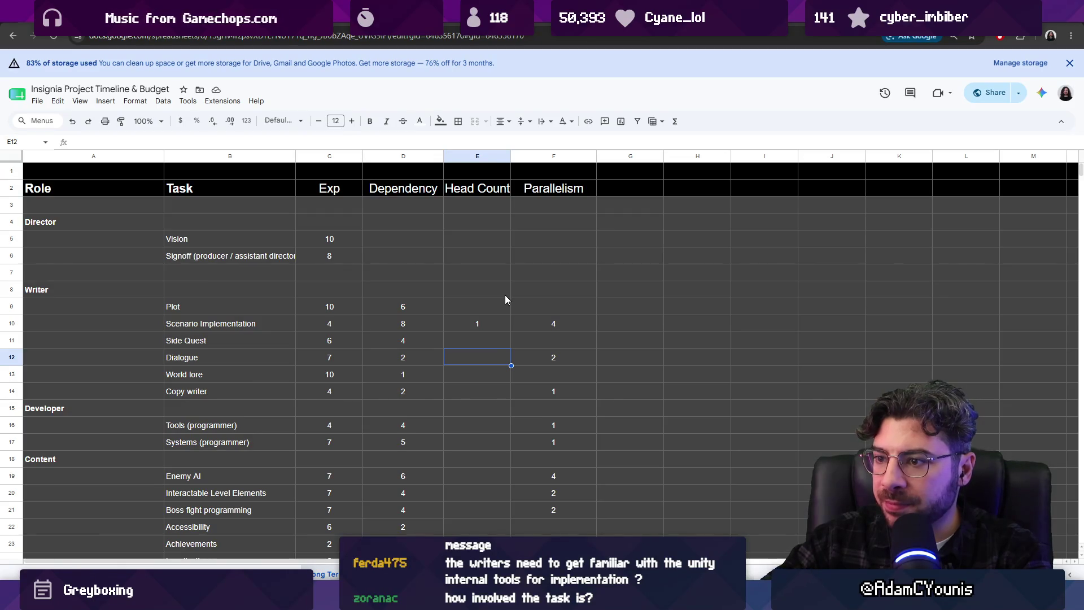
pyautogui.press('Up')
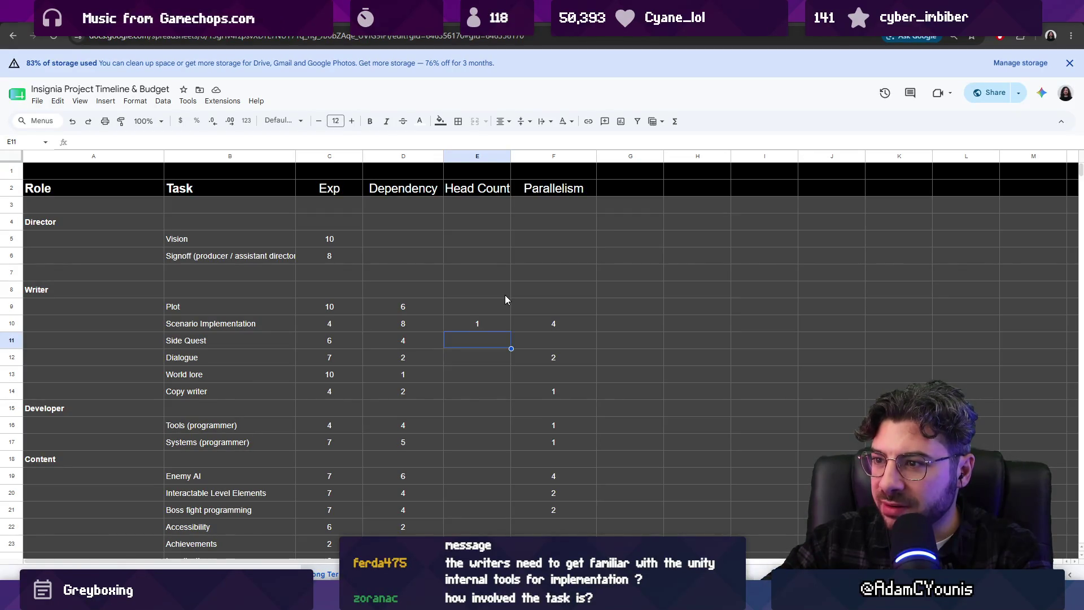
pyautogui.write('1')
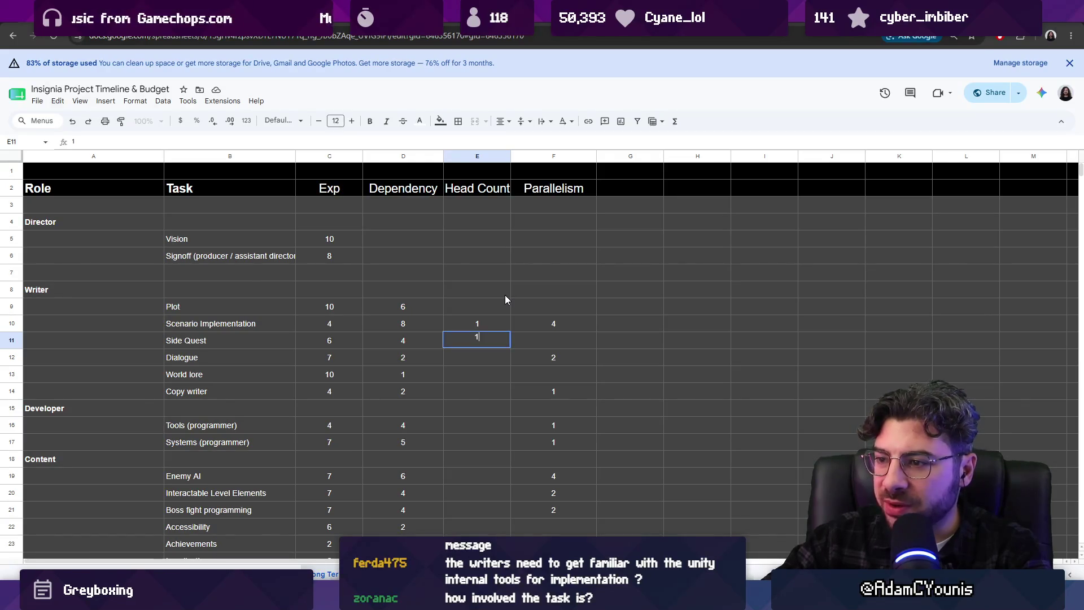
pyautogui.press('Return')
pyautogui.write('1')
pyautogui.press('Return')
pyautogui.write('1')
pyautogui.press('Return')
pyautogui.write('1')
pyautogui.press('Return')
pyautogui.press('Return')
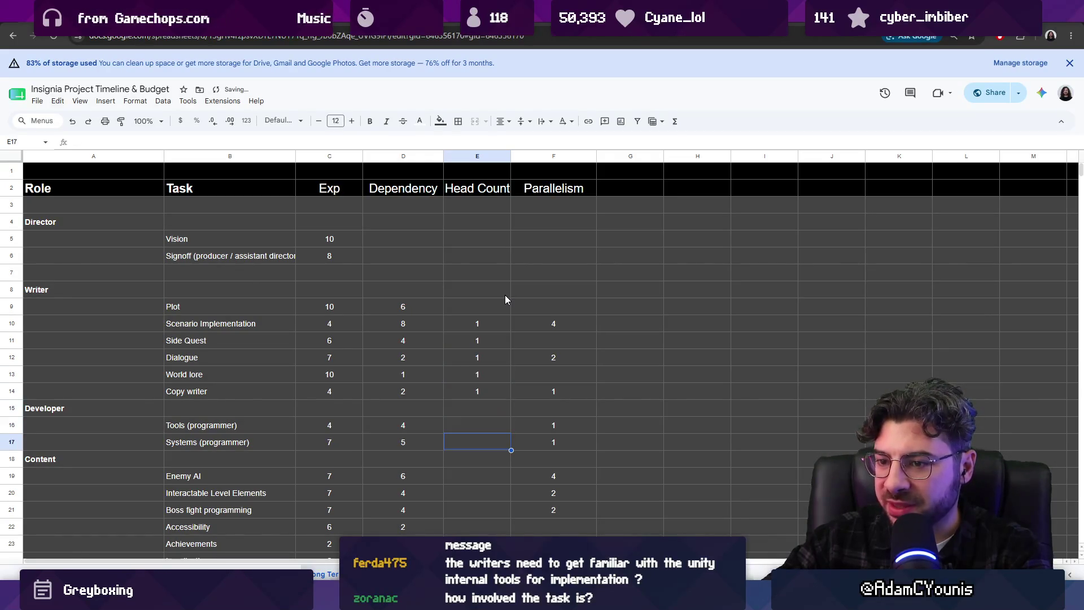
pyautogui.write('1')
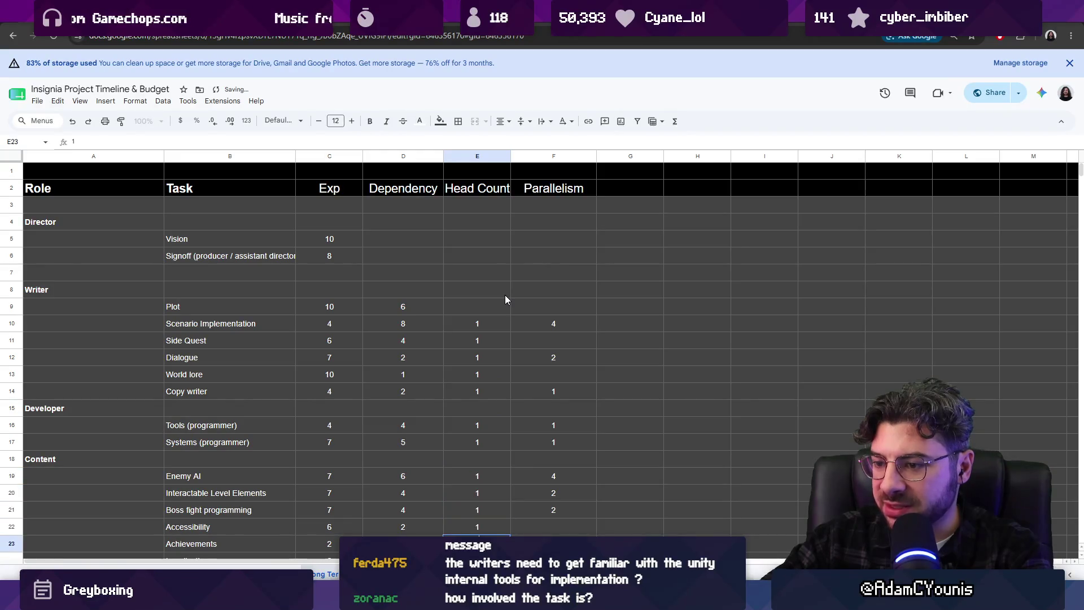
pyautogui.write(' 1  1 1 1 1')
pyautogui.scroll(-1, 499, 291)
pyautogui.write('1')
pyautogui.press('Return')
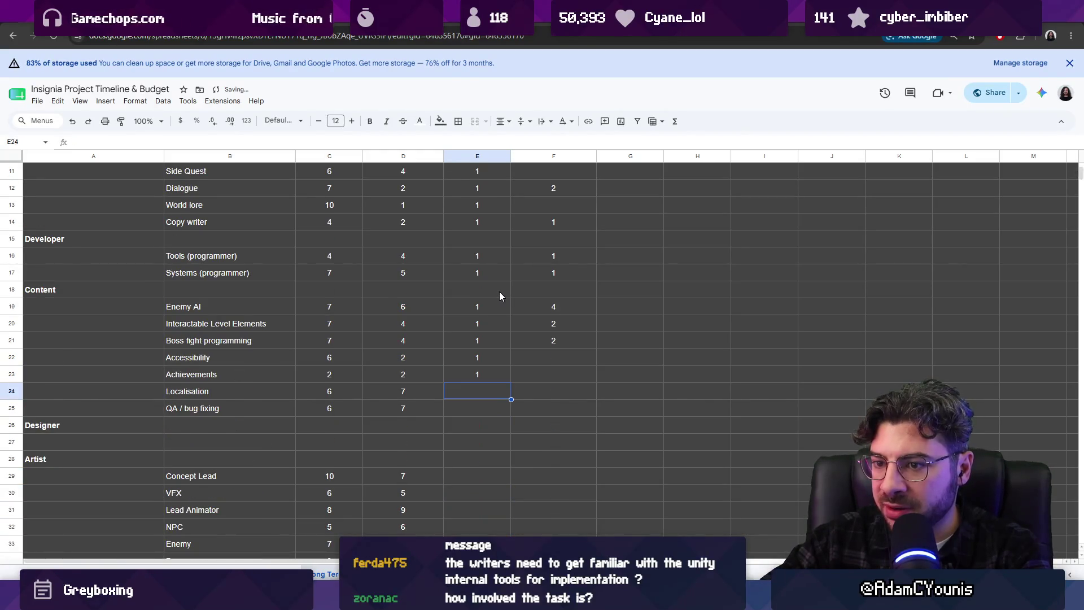
pyautogui.write('1')
pyautogui.press('Return')
pyautogui.write('1')
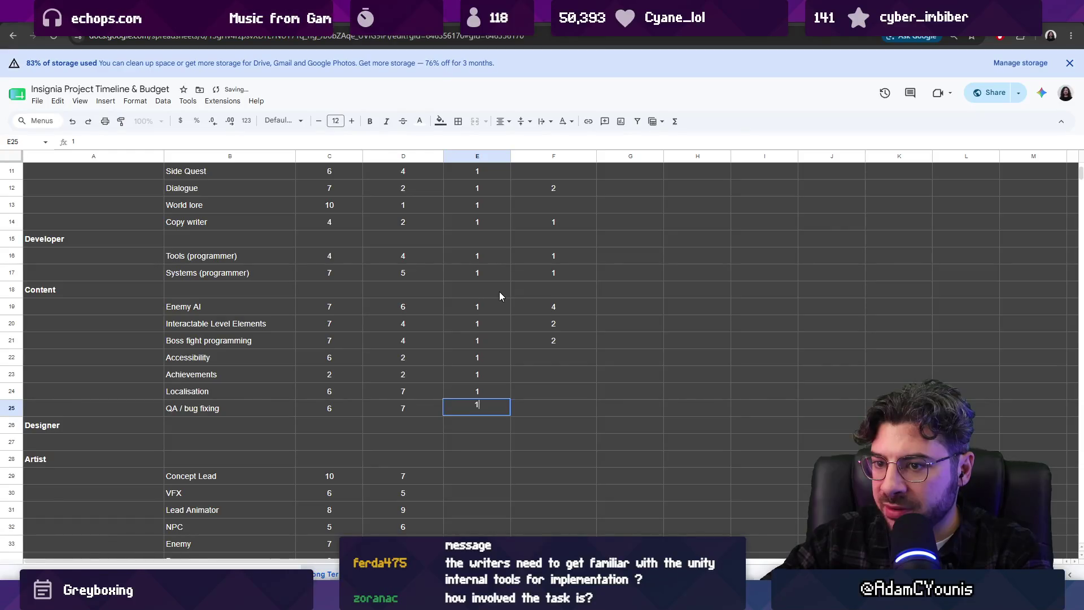
# - Clear the Head Count values again so only Scenario Implementation keeps its 1
pyautogui.click(567, 341)
pyautogui.hotkey('ctrl', 'z')
pyautogui.hotkey('ctrl', 'z')
pyautogui.hotkey('ctrl', 'z')
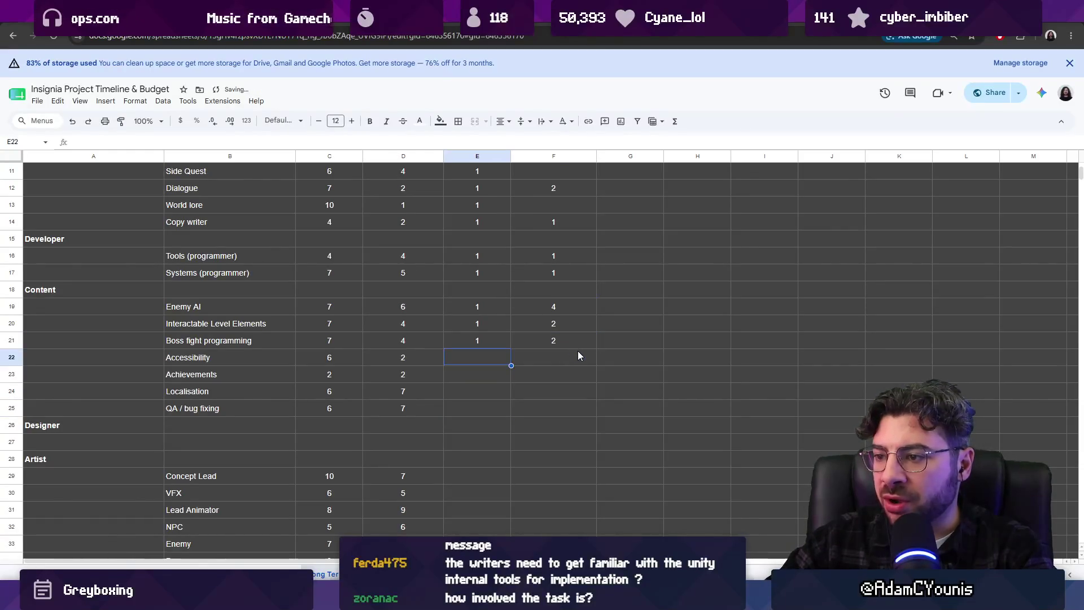
pyautogui.hotkey('ctrl', 'z')
pyautogui.hotkey('ctrl', 'z')
pyautogui.hotkey('ctrl', 'z')
pyautogui.hotkey('ctrl', 'z')
pyautogui.hotkey('ctrl', 'z')
pyautogui.hotkey('ctrl', 'z')
pyautogui.hotkey('ctrl', 'z')
pyautogui.hotkey('ctrl', 'z')
pyautogui.hotkey('ctrl', 'z')
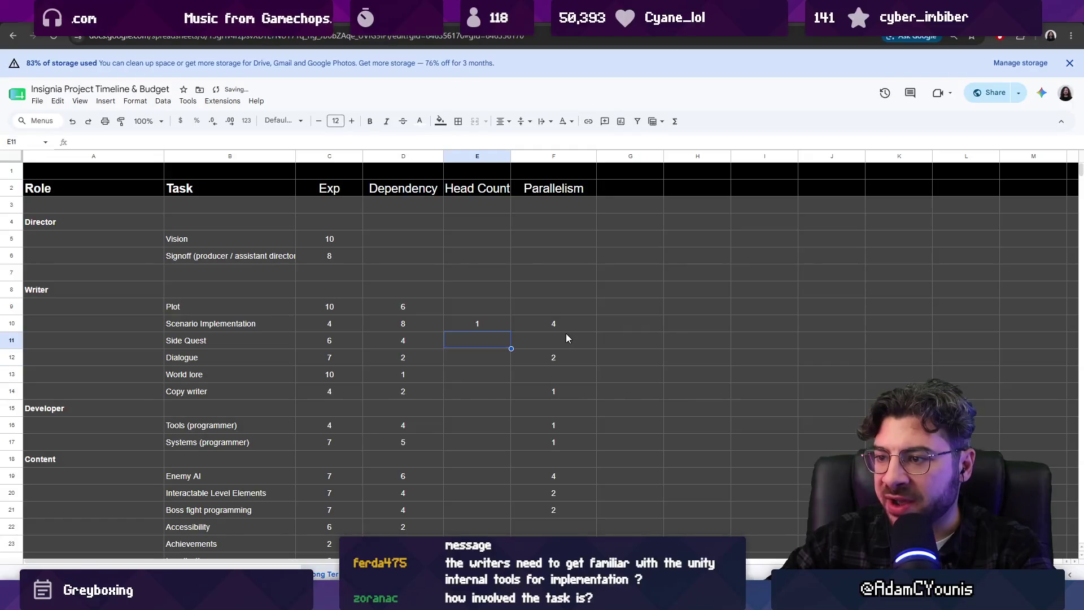
pyautogui.hotkey('ctrl', 'z')
pyautogui.hotkey('ctrl', 'z')
# - Rename the Head Count column to 'Load'
pyautogui.click(508, 329)
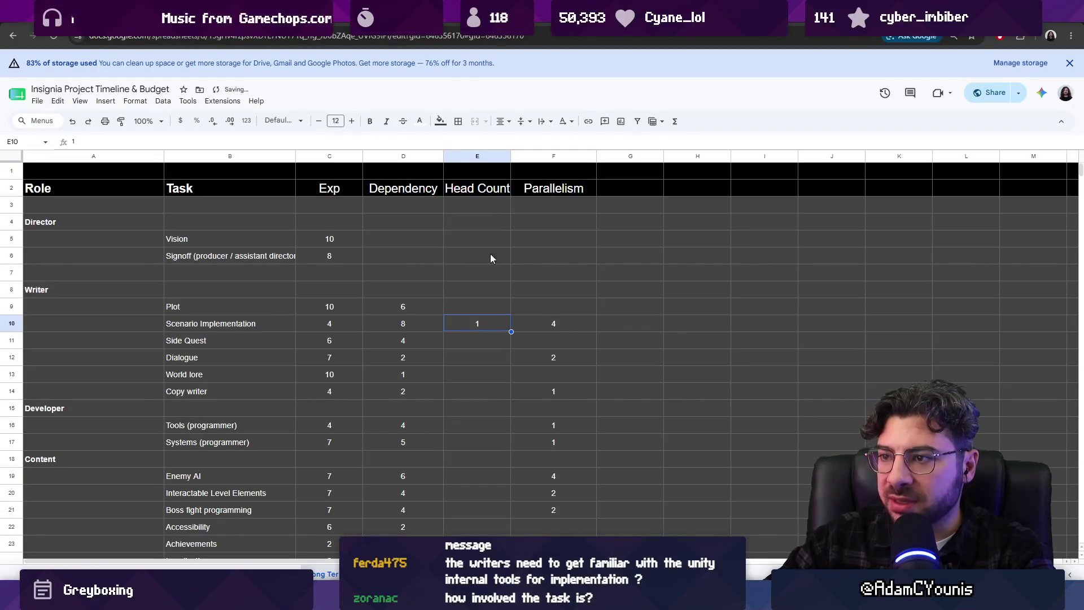
pyautogui.doubleClick(479, 188)
pyautogui.hotkey('ctrl', 'shift', 'Left')
pyautogui.hotkey('ctrl', 'shift', 'Left')
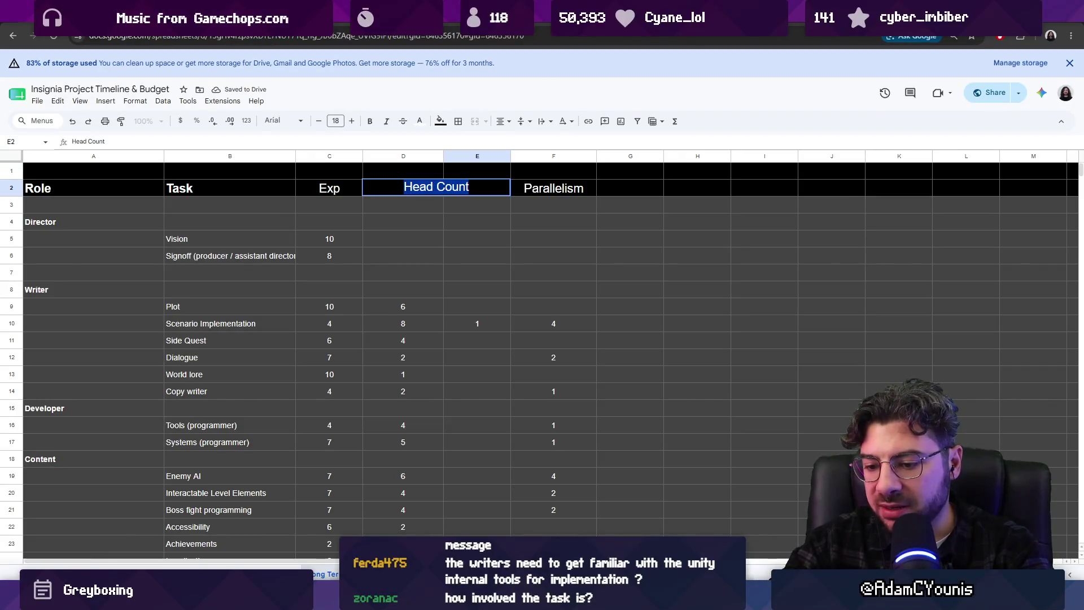
pyautogui.write('Load')
pyautogui.press('Return')
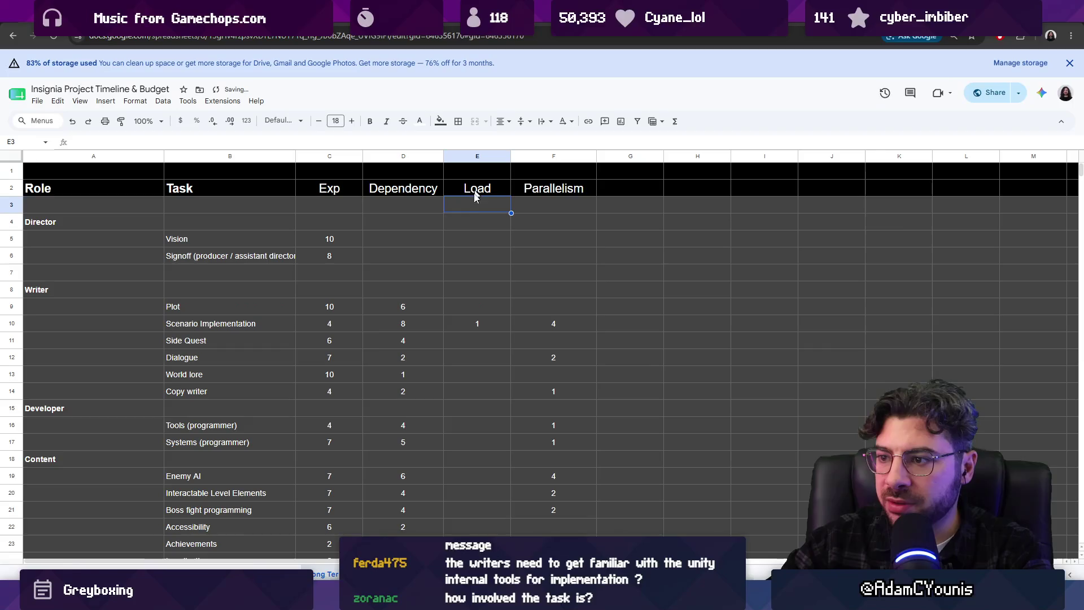
# - Set a Load of 0.5 for Scenario Implementation and Side Quest
pyautogui.click(482, 324)
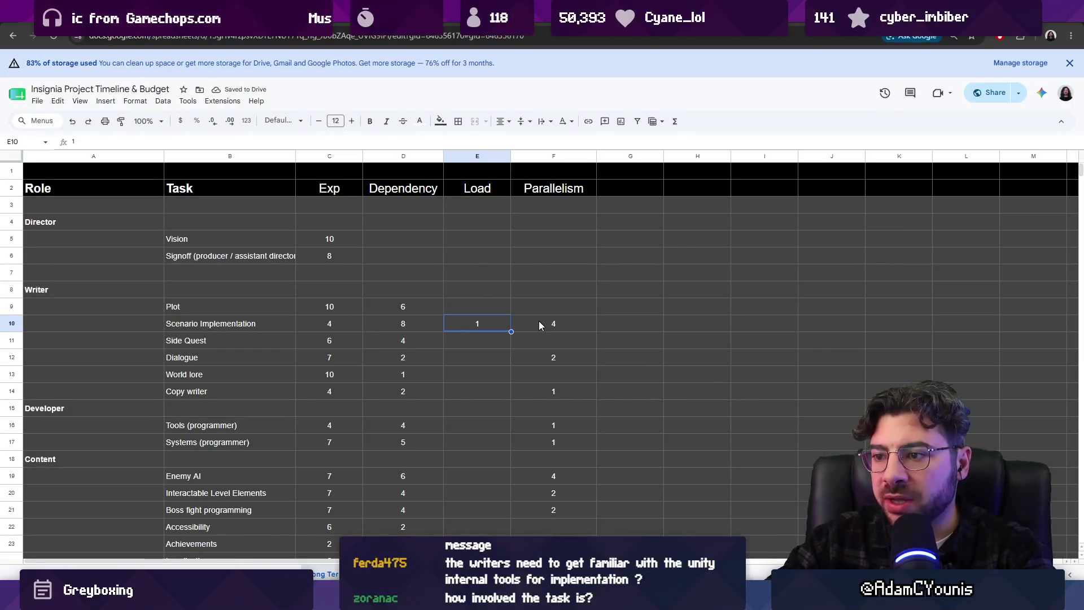
pyautogui.press('Return')
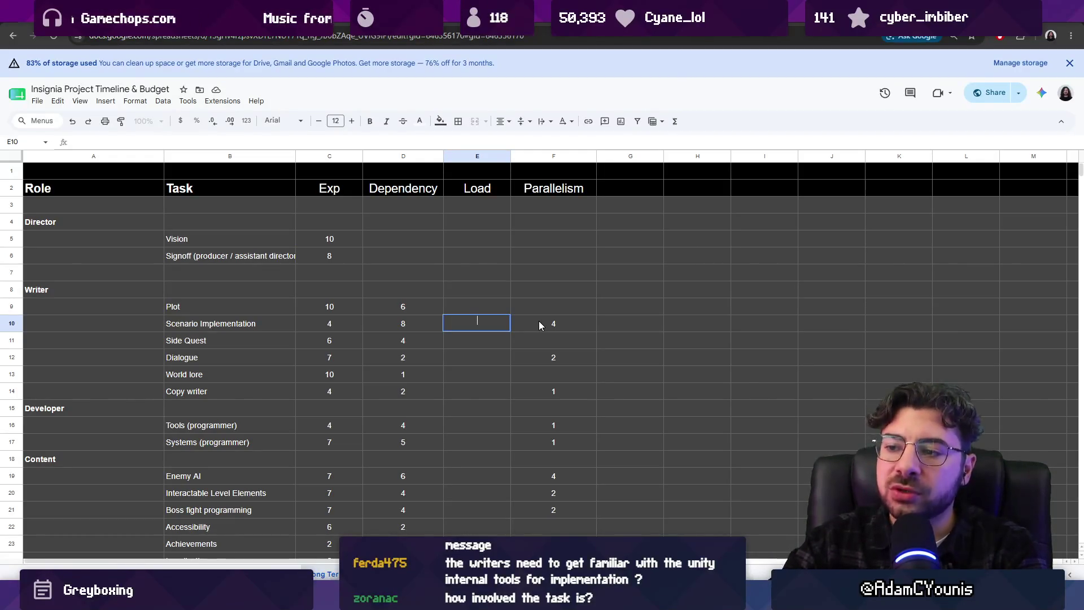
pyautogui.write('0.5')
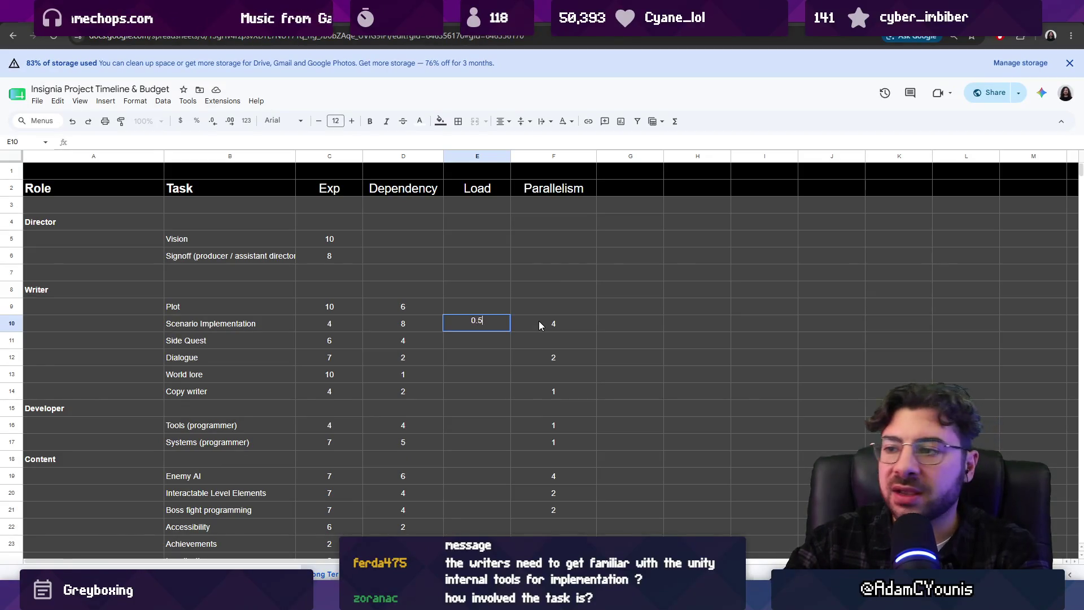
pyautogui.press('Return')
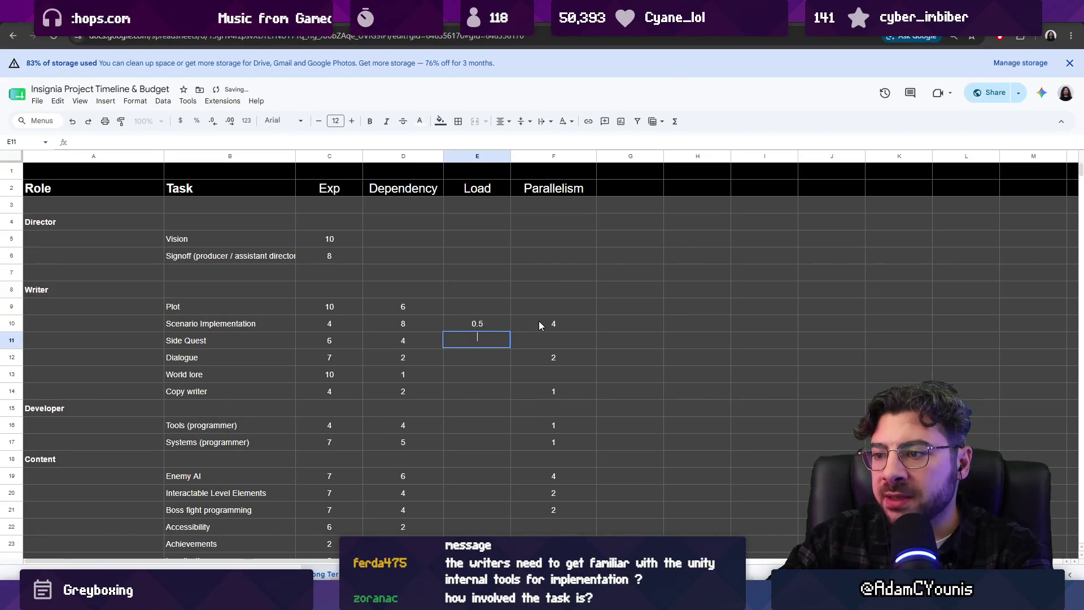
pyautogui.write('0.')
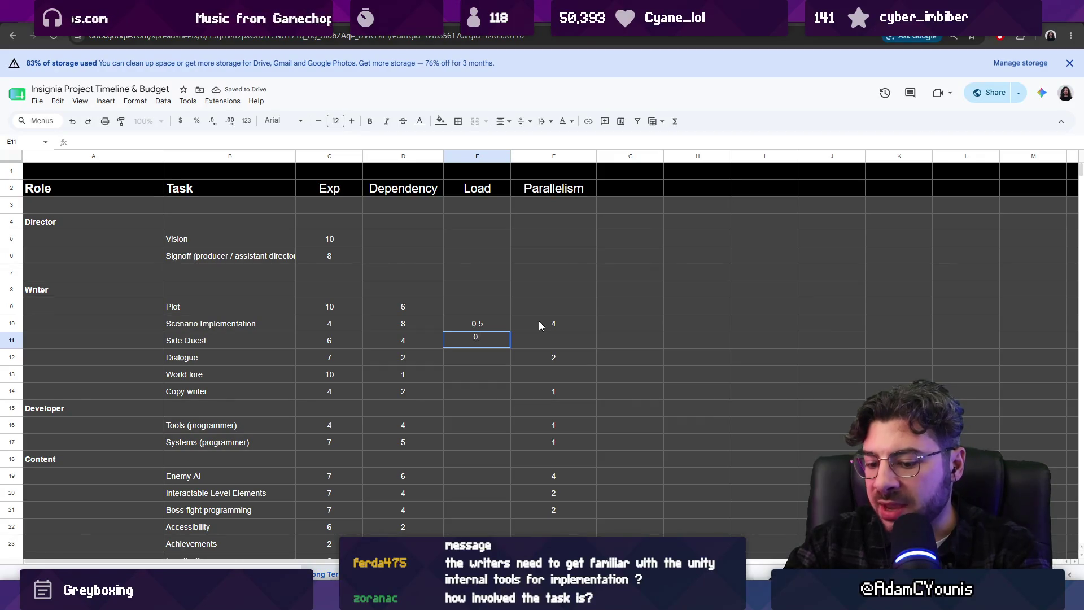
pyautogui.write('5')
pyautogui.press('Return')
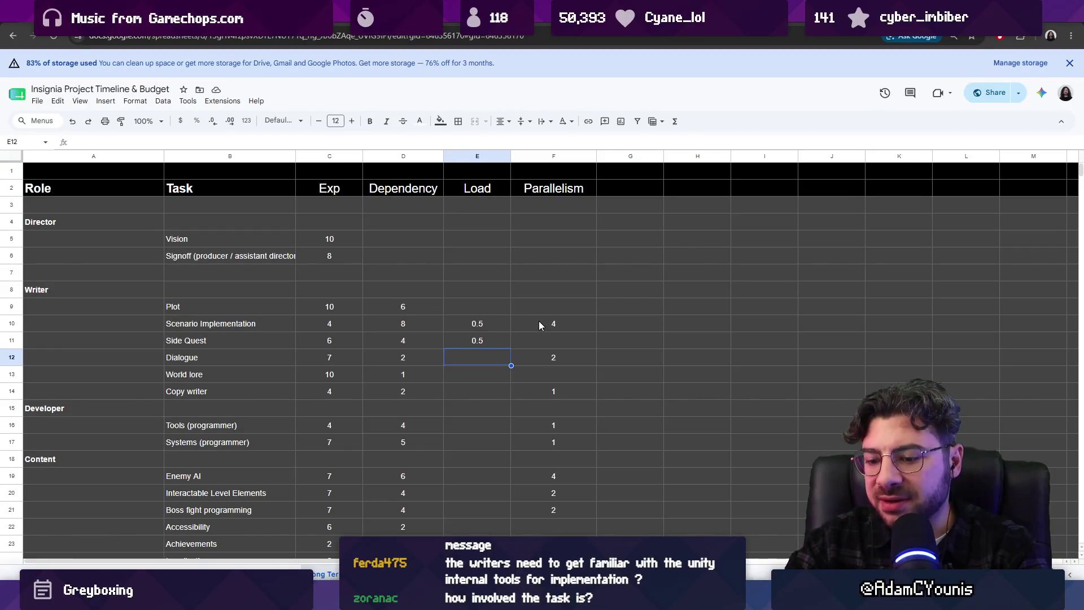
pyautogui.write('0.2')
# - Set Dialogue's Load to 0.2, retyping the decimal correctly
pyautogui.press('Return')
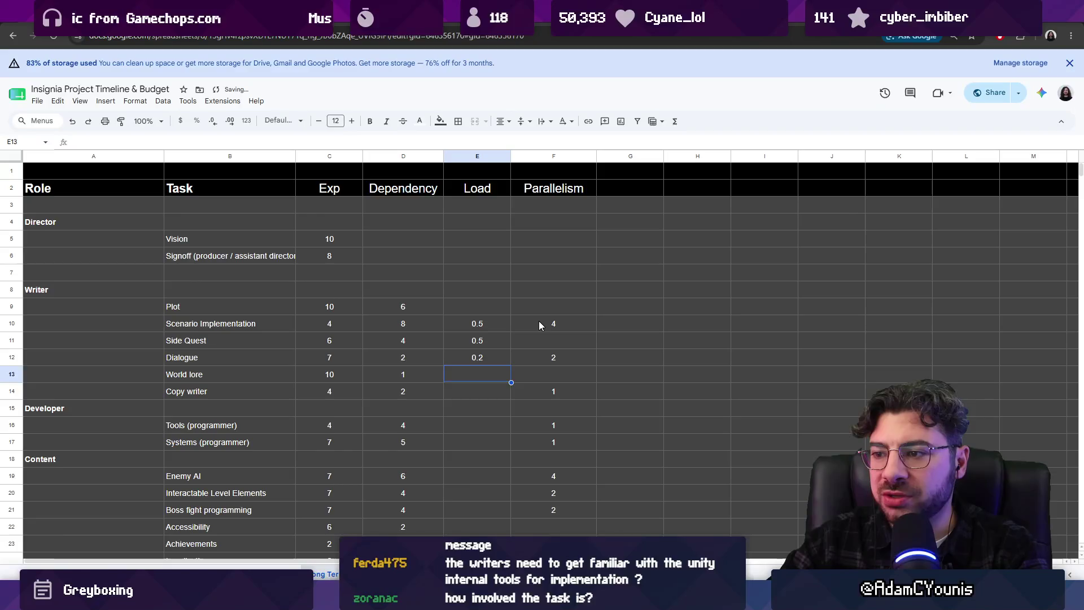
pyautogui.press('Up')
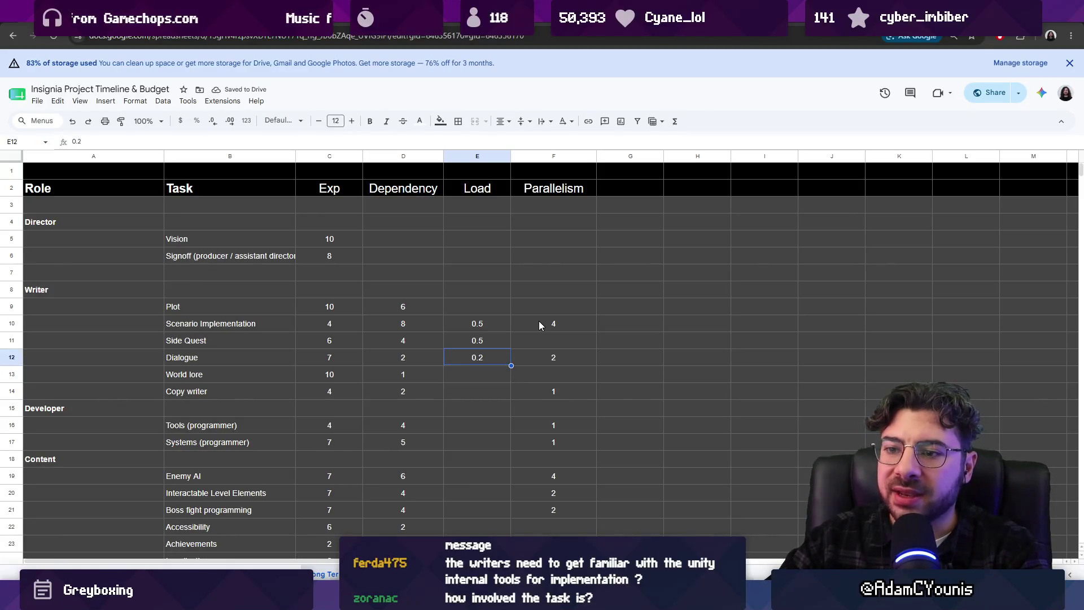
pyautogui.press('Up')
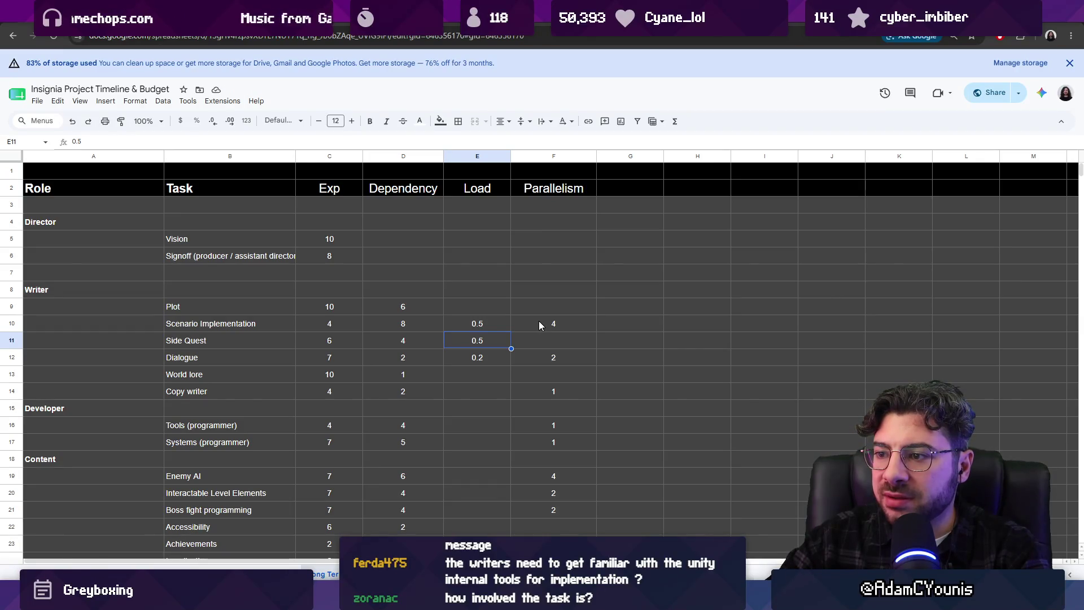
pyautogui.press('Down')
pyautogui.press('Return')
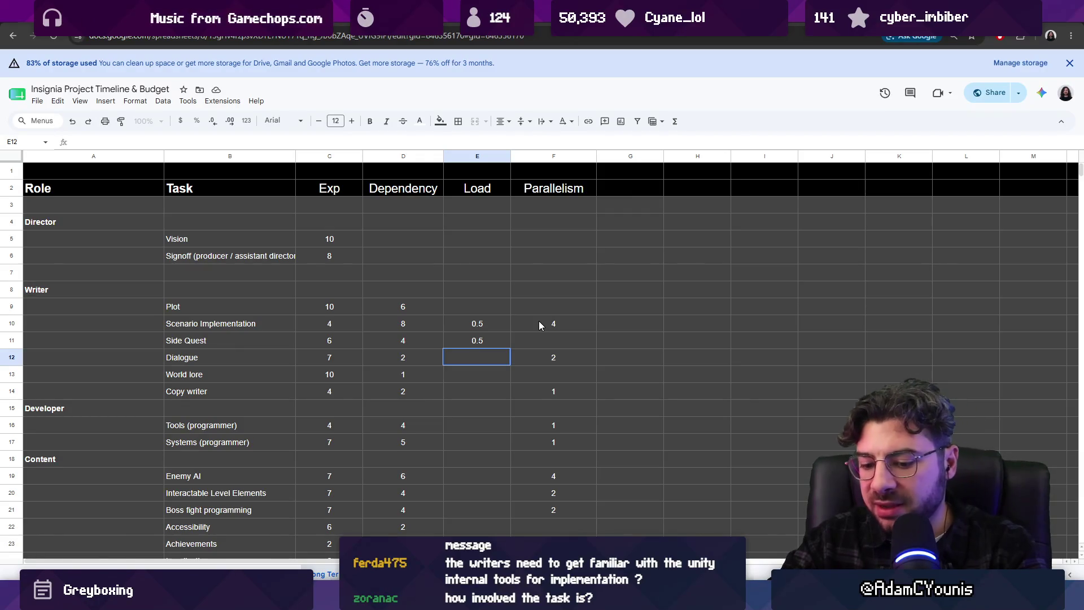
pyautogui.write('1.5')
pyautogui.press('BackSpace')
pyautogui.press('BackSpace')
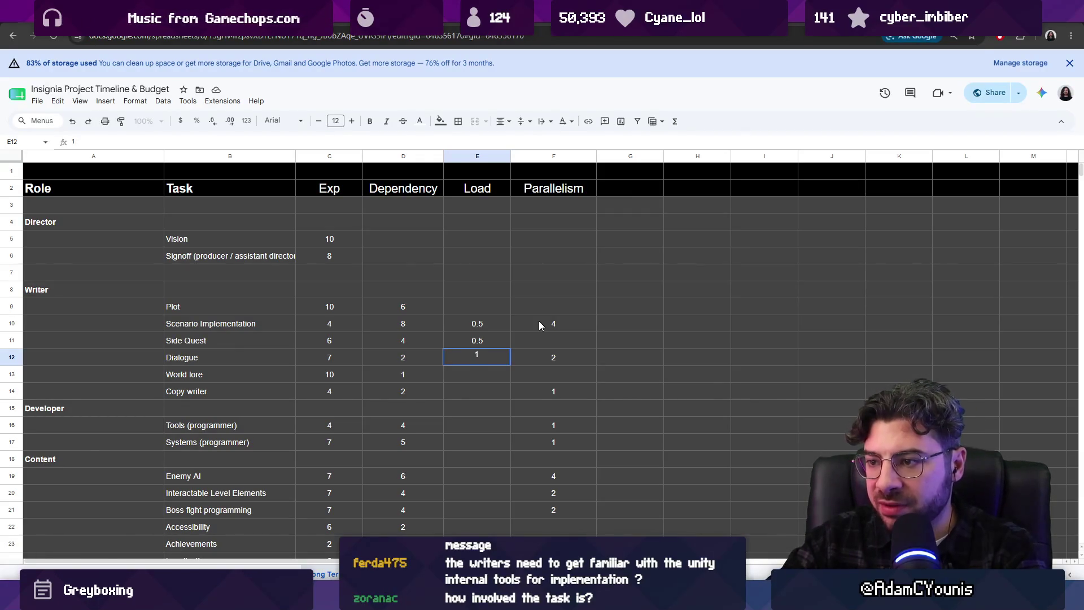
pyautogui.write('.5')
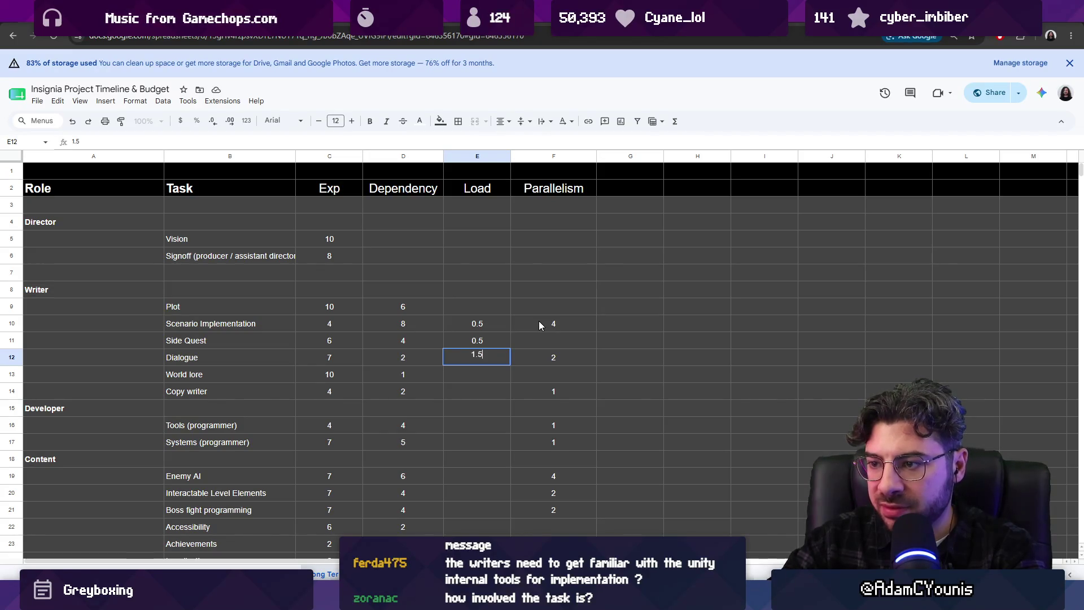
pyautogui.press('BackSpace')
pyautogui.press('BackSpace')
pyautogui.write('0.2')
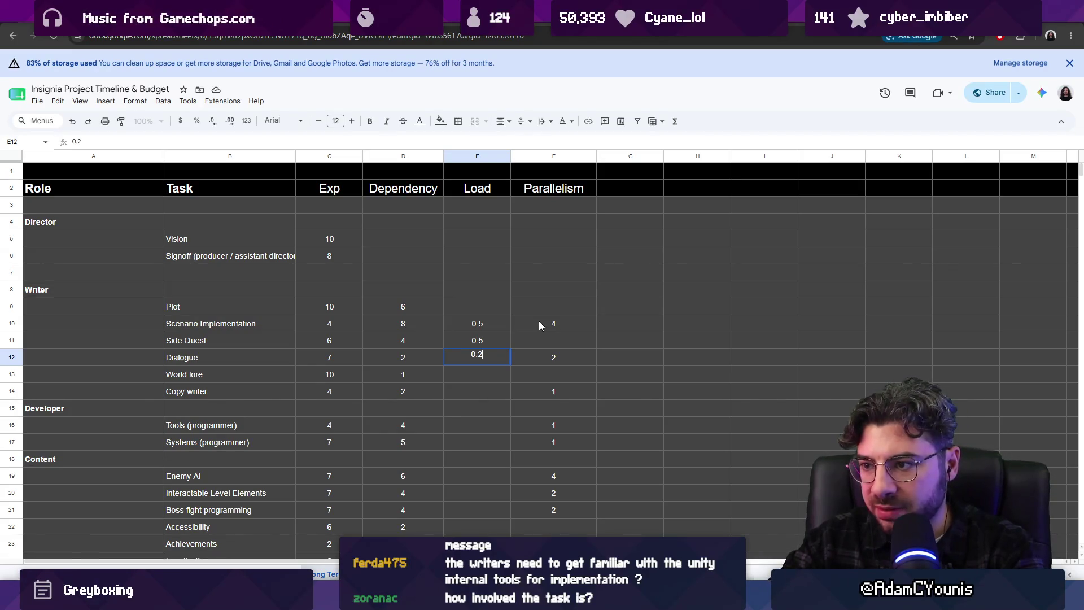
pyautogui.press('Return')
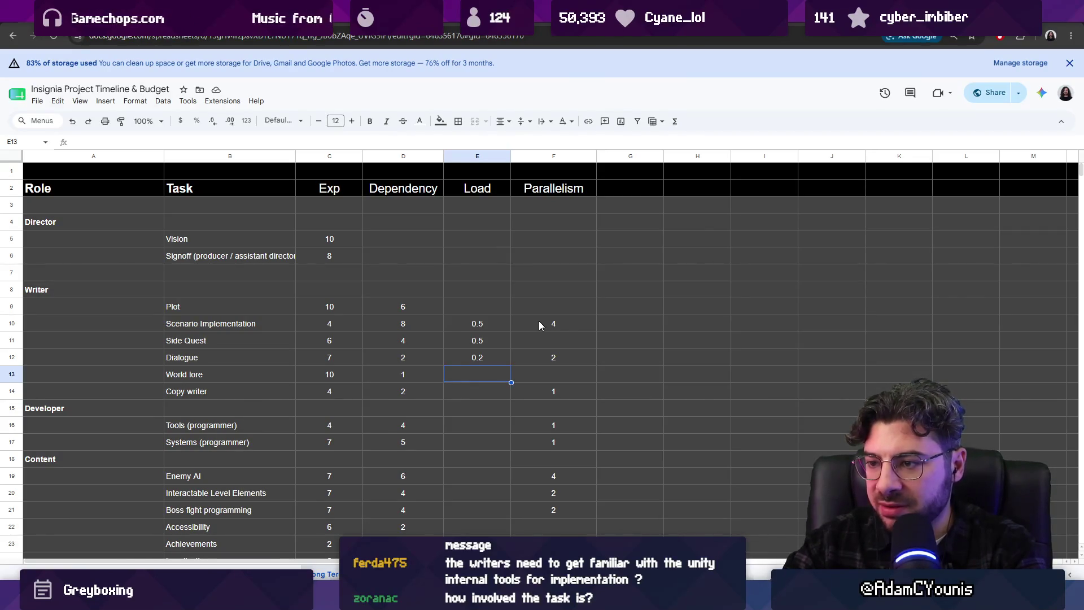
# - Set Copy writer's Load to 0.1, skipping World lore
pyautogui.press('Down')
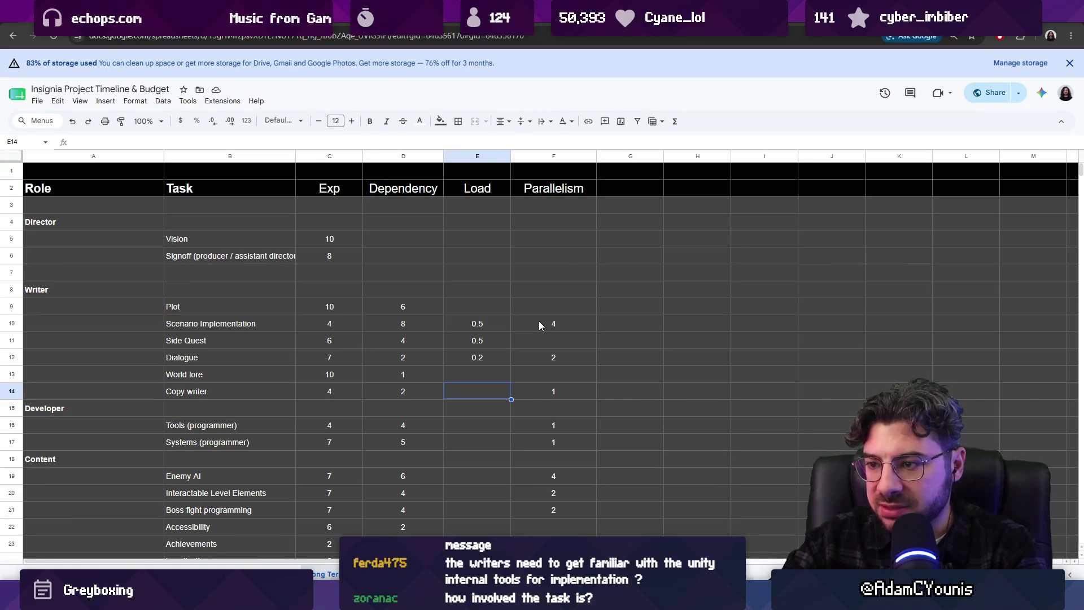
pyautogui.write('0.1')
pyautogui.press('Return')
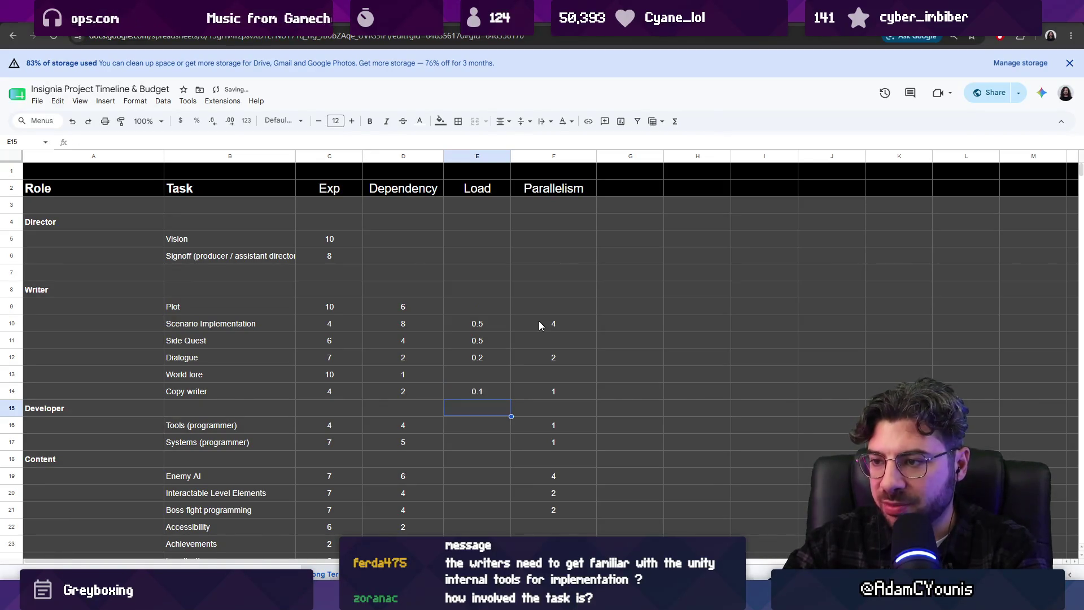
pyautogui.press('Up')
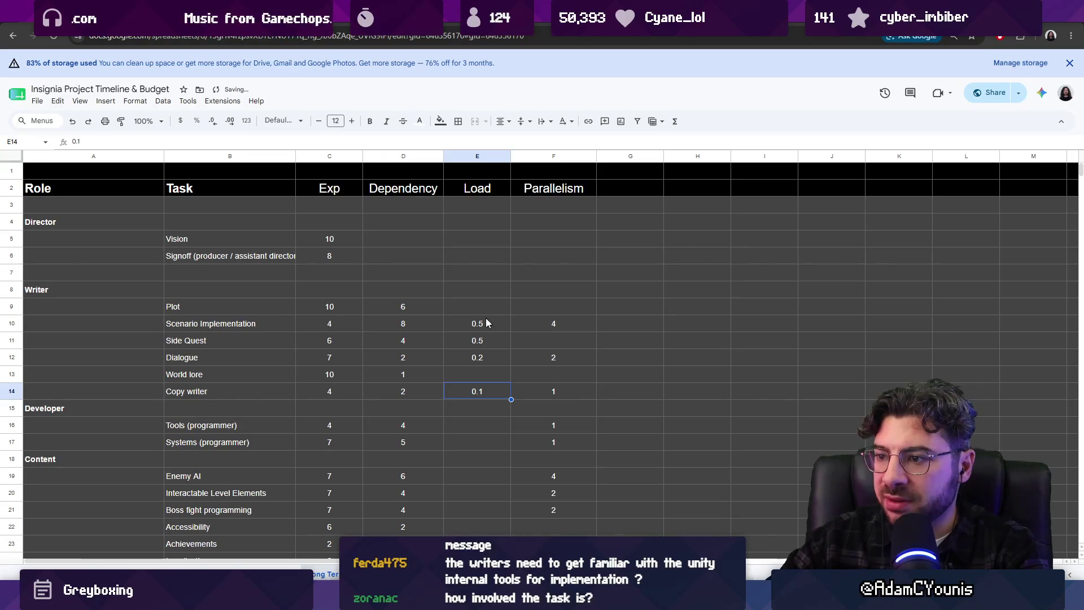
pyautogui.scroll(-1, 485, 318)
pyautogui.press('Down')
pyautogui.press('Down')
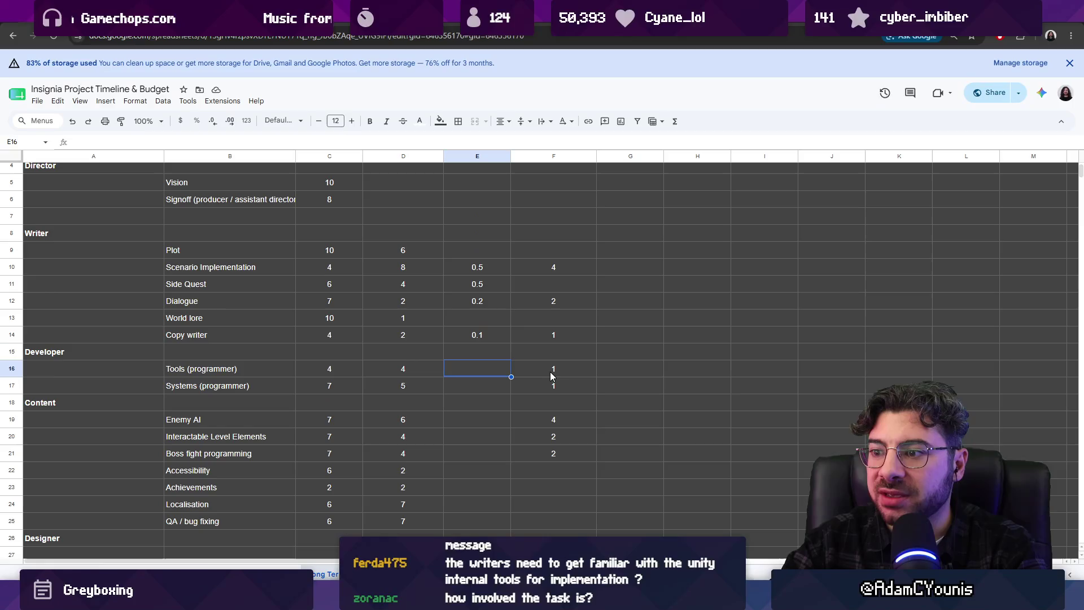
pyautogui.scroll(1, 550, 371)
# - Rename the Load column to 'H/W' and set Scenario Implementation and Side Quest to 20
pyautogui.click(480, 194)
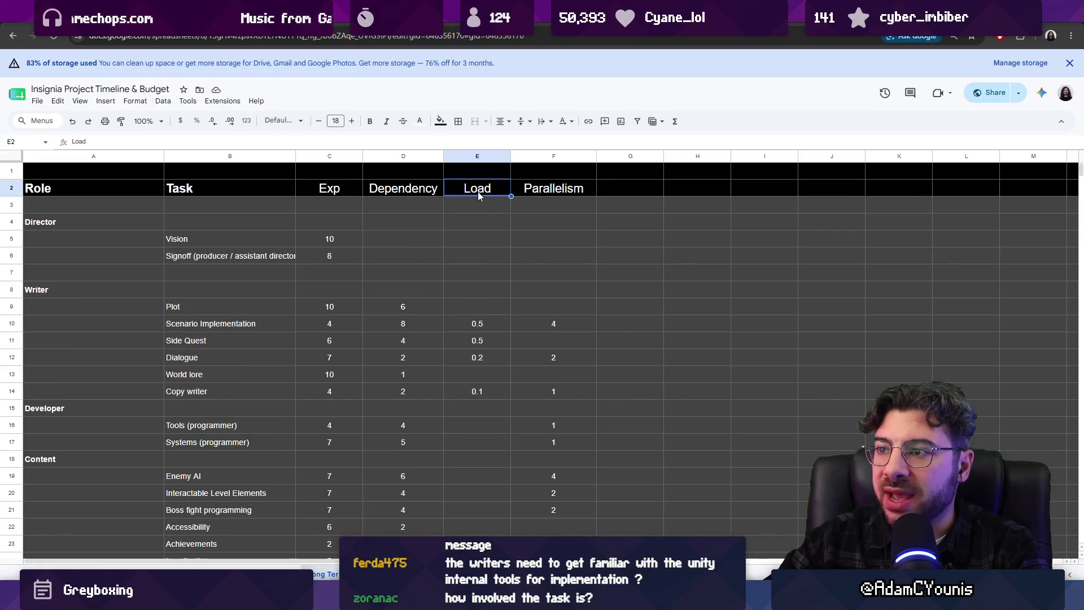
pyautogui.press('Return')
pyautogui.hotkey('ctrl', 'a')
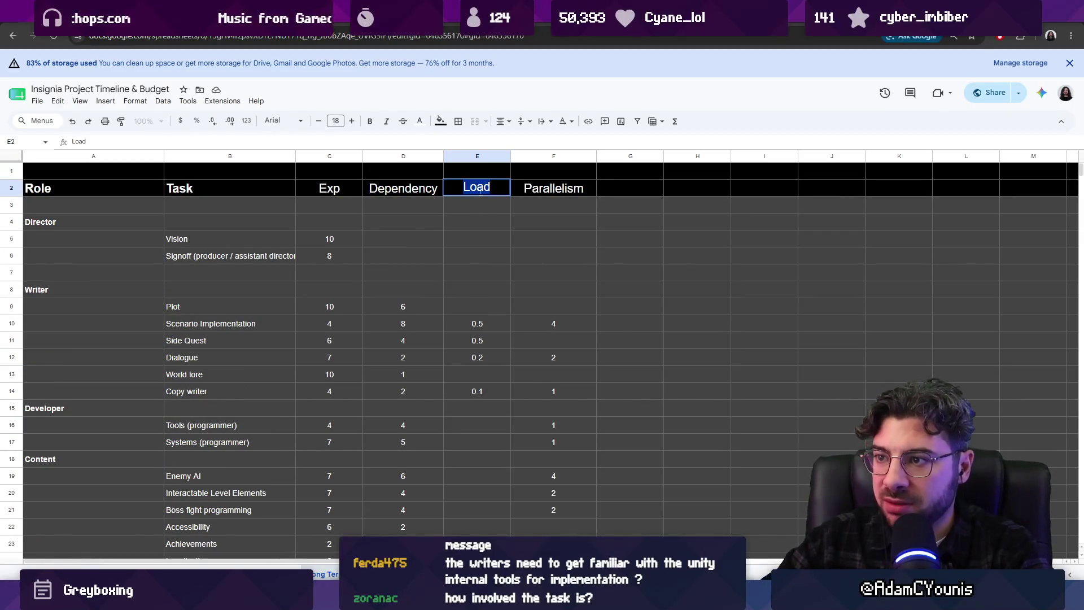
pyautogui.write('H/W')
pyautogui.press('Return')
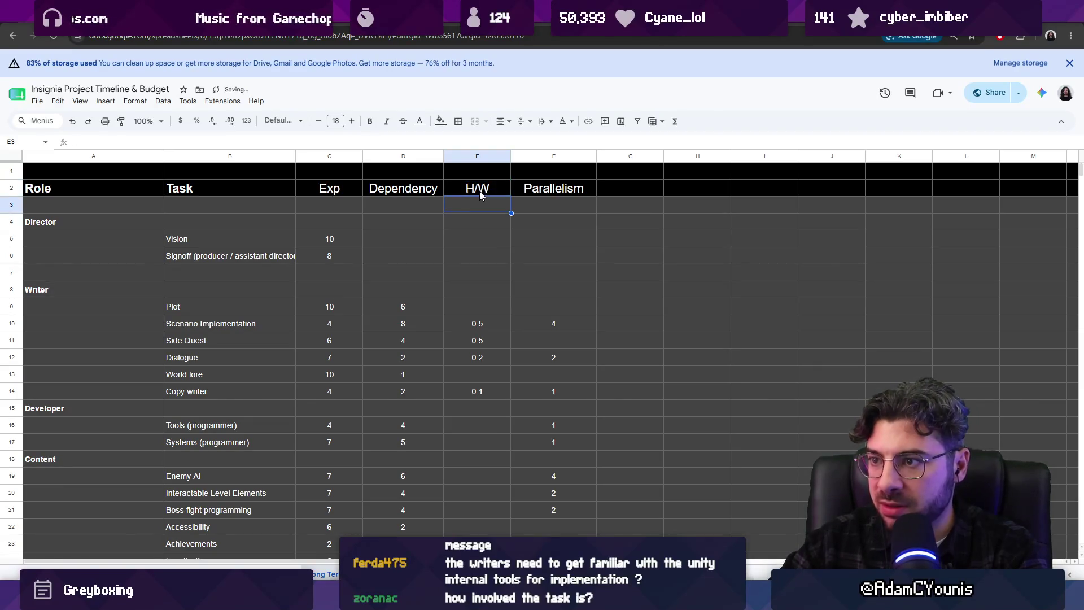
pyautogui.click(490, 323)
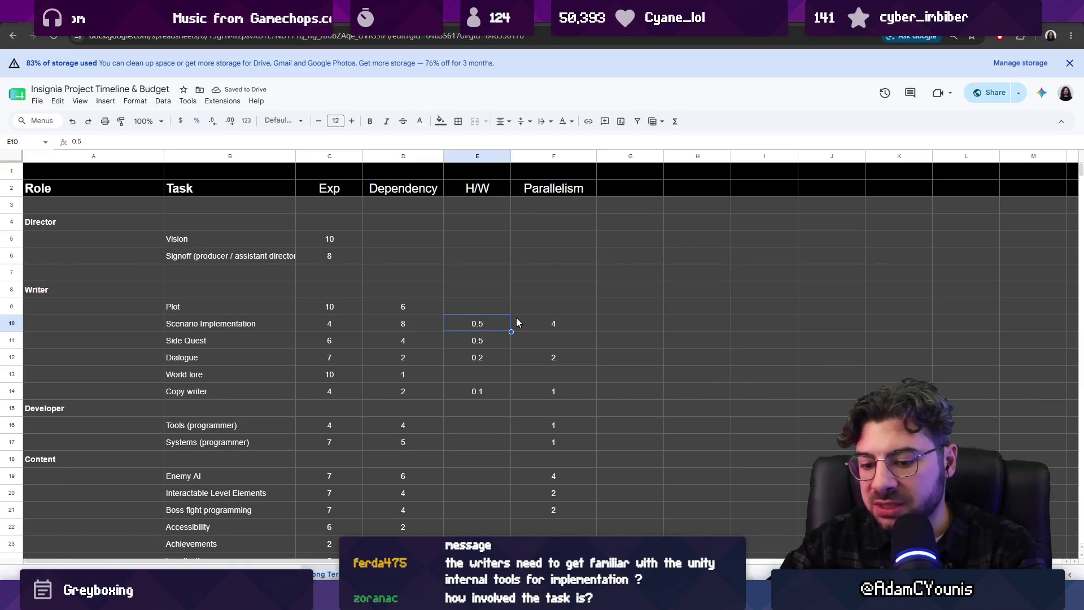
pyautogui.write('20')
pyautogui.press('Return')
pyautogui.write('20')
pyautogui.press('Return')
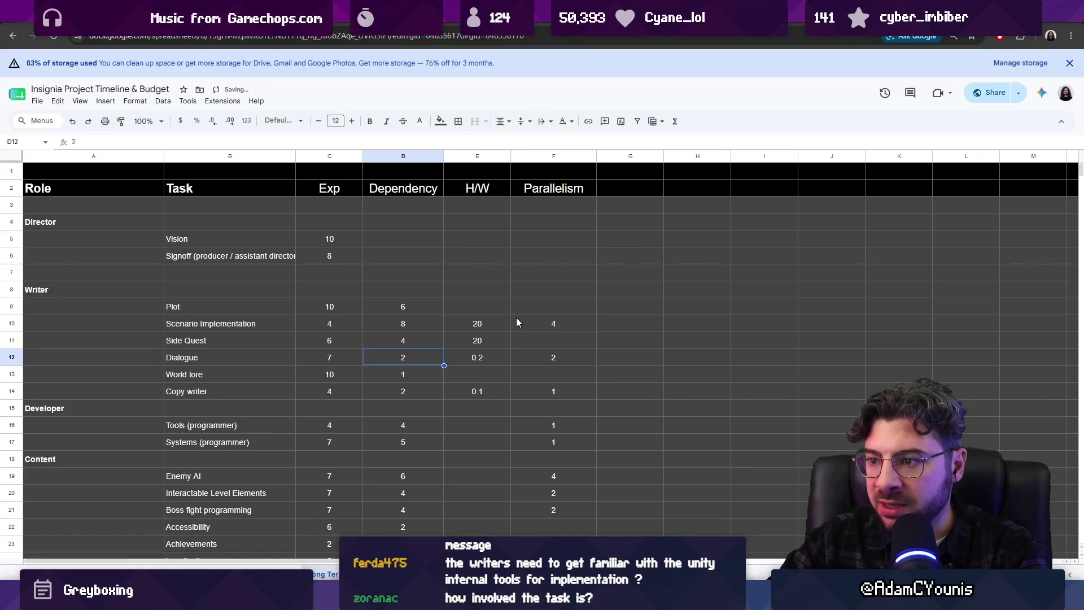
pyautogui.write('20')
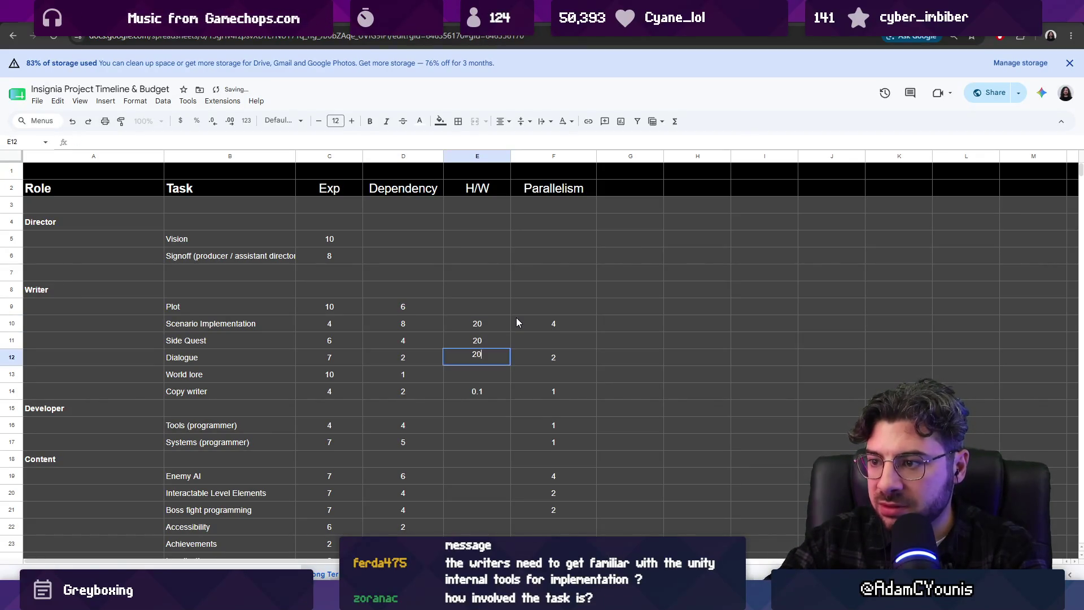
# - Set the H/W value to 10 for Dialogue and 4 for Copy writer, undoing a stray 20
pyautogui.press('Return')
pyautogui.press('Return')
pyautogui.hotkey('ctrl', 'z')
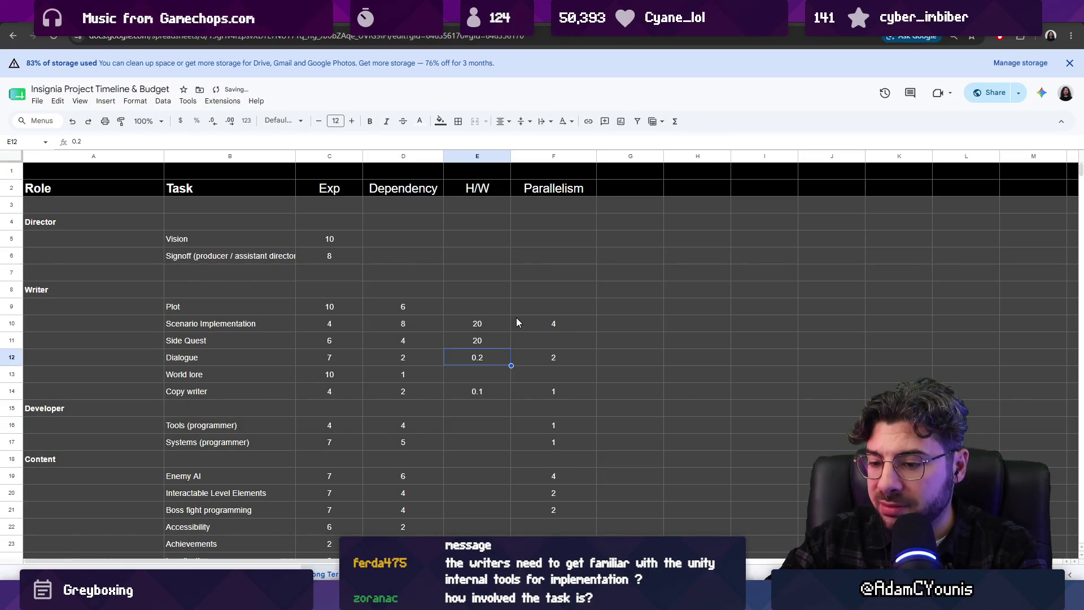
pyautogui.write('10')
pyautogui.press('Return')
pyautogui.press('Return')
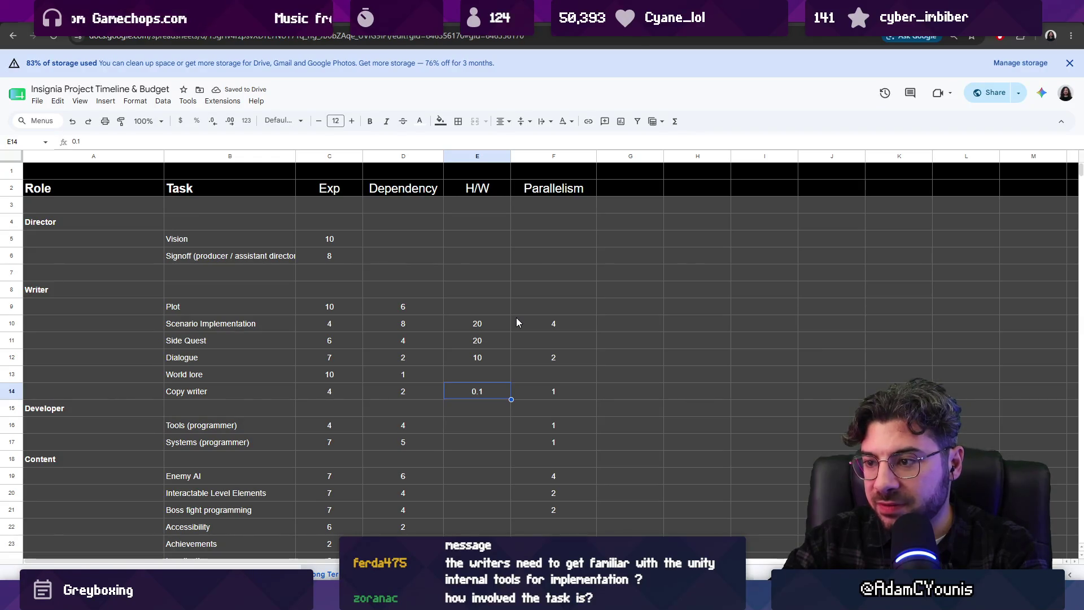
pyautogui.write('4')
pyautogui.press('Return')
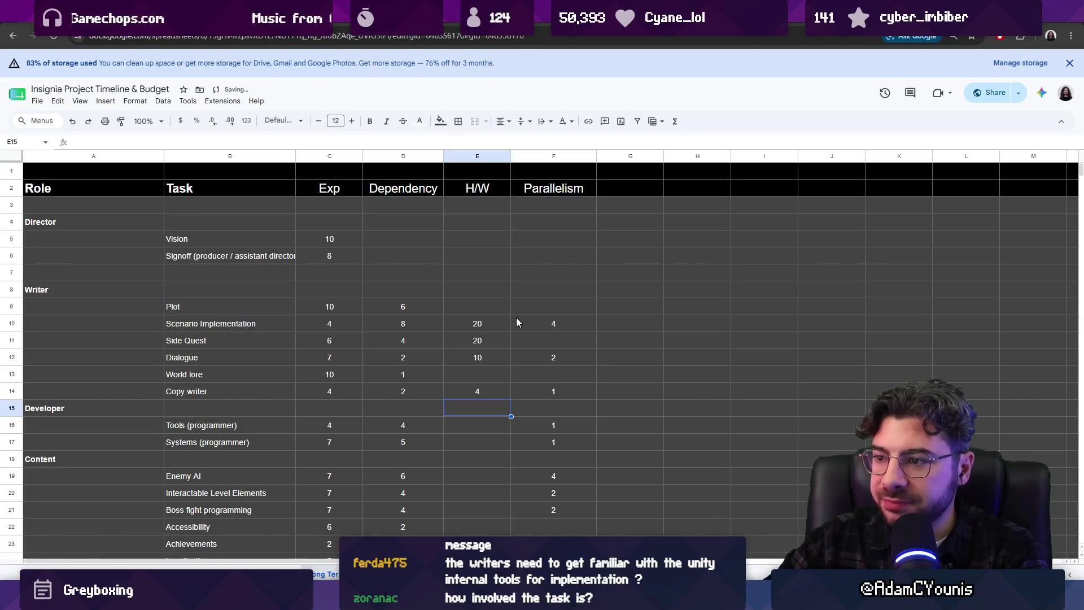
pyautogui.press('Down')
pyautogui.scroll(-1, 516, 322)
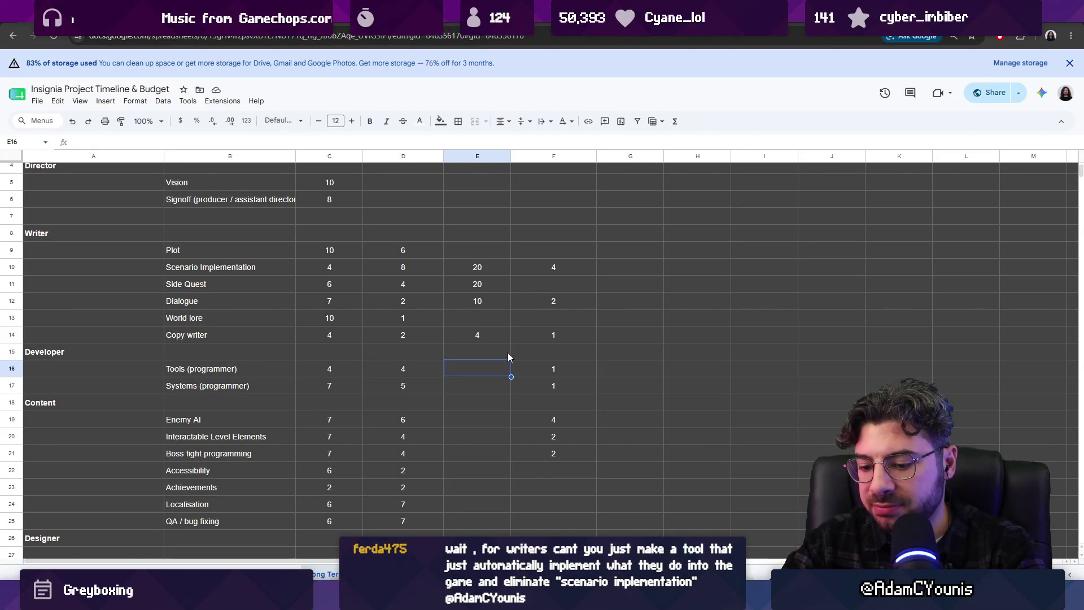
pyautogui.write('8')
# - Enter H/W 4 for Tools (programmer) and 8 for Systems (programmer)
pyautogui.press('Return')
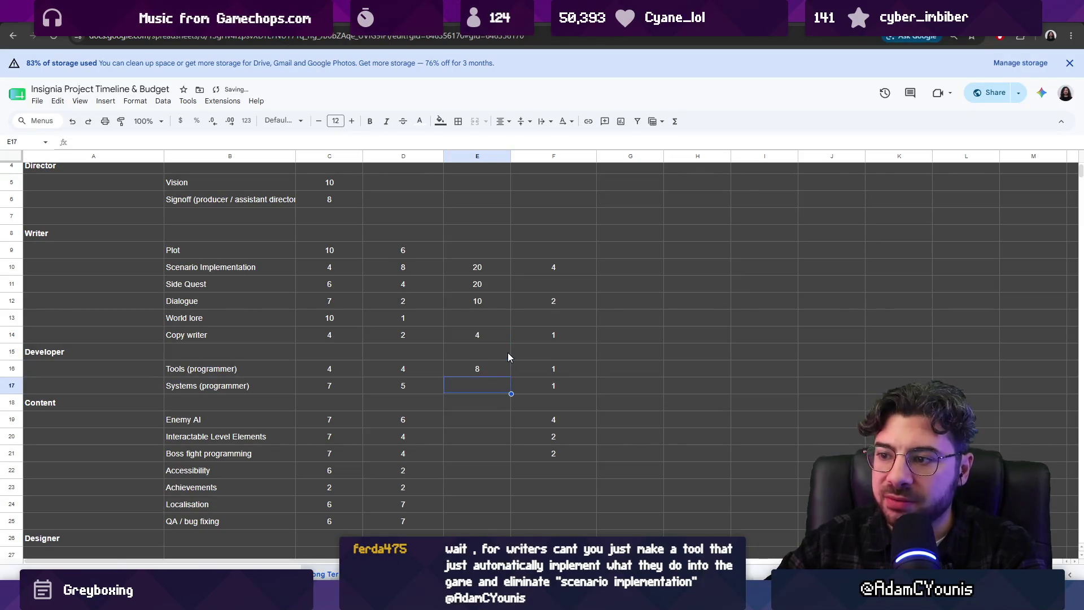
pyautogui.press('Up')
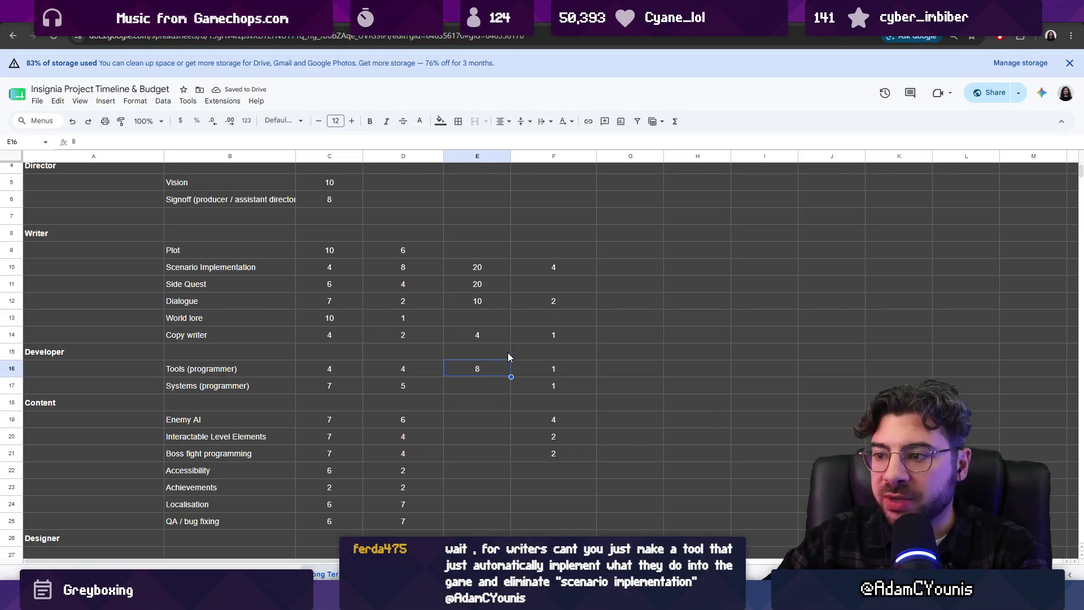
pyautogui.write('4')
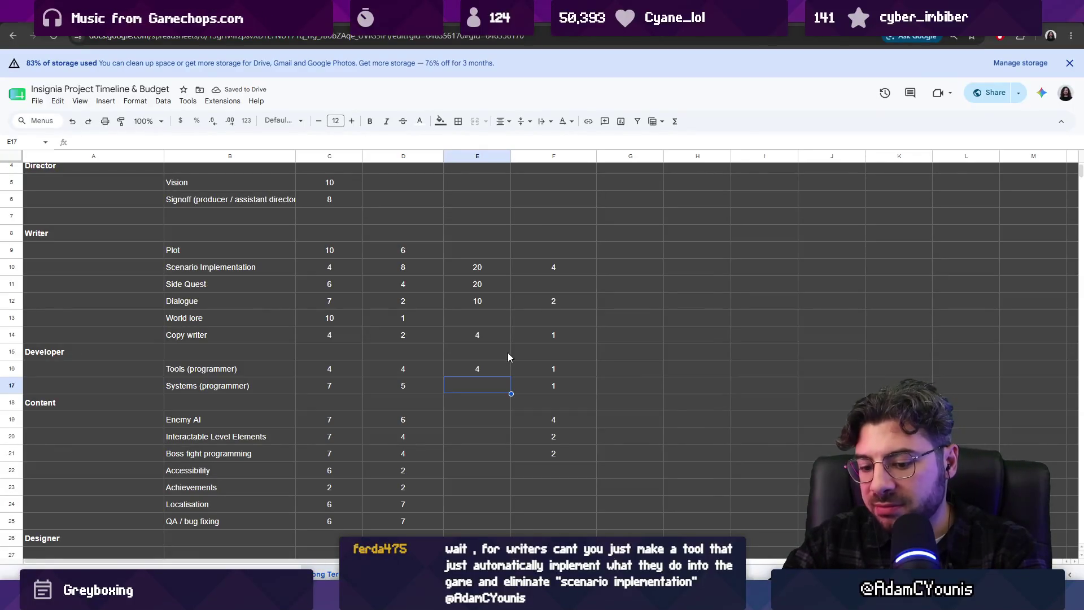
pyautogui.write('8')
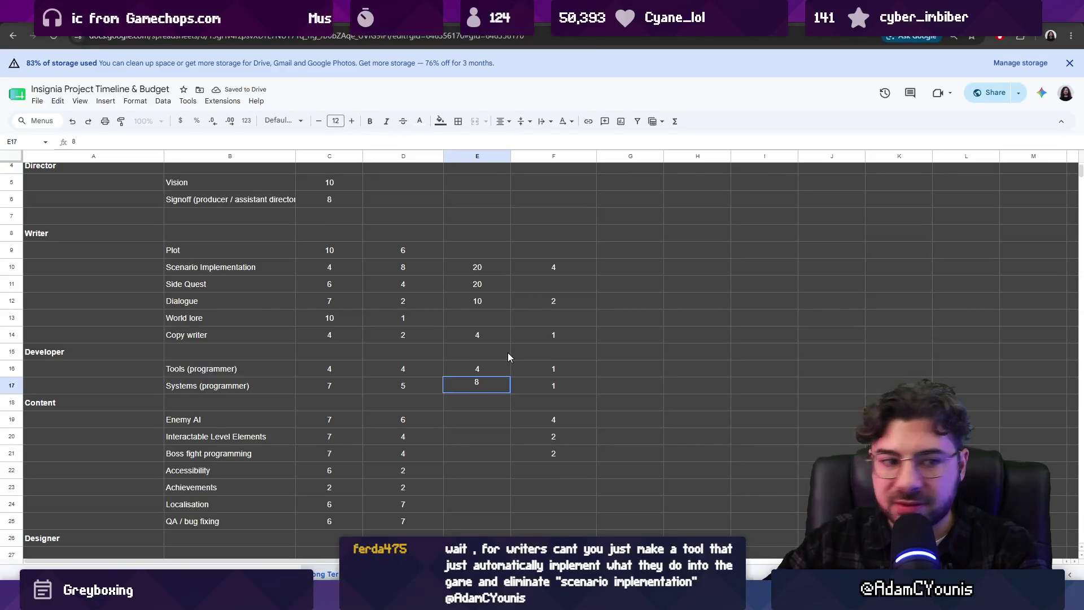
pyautogui.press('Return')
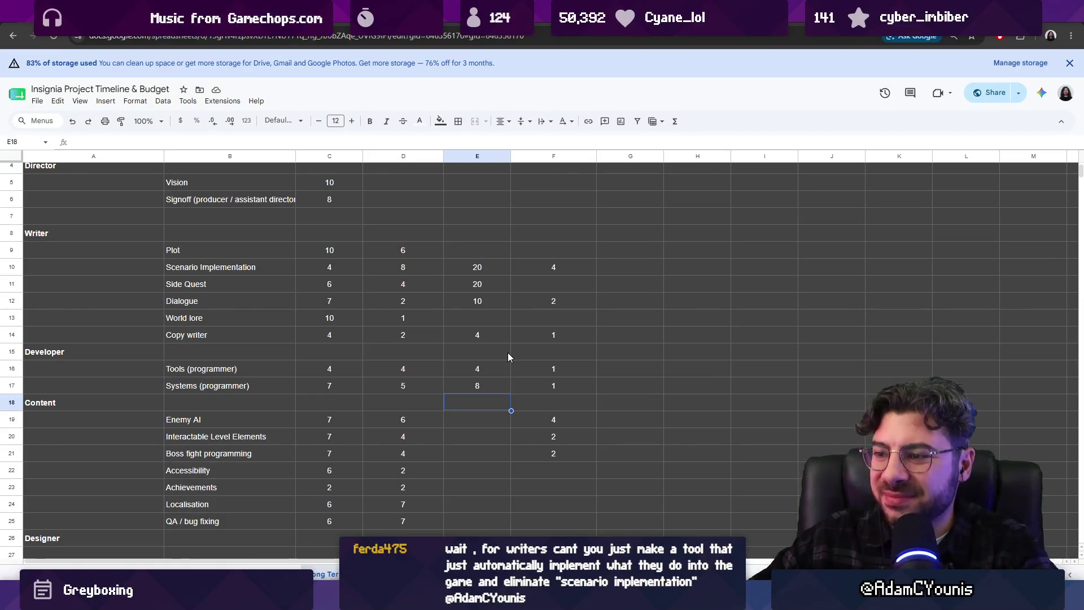
pyautogui.press('Down')
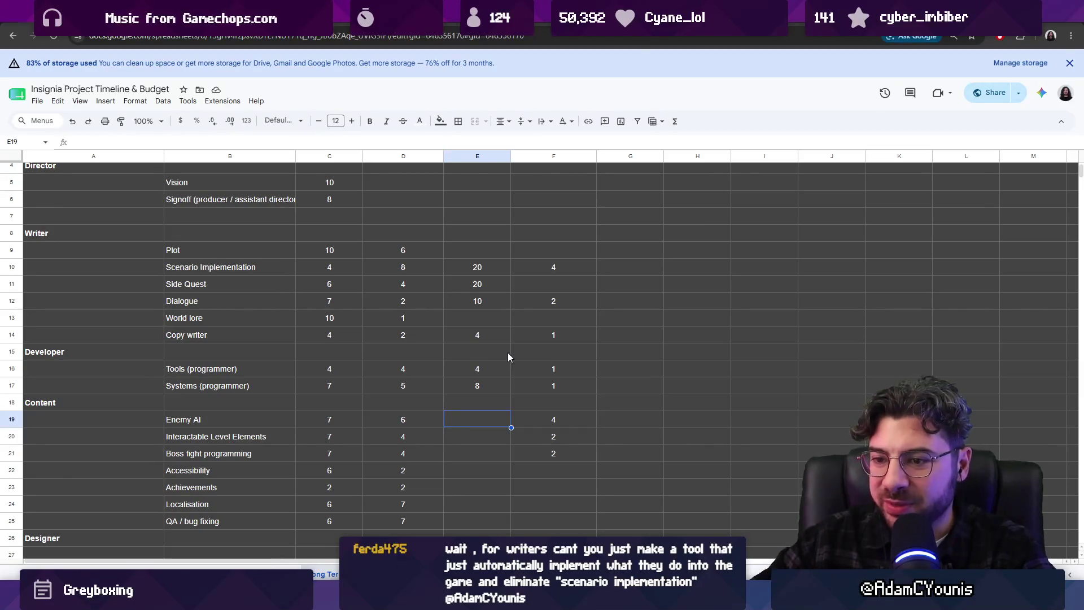
pyautogui.scroll(-1, 509, 356)
pyautogui.scroll(1, 517, 354)
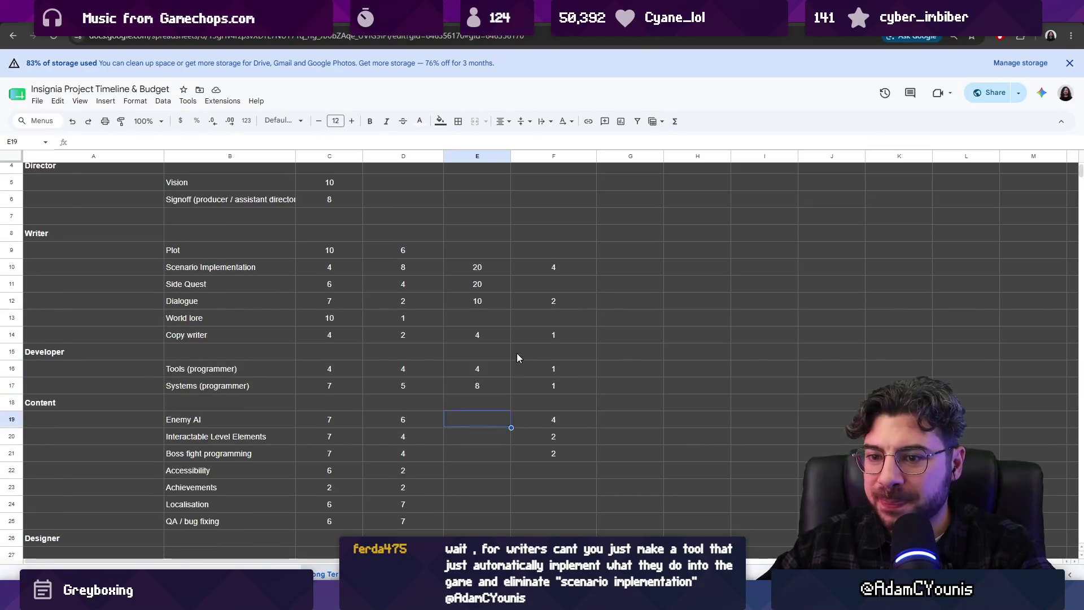
pyautogui.scroll(-1, 516, 368)
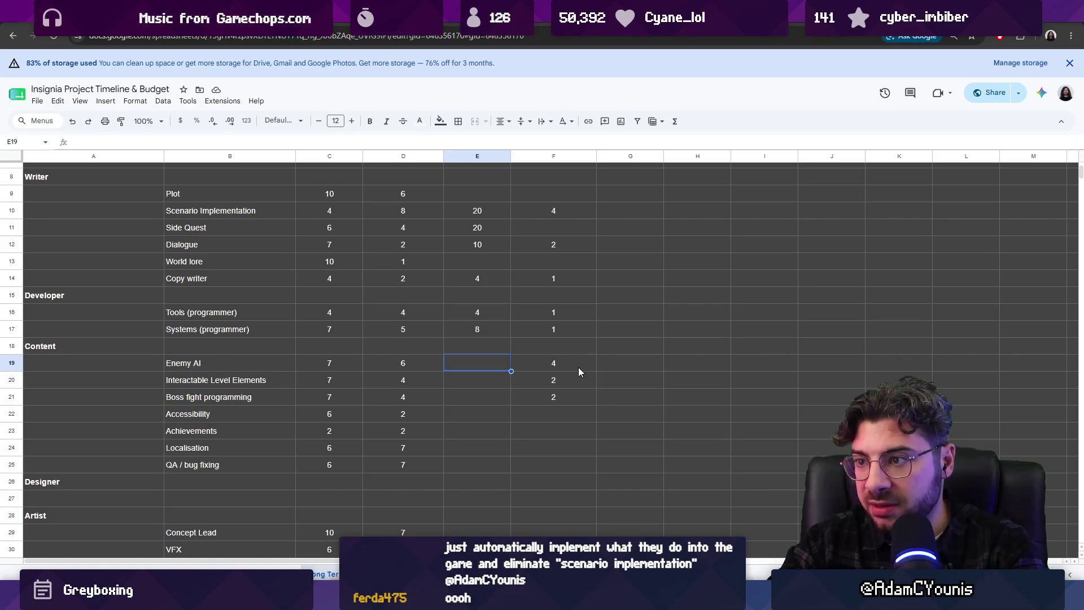
pyautogui.write('20')
# - Enter H/W 20 for Enemy AI and 2 for Interactable Level Elements
pyautogui.press('Return')
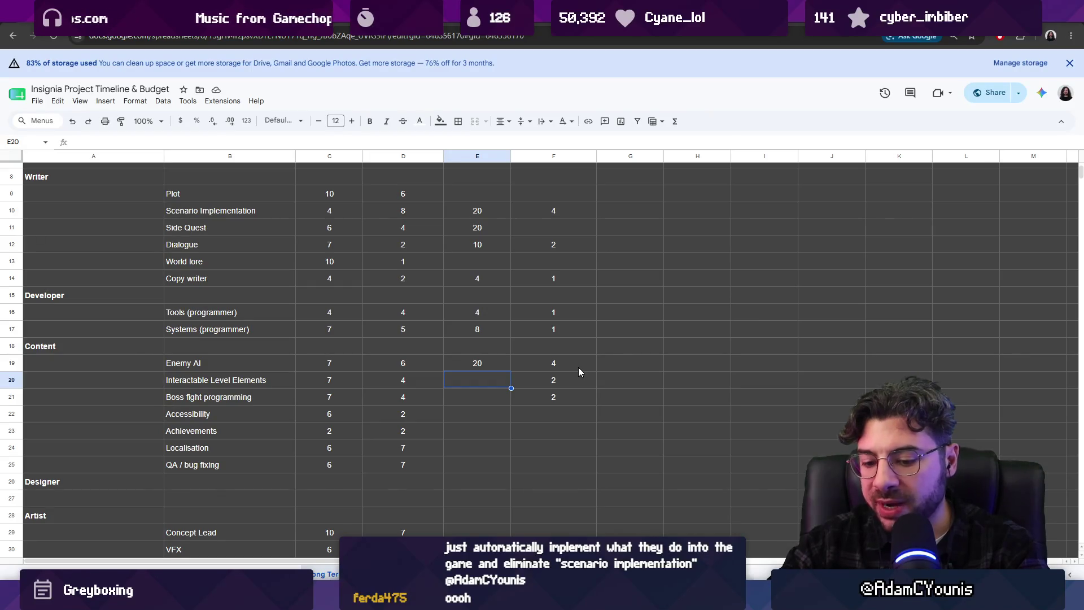
pyautogui.write('4')
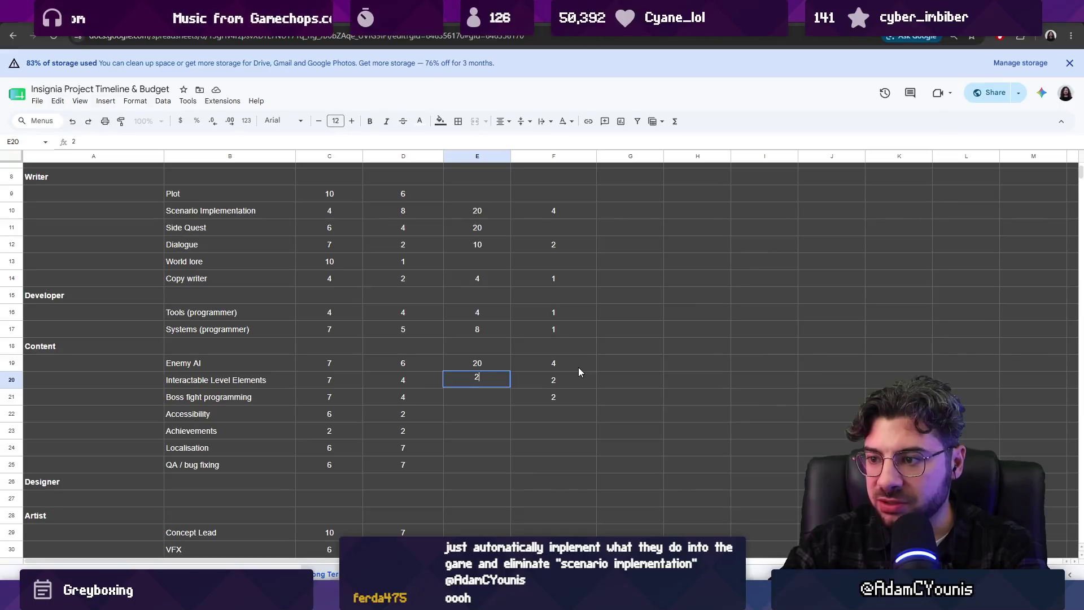
pyautogui.press('Return')
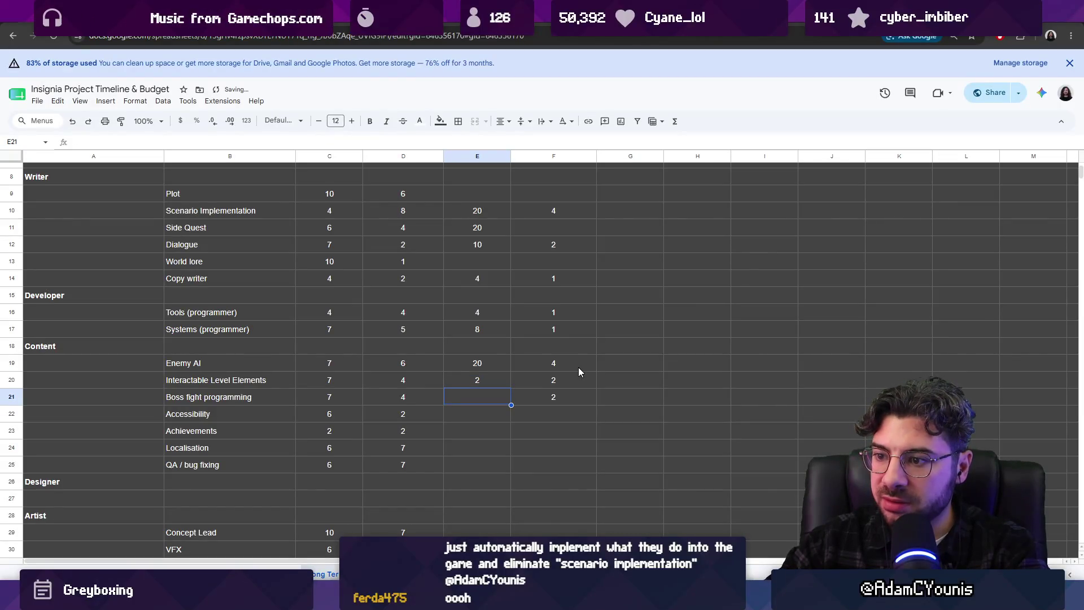
pyautogui.press('Up')
pyautogui.press('Down')
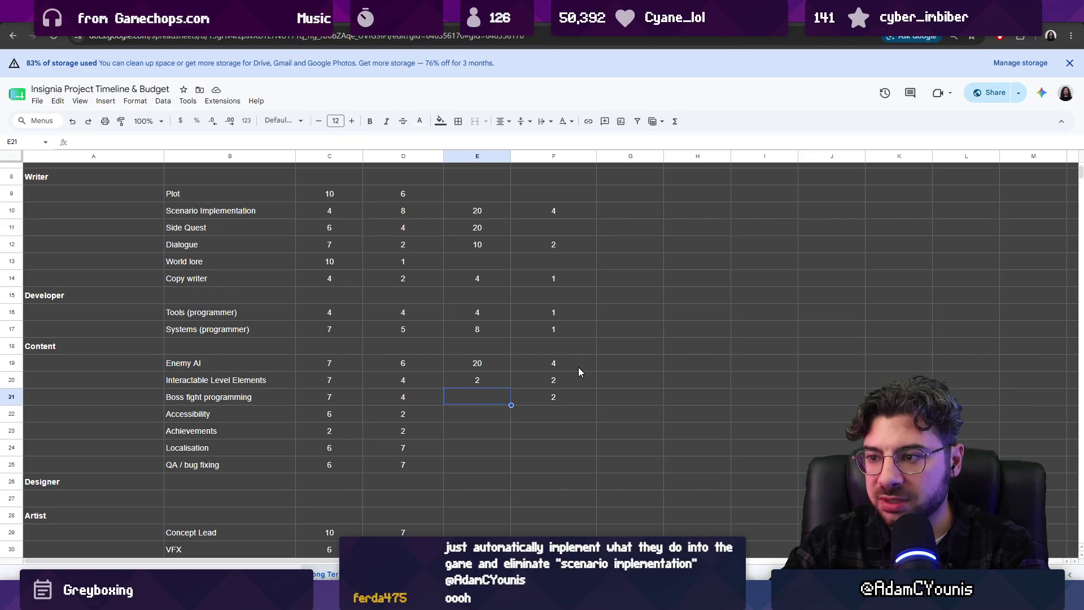
pyautogui.write('SET')
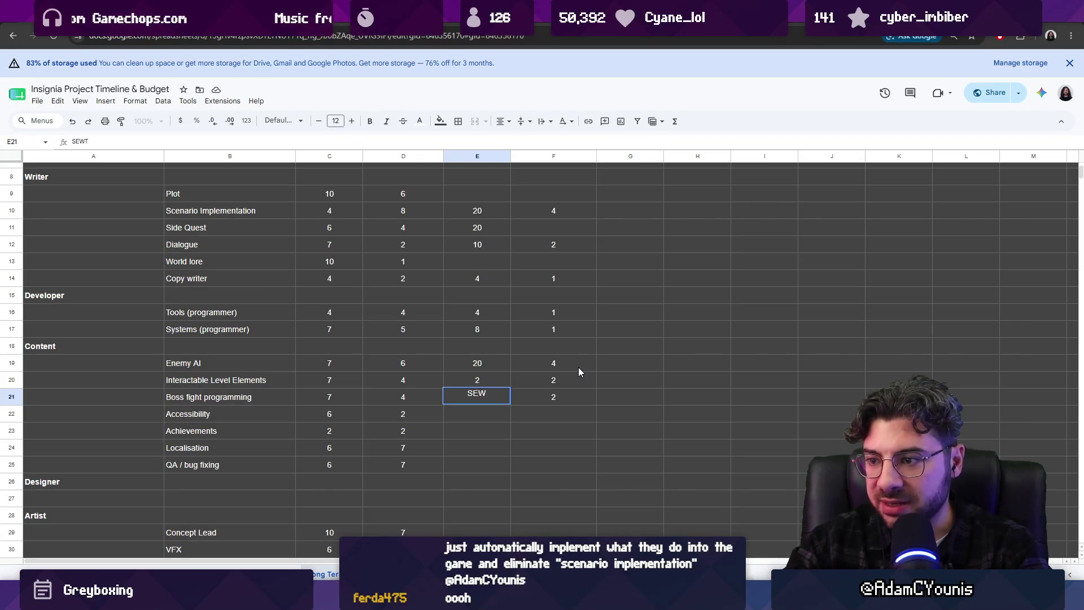
# - Mark Boss fight programming, Accessibility, Achievements and Localisation as SET, and QA / bug fixing 8
pyautogui.press('Return')
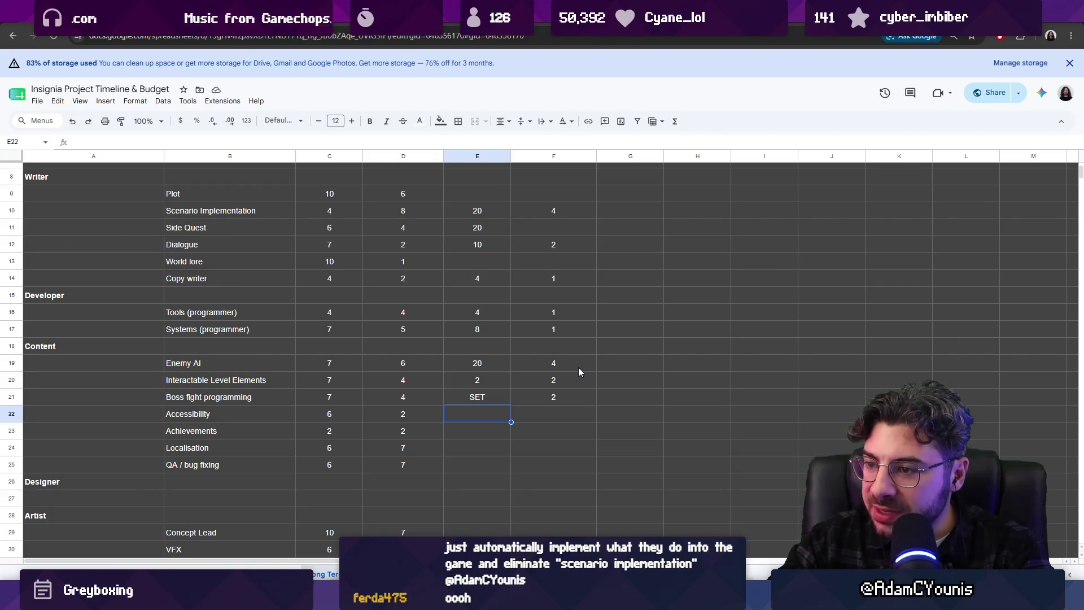
pyautogui.write('SET')
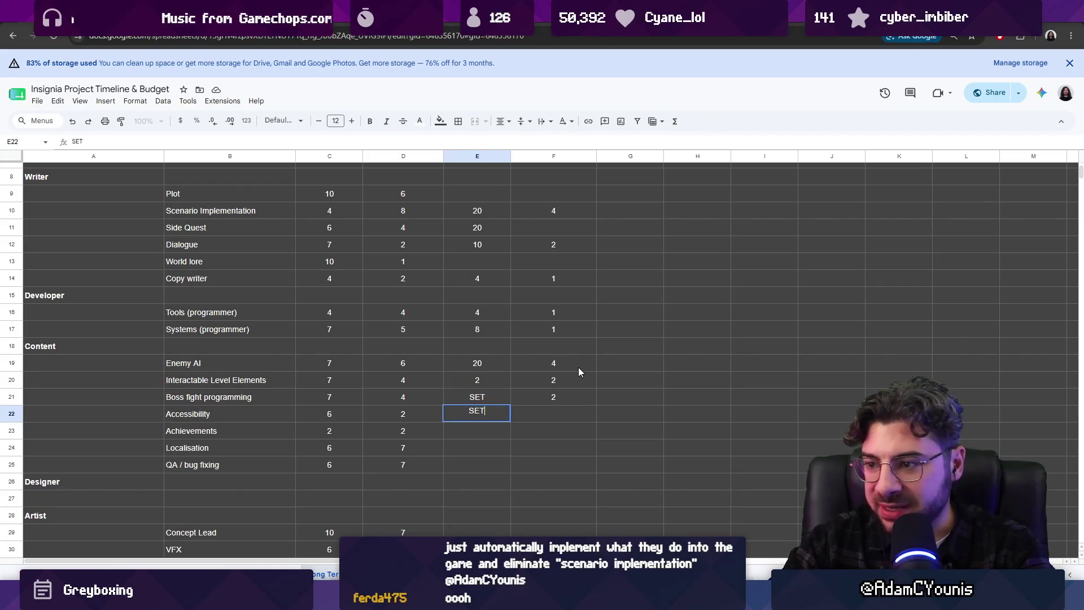
pyautogui.press('Return')
pyautogui.write('SET')
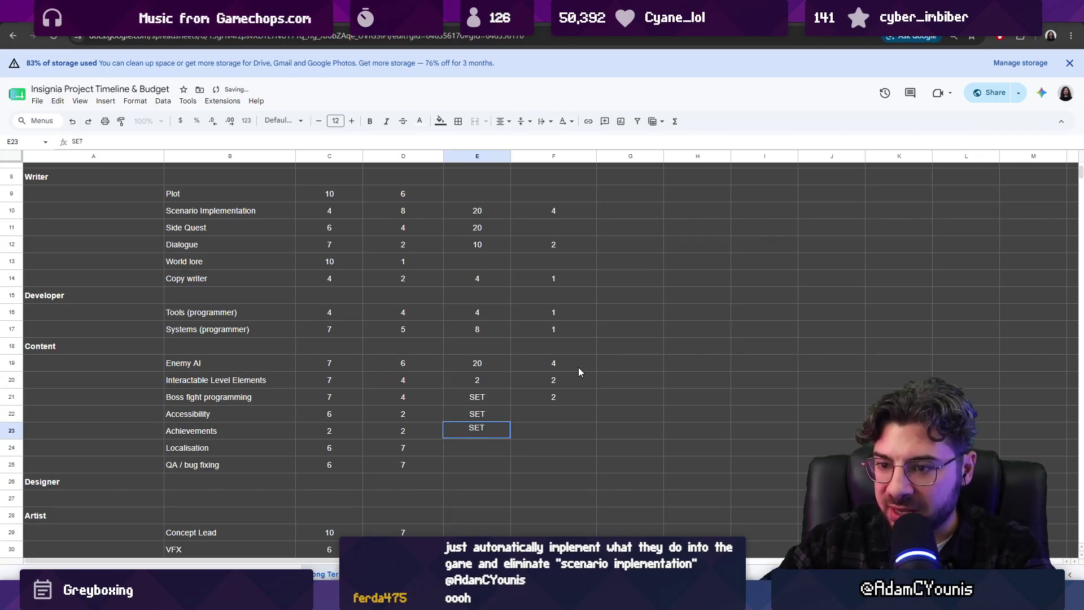
pyautogui.press('Return')
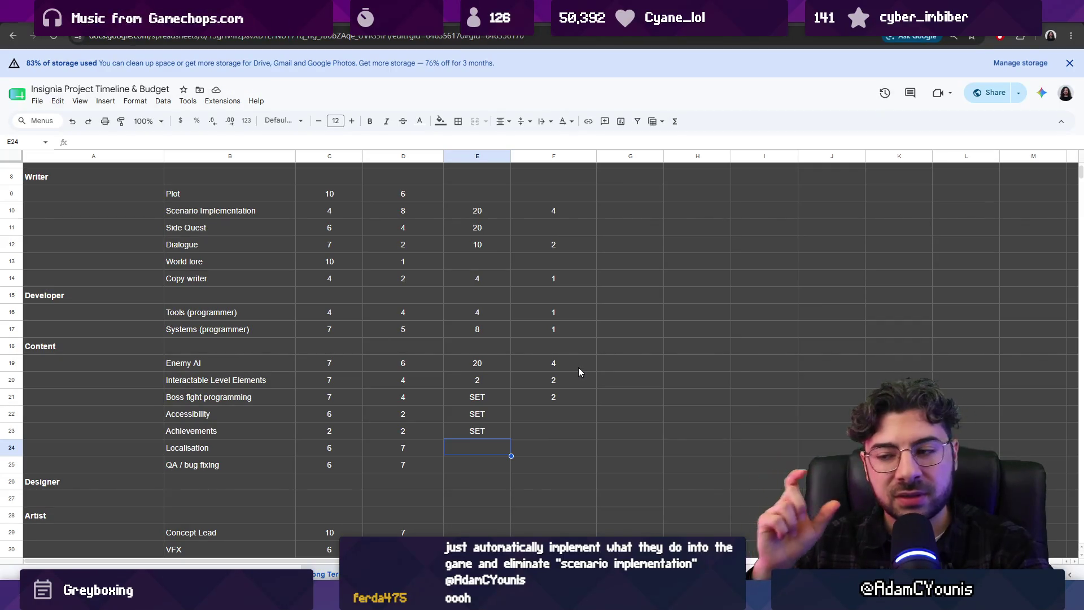
pyautogui.press('Down')
pyautogui.press('Up')
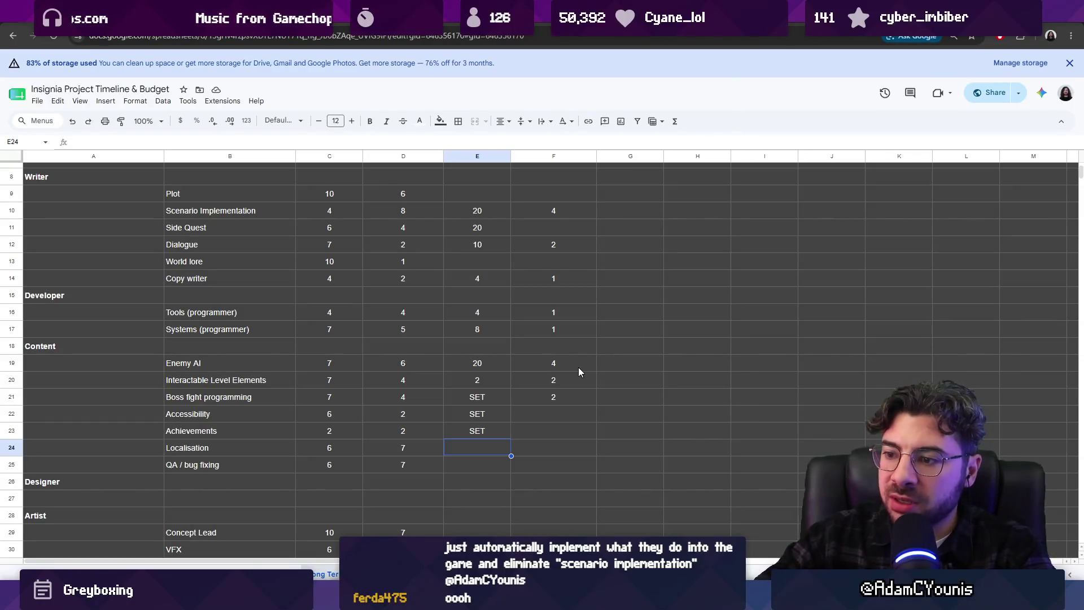
pyautogui.write('SET')
pyautogui.press('Return')
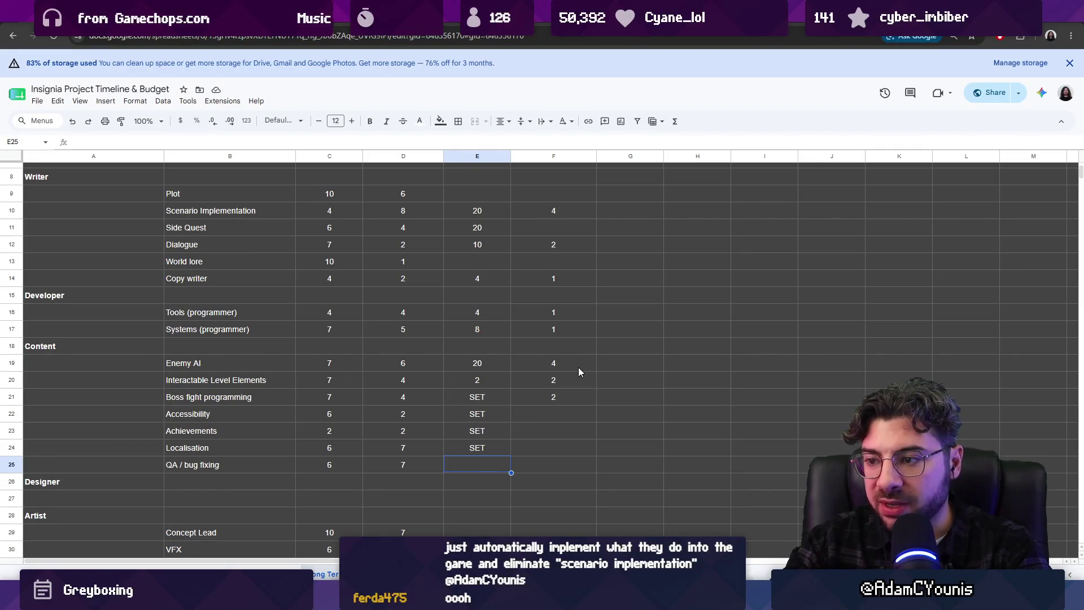
pyautogui.write('8')
pyautogui.press('Return')
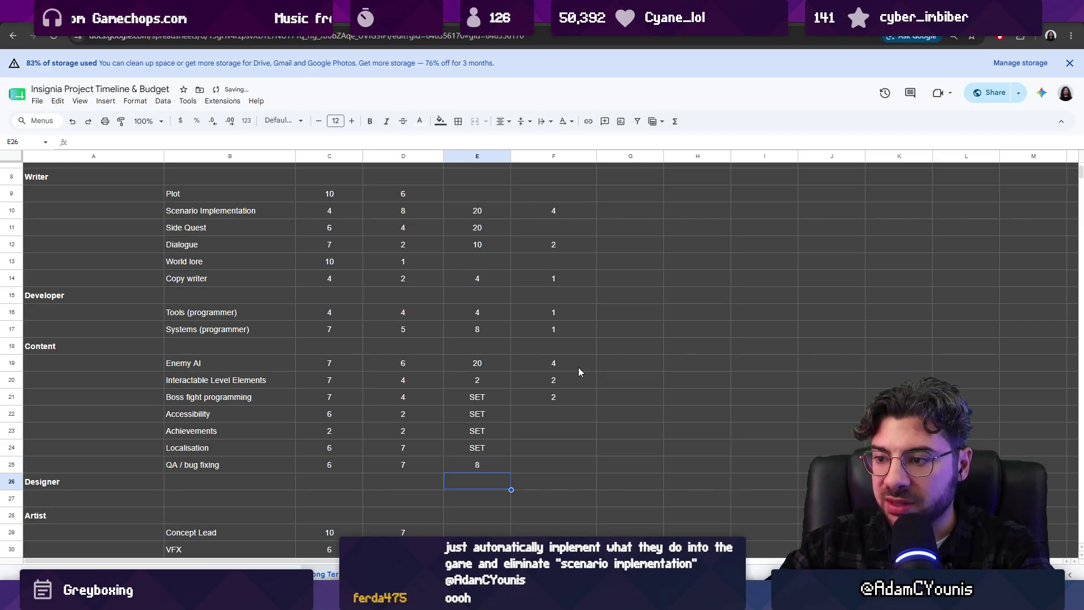
pyautogui.scroll(-2, 578, 372)
# - Revise QA / bug fixing H/W to 16 and enter 4 for VFX
pyautogui.click(507, 352)
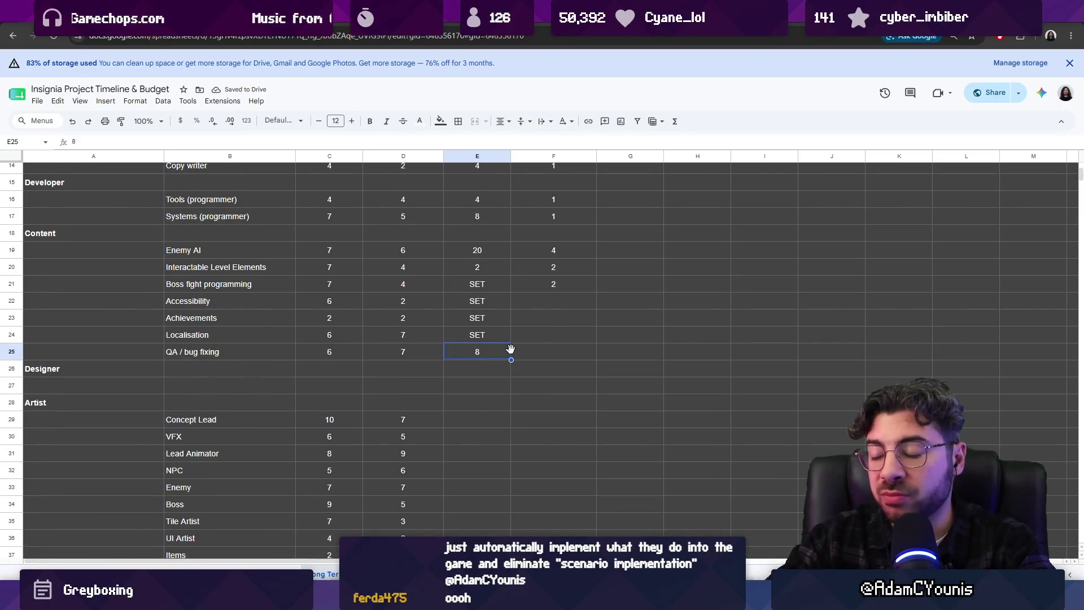
pyautogui.write('16')
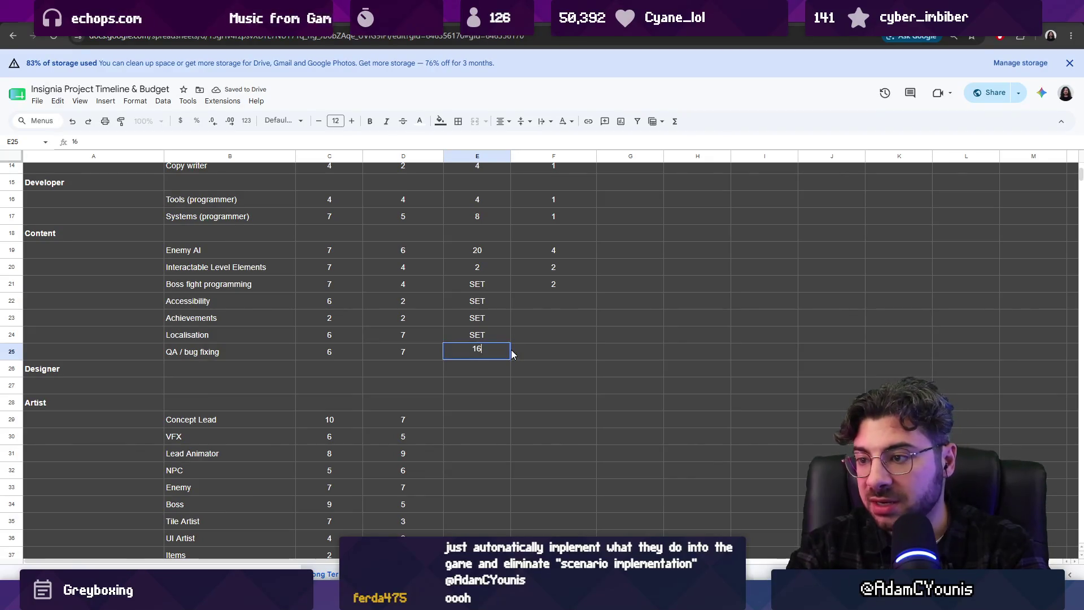
pyautogui.press('Return')
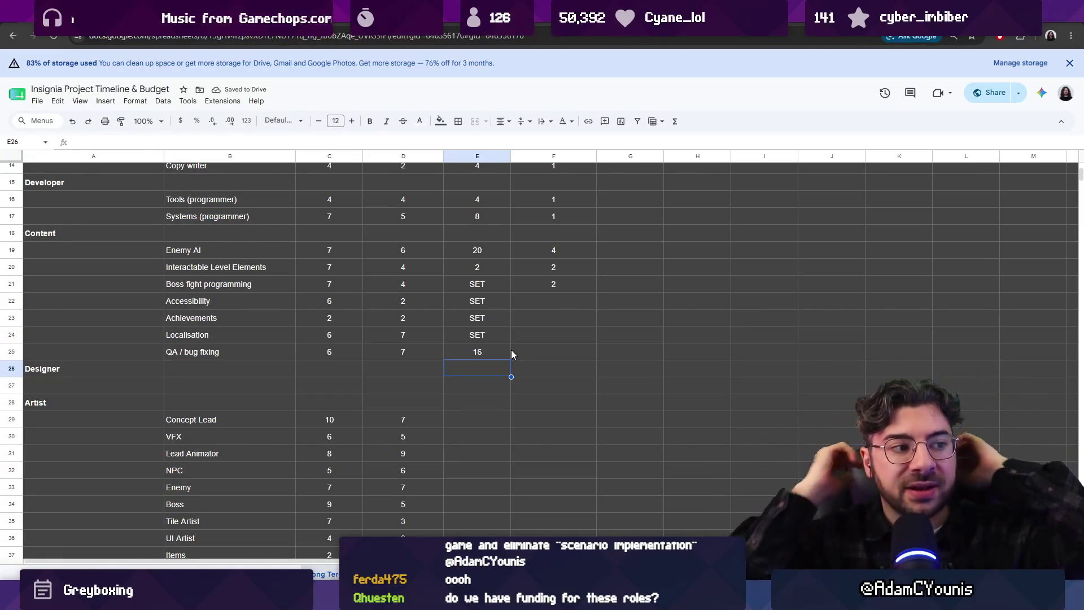
pyautogui.press('Down')
pyautogui.press('Down')
pyautogui.press('Down')
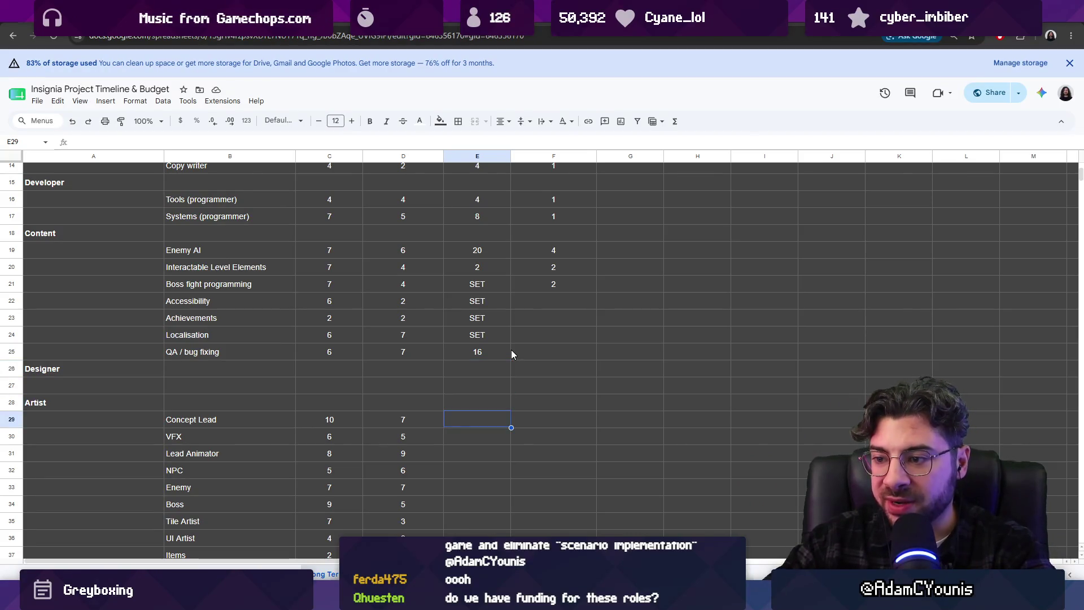
pyautogui.press('Down')
pyautogui.press('Up')
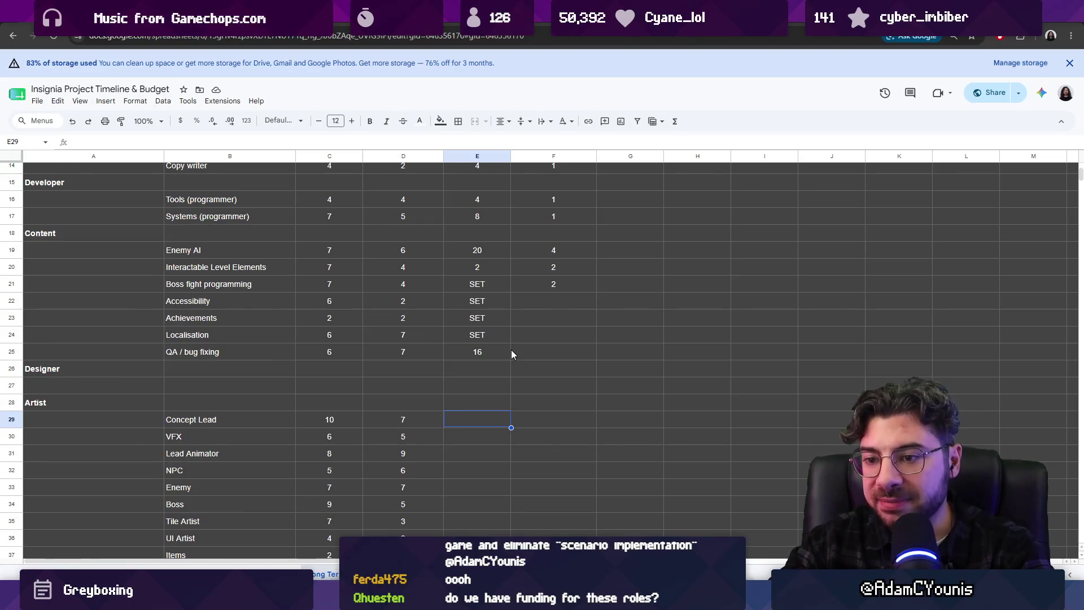
pyautogui.press('Down')
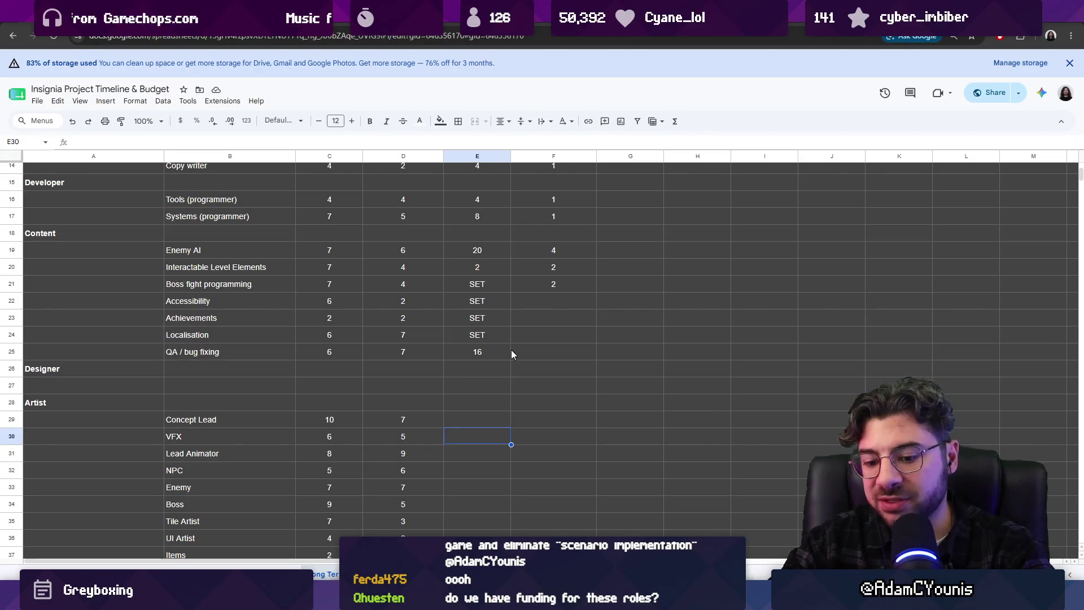
pyautogui.write('4')
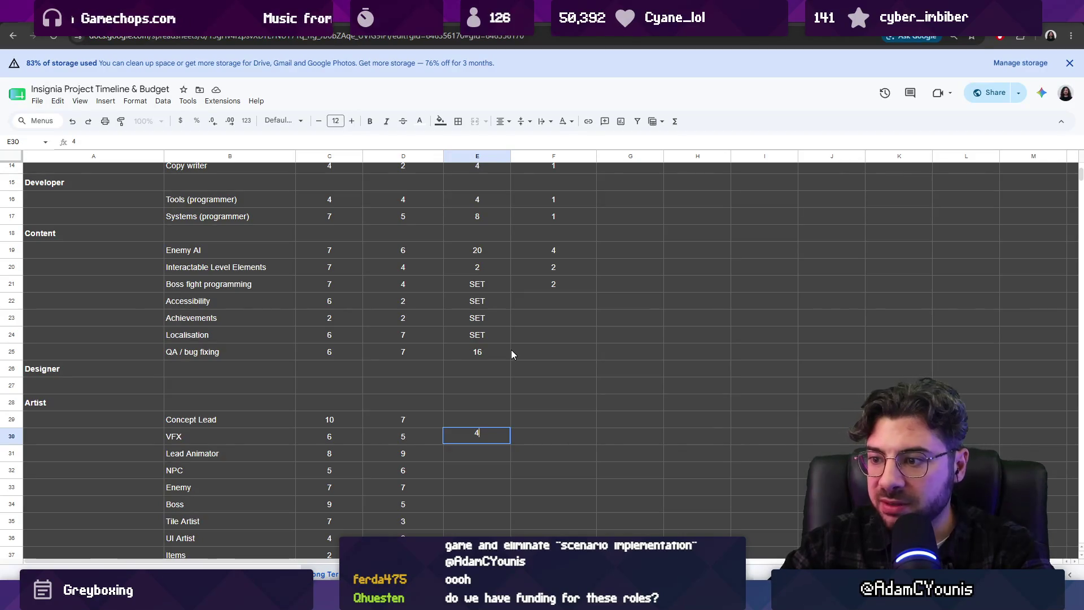
pyautogui.press('Return')
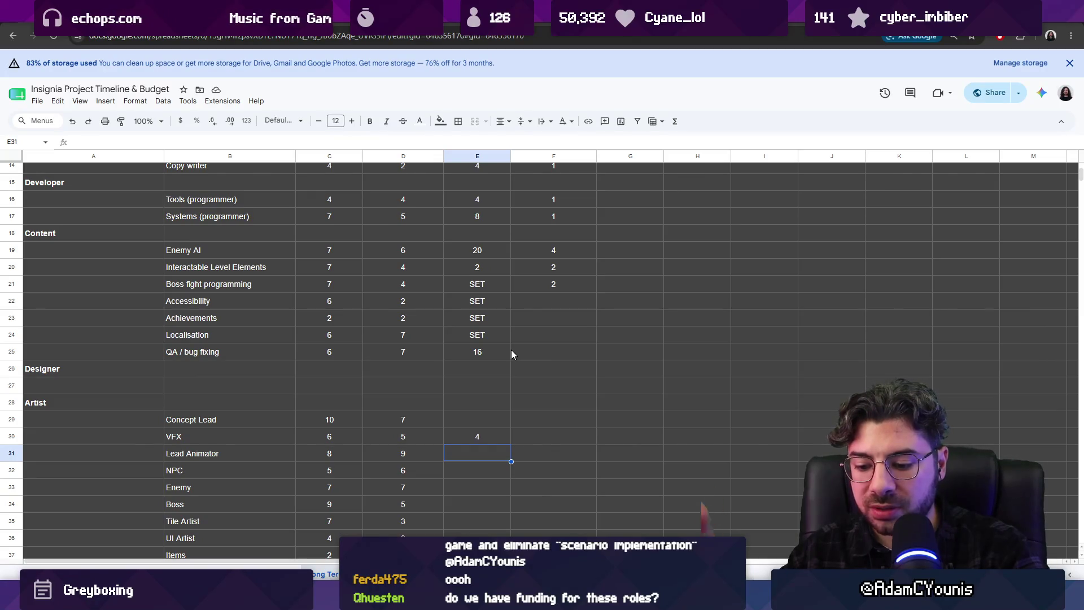
pyautogui.write('40')
# - Enter H/W 40 for Lead Animator and 20 each for NPC and Enemy
pyautogui.press('Return')
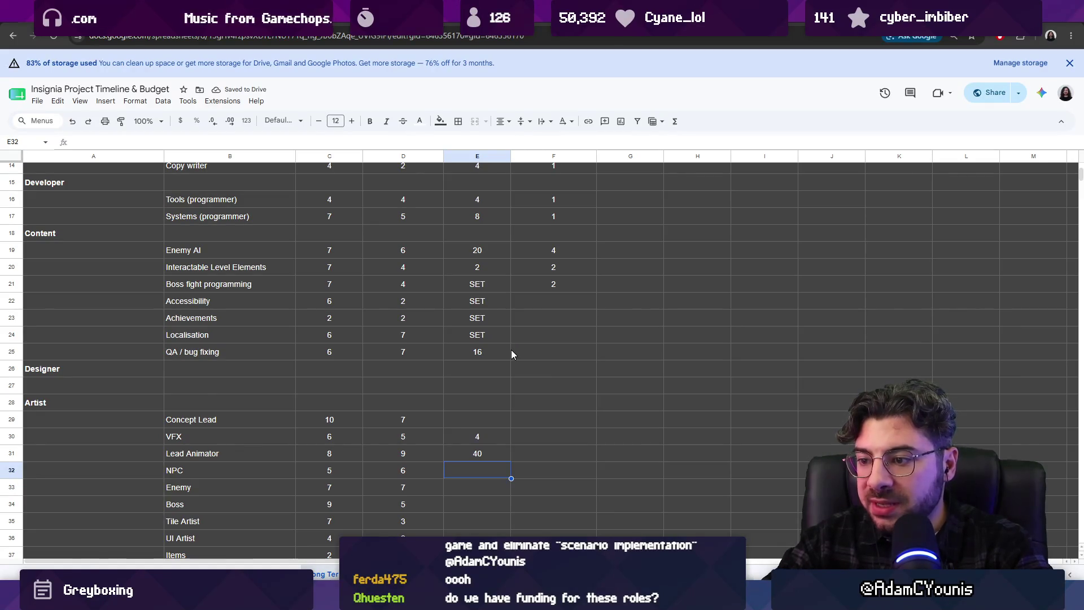
pyautogui.write('20')
pyautogui.press('Return')
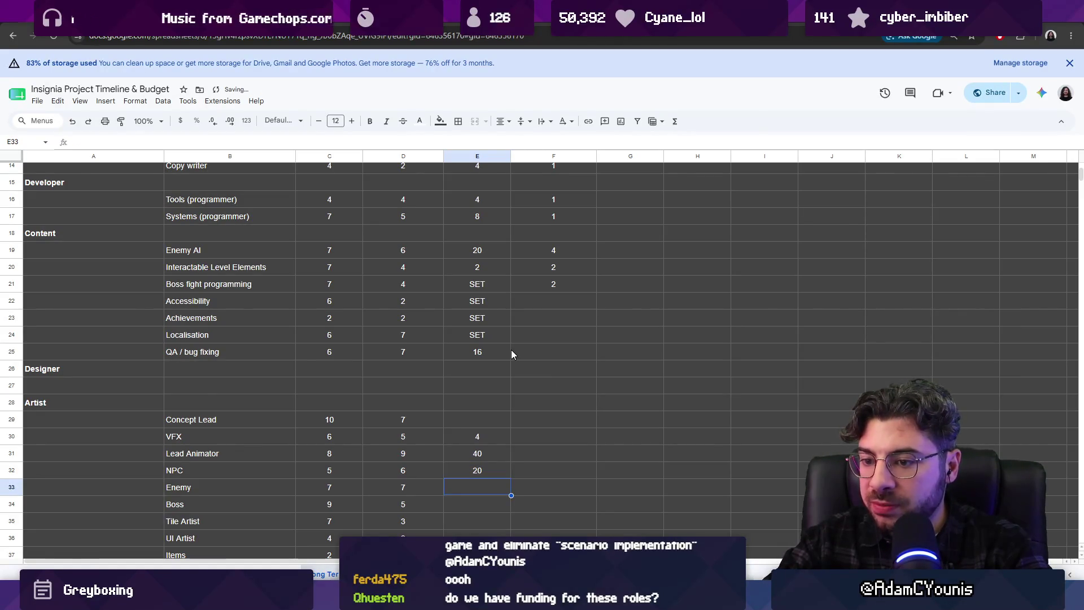
pyautogui.write('20')
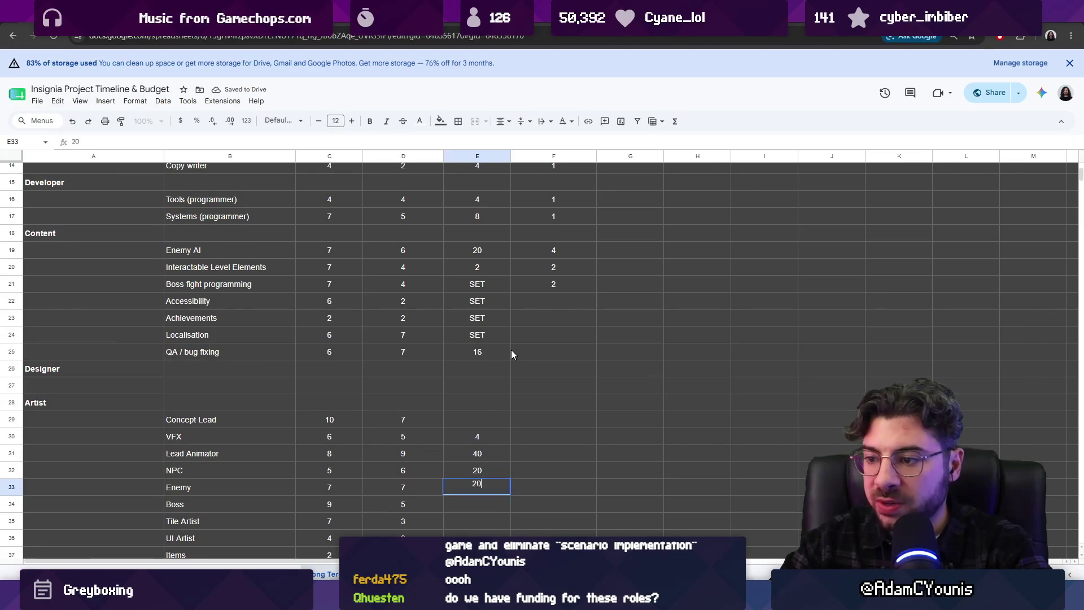
pyautogui.press('Return')
pyautogui.scroll(-3, 510, 352)
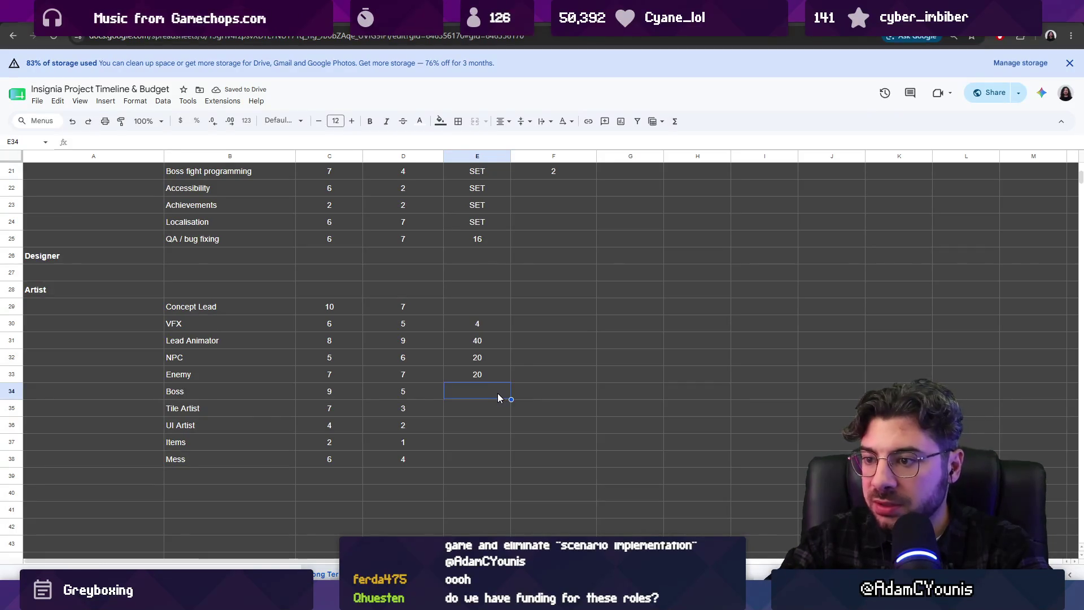
pyautogui.write('SER')
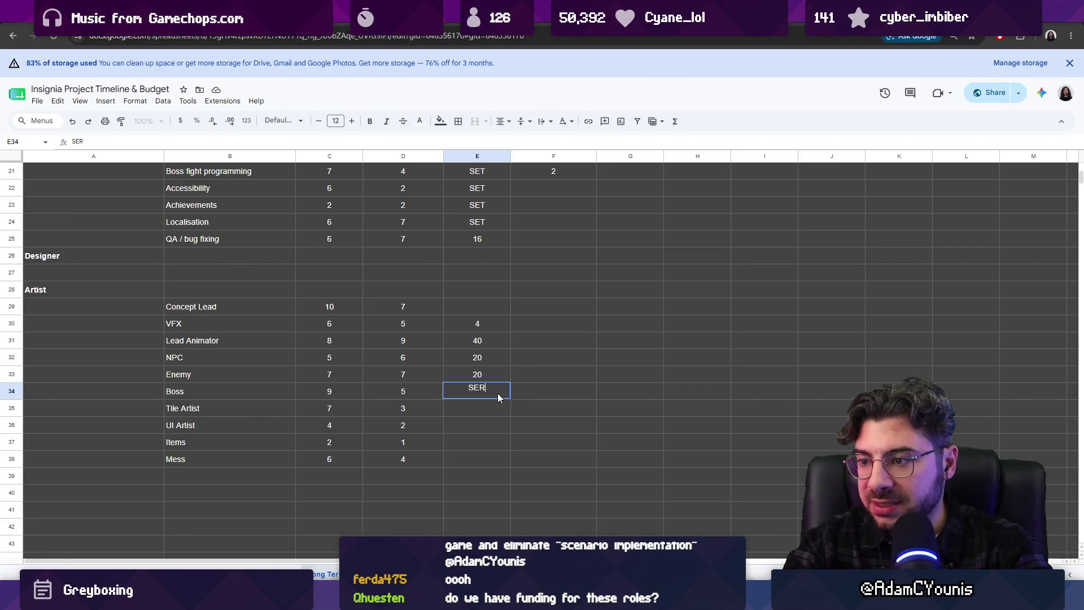
# - Mark Boss and Tile Artist as SET and enter H/W 4 for UI Artist
pyautogui.press('Return')
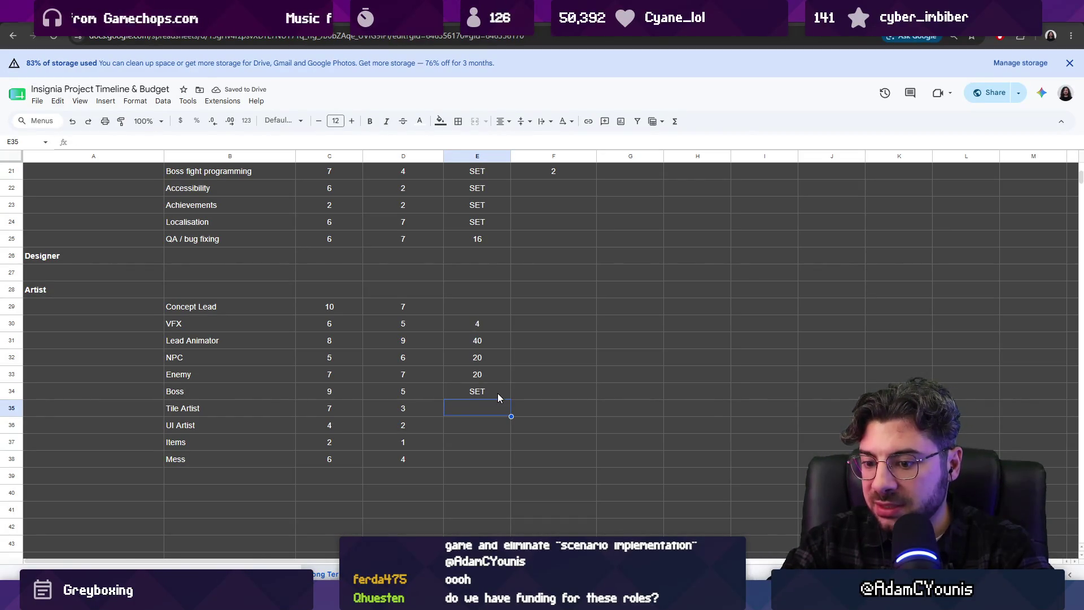
pyautogui.write('SET')
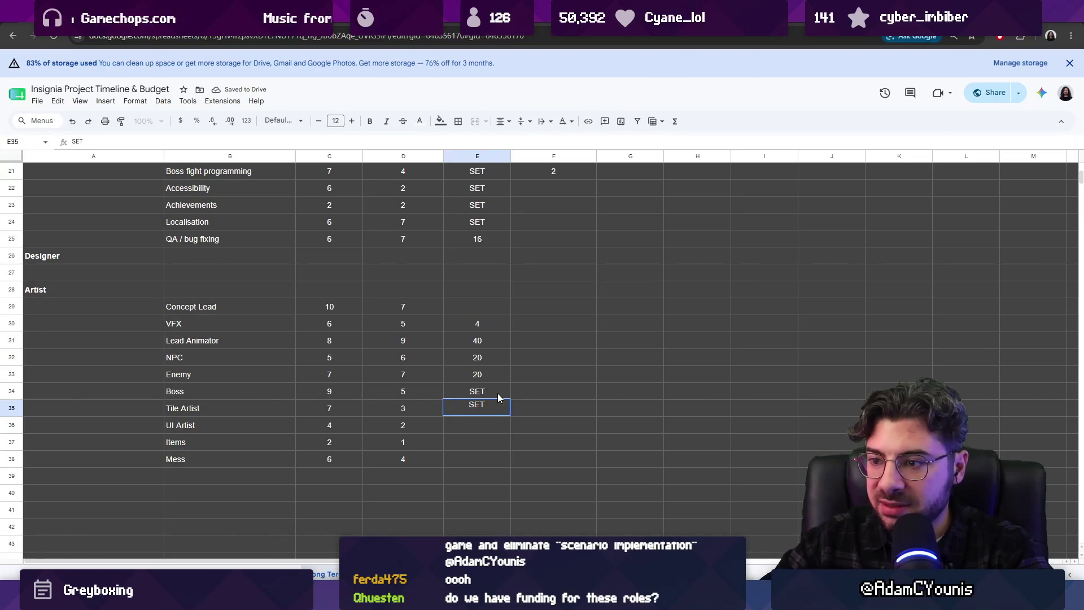
pyautogui.press('Return')
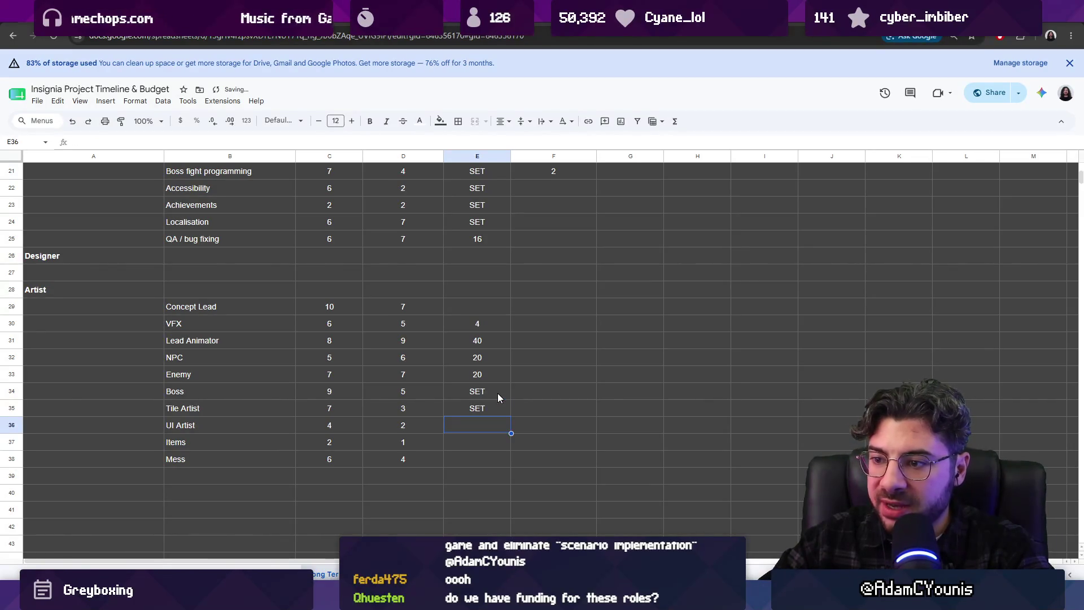
pyautogui.write('S')
pyautogui.press('Escape')
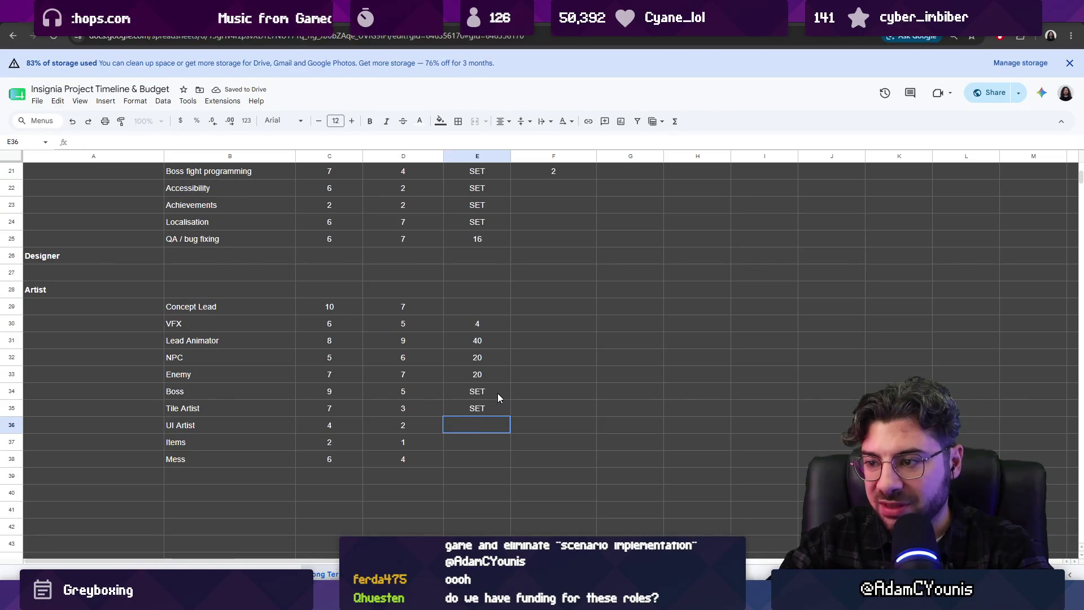
pyautogui.write('4')
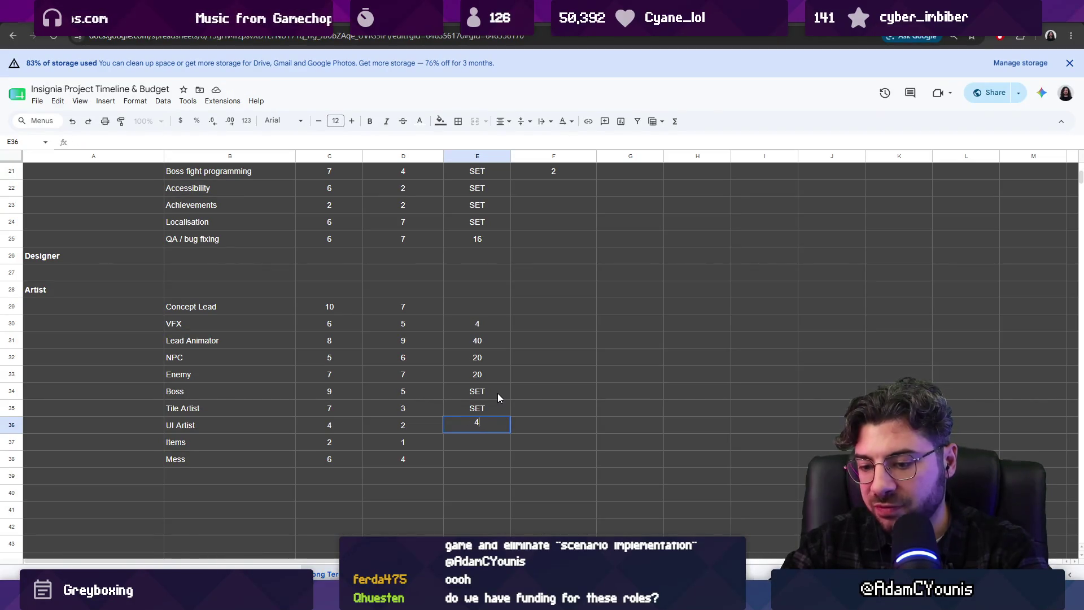
pyautogui.press('Return')
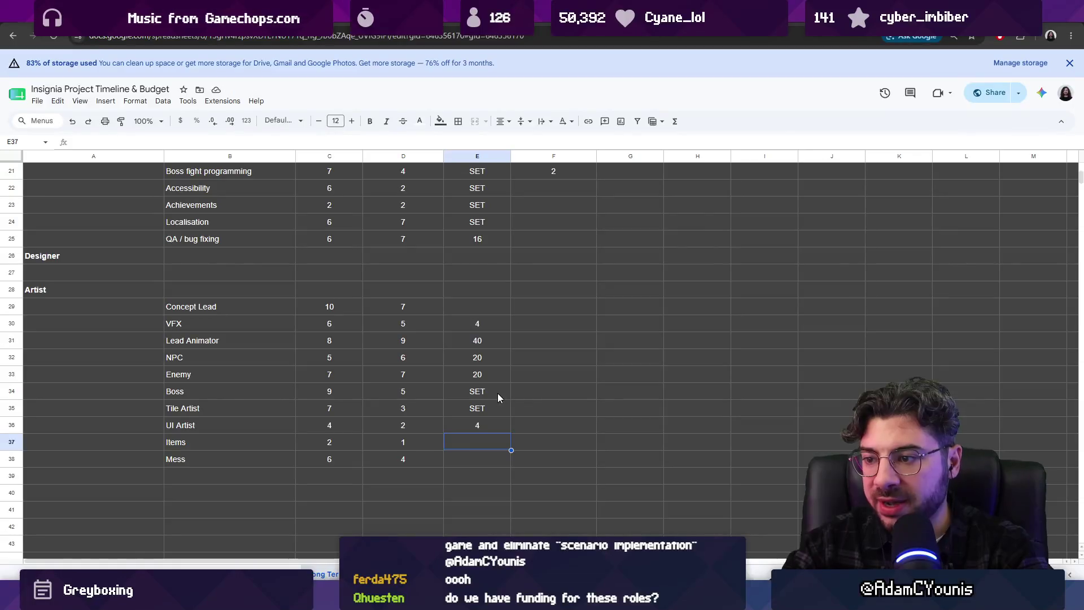
pyautogui.write('0')
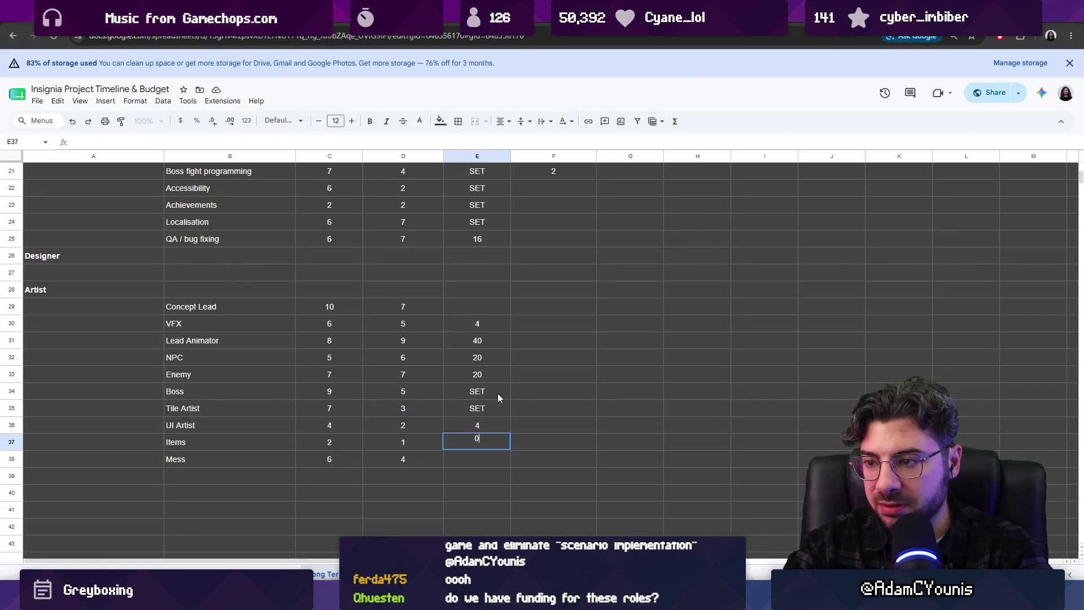
# - Set Items H/W to 2 (correcting 0) and mark Mess as SET
pyautogui.press('Return')
pyautogui.press('Up')
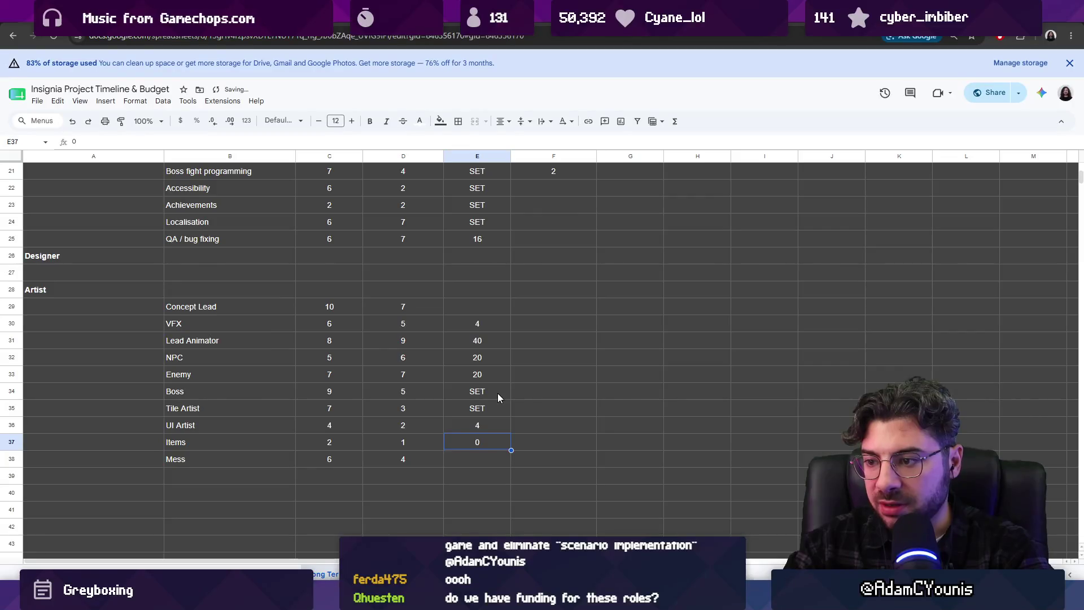
pyautogui.write('2')
pyautogui.press('Return')
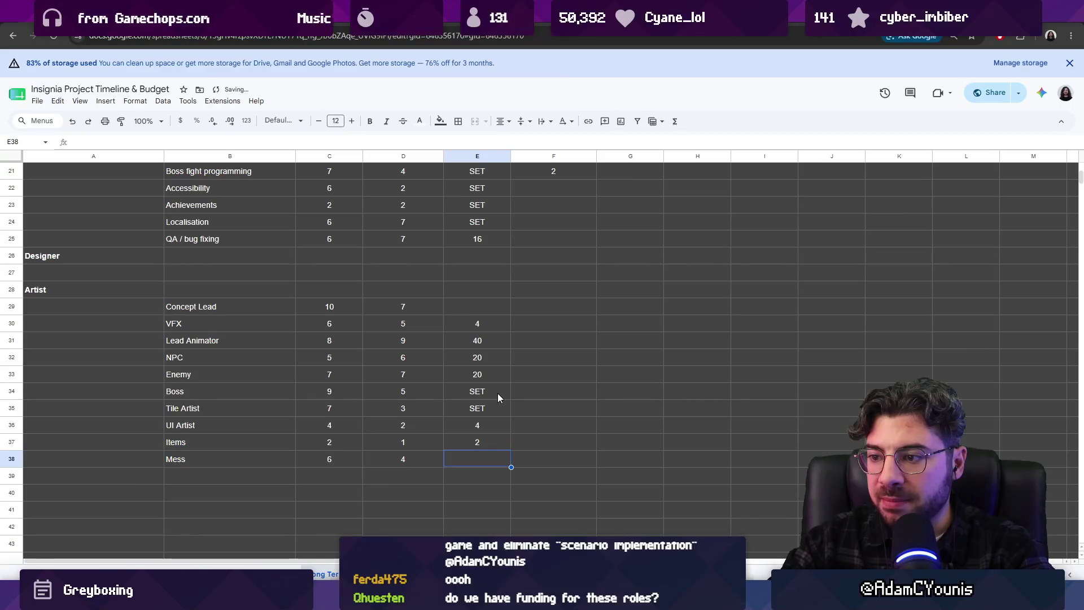
pyautogui.press('Up')
pyautogui.press('Down')
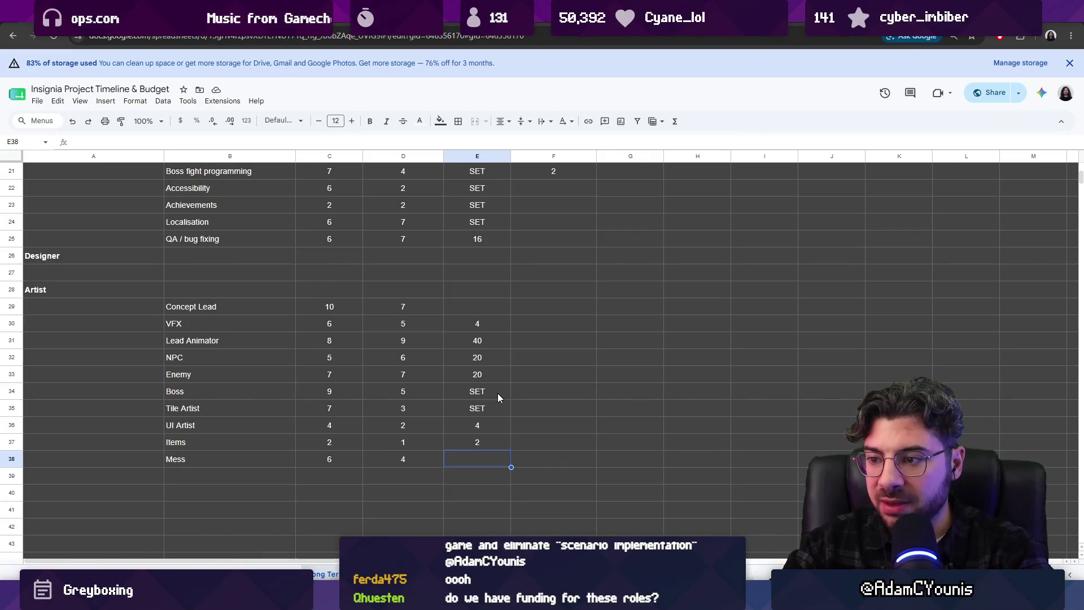
pyautogui.write('SET')
pyautogui.press('Return')
pyautogui.press('Up')
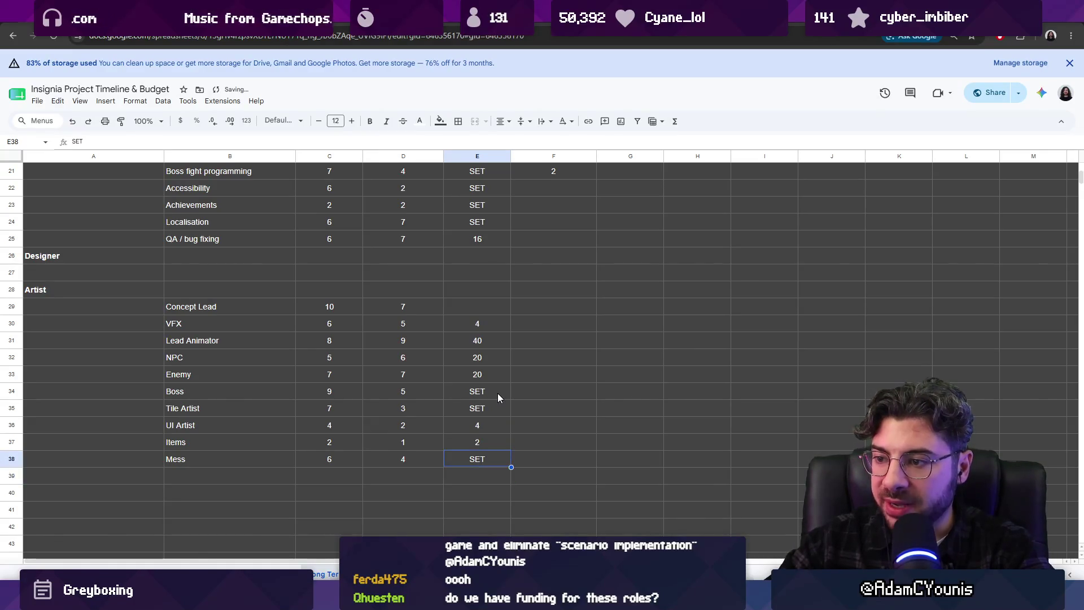
pyautogui.press('Up')
pyautogui.press('Up')
pyautogui.press('Up')
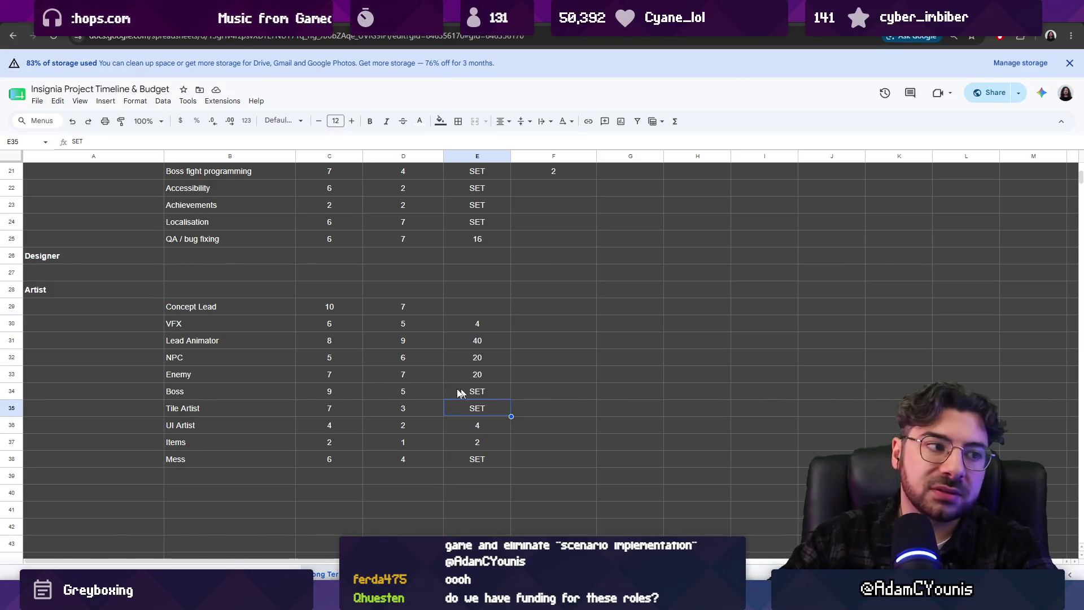
pyautogui.click(474, 457)
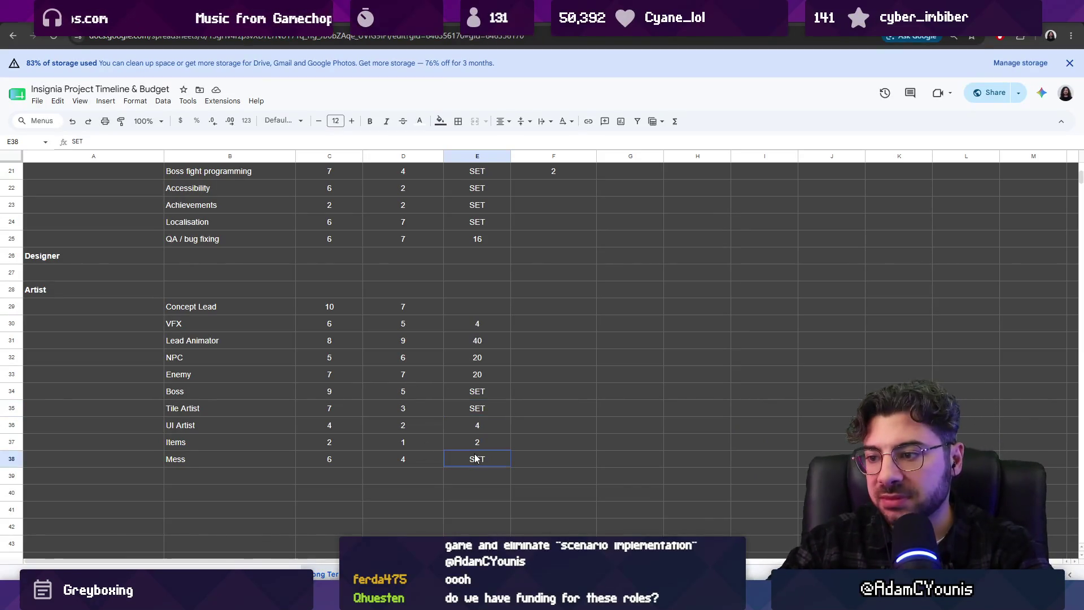
pyautogui.click(539, 462)
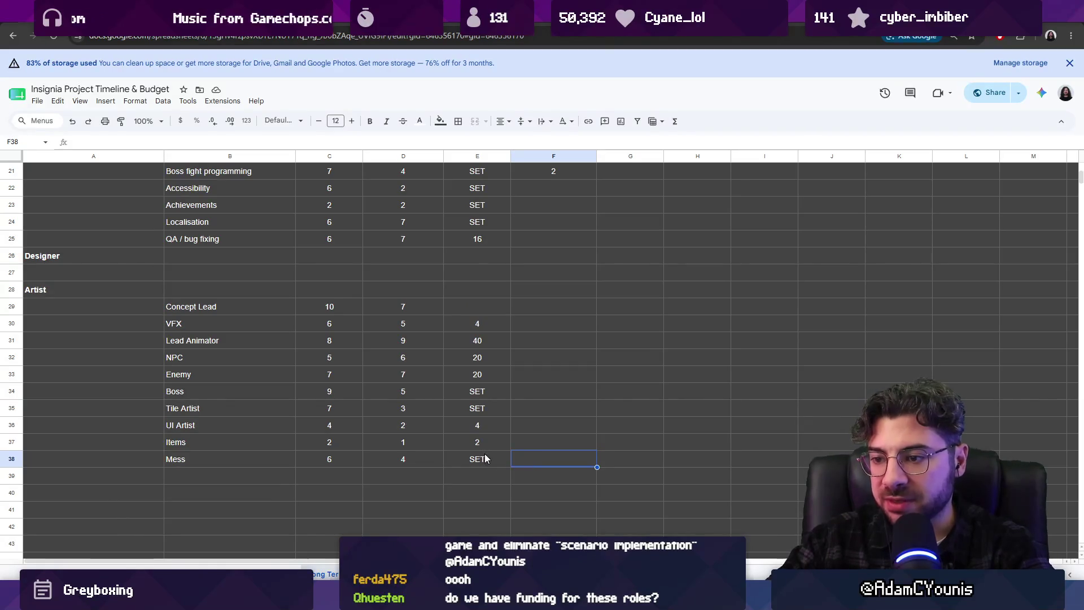
pyautogui.scroll(5, 504, 457)
pyautogui.scroll(-1, 511, 449)
pyautogui.scroll(-3, 501, 430)
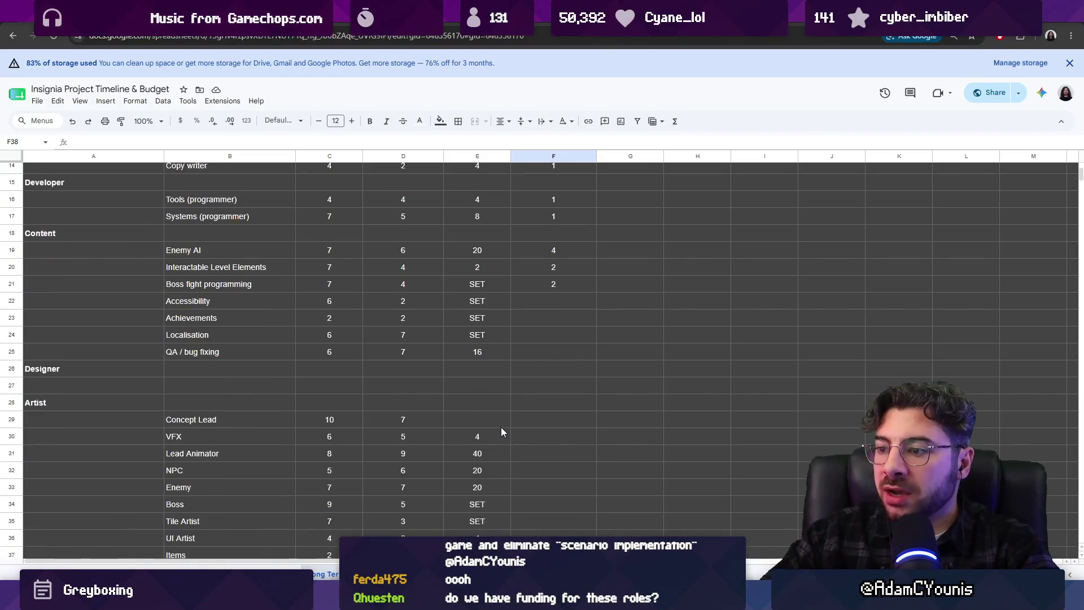
pyautogui.scroll(-3, 541, 356)
pyautogui.scroll(2, 543, 410)
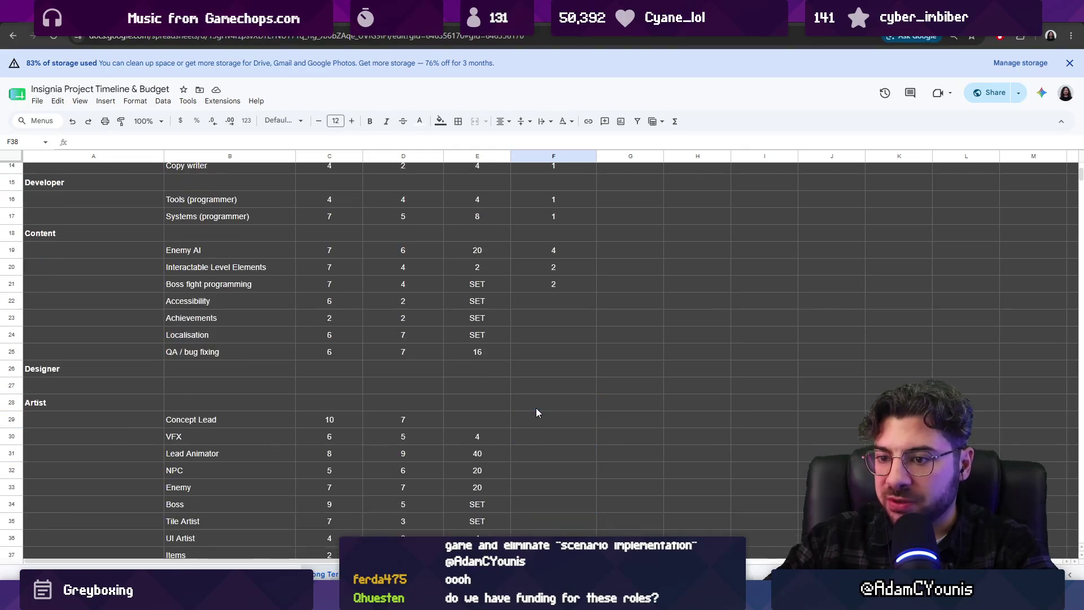
pyautogui.scroll(-1, 538, 429)
pyautogui.scroll(-3, 538, 436)
pyautogui.scroll(3, 538, 440)
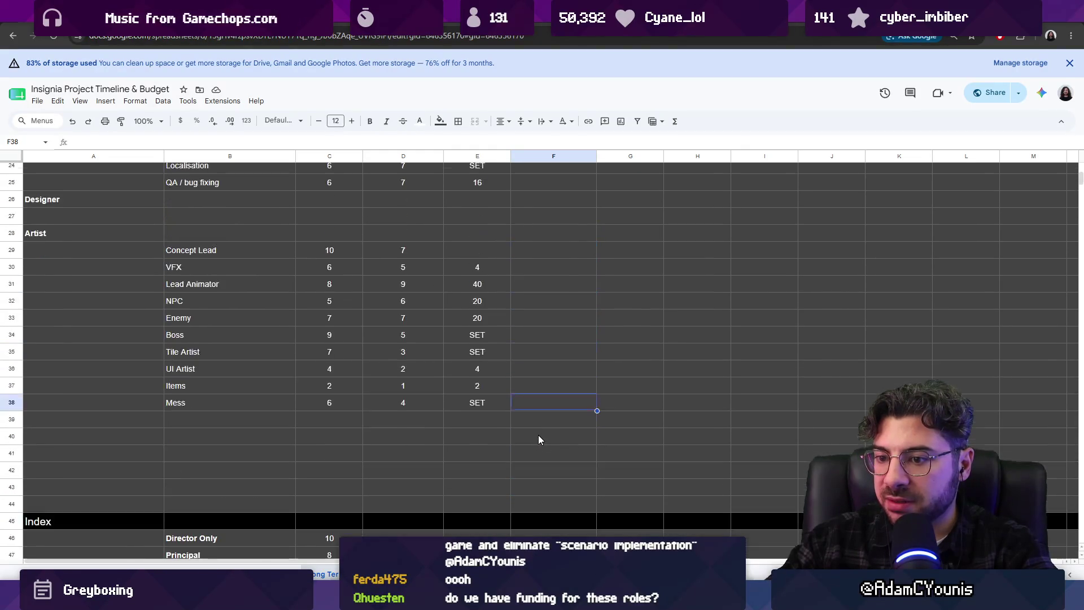
pyautogui.scroll(1, 538, 438)
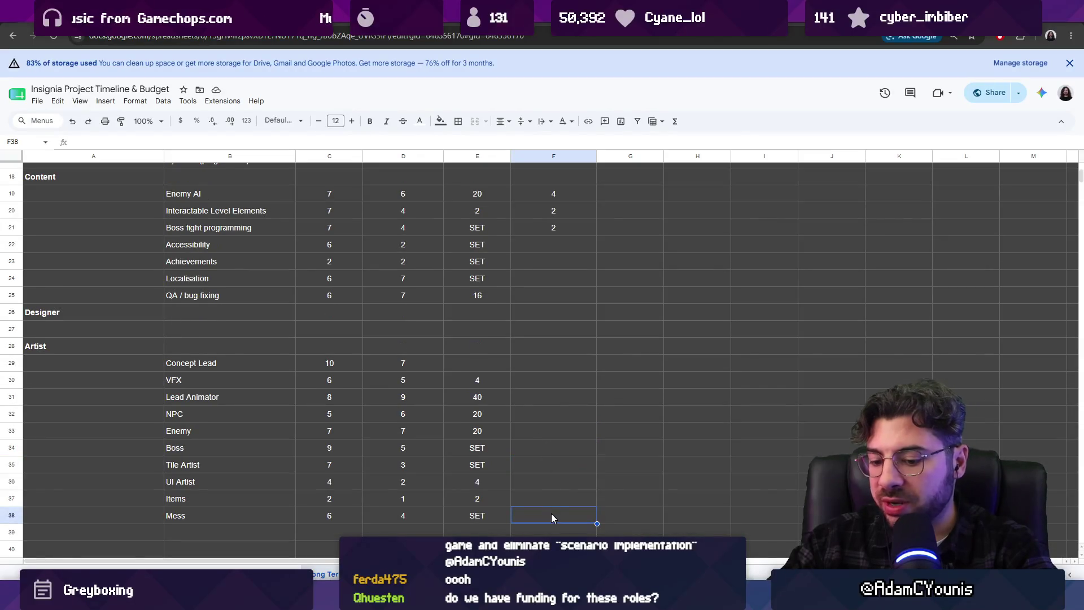
pyautogui.write('4')
# - Enter Parallelism 4 for Mess and 3 for Tile Artist
pyautogui.click(573, 498)
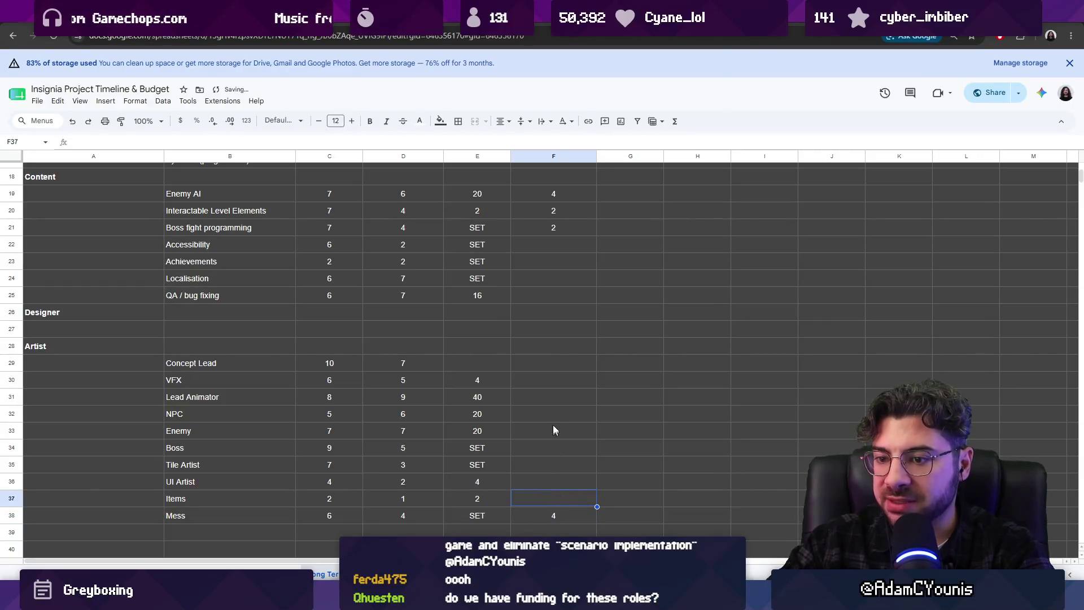
pyautogui.click(556, 466)
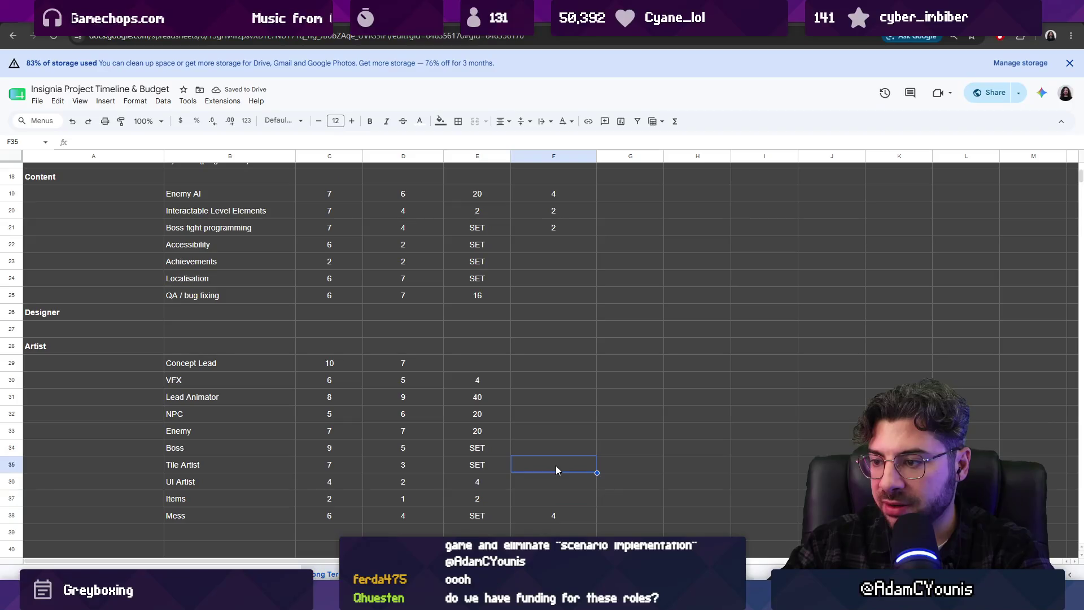
pyautogui.write('3')
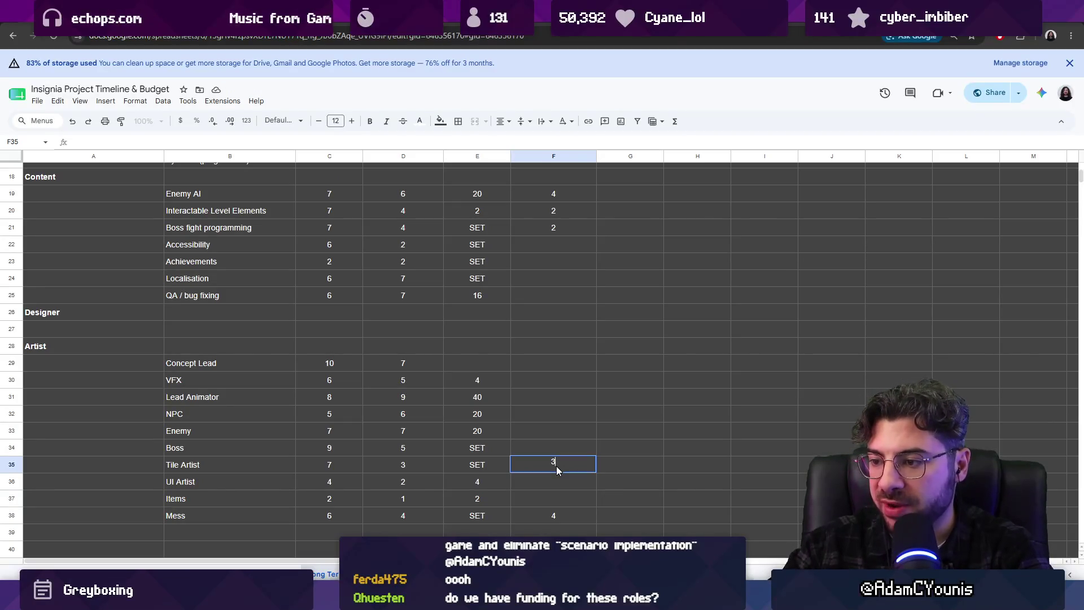
pyautogui.click(558, 485)
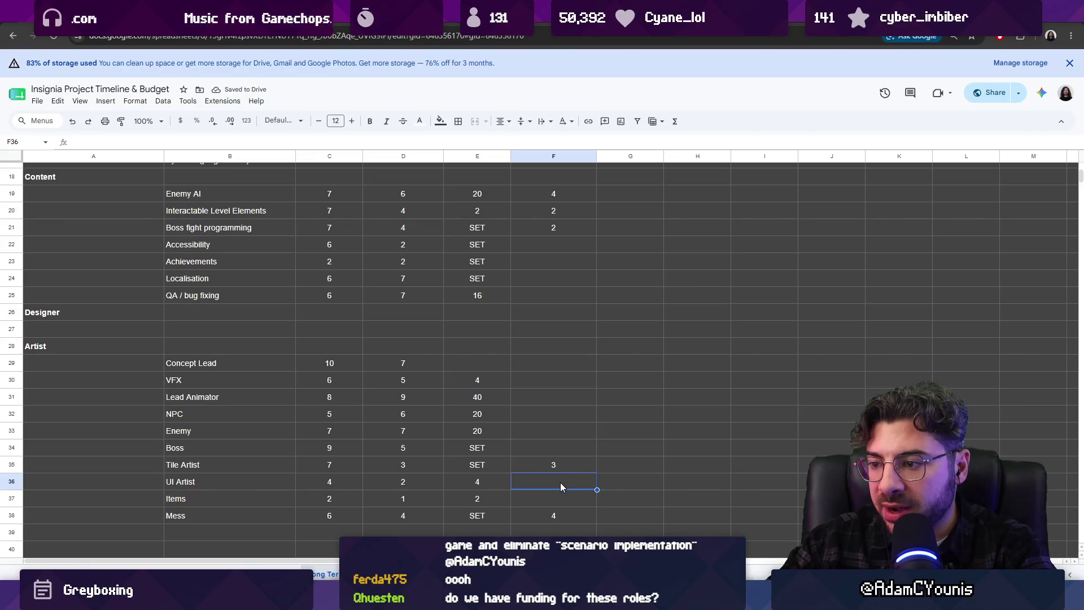
pyautogui.click(546, 444)
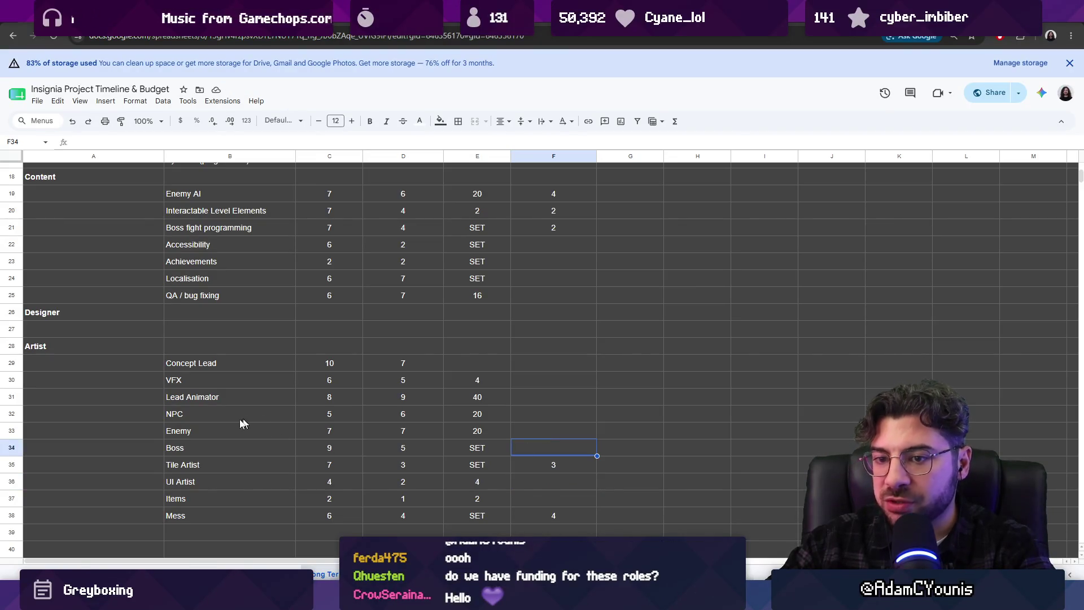
# - Insert a new row below Lead Animator and name the role Portrait
pyautogui.rightClick(10, 397)
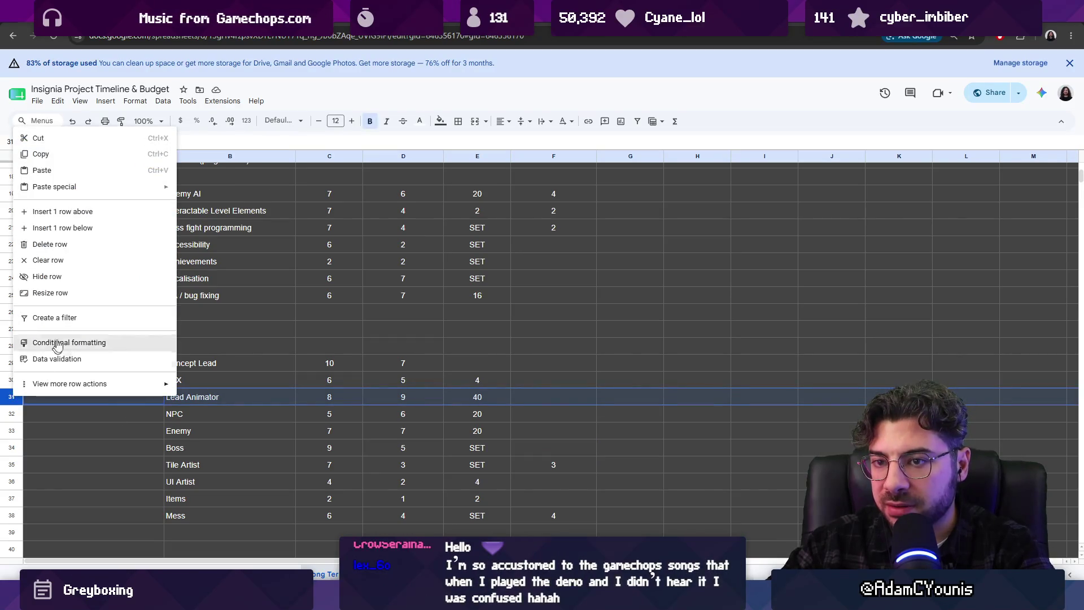
pyautogui.click(104, 228)
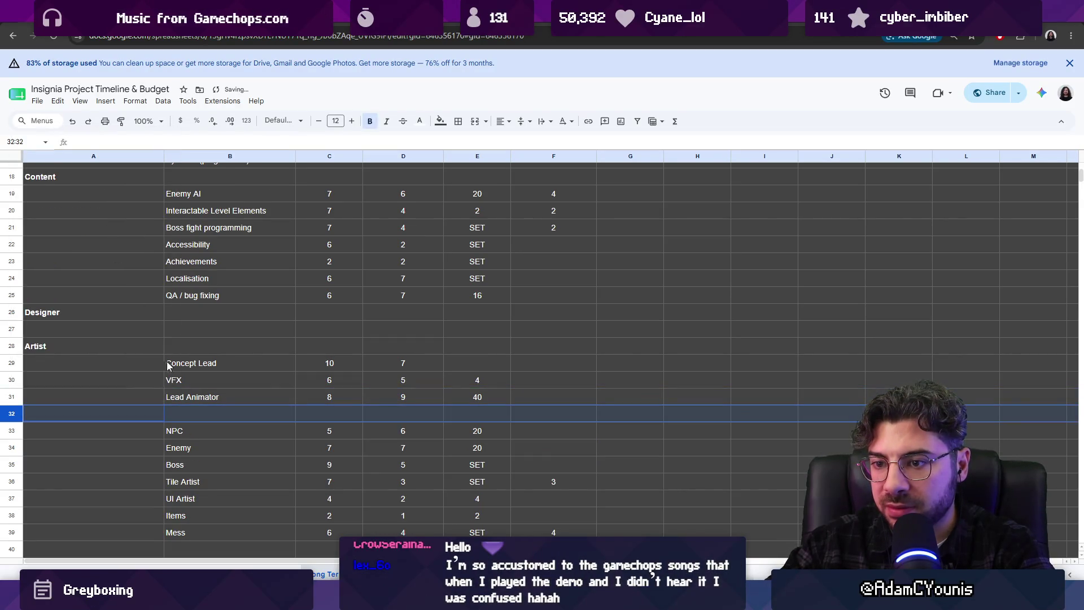
pyautogui.click(196, 414)
pyautogui.write('Por')
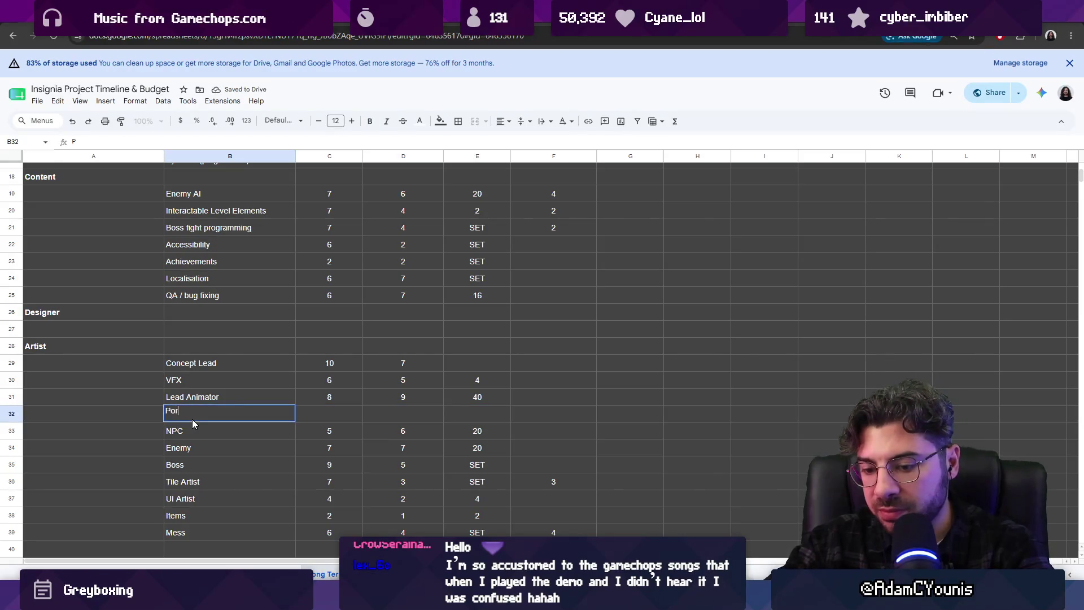
pyautogui.write('tai')
pyautogui.write('ait')
pyautogui.press('Tab')
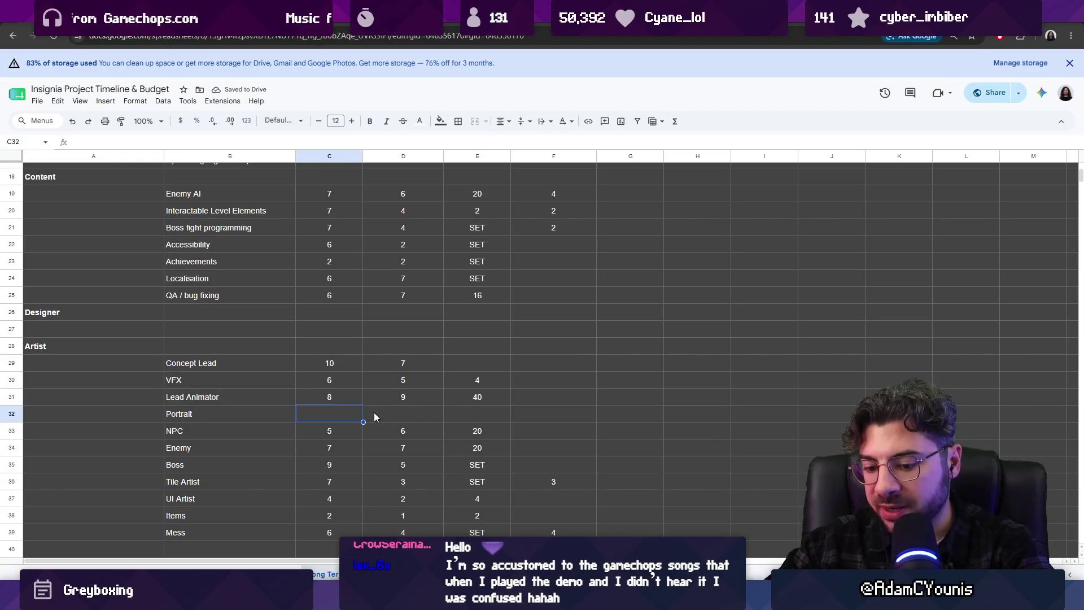
pyautogui.write('5')
# - Give Portrait Exp 5, Dependency 4 and H/W 4
pyautogui.press('Tab')
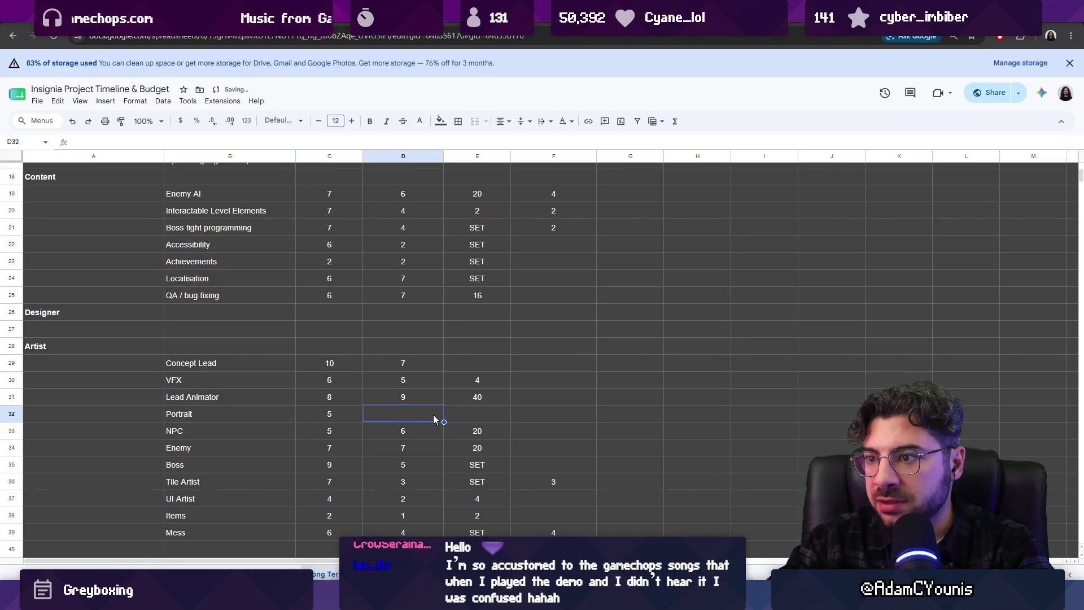
pyautogui.scroll(5, 433, 414)
pyautogui.scroll(-3, 432, 389)
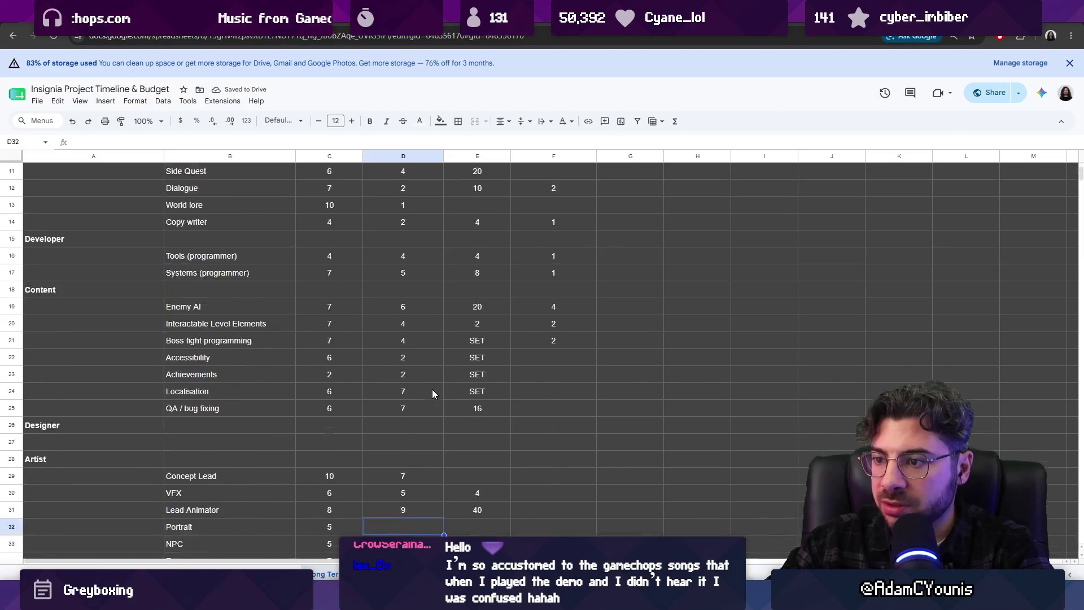
pyautogui.scroll(-2, 432, 390)
pyautogui.scroll(-1, 432, 389)
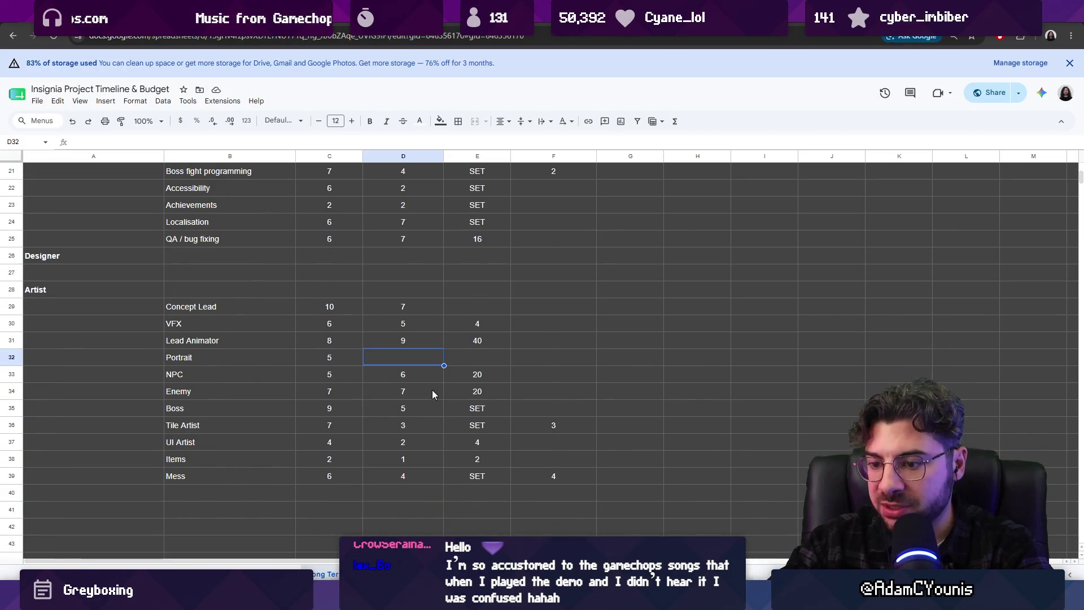
pyautogui.write('4')
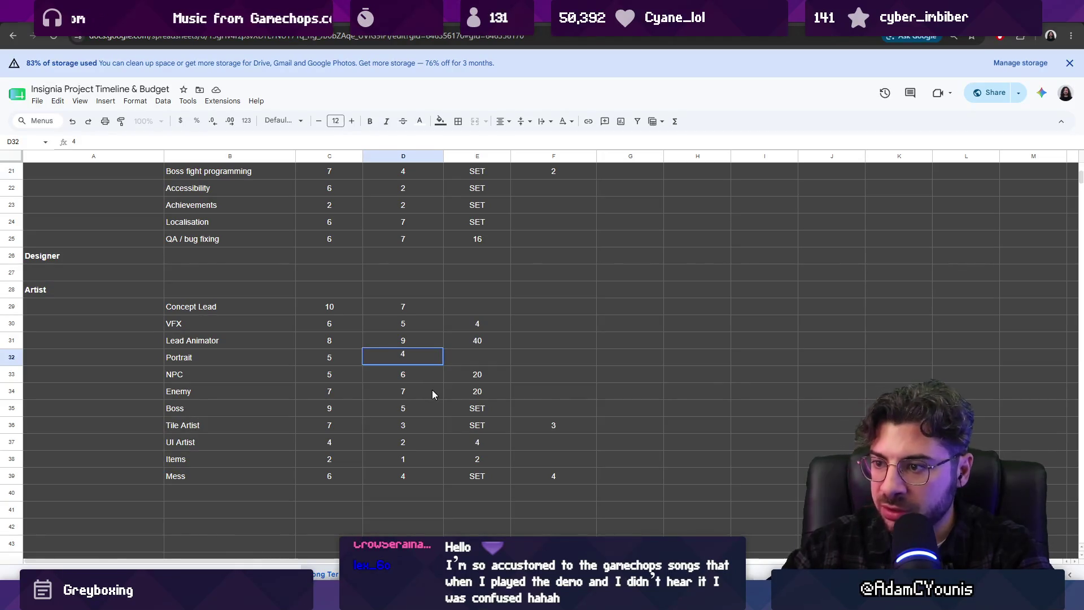
pyautogui.press('Tab')
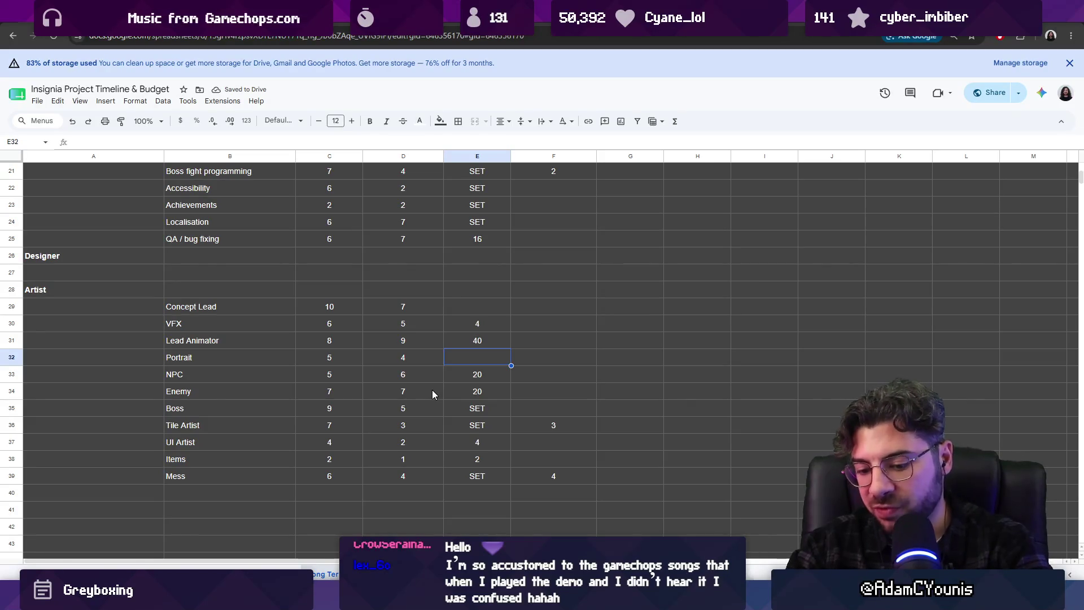
pyautogui.write('4')
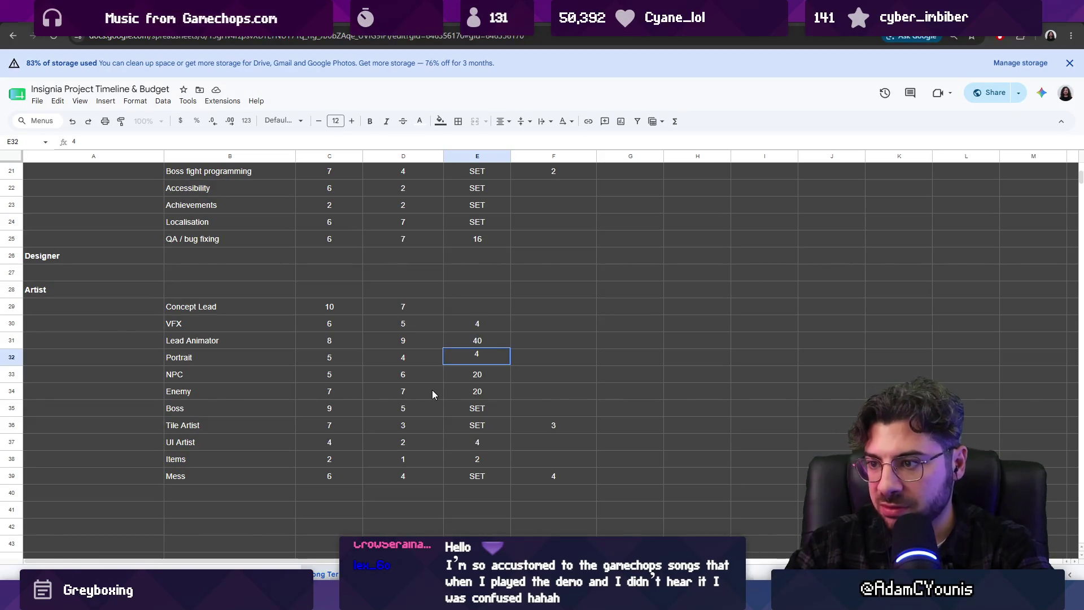
pyautogui.press('Tab')
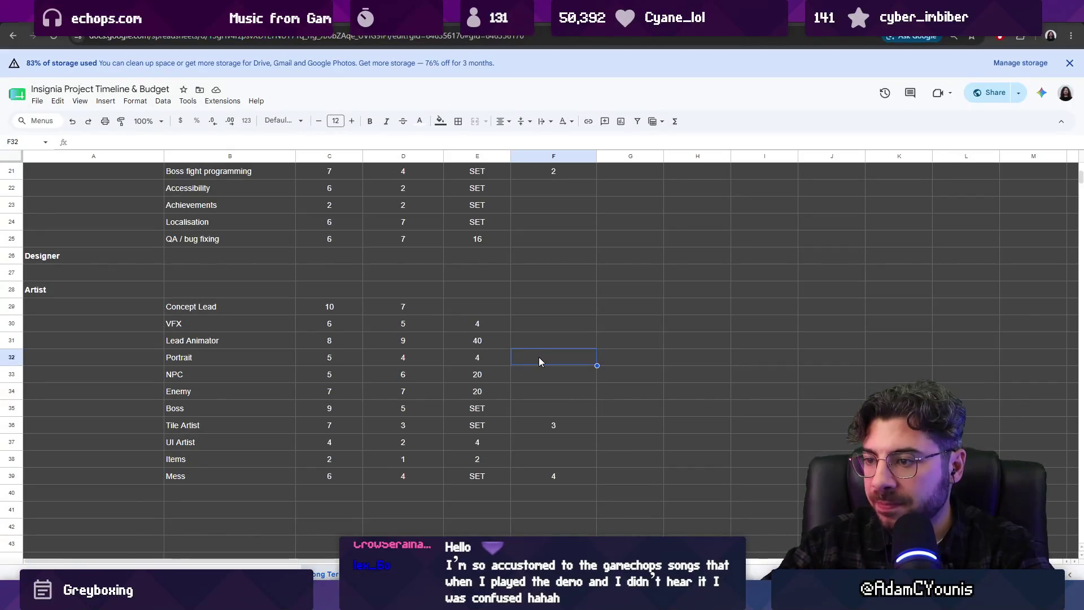
pyautogui.scroll(3, 540, 357)
pyautogui.scroll(5, 540, 357)
pyautogui.scroll(-3, 540, 357)
pyautogui.scroll(-3, 539, 364)
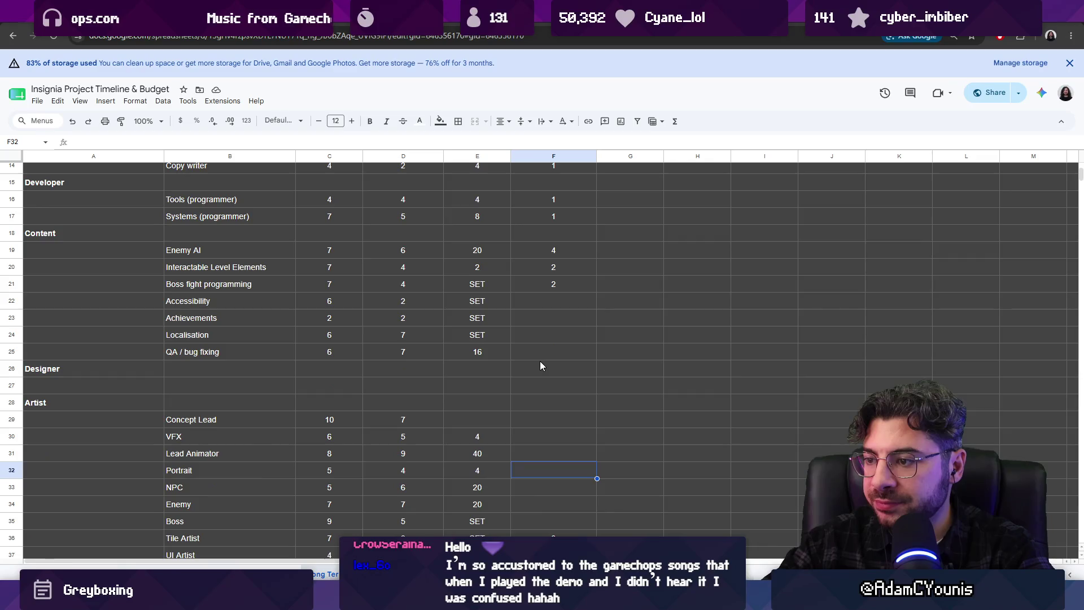
pyautogui.scroll(-3, 539, 365)
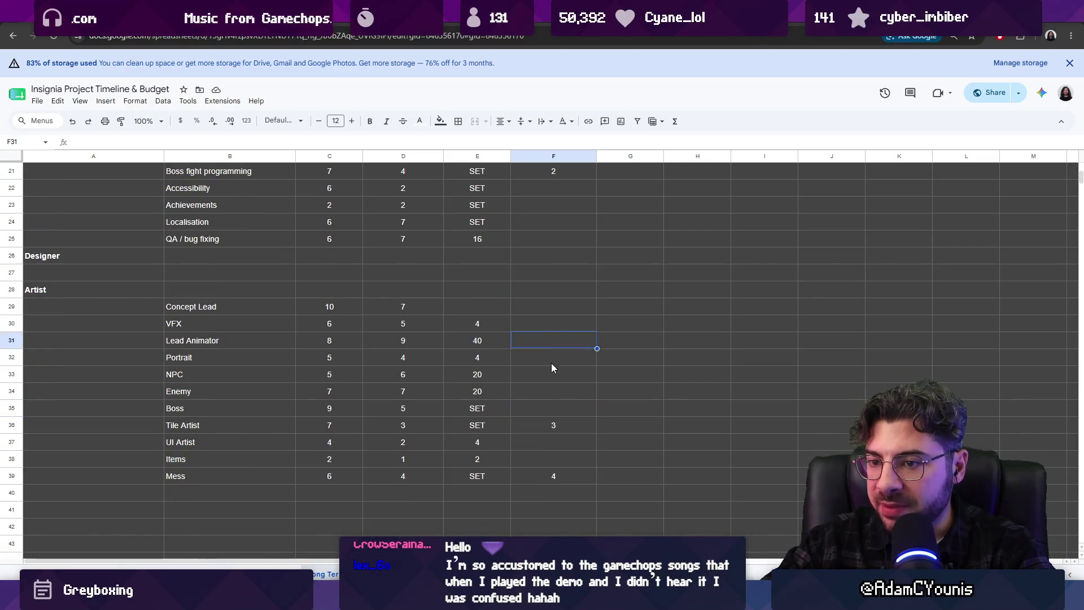
pyautogui.write('2')
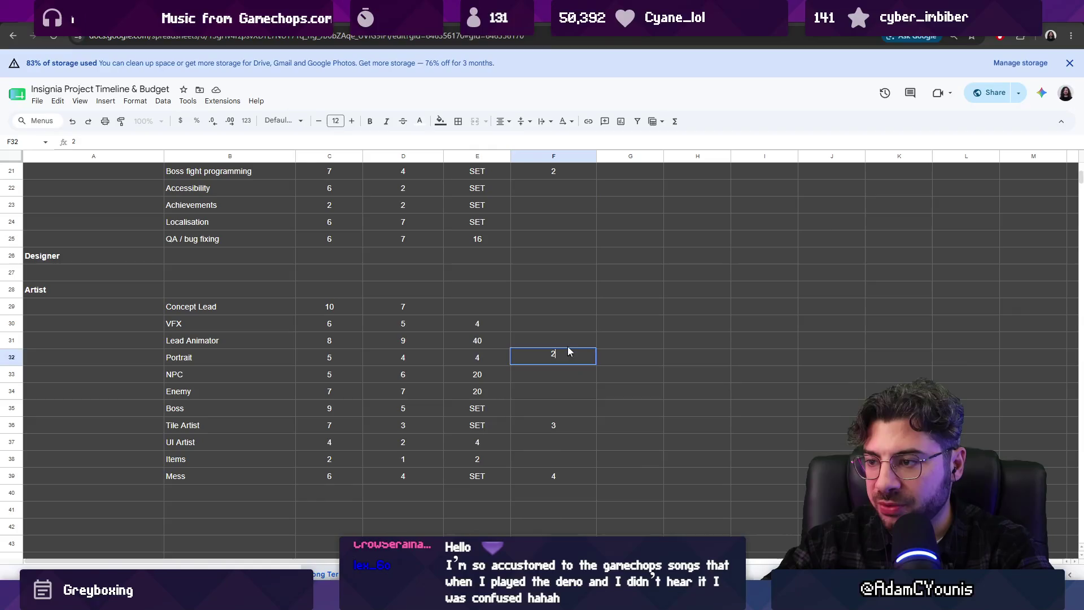
# - Enter Parallelism 2 for Lead Animator and VFX
pyautogui.click(568, 347)
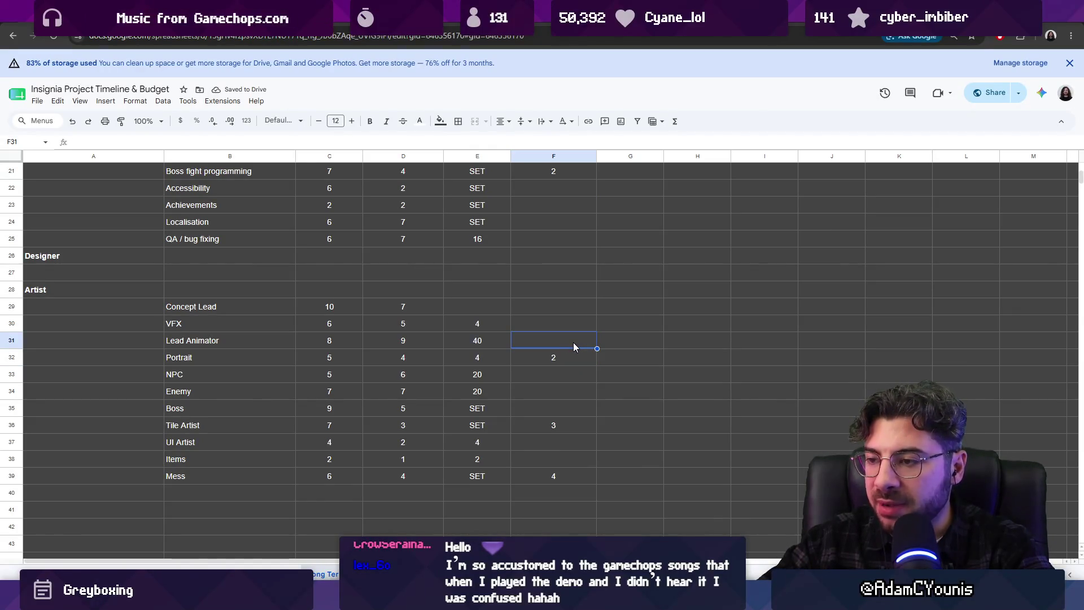
pyautogui.write('2')
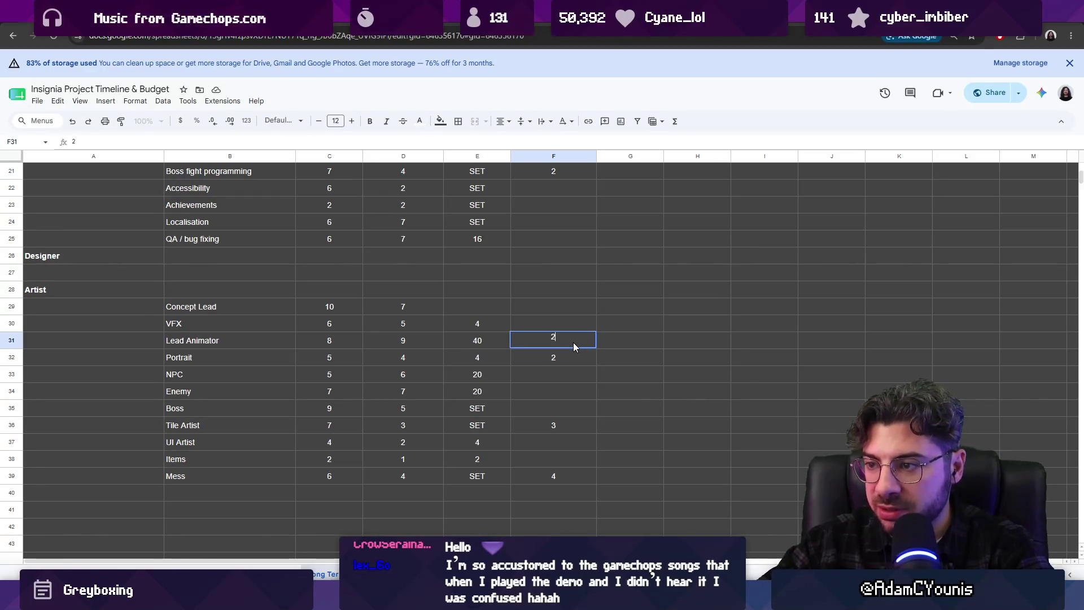
pyautogui.press('Return')
pyautogui.press('Up')
pyautogui.press('Up')
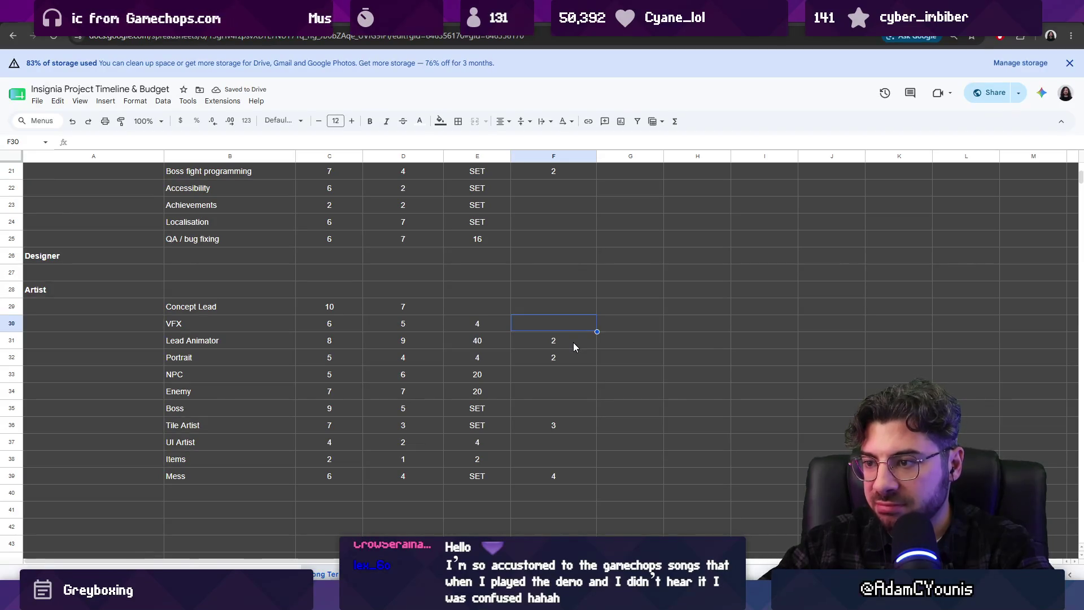
pyautogui.write('2')
pyautogui.press('Up')
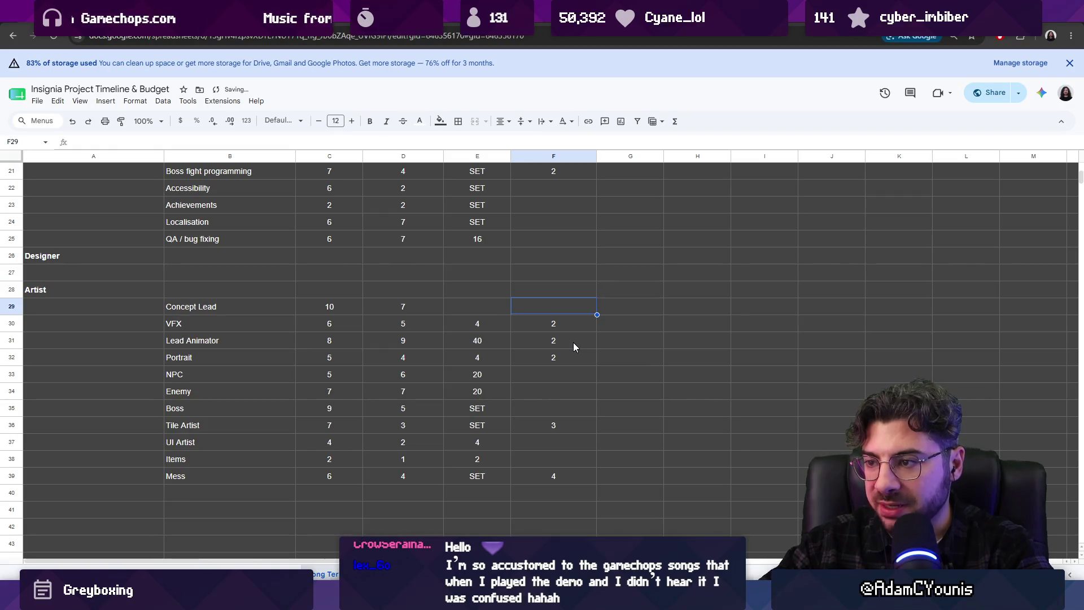
pyautogui.press('Down')
pyautogui.press('Down')
pyautogui.press('Down')
pyautogui.press('Down')
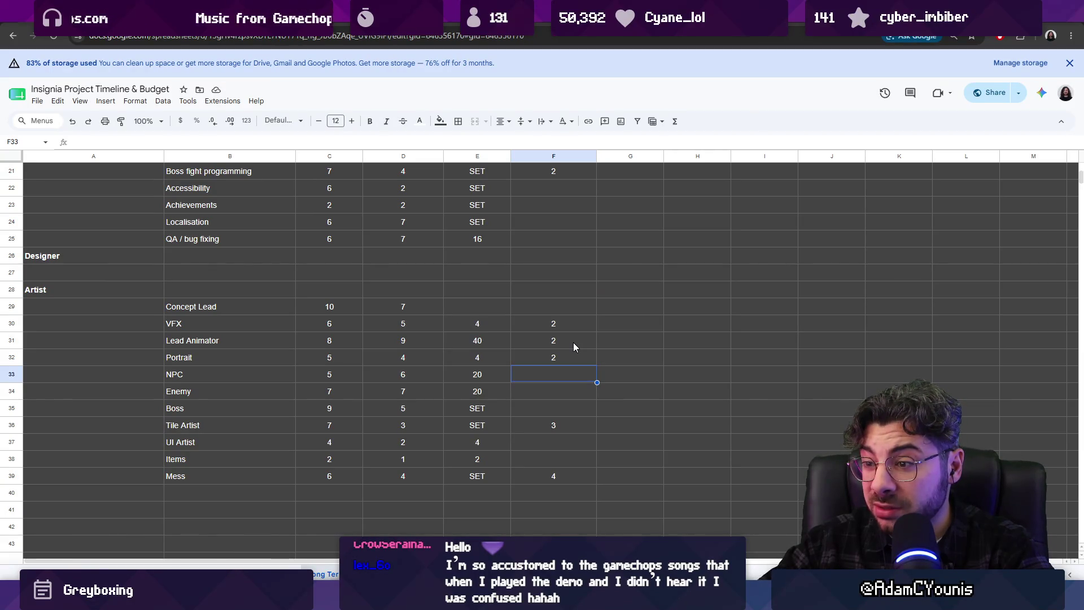
pyautogui.write('4')
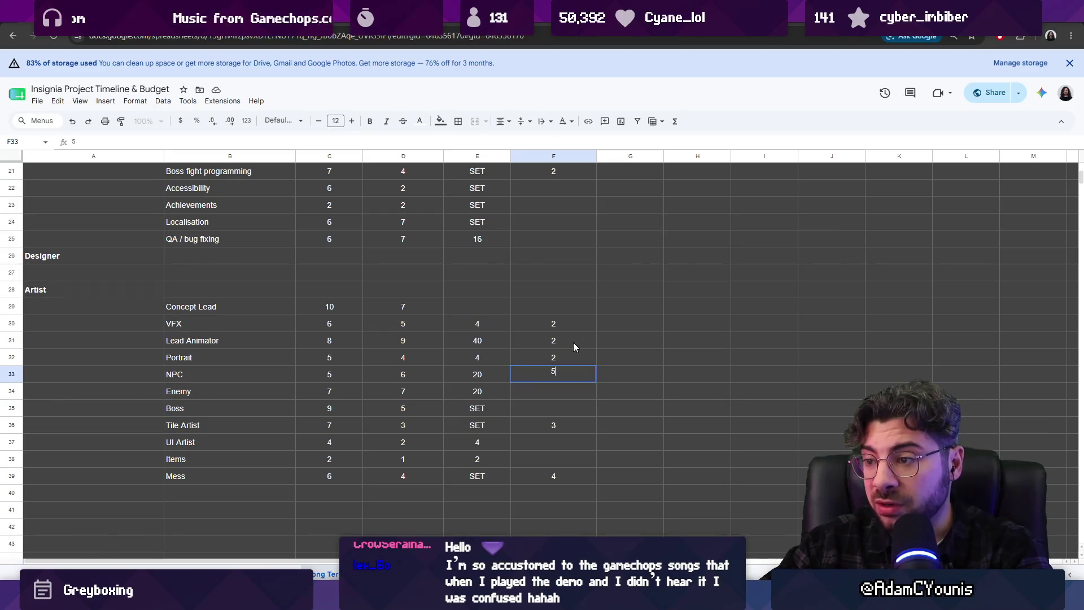
# - Enter Parallelism 4 for NPC and Enemy, 2 for Boss and 1 for UI Artist
pyautogui.press('Return')
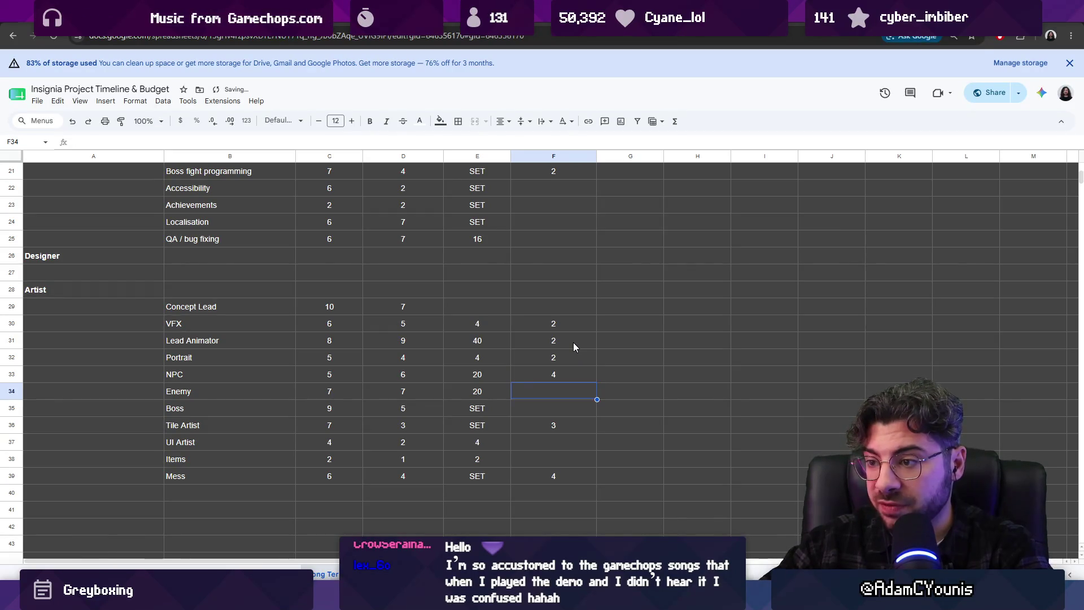
pyautogui.write('4')
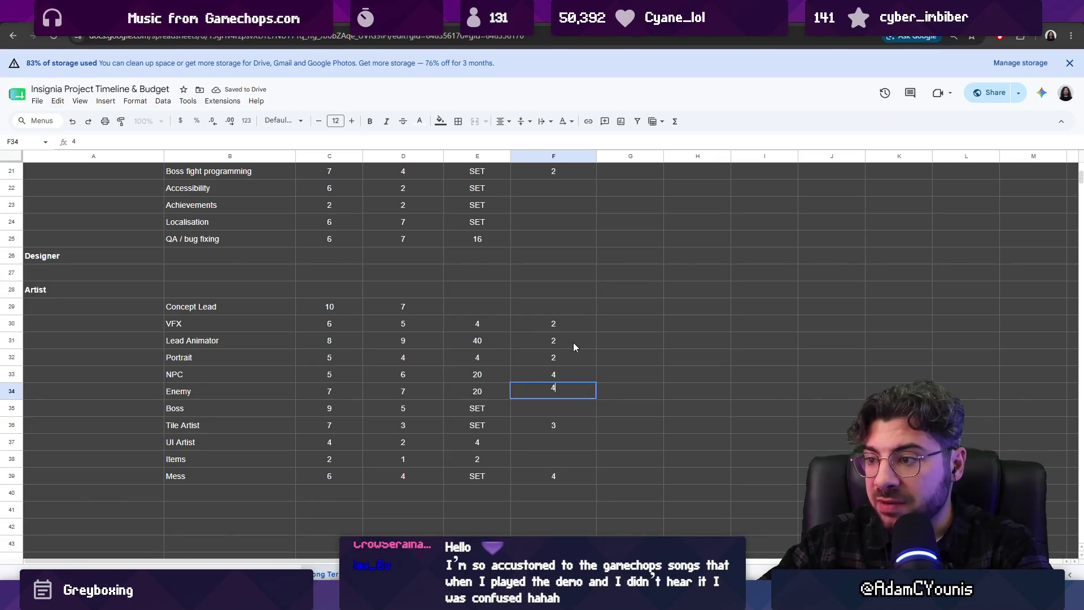
pyautogui.press('Return')
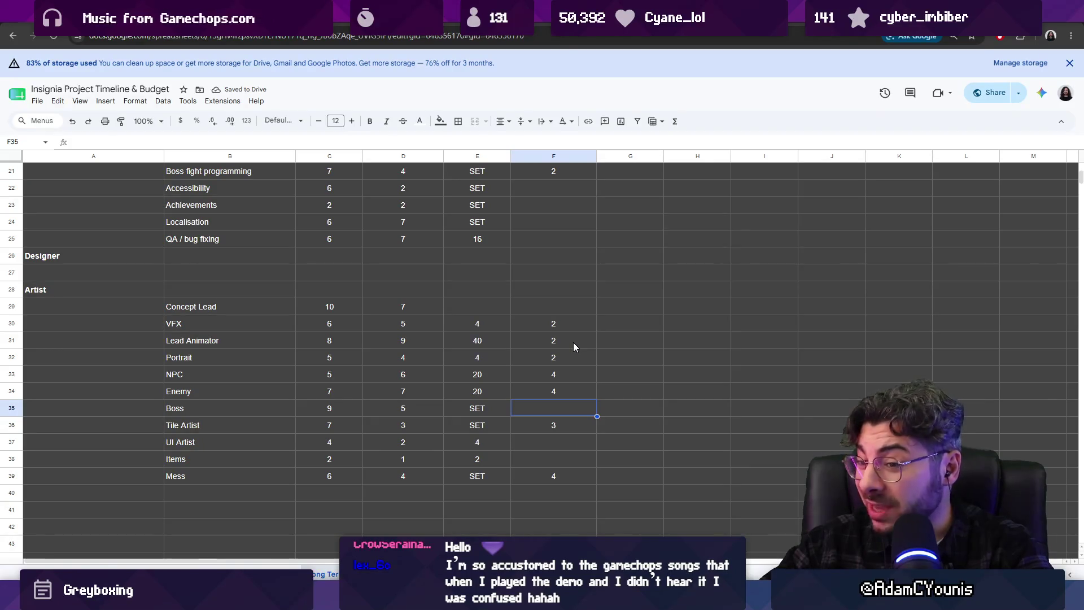
pyautogui.write('2')
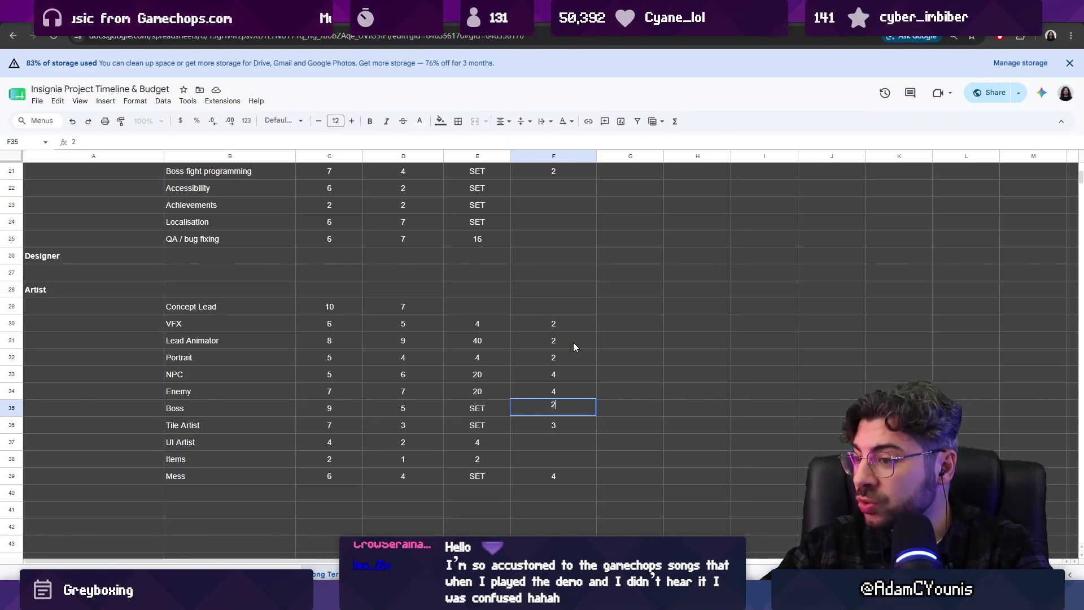
pyautogui.press('Return')
pyautogui.press('Return')
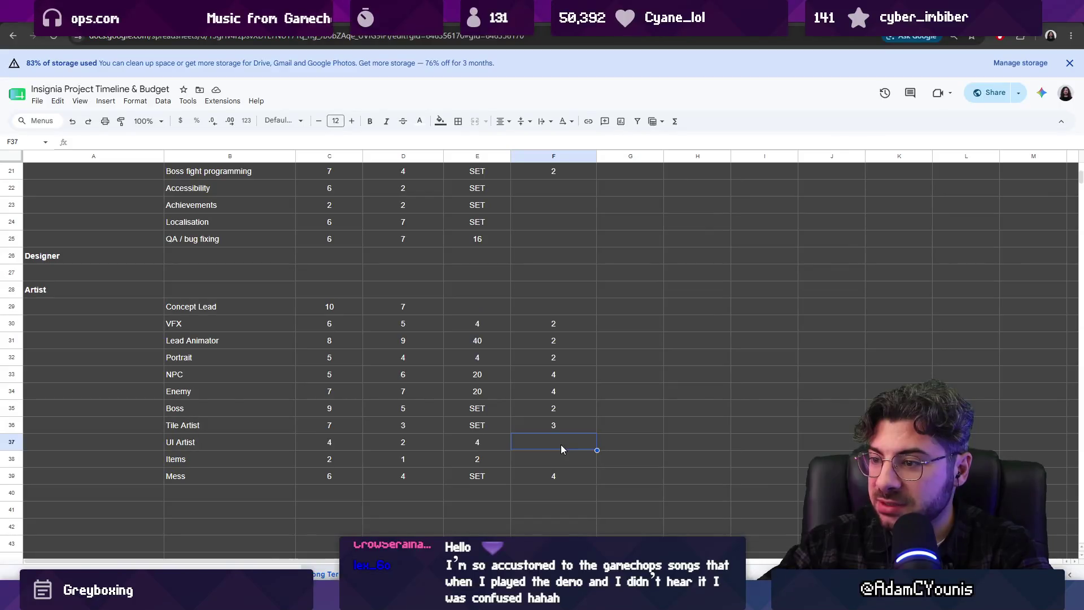
pyautogui.write('1')
pyautogui.press('Return')
pyautogui.write('1')
pyautogui.scroll(5, 592, 407)
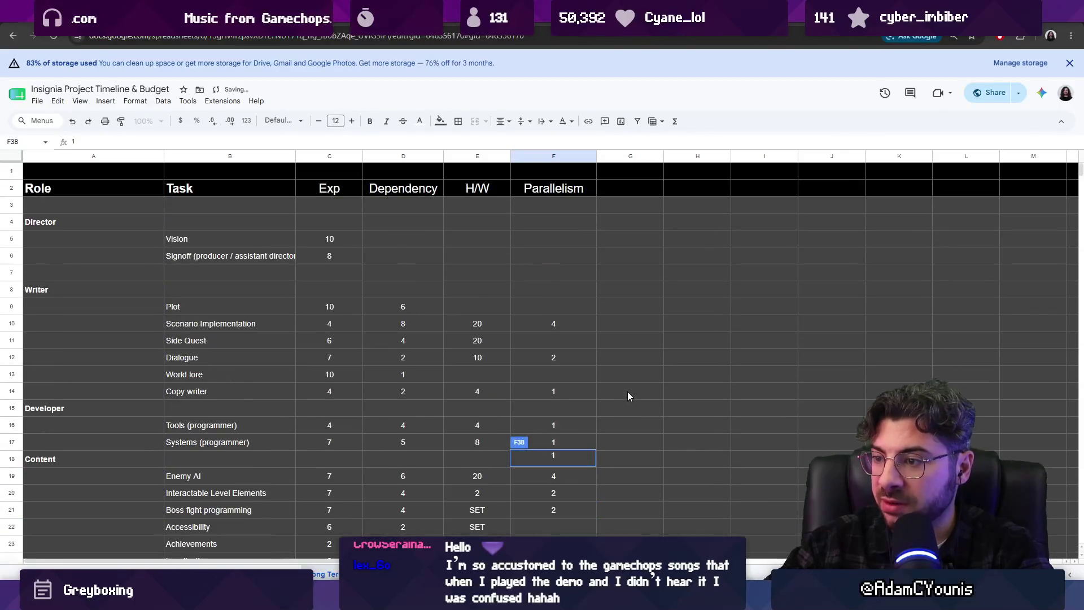
pyautogui.scroll(-3, 623, 405)
# - Enter Parallelism 2 for Accessibility and 1 for Achievements and Localisation
pyautogui.click(545, 359)
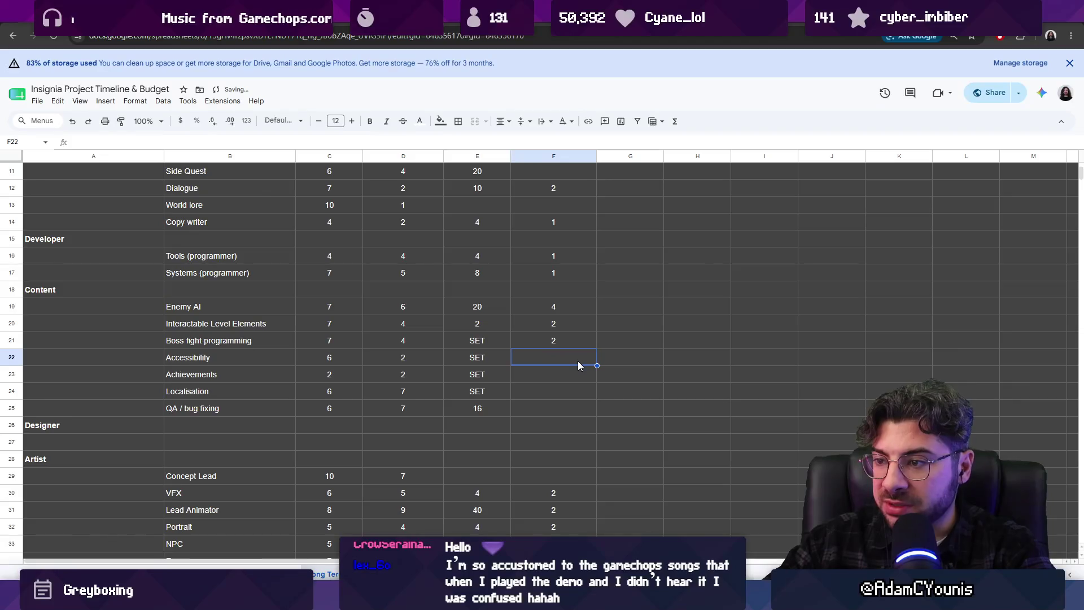
pyautogui.write('1')
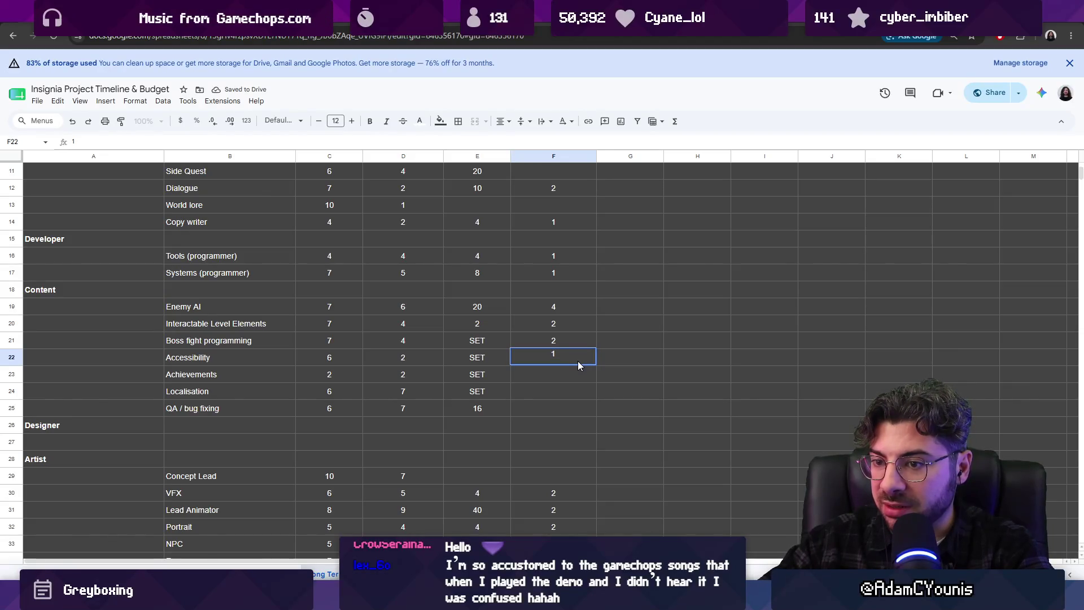
pyautogui.press('BackSpace')
pyautogui.write('2')
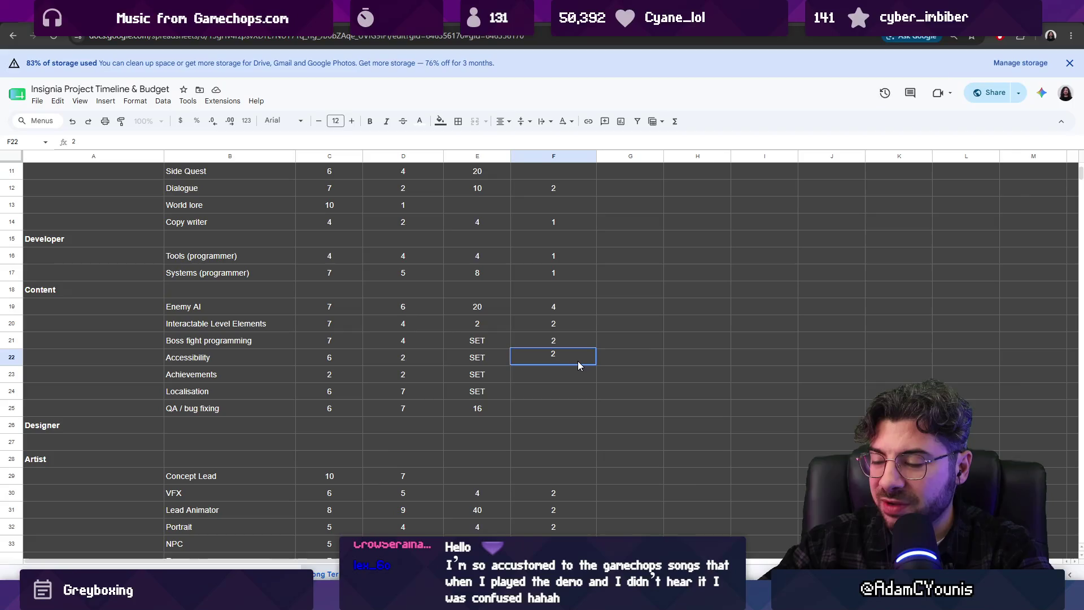
pyautogui.press('Return')
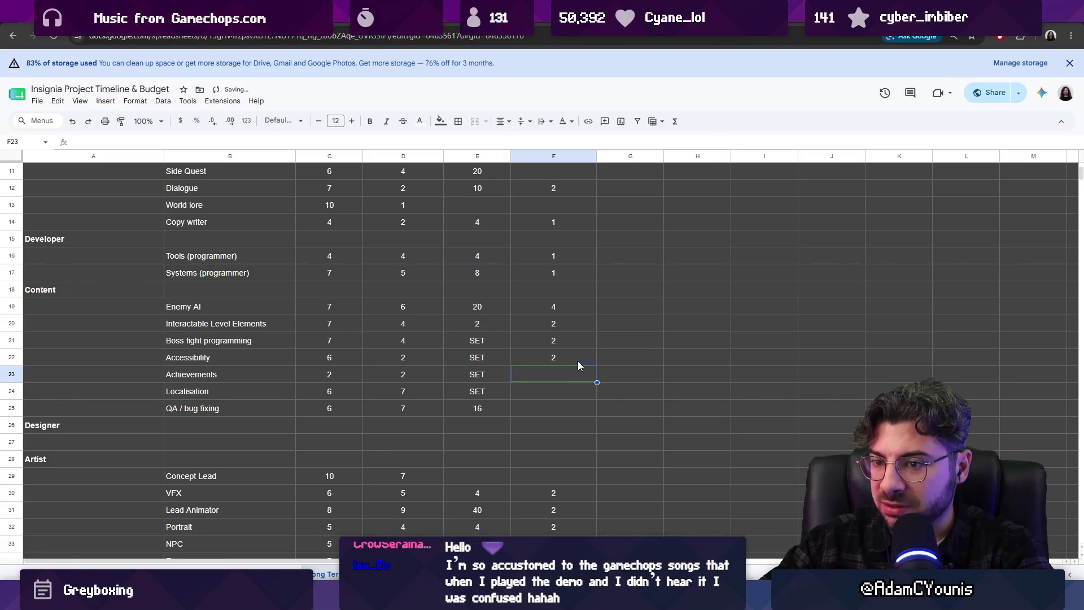
pyautogui.write('1')
pyautogui.press('Return')
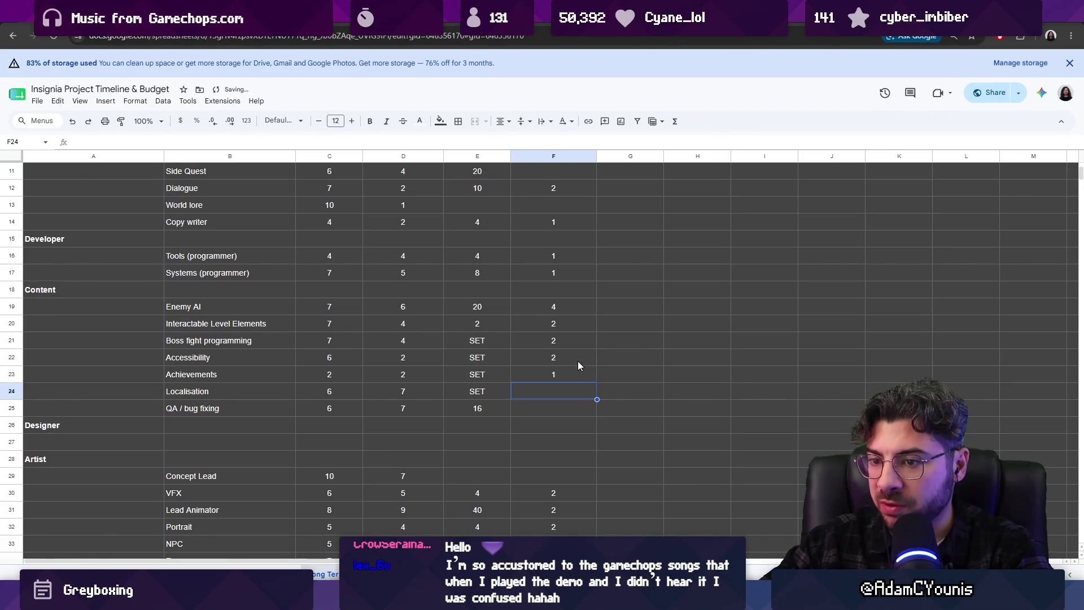
pyautogui.write('1')
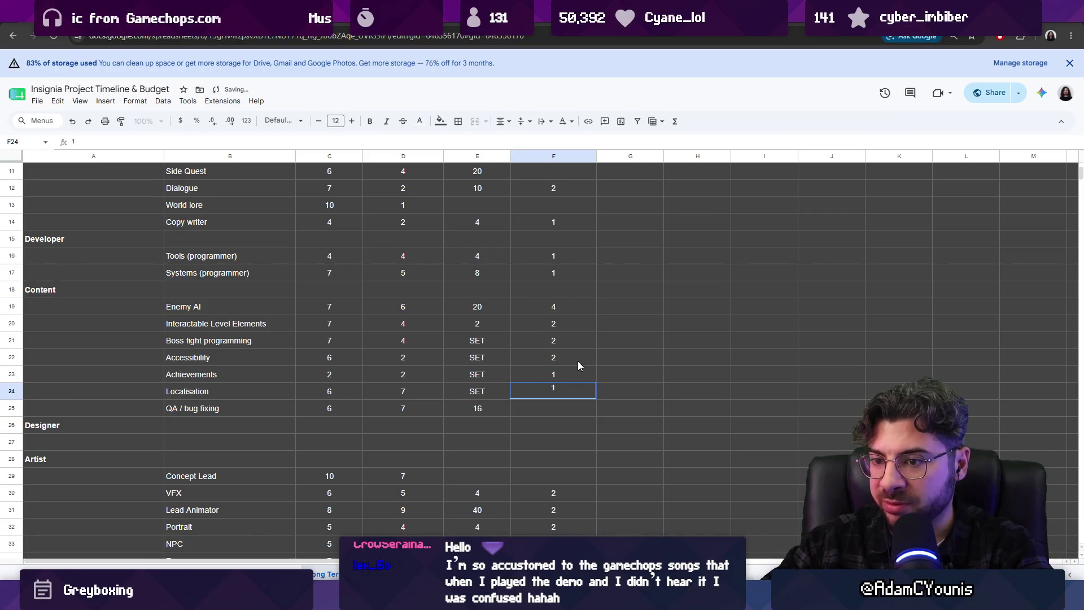
pyautogui.press('Return')
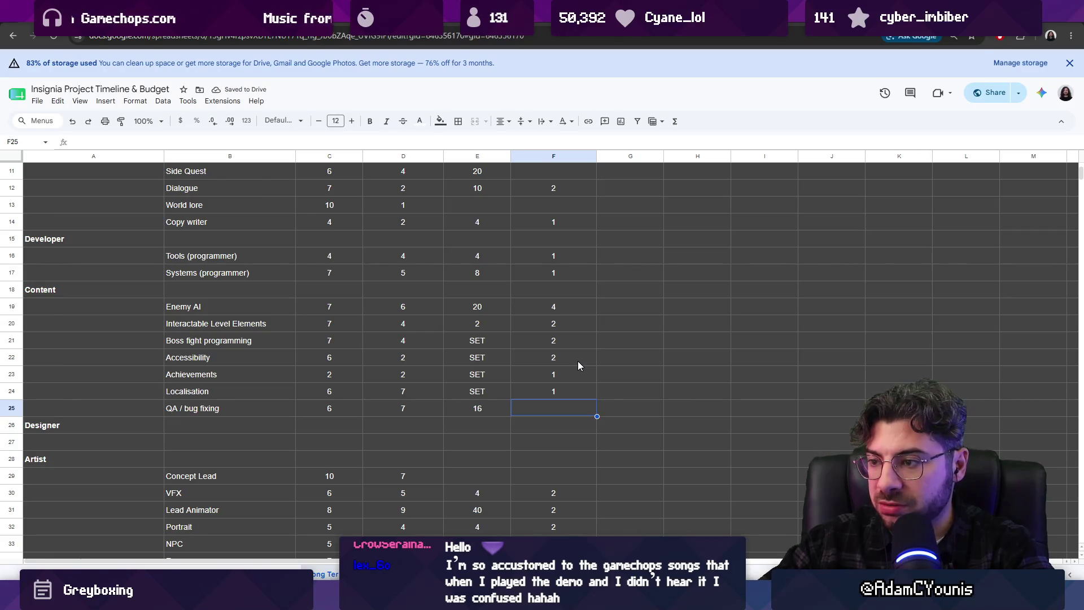
pyautogui.write('4')
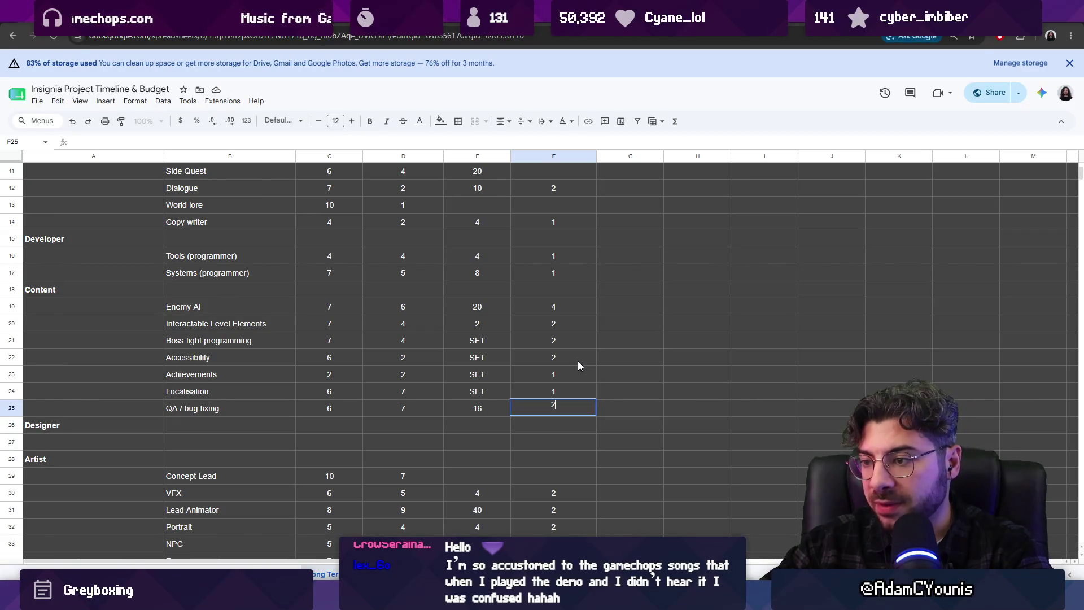
# - Enter Parallelism 4 for QA / bug fixing
pyautogui.press('Return')
pyautogui.press('Right')
pyautogui.press('Up')
pyautogui.press('Left')
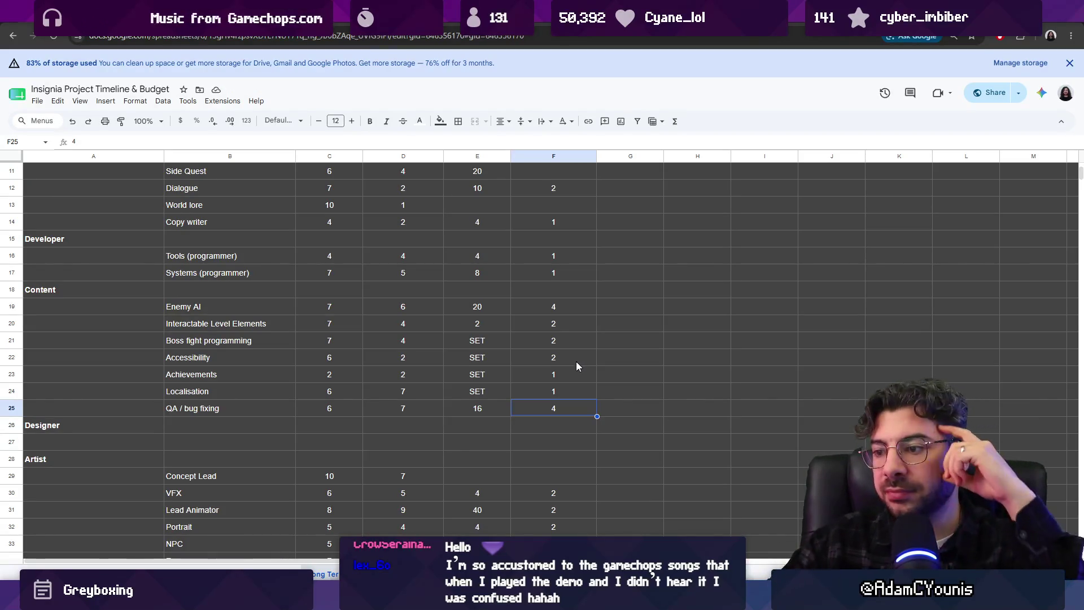
pyautogui.scroll(5, 523, 394)
pyautogui.scroll(-2, 614, 353)
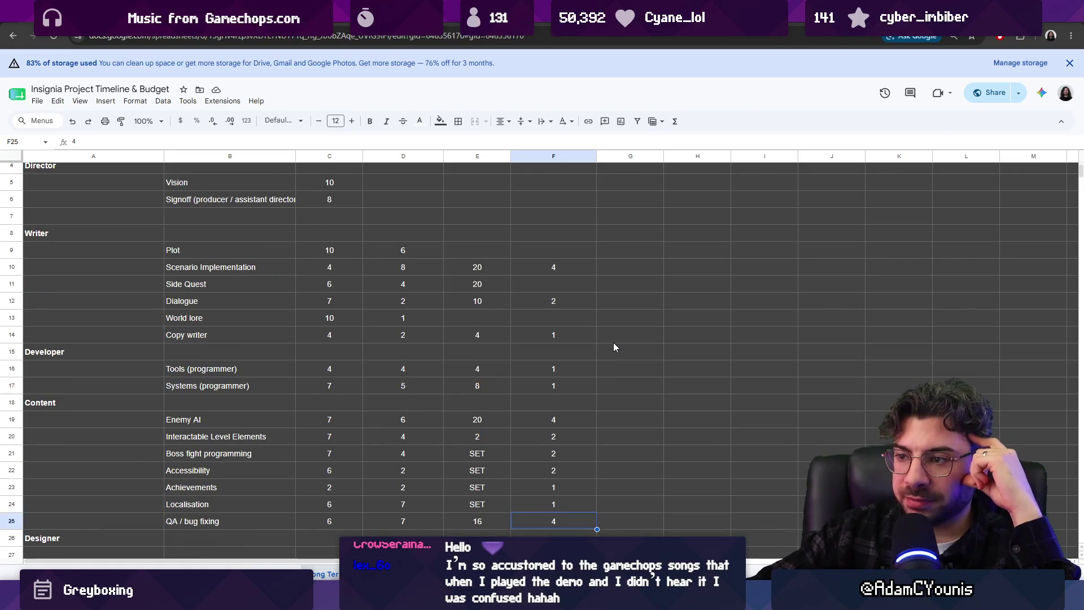
pyautogui.scroll(1, 615, 339)
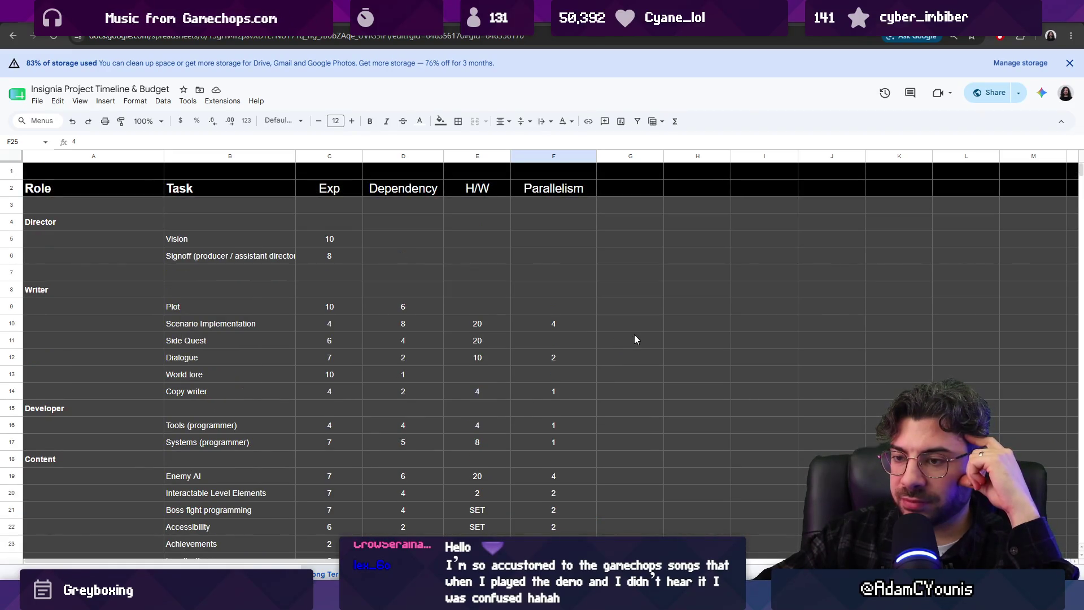
pyautogui.click(649, 328)
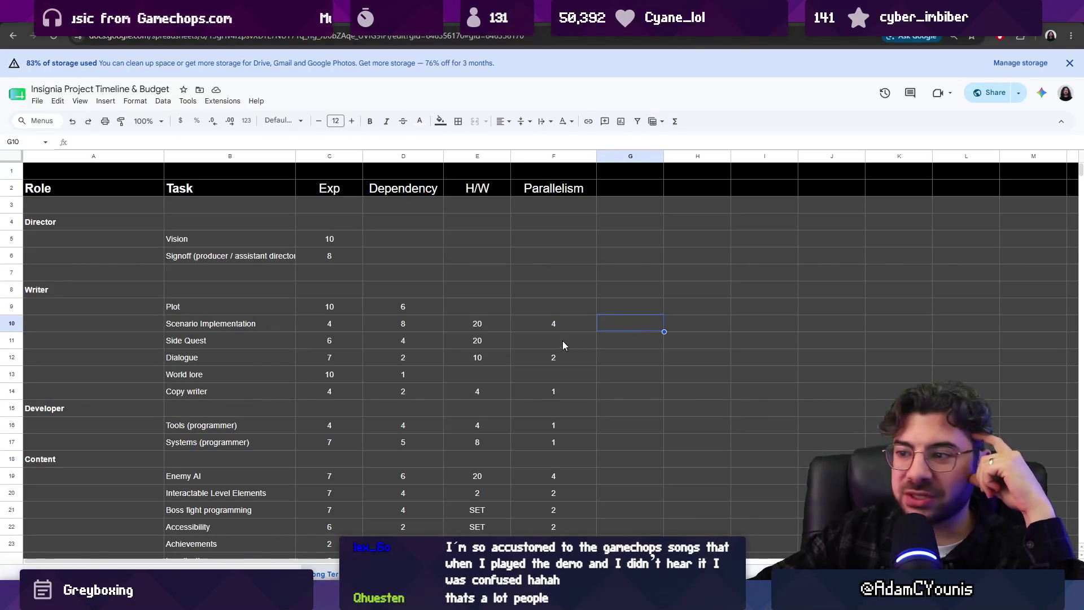
pyautogui.click(557, 323)
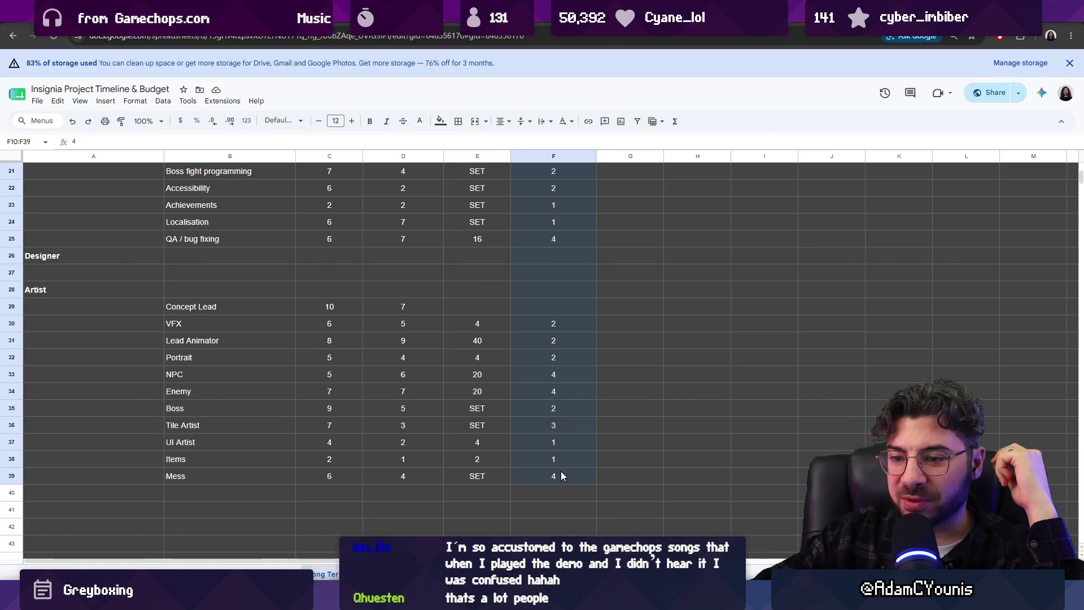
pyautogui.moveTo(556, 323); pyautogui.dragTo(561, 472)
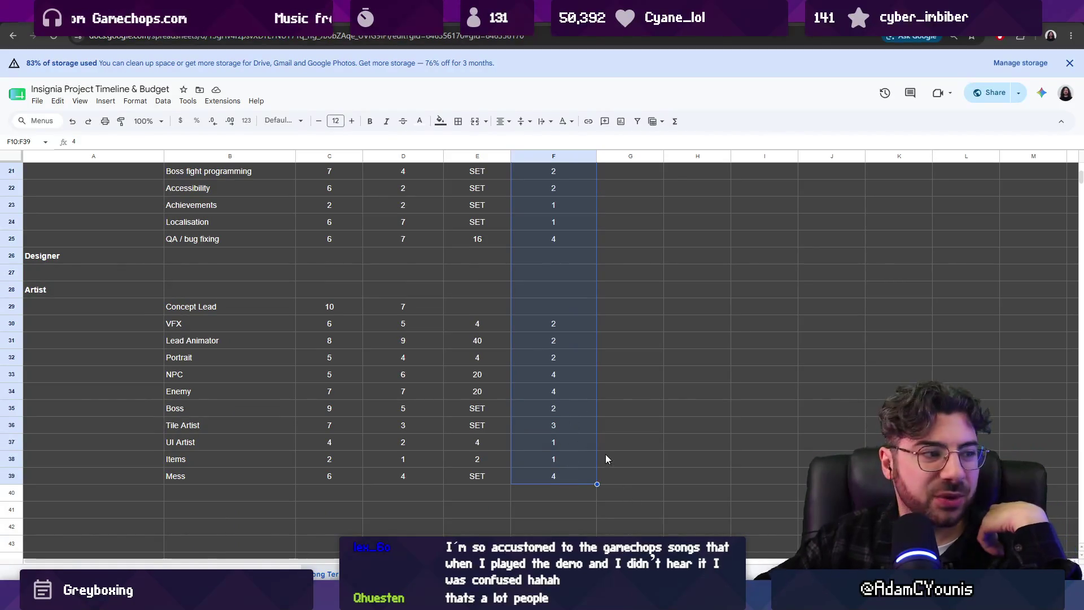
pyautogui.scroll(2, 577, 395)
pyautogui.scroll(2, 576, 393)
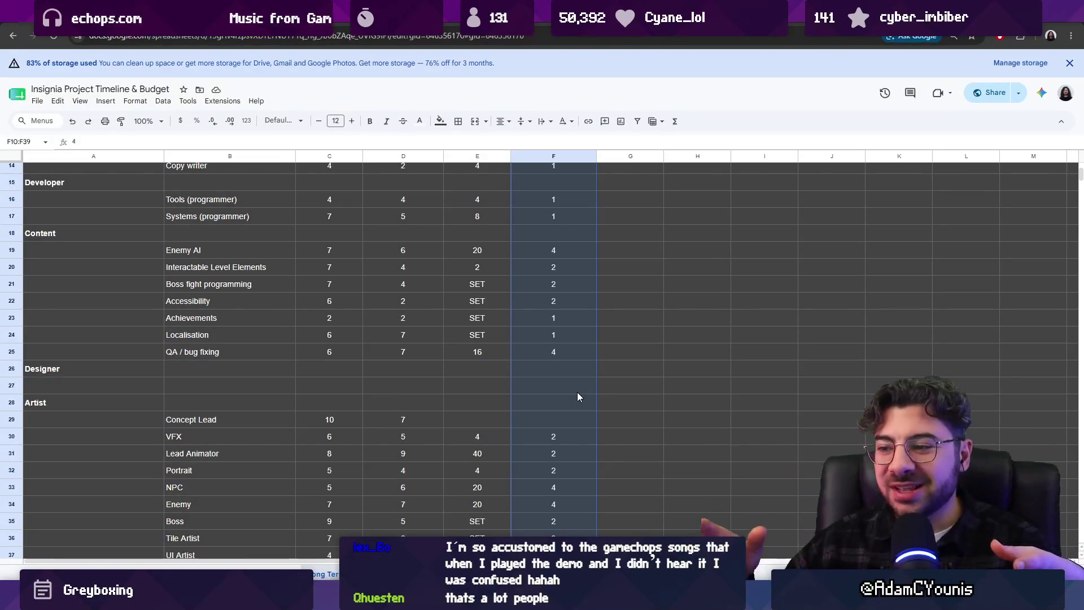
pyautogui.scroll(2, 535, 314)
pyautogui.scroll(3, 489, 327)
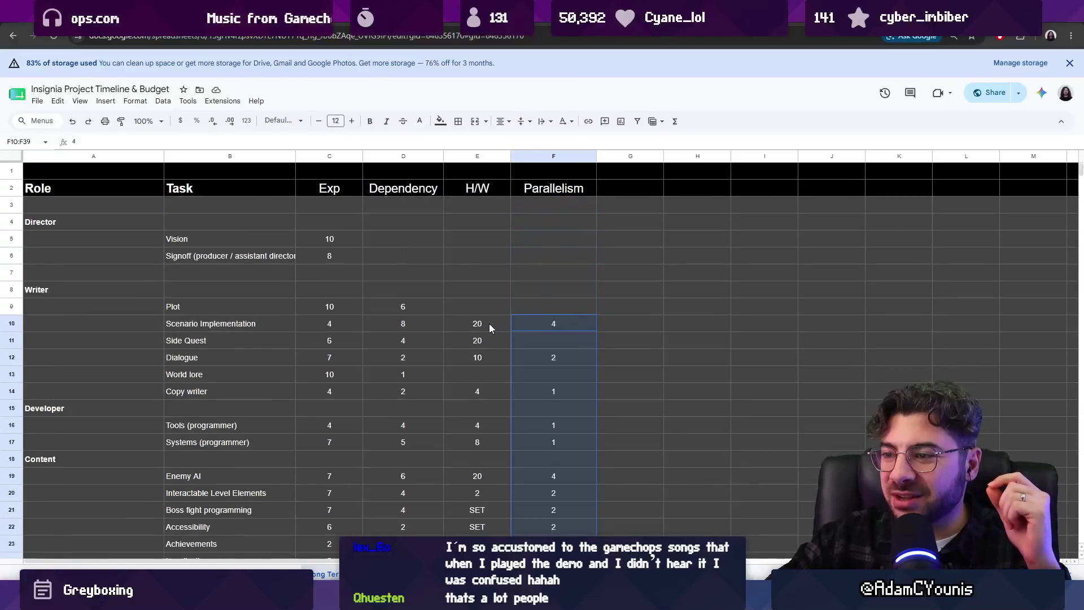
pyautogui.moveTo(476, 323); pyautogui.dragTo(481, 420)
pyautogui.scroll(-5, 478, 471)
pyautogui.scroll(-2, 476, 484)
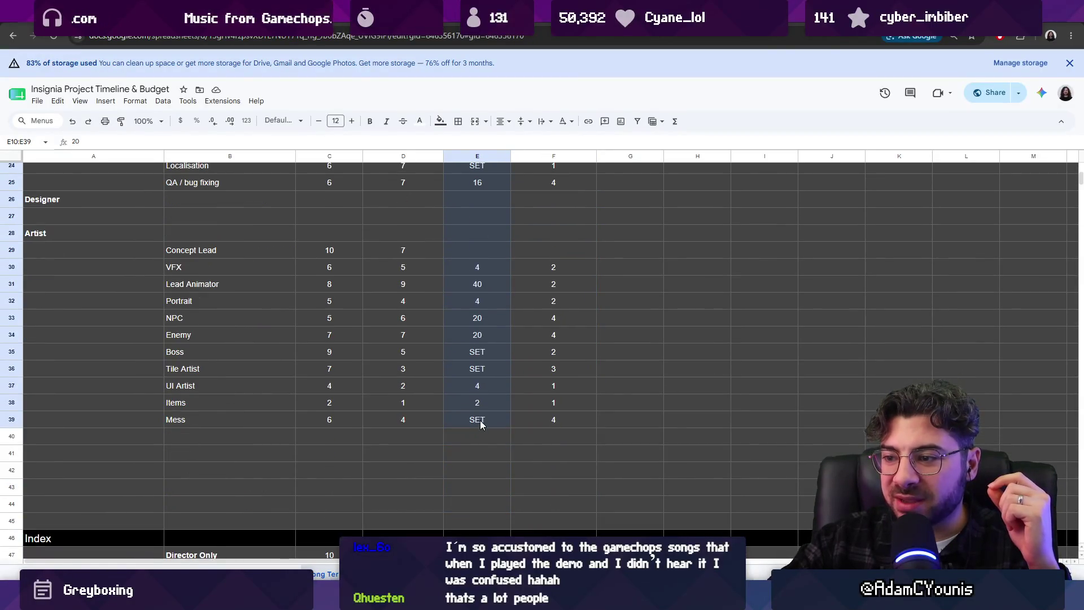
pyautogui.scroll(3, 488, 420)
pyautogui.moveTo(549, 440); pyautogui.dragTo(552, 471)
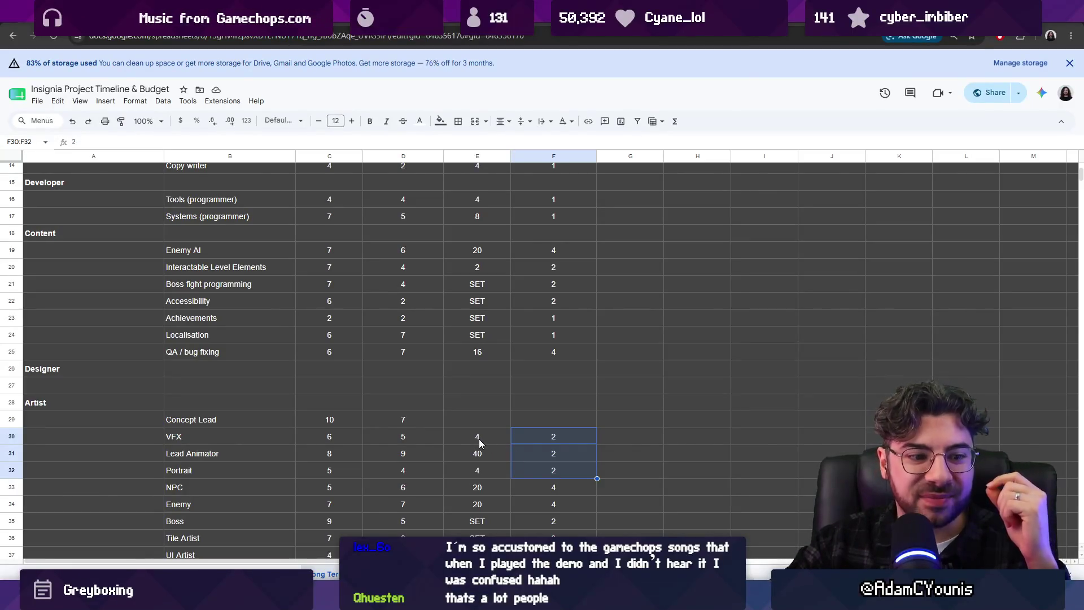
pyautogui.scroll(3, 489, 442)
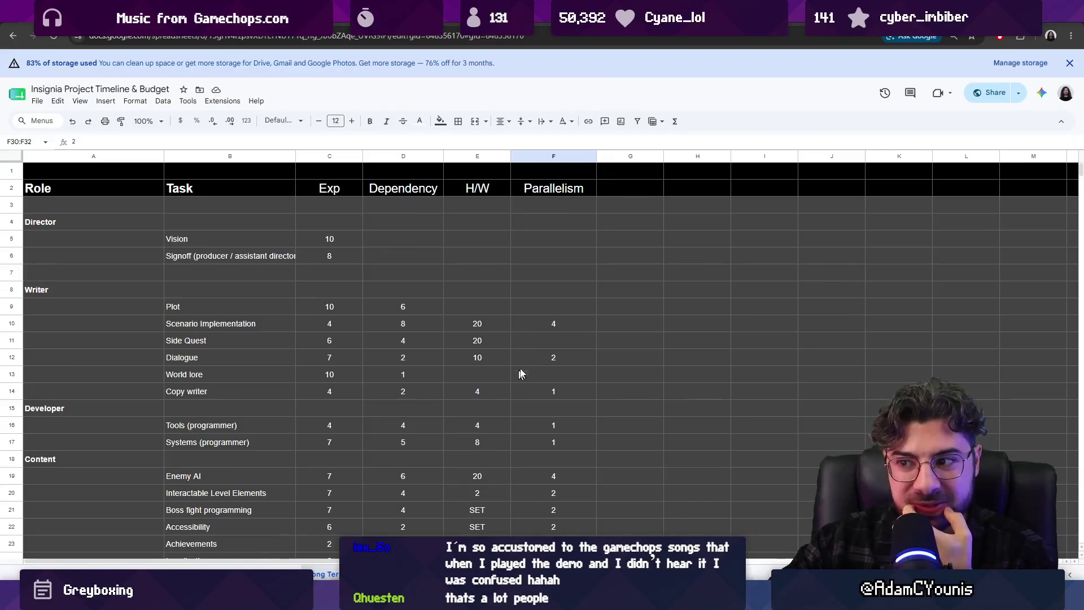
pyautogui.moveTo(479, 324)
pyautogui.mouseDown()
pyautogui.moveTo(539, 410)
pyautogui.moveTo(553, 394)
pyautogui.mouseUp()
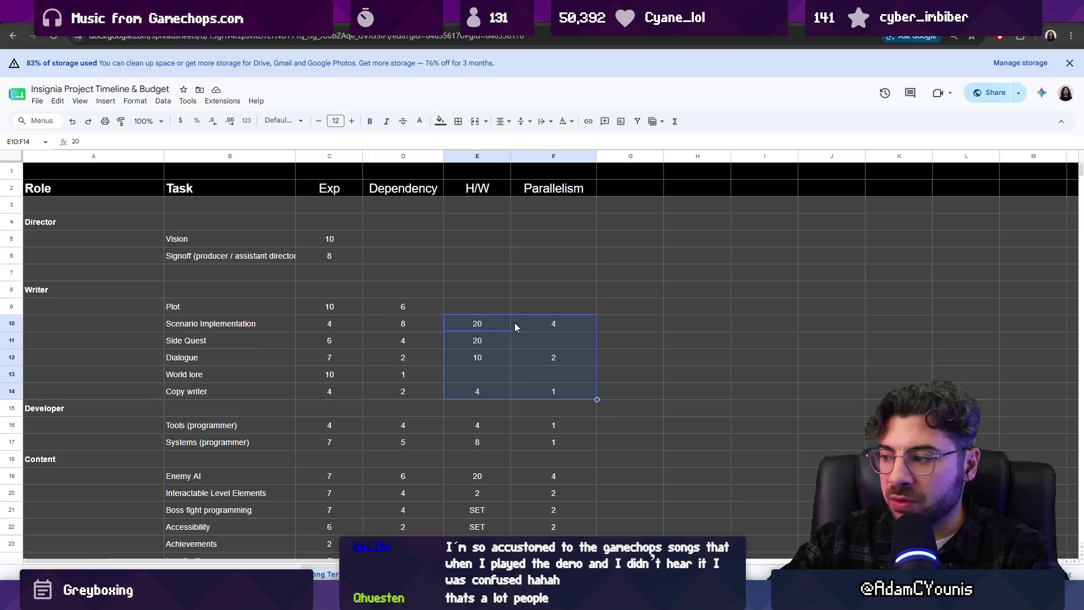
pyautogui.click(486, 324)
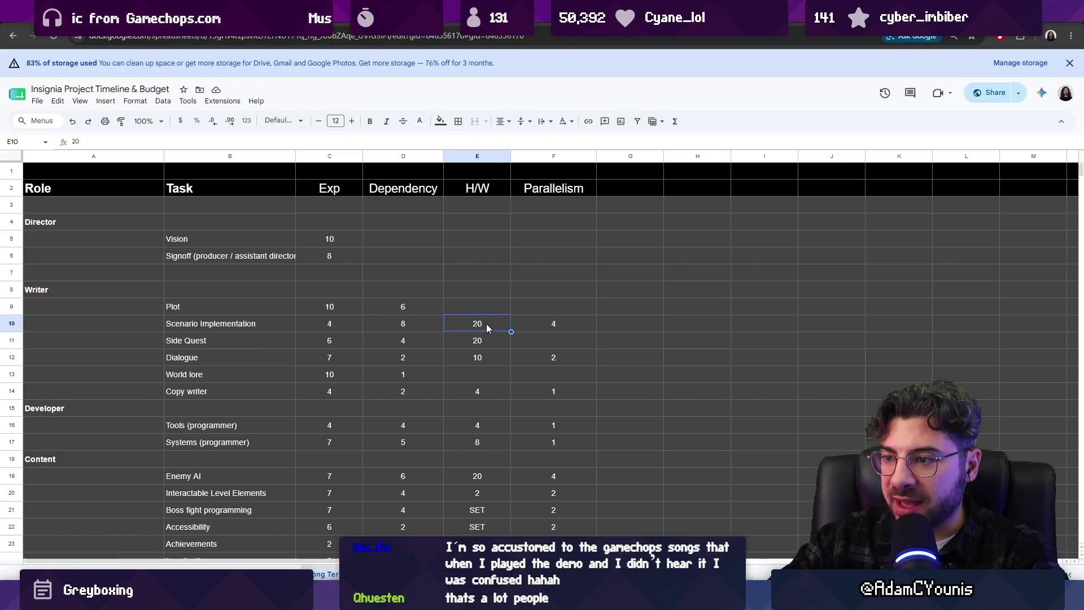
pyautogui.moveTo(486, 324); pyautogui.dragTo(540, 390)
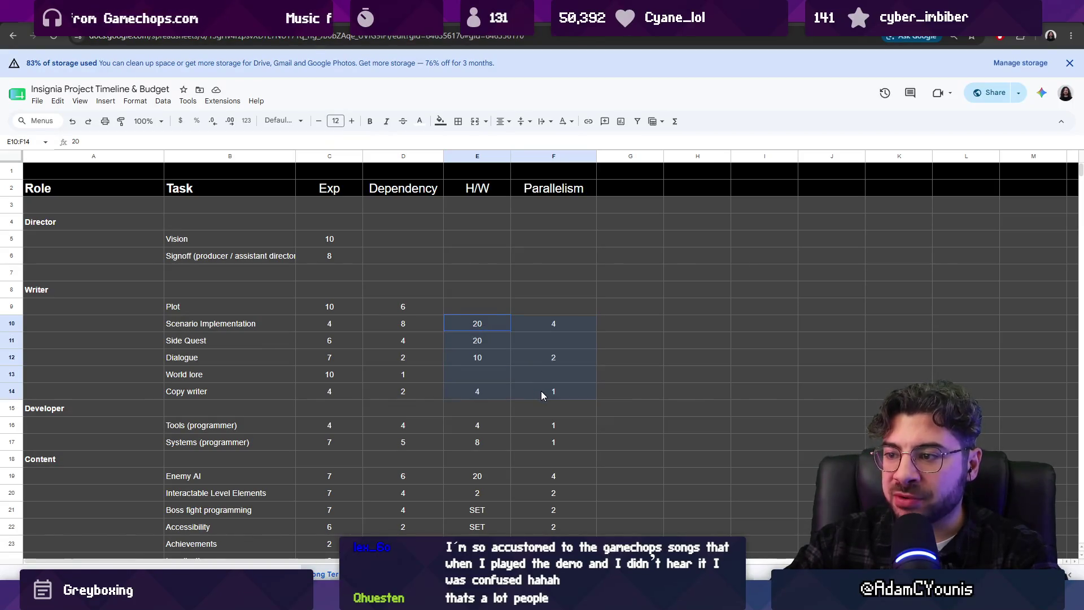
pyautogui.moveTo(484, 324); pyautogui.dragTo(485, 396)
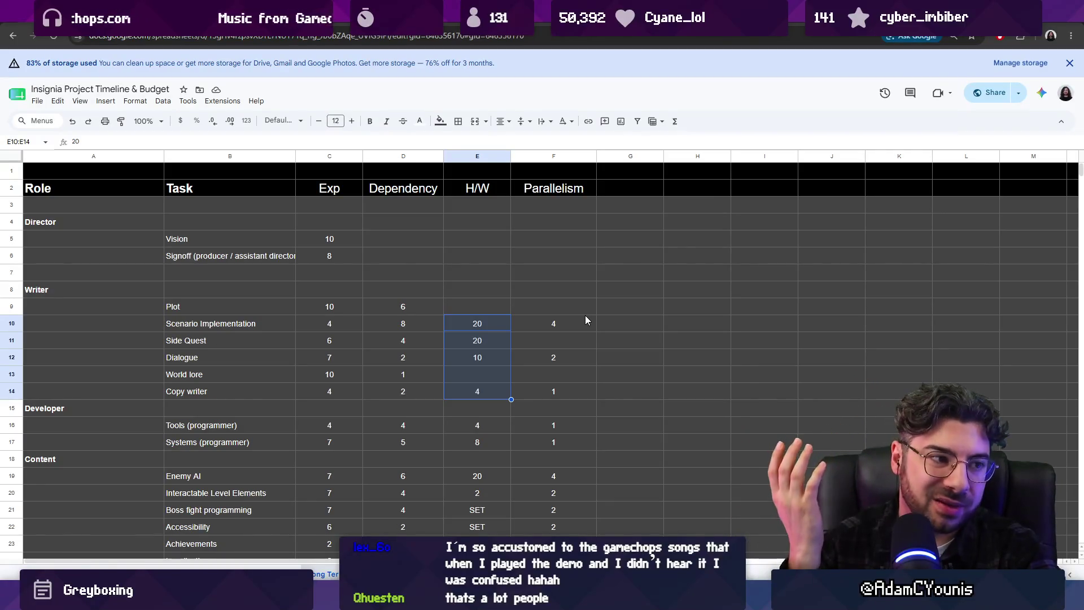
pyautogui.click(473, 326)
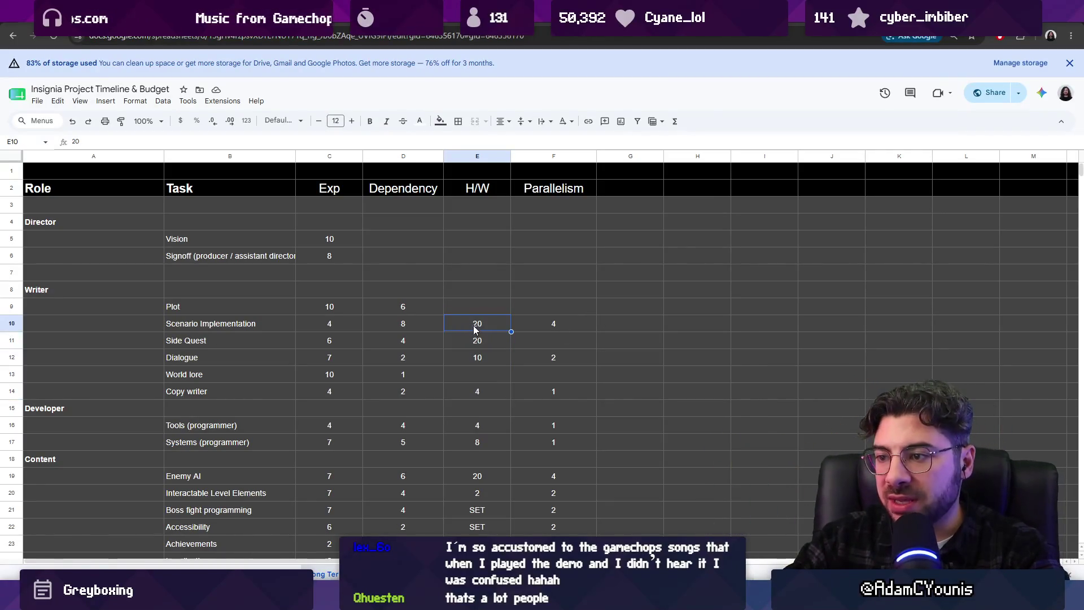
pyautogui.keyDown('shift'); pyautogui.click(485, 340); pyautogui.keyUp('shift')
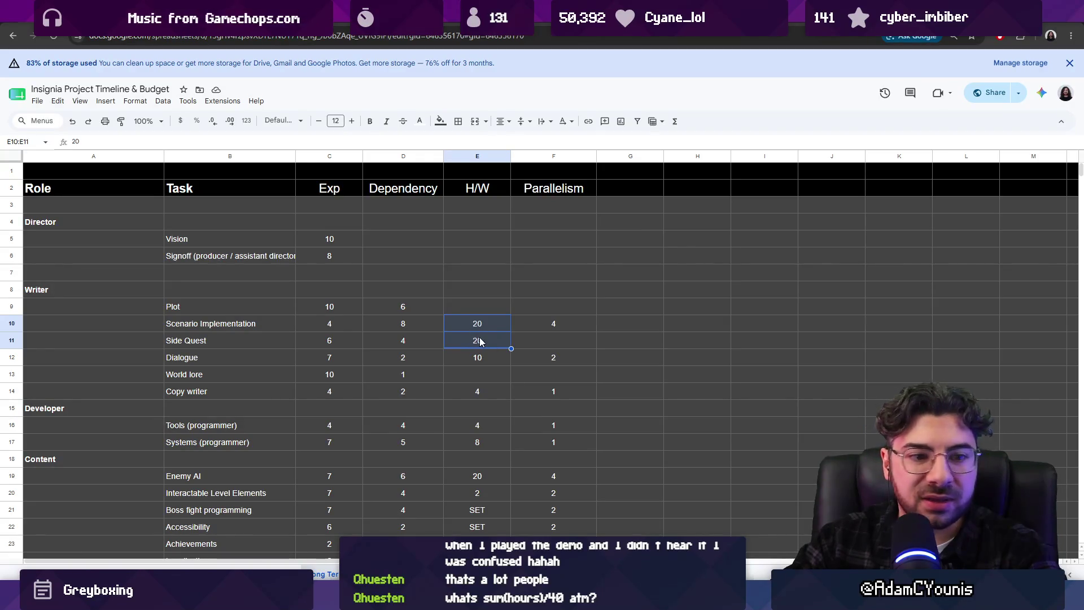
pyautogui.moveTo(475, 324); pyautogui.dragTo(491, 394)
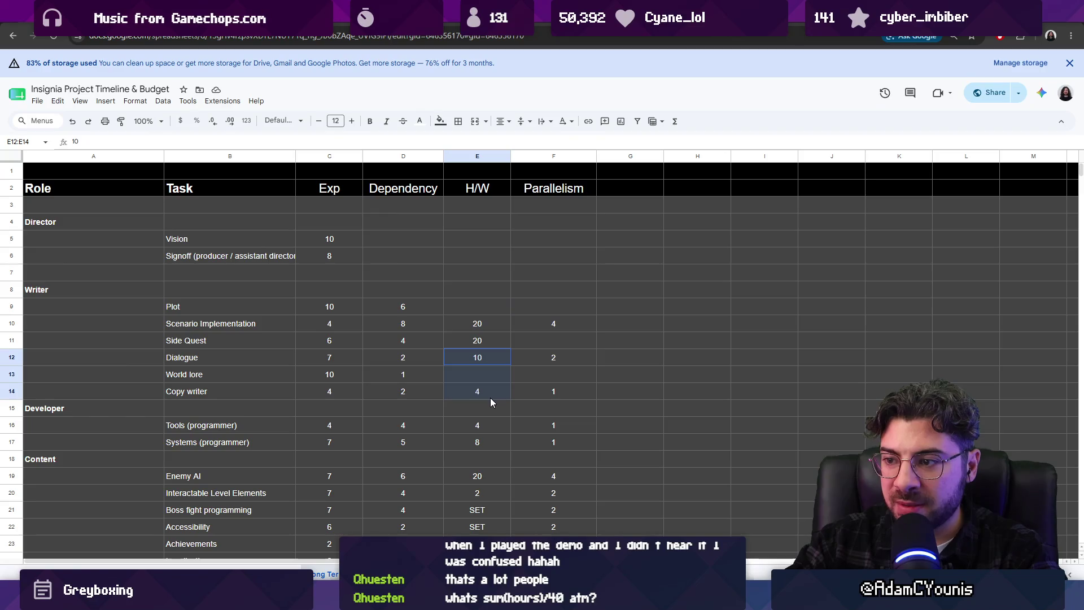
pyautogui.click(628, 303)
# - Add an Estimate column header and give the Writer section an estimate of 2
pyautogui.click(628, 190)
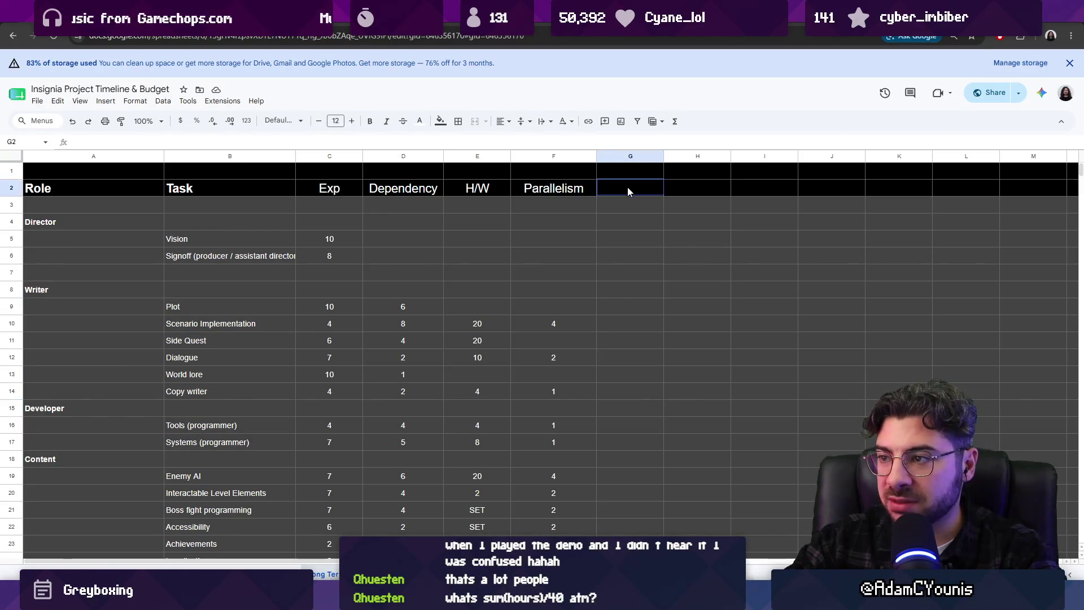
pyautogui.write('Estimate')
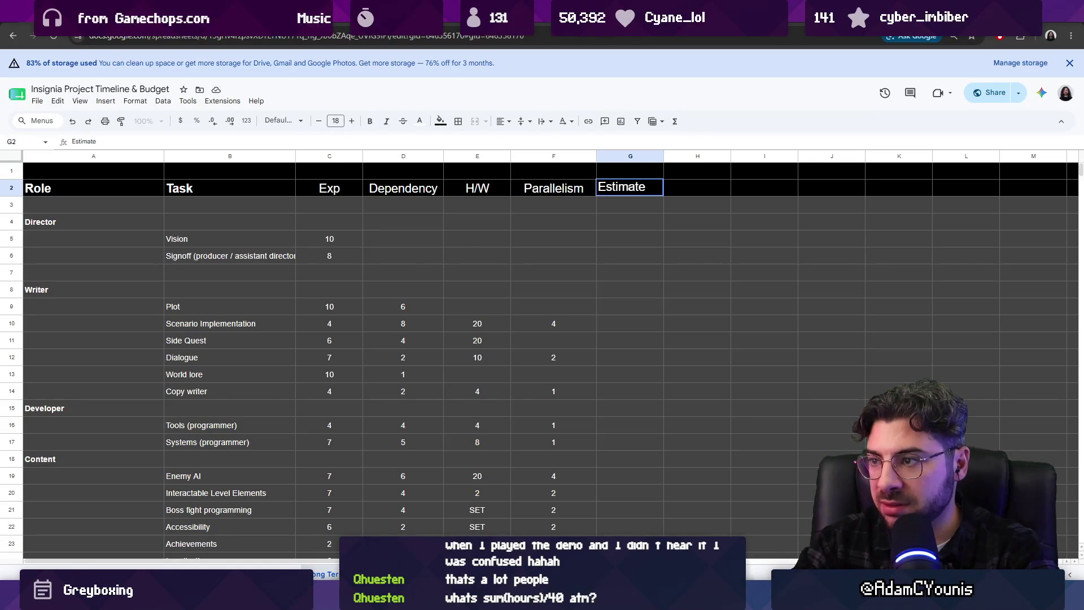
pyautogui.press('Return')
pyautogui.press('Down')
pyautogui.press('Down')
pyautogui.press('Down')
pyautogui.press('Down')
pyautogui.write('2')
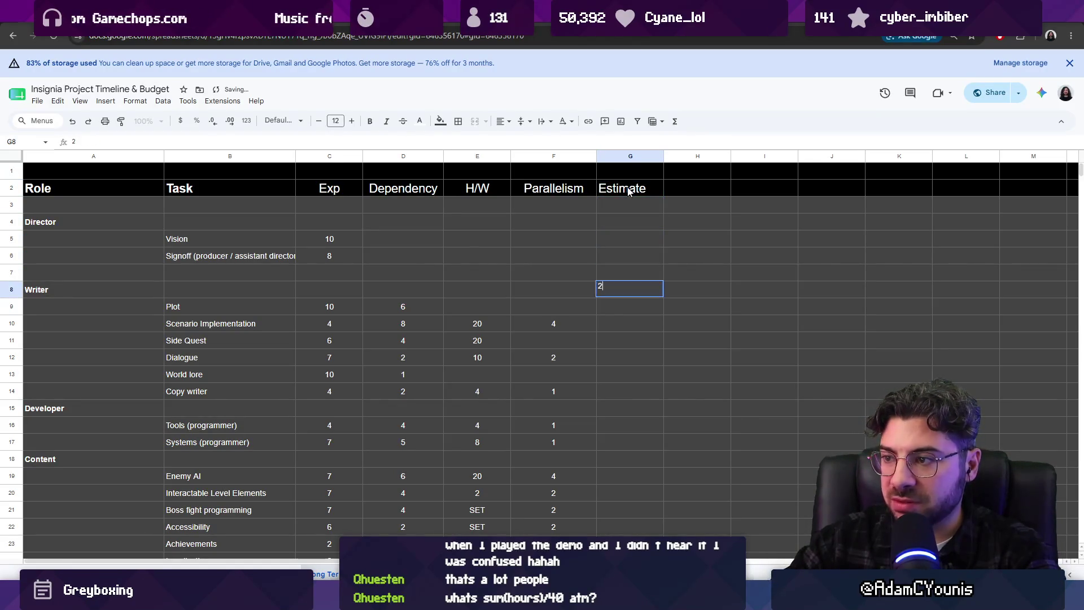
pyautogui.press('Return')
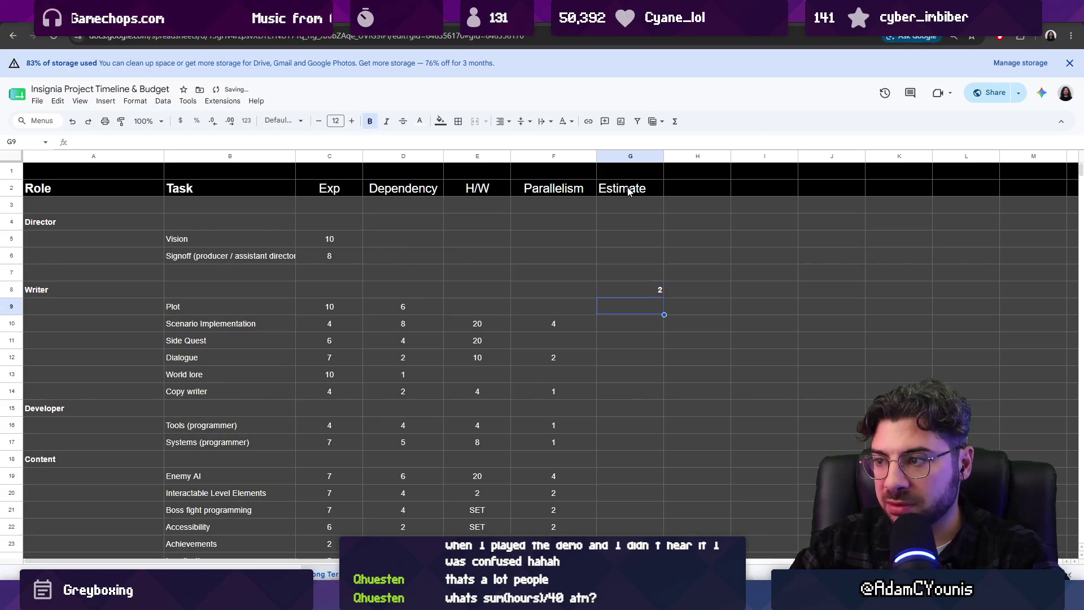
pyautogui.press('Down')
pyautogui.press('Down')
pyautogui.press('Down')
pyautogui.press('Down')
pyautogui.press('Down')
pyautogui.press('Down')
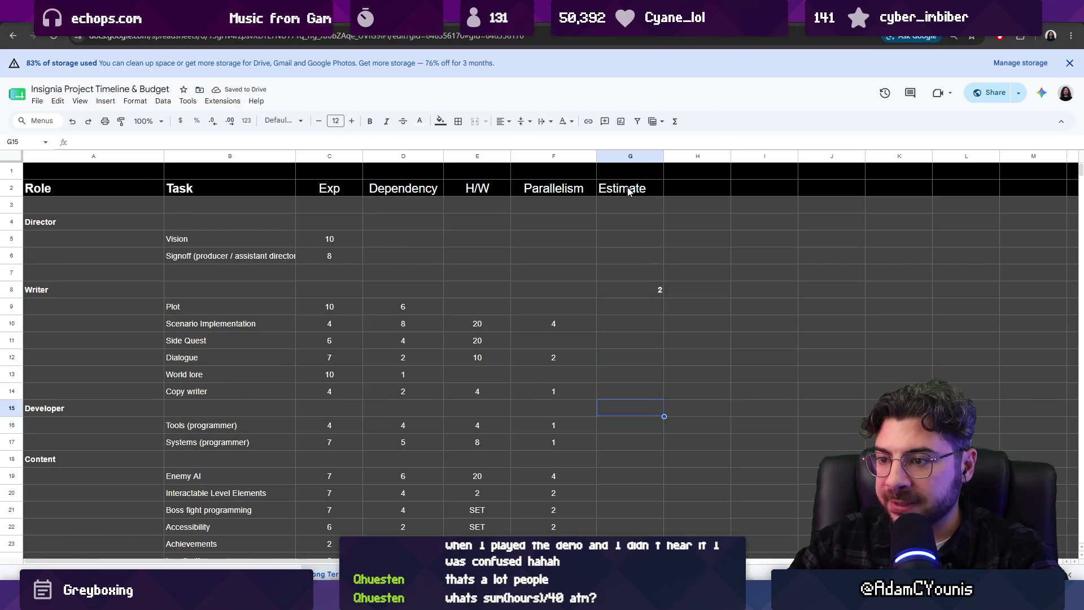
pyautogui.scroll(-1, 592, 211)
pyautogui.scroll(-1, 582, 215)
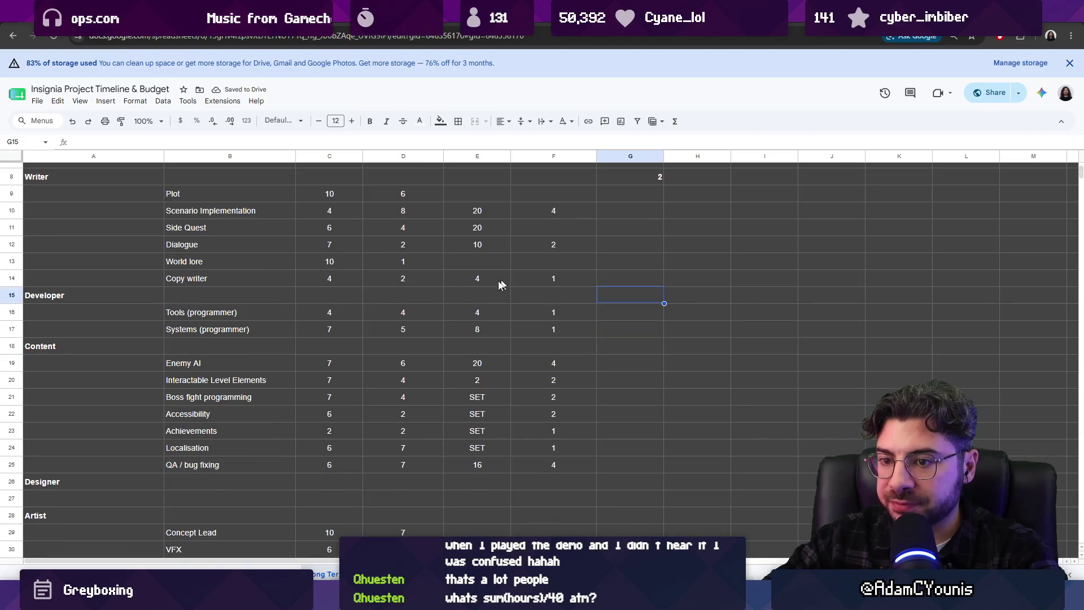
# - Clear the Content section label
pyautogui.click(121, 346)
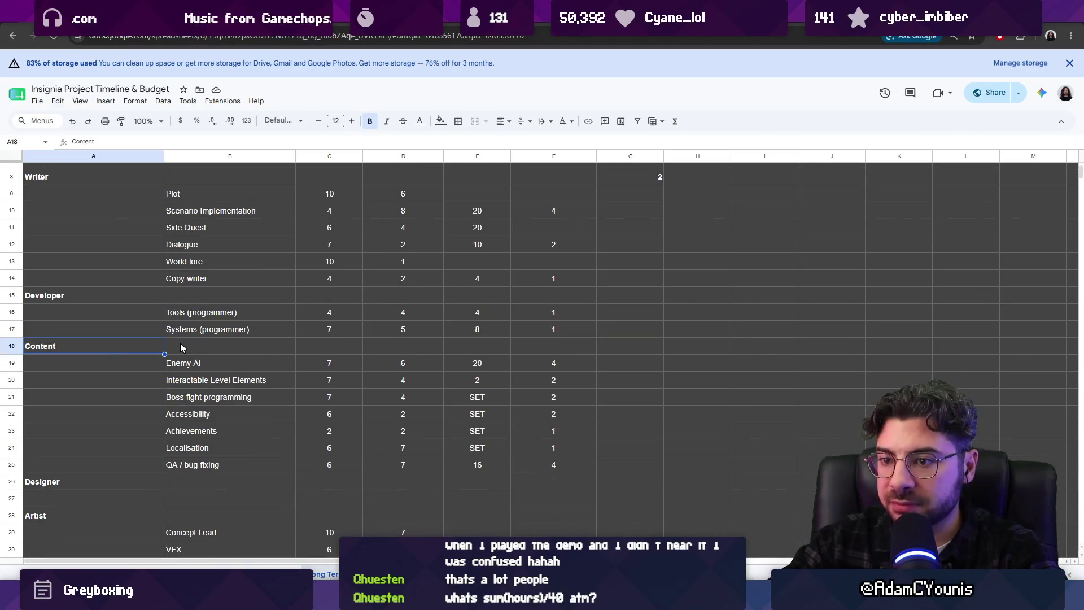
pyautogui.press('Delete')
pyautogui.click(197, 344)
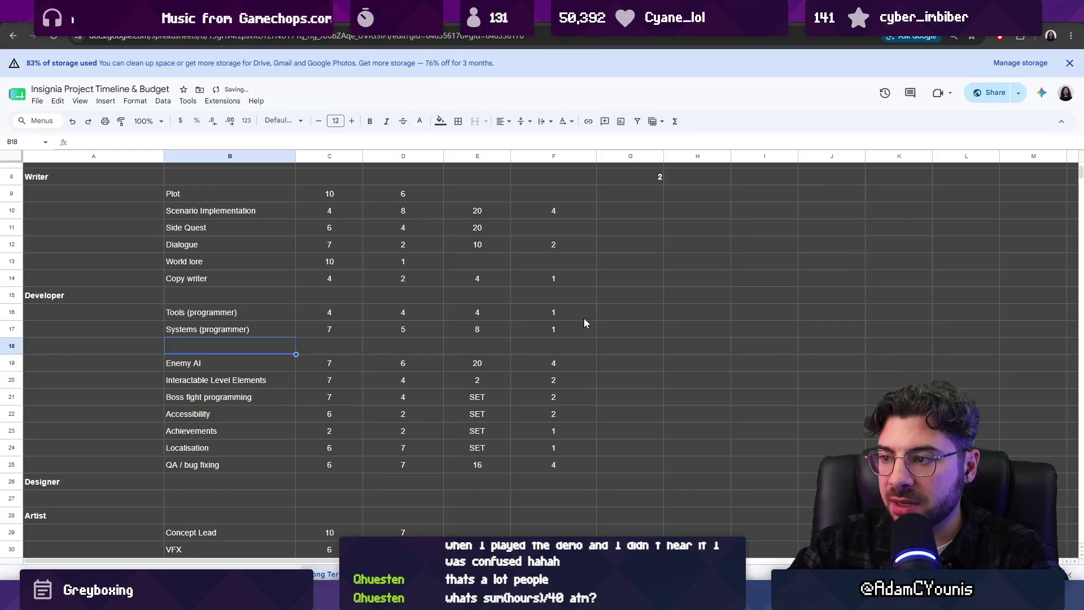
# - Give the Developer section an estimate of 2
pyautogui.click(616, 314)
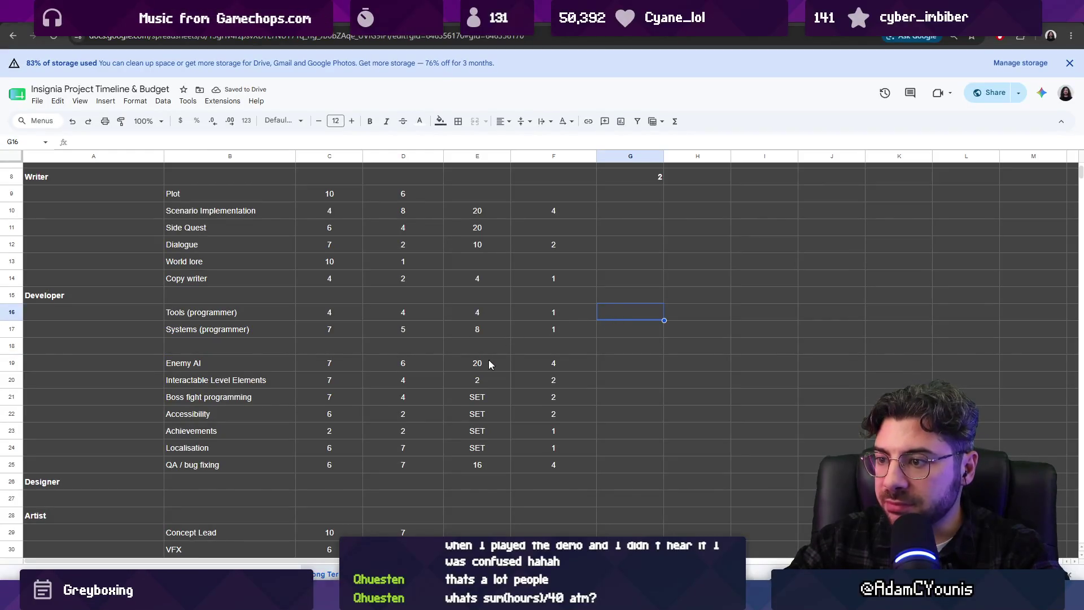
pyautogui.click(489, 364)
pyautogui.click(629, 294)
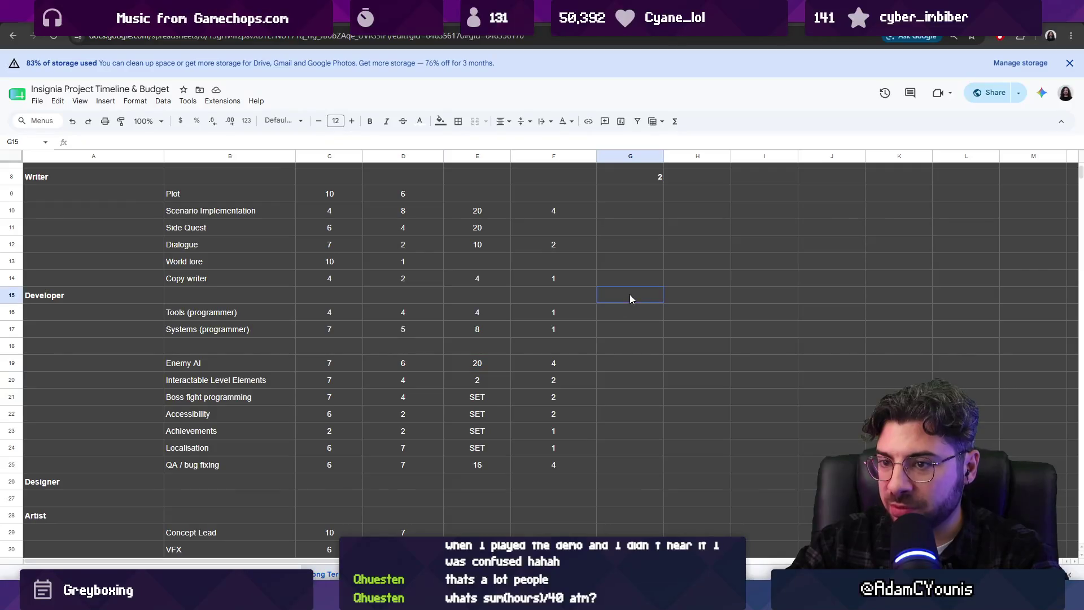
pyautogui.write('2')
pyautogui.click(590, 349)
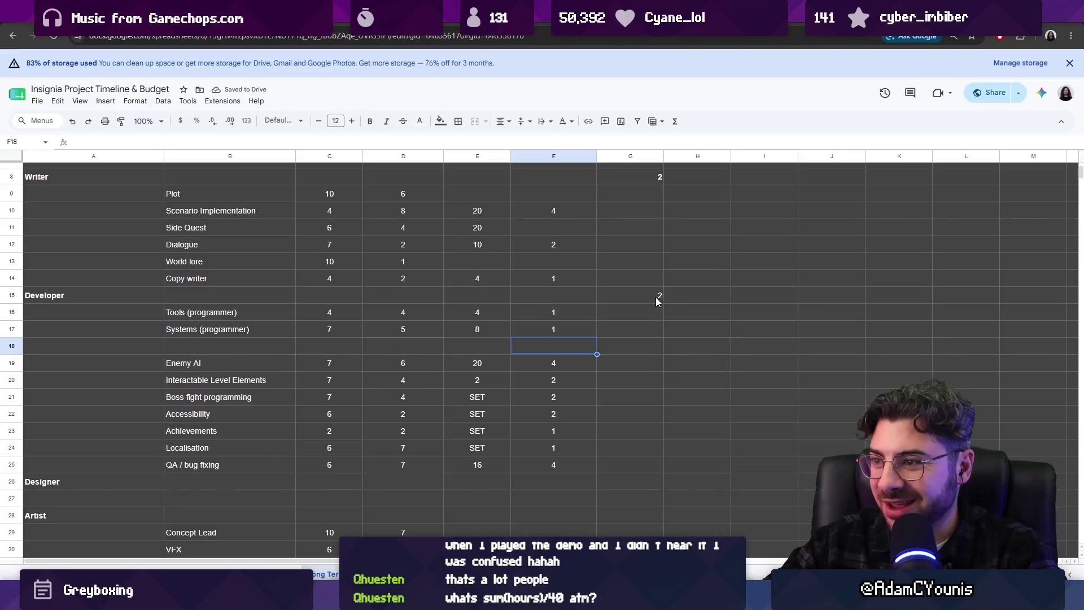
pyautogui.scroll(3, 655, 297)
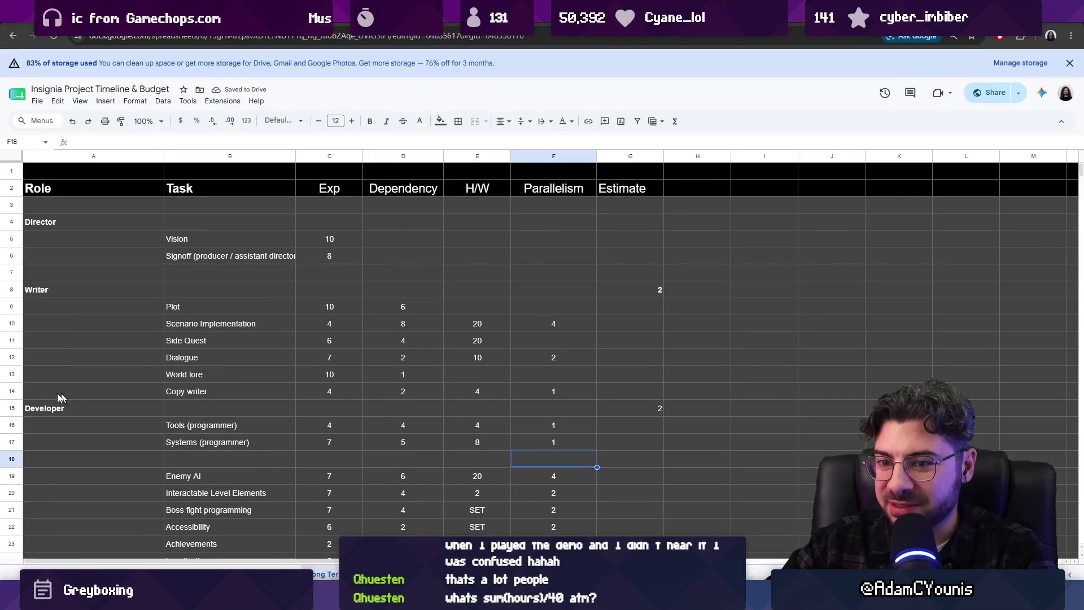
pyautogui.rightClick(10, 392)
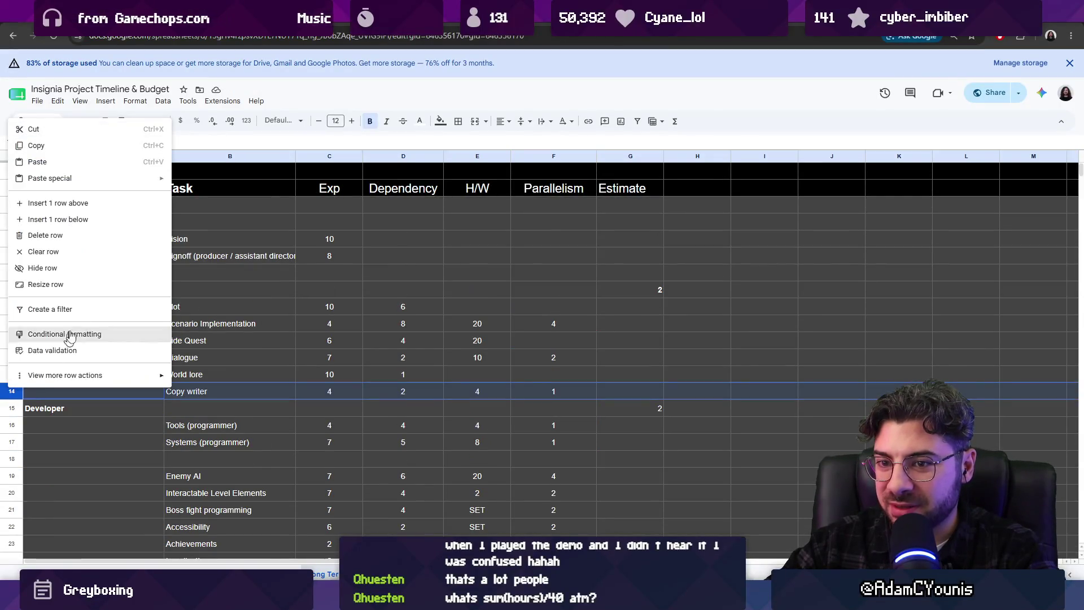
pyautogui.click(87, 218)
pyautogui.scroll(-2, 296, 376)
pyautogui.click(617, 240)
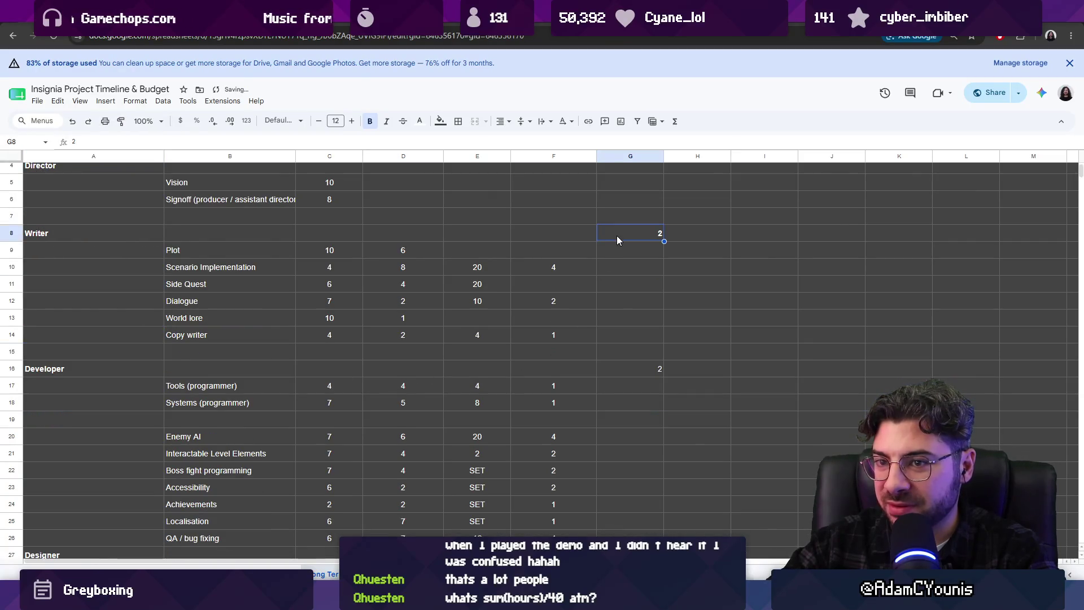
pyautogui.click(619, 376)
pyautogui.scroll(-3, 510, 363)
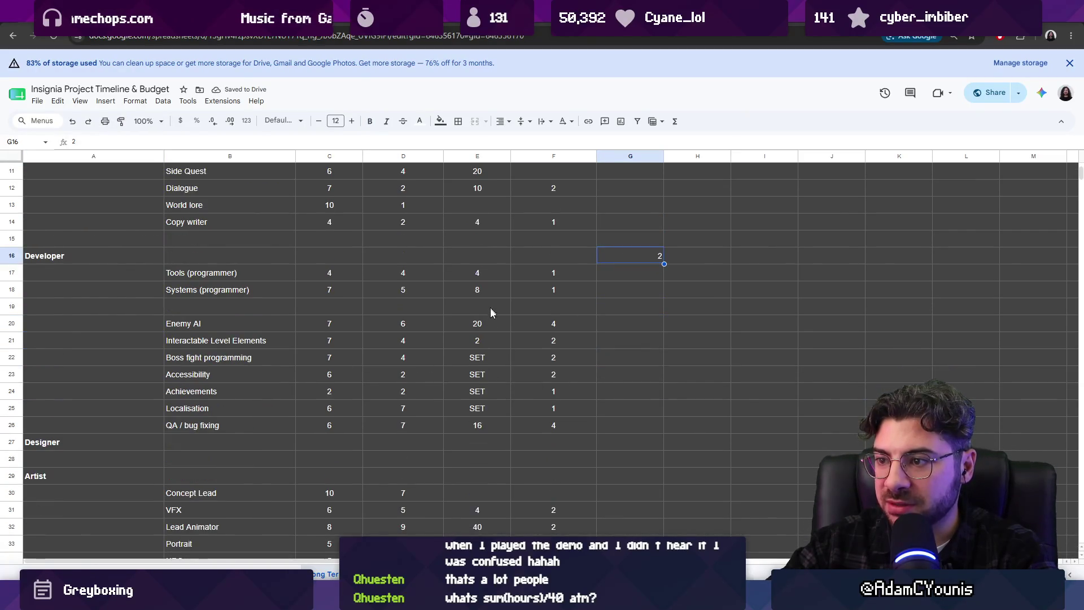
pyautogui.scroll(-3, 490, 307)
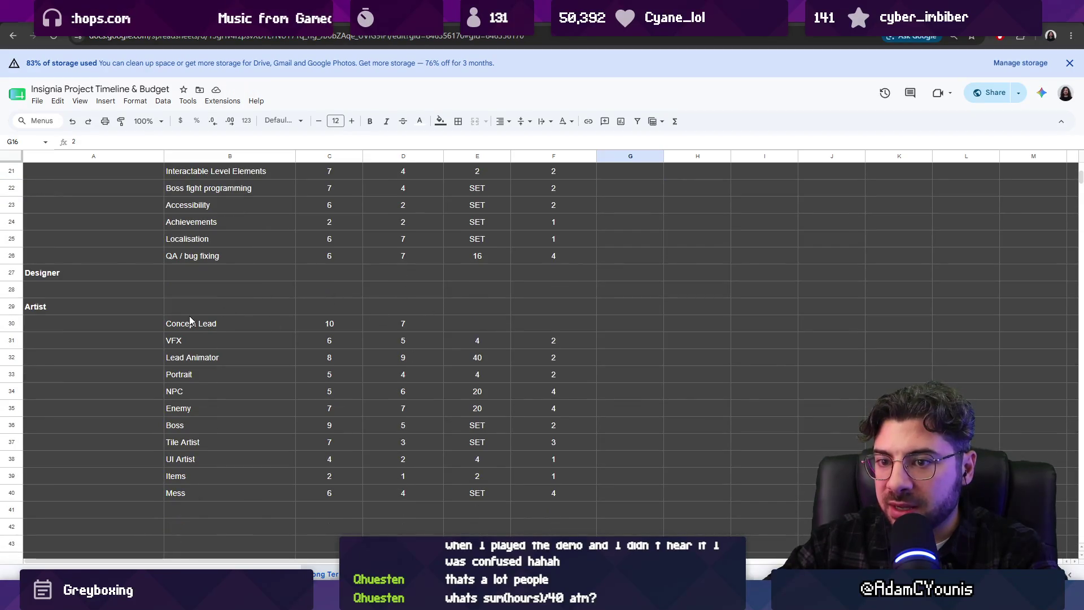
pyautogui.click(477, 357)
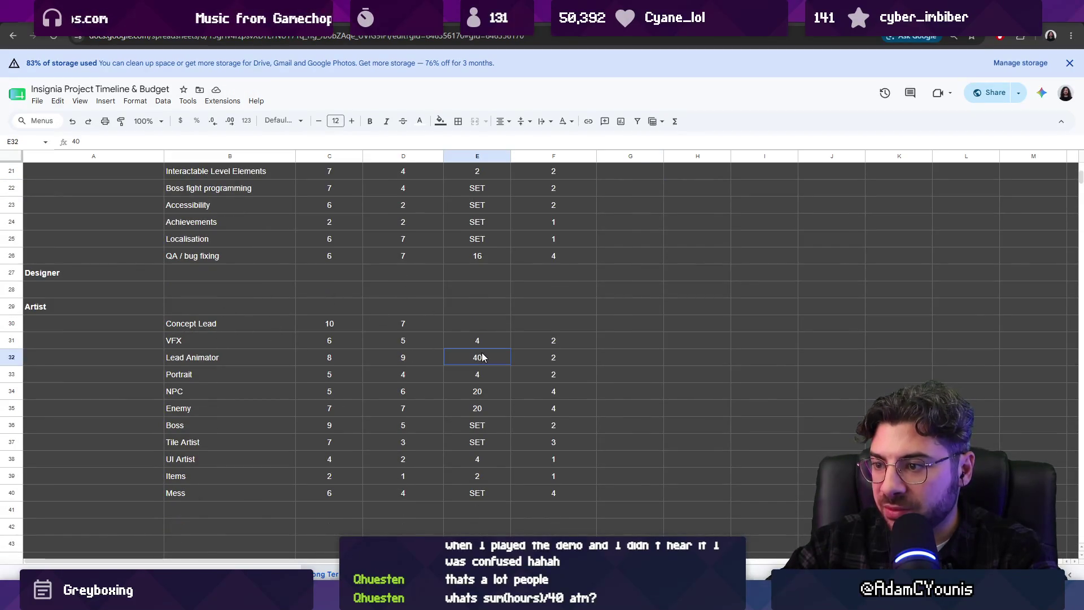
pyautogui.moveTo(480, 390); pyautogui.dragTo(484, 406)
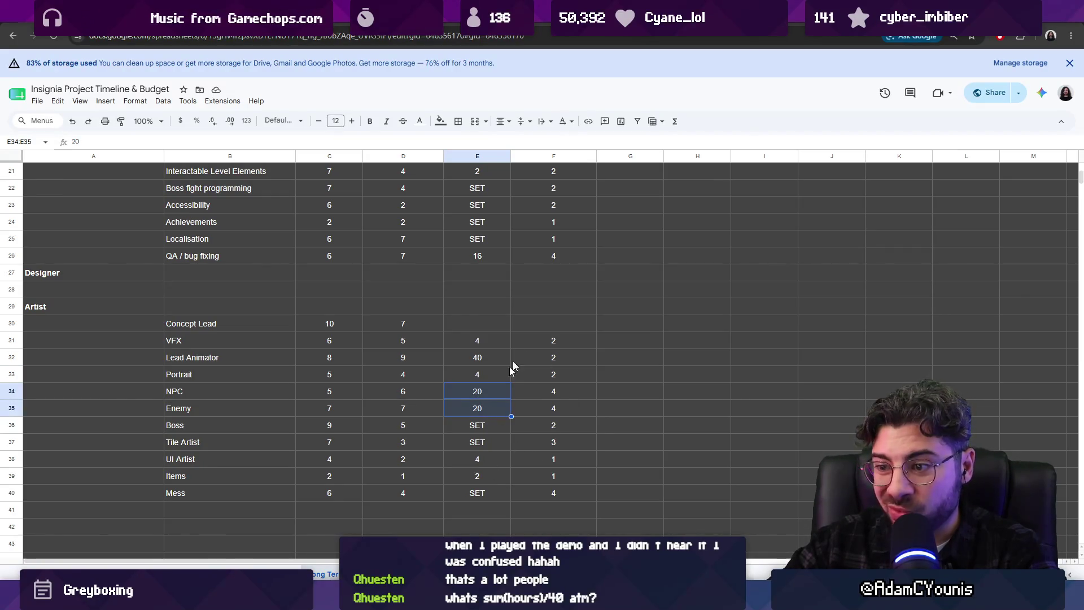
pyautogui.click(593, 309)
pyautogui.scroll(3, 624, 337)
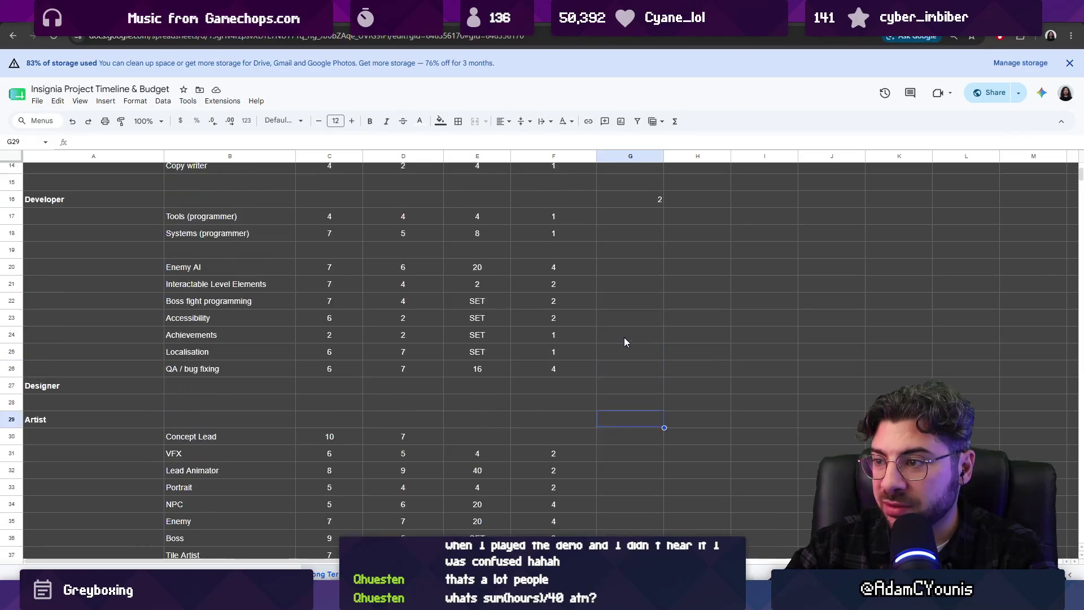
pyautogui.scroll(3, 625, 338)
pyautogui.scroll(-3, 628, 341)
pyautogui.write('3')
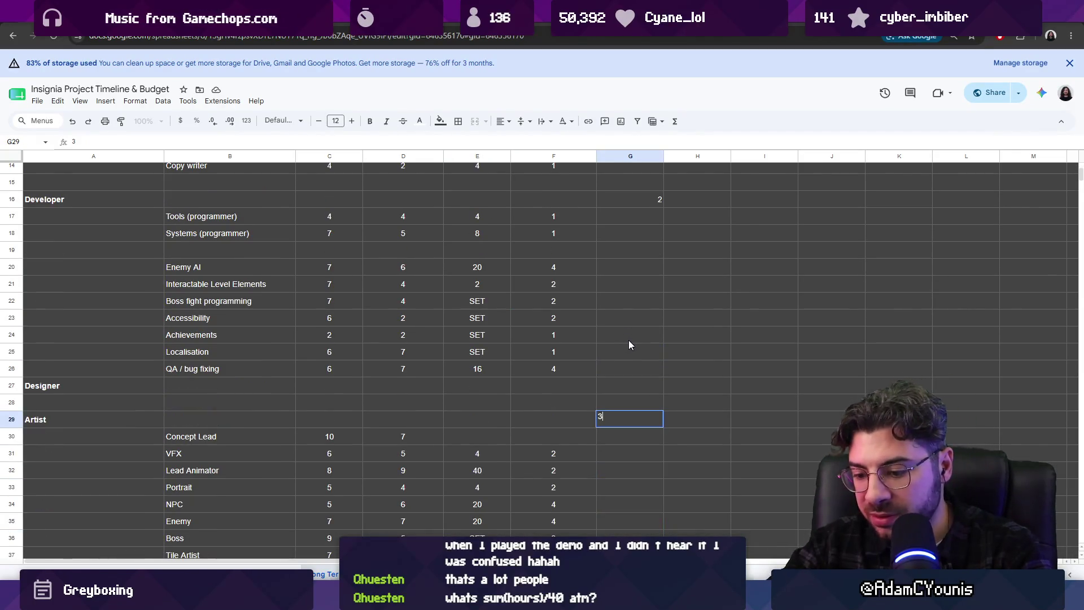
pyautogui.write('-4')
# - Enter an Estimate of 3-4 for the Artist section
pyautogui.press('Return')
pyautogui.scroll(-3, 635, 428)
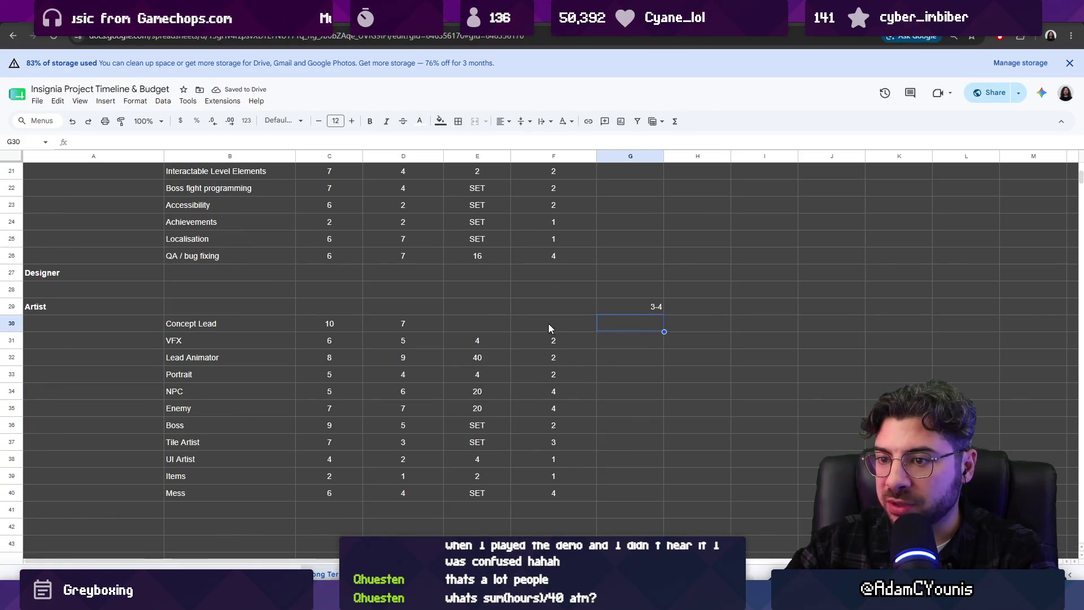
pyautogui.click(475, 343)
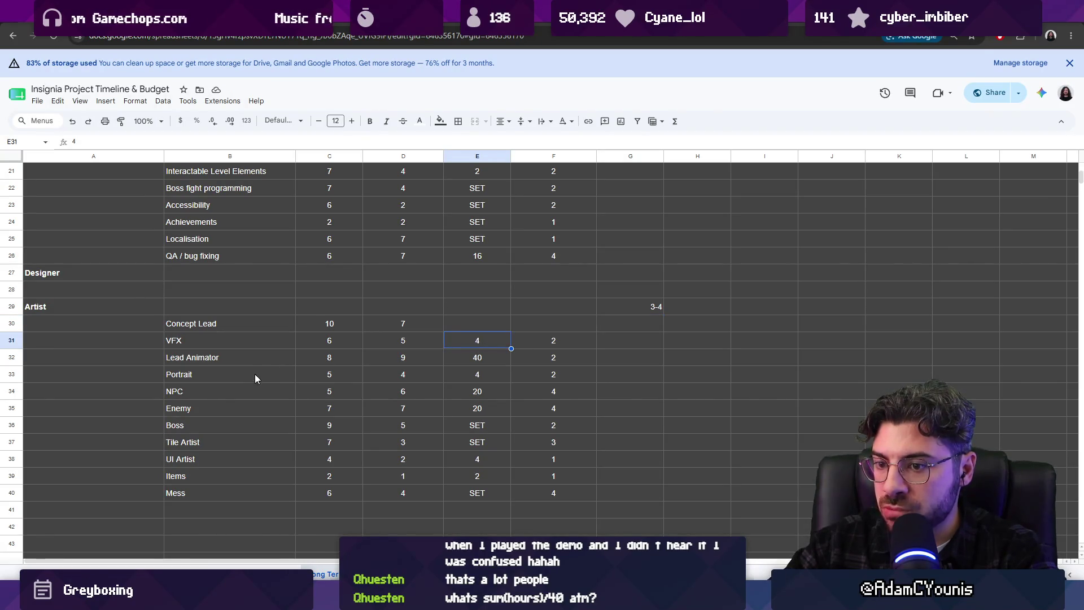
# - Enter a Background row under Mess: Exp 6, Dependency 3, H/W 20, Parallelism 2
pyautogui.click(203, 504)
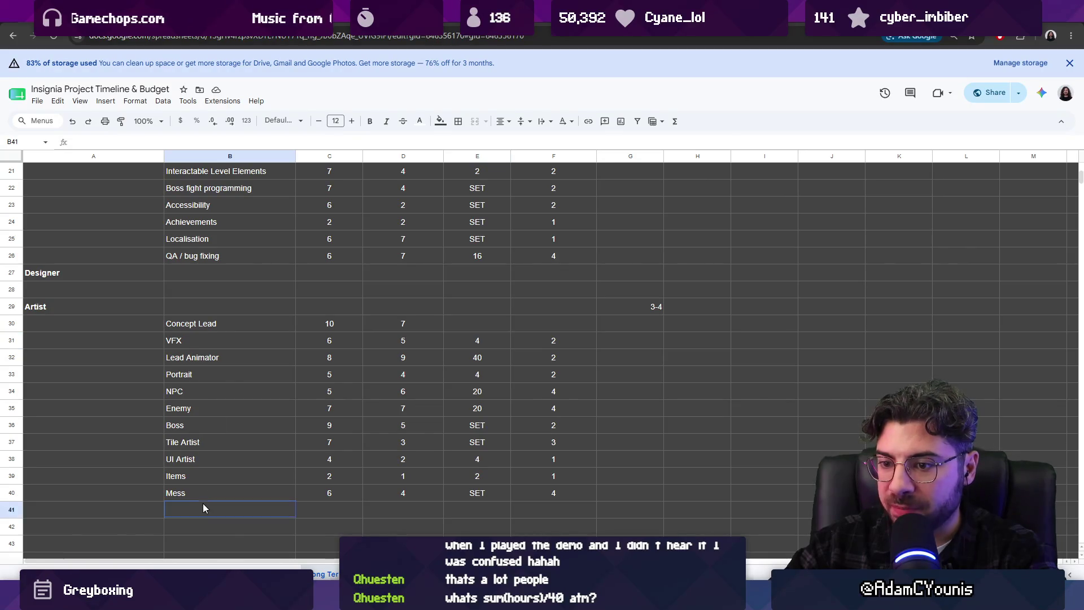
pyautogui.write('Background')
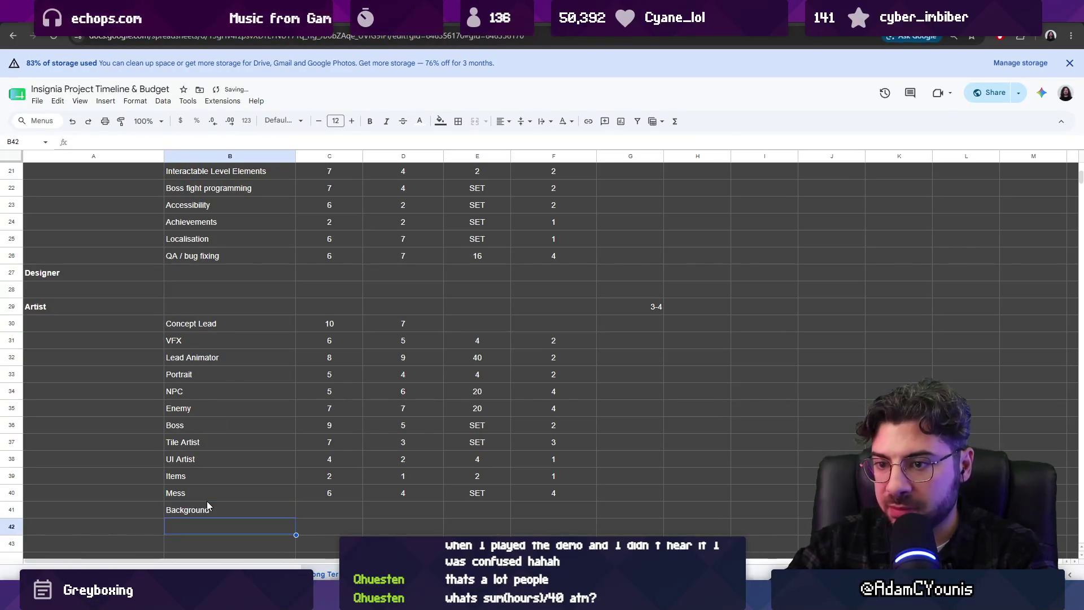
pyautogui.press('Tab')
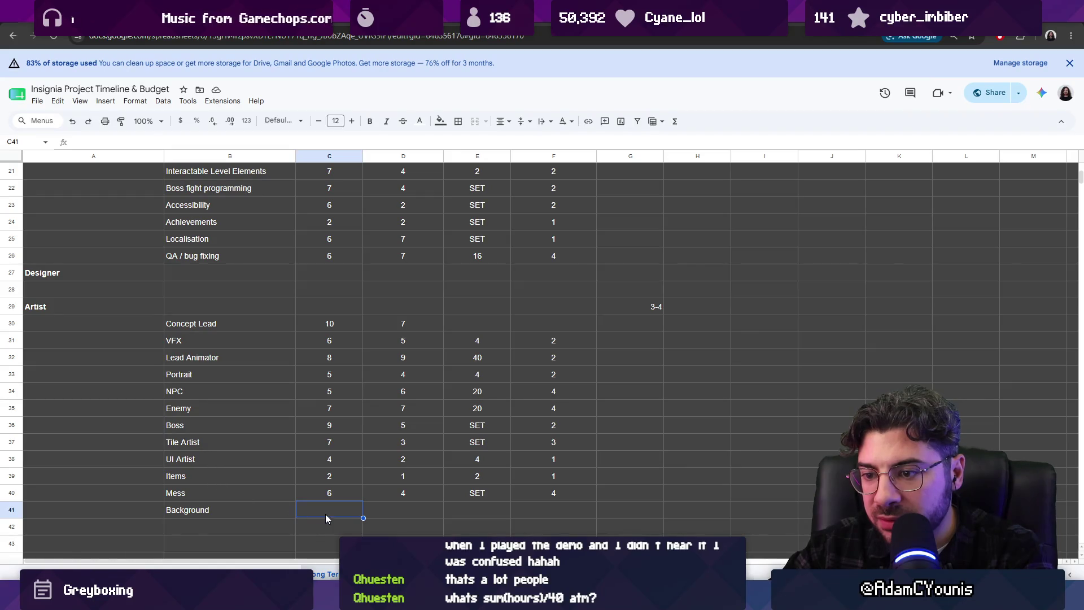
pyautogui.write('6')
pyautogui.press('Tab')
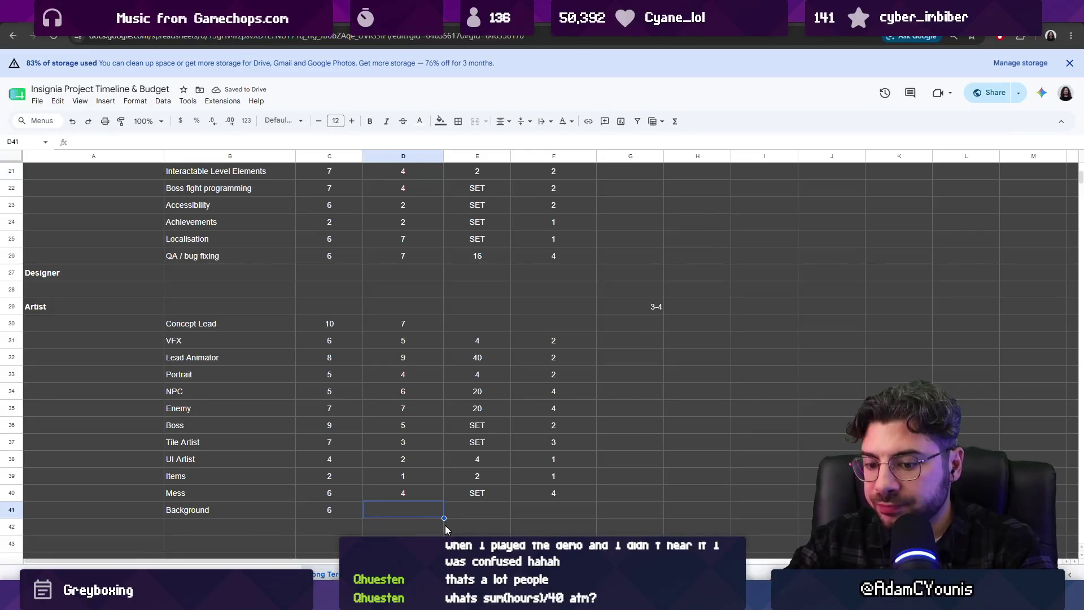
pyautogui.write('3')
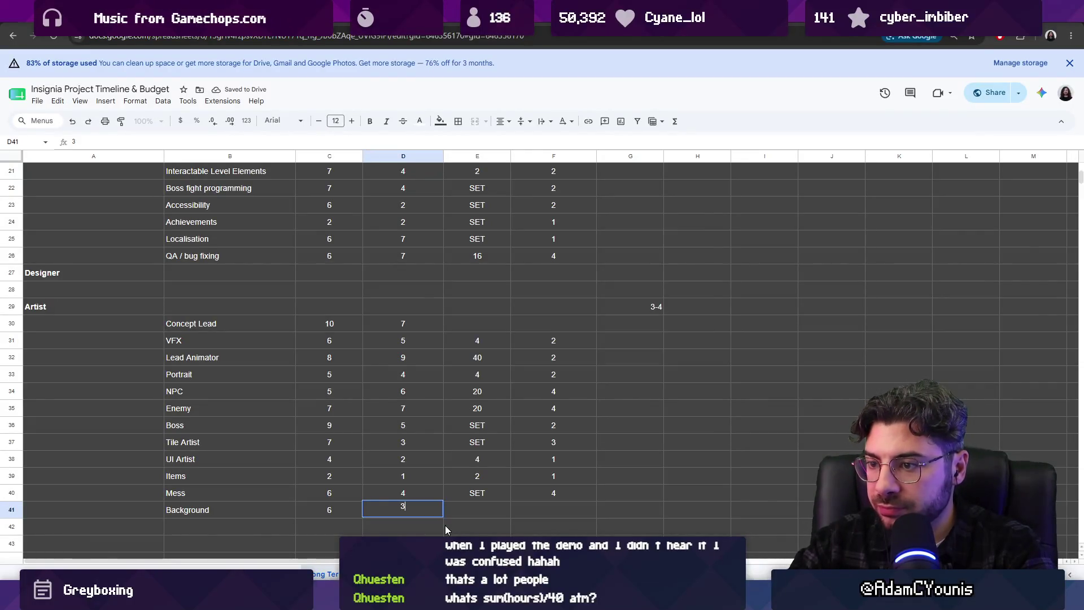
pyautogui.press('Tab')
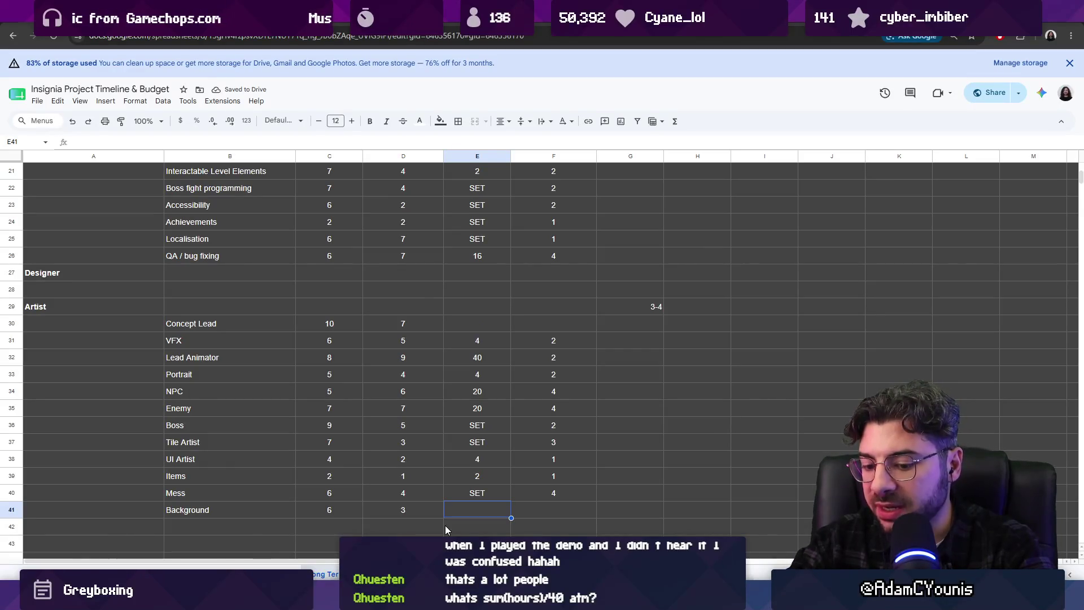
pyautogui.write('20')
pyautogui.press('Tab')
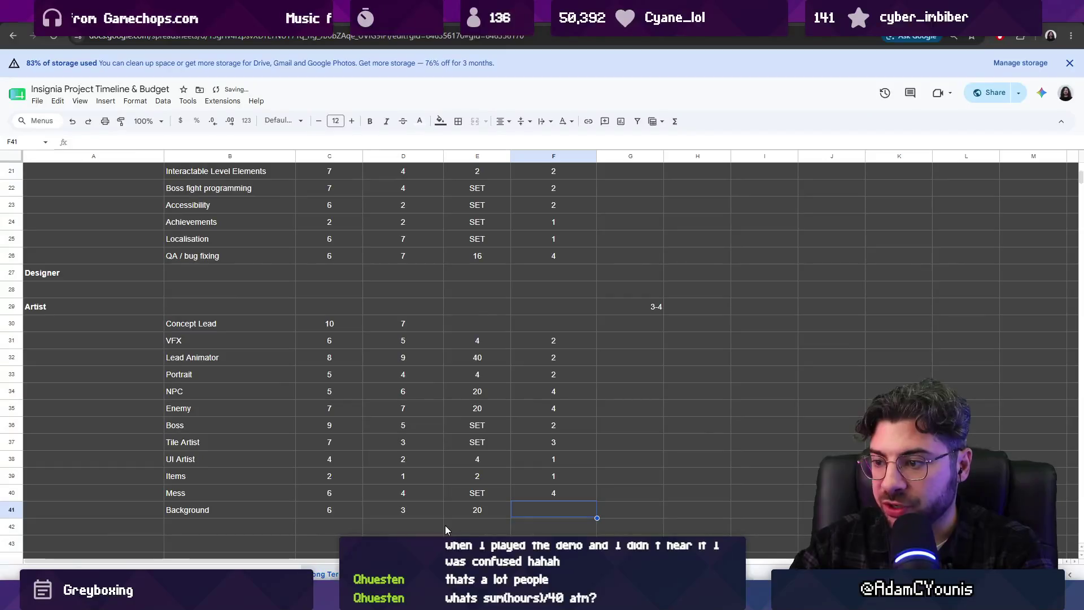
pyautogui.write('2')
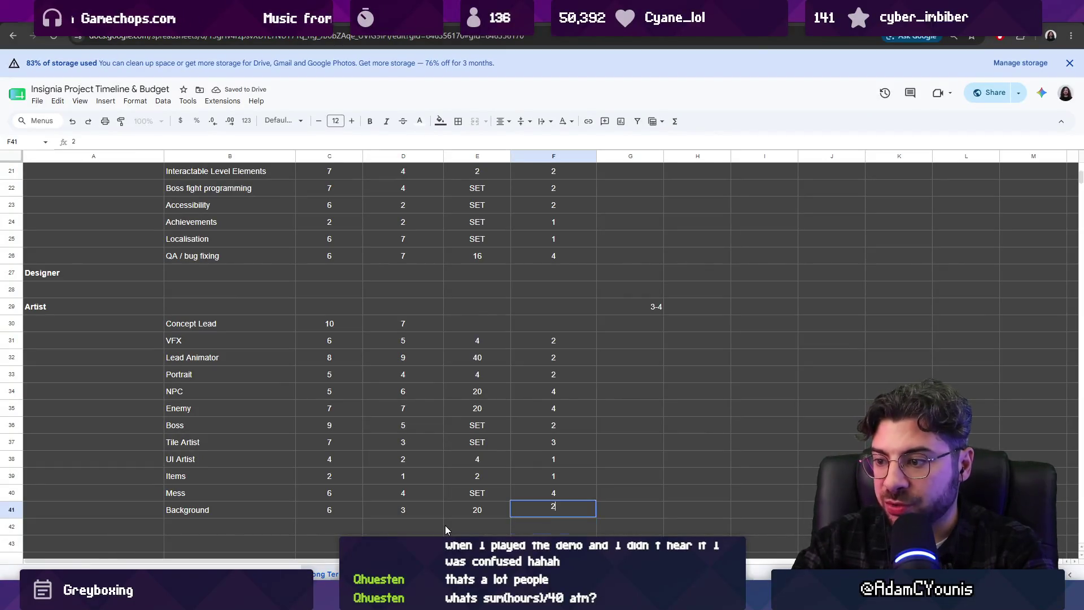
pyautogui.press('Return')
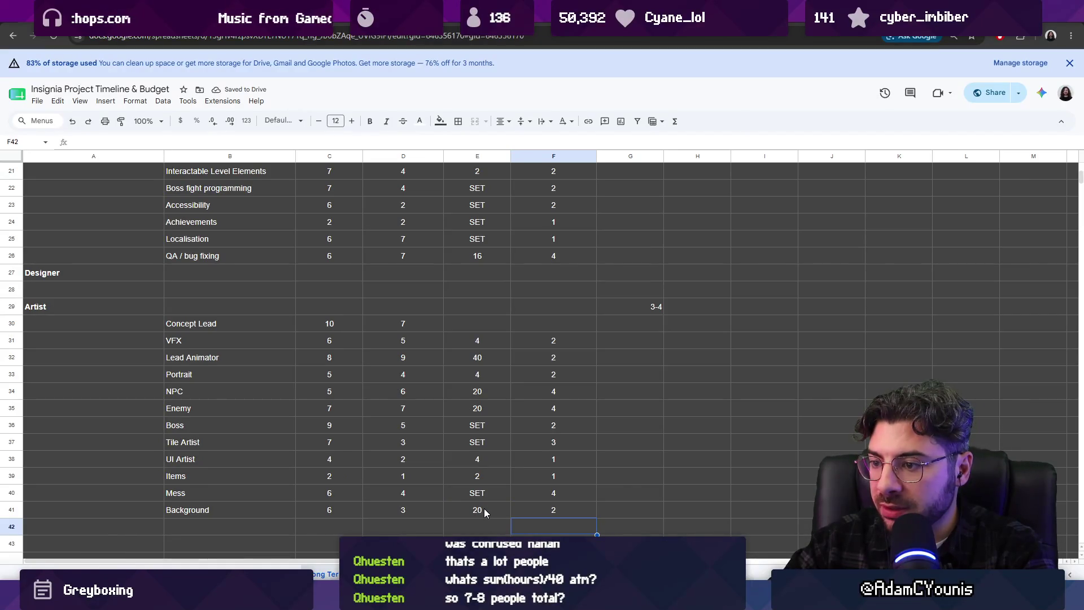
pyautogui.click(646, 309)
pyautogui.write('4')
# - Commit the Artist estimate of 4 and review the Writer, Developer and Artist estimates
pyautogui.press('Return')
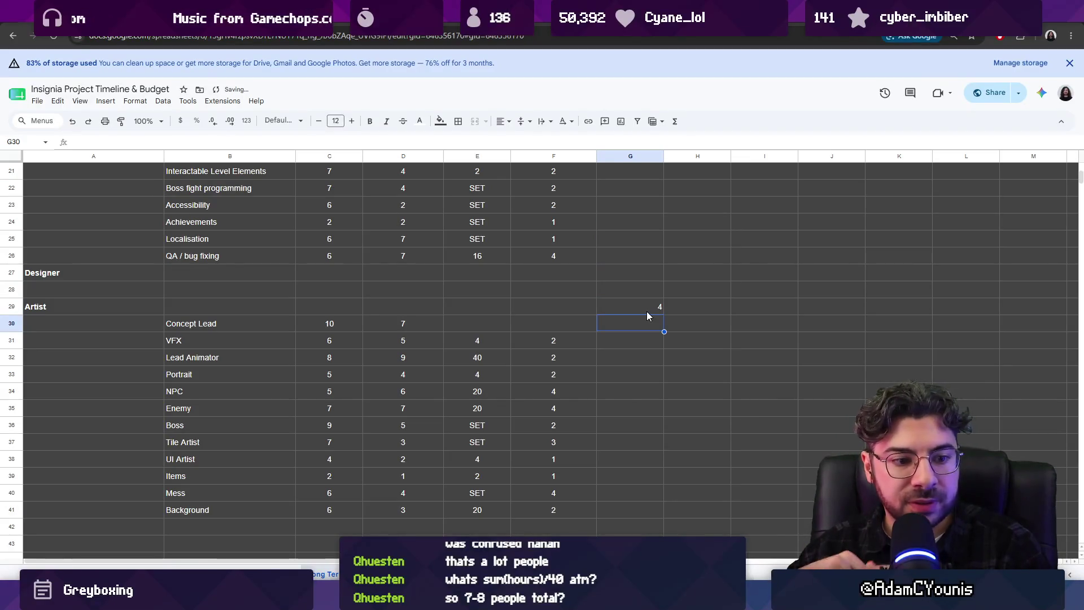
pyautogui.scroll(5, 656, 318)
pyautogui.scroll(3, 668, 326)
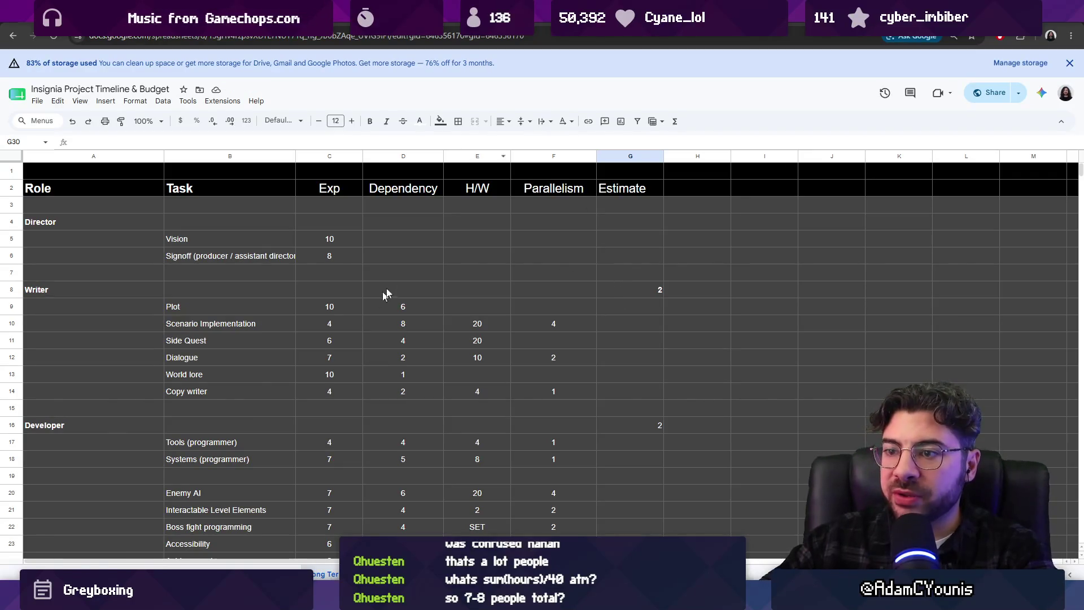
pyautogui.scroll(-3, 472, 288)
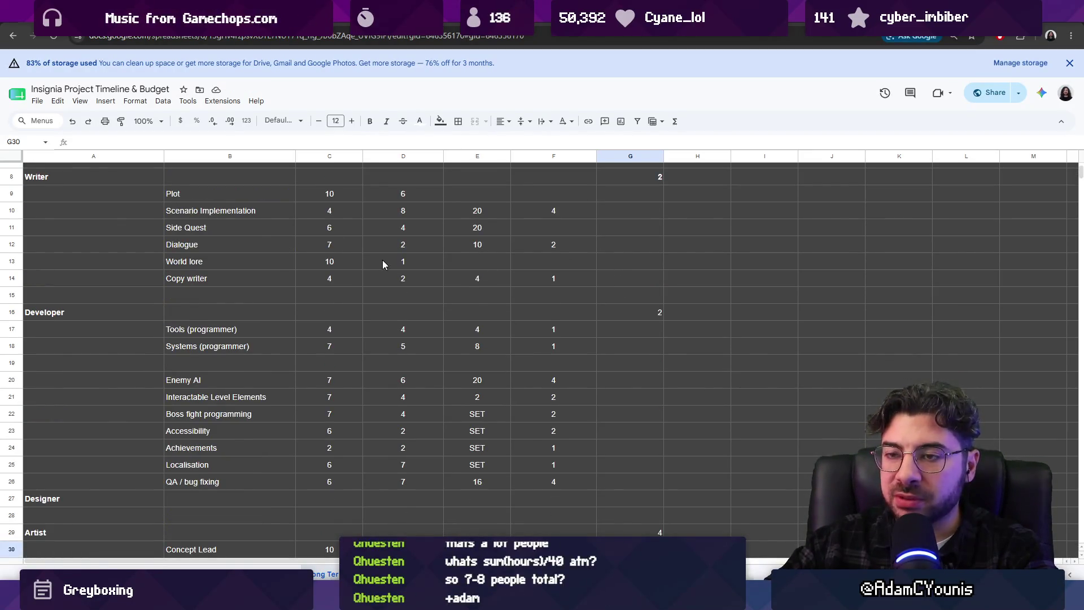
pyautogui.scroll(3, 385, 264)
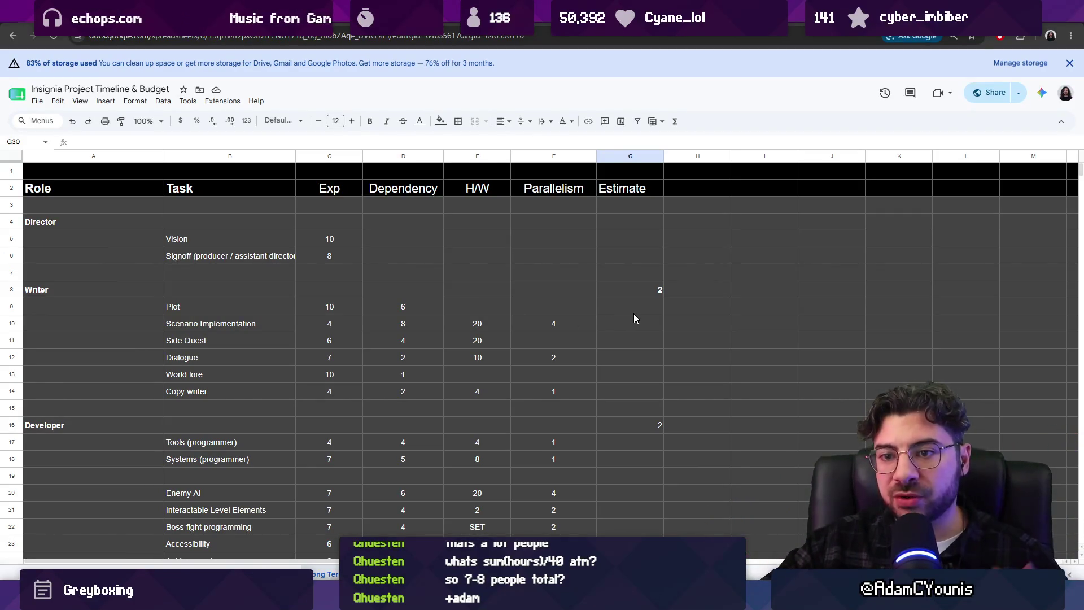
pyautogui.scroll(-1, 642, 330)
pyautogui.scroll(-1, 641, 334)
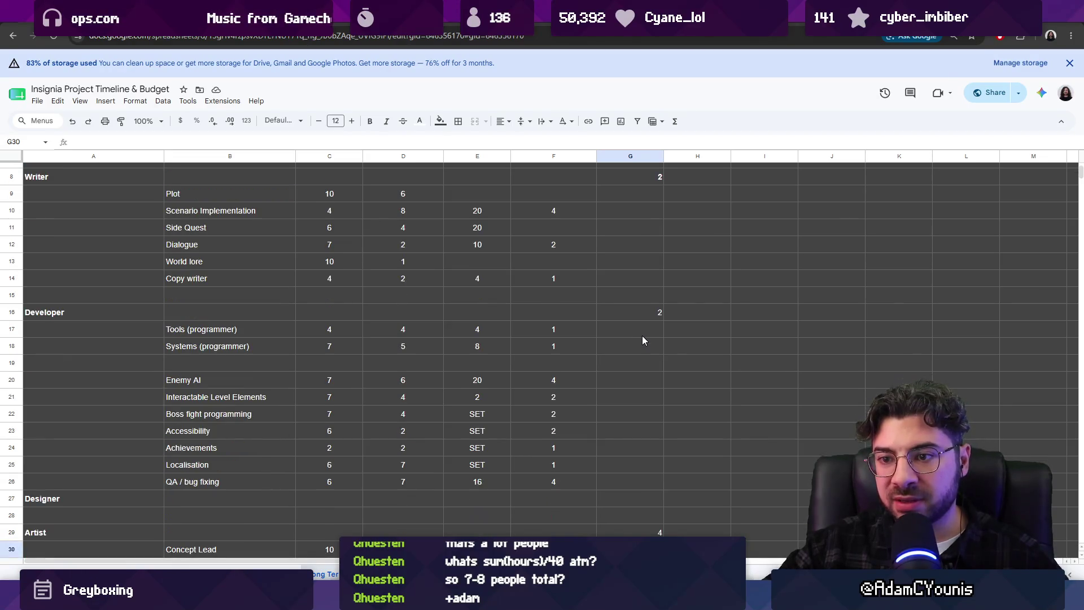
pyautogui.scroll(3, 642, 334)
pyautogui.click(554, 223)
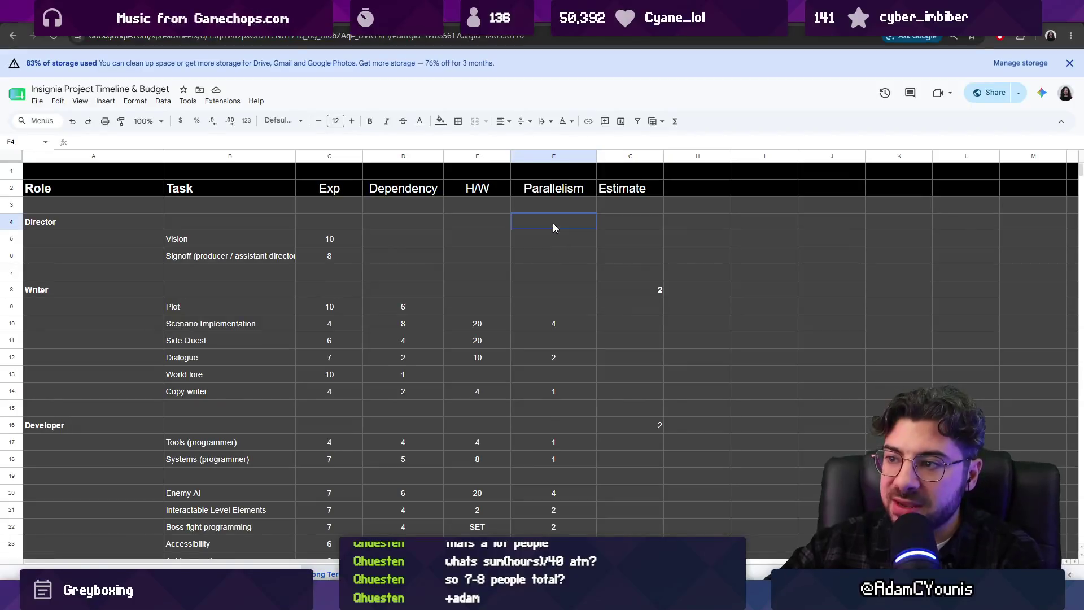
pyautogui.click(634, 291)
pyautogui.scroll(-1, 635, 290)
pyautogui.scroll(-1, 623, 299)
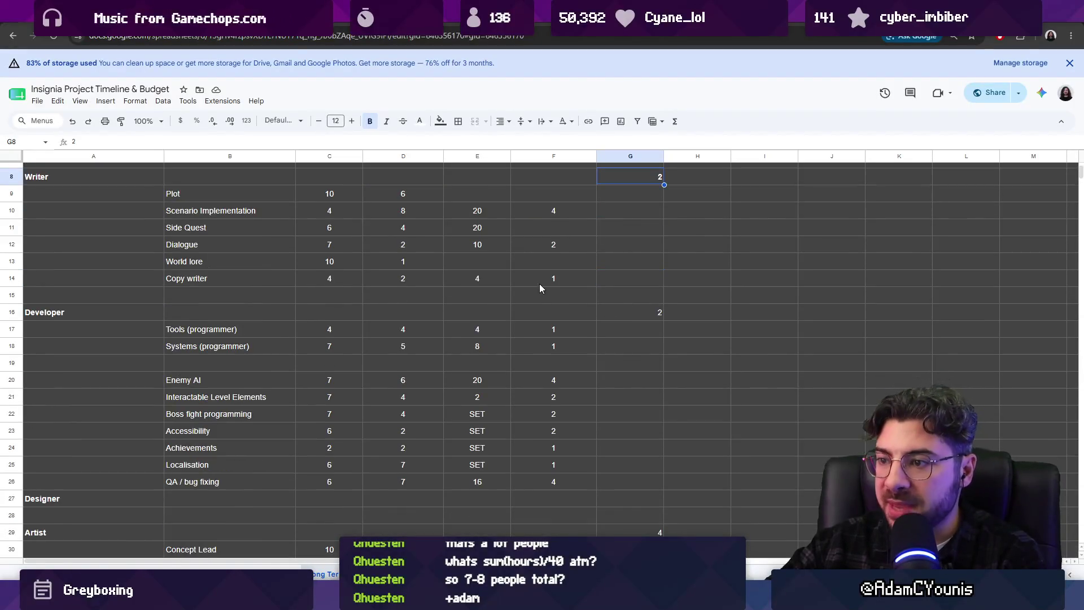
pyautogui.click(659, 312)
pyautogui.scroll(-3, 664, 308)
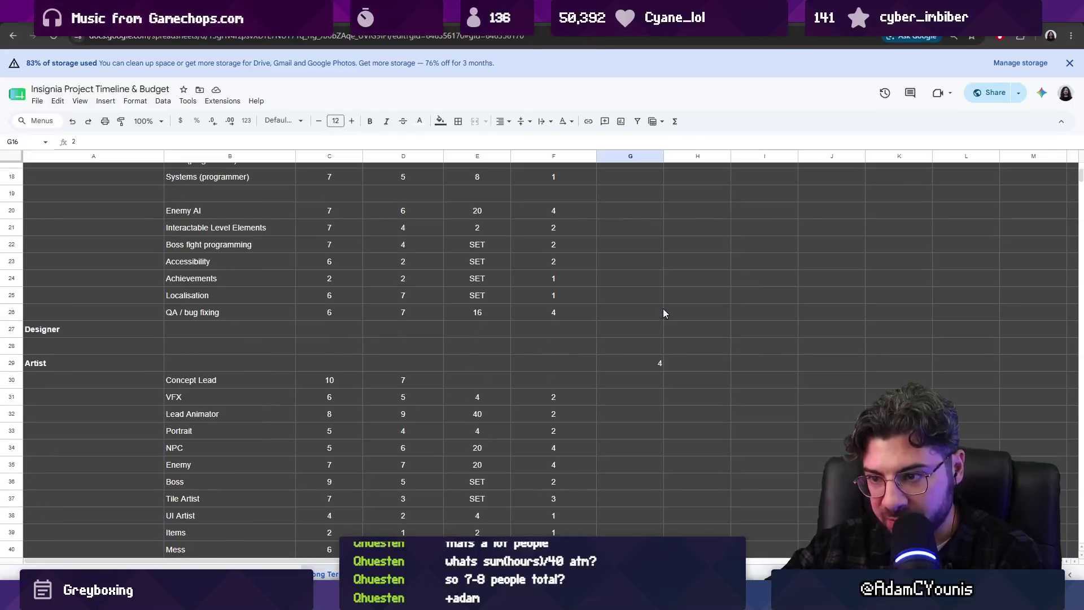
pyautogui.click(639, 362)
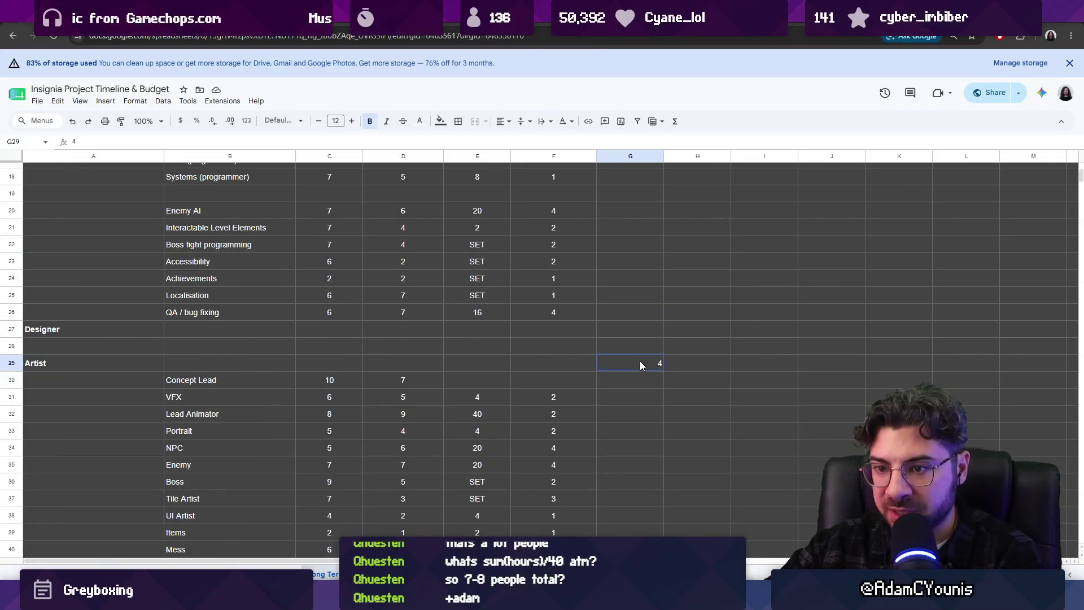
pyautogui.scroll(-3, 641, 362)
pyautogui.scroll(-3, 640, 364)
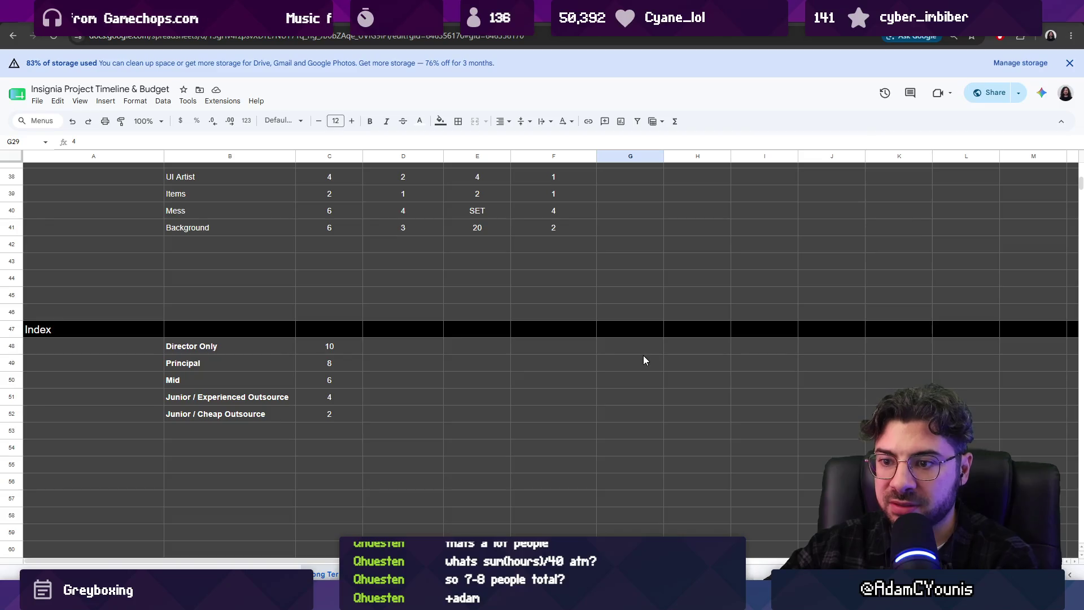
pyautogui.scroll(4, 643, 358)
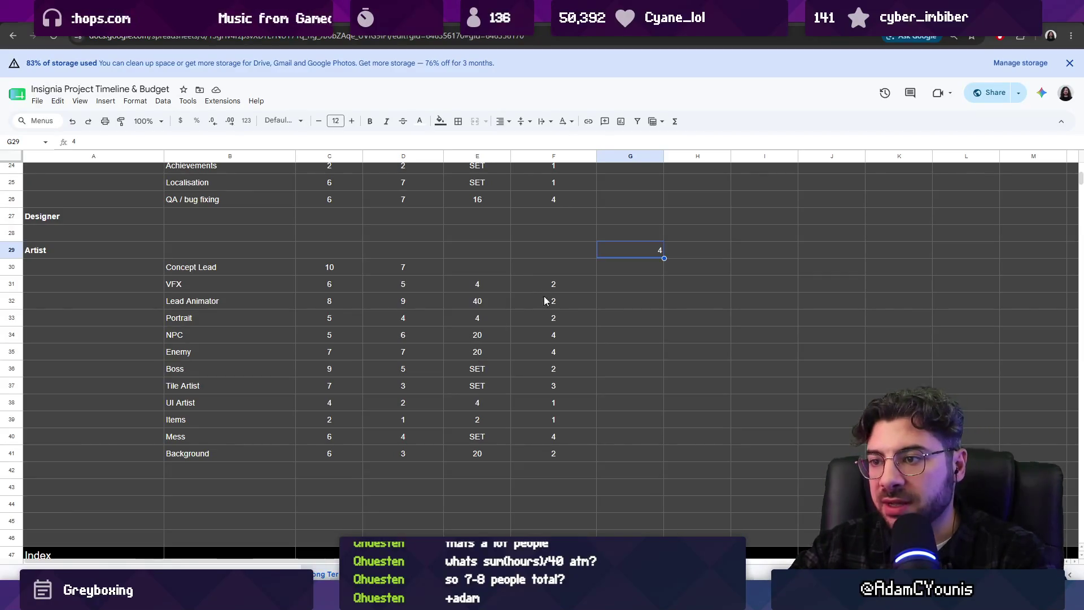
# - Review the VFX parallelism and the Lead Animator and Enemy H/W values
pyautogui.click(589, 287)
pyautogui.click(624, 286)
pyautogui.click(583, 289)
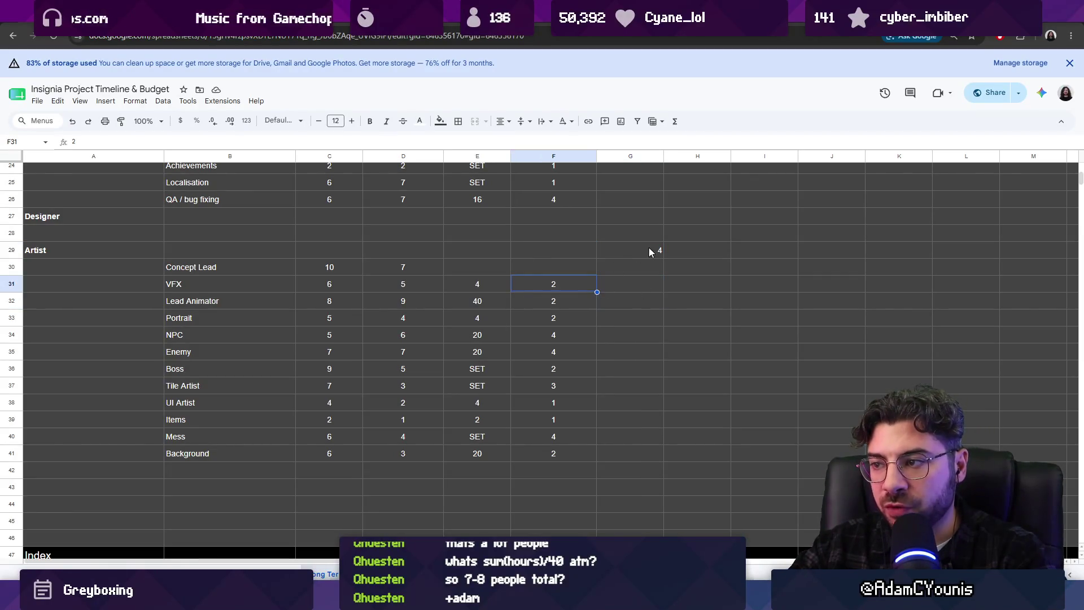
pyautogui.click(650, 252)
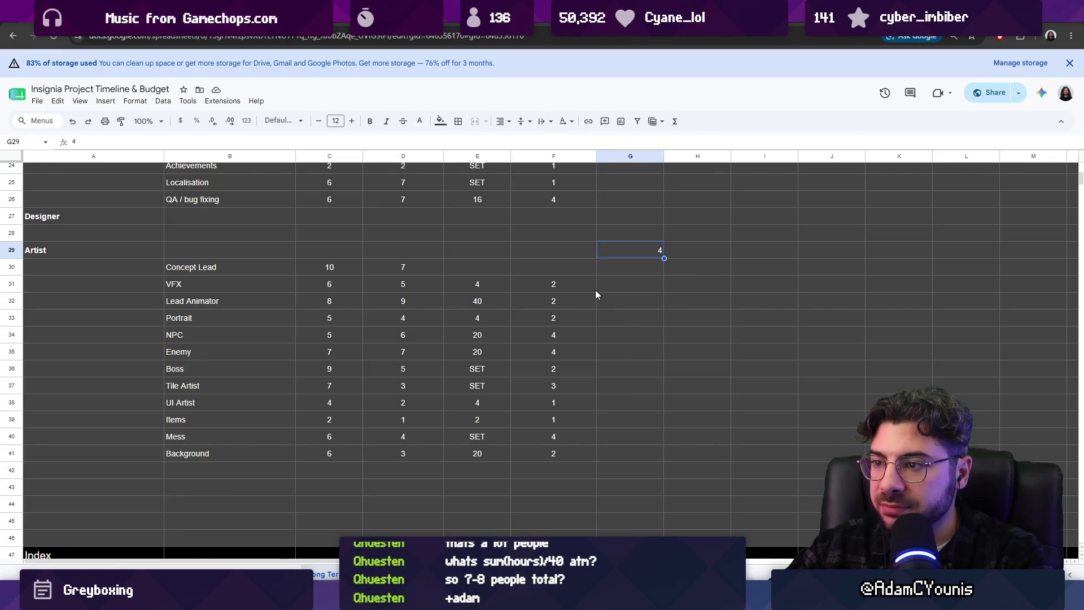
pyautogui.click(481, 301)
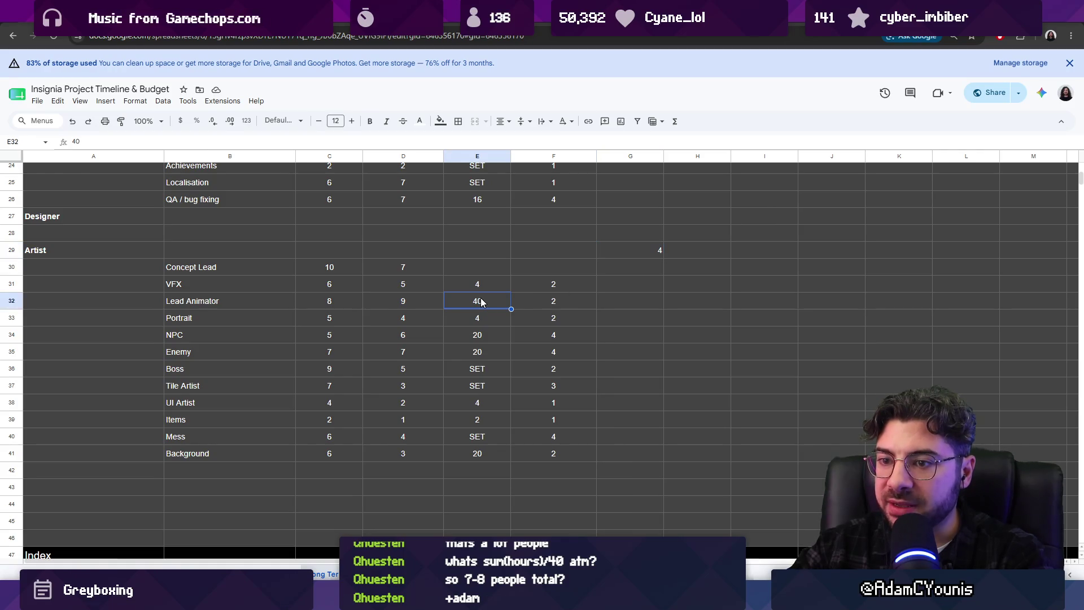
pyautogui.click(474, 356)
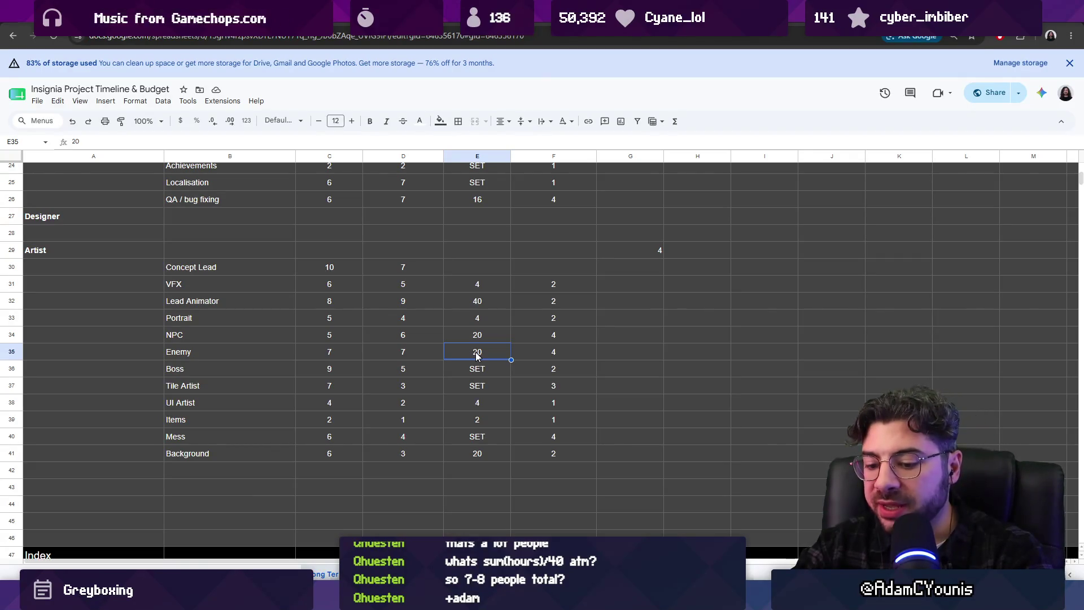
pyautogui.write('40')
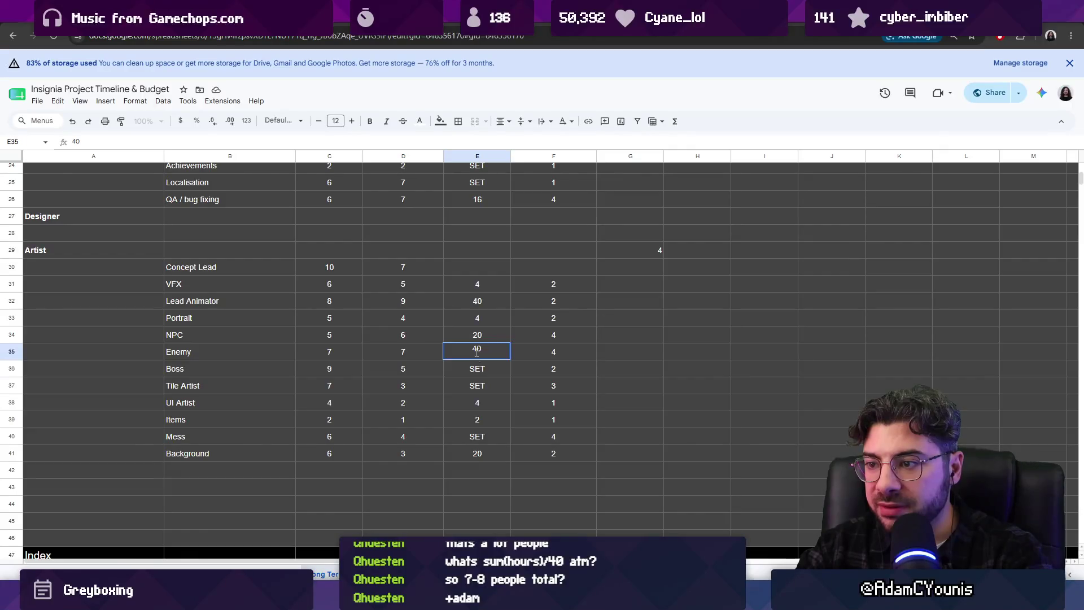
# - Commit Enemy H/W of 40 and set the Artist estimate to 5 after undoing a 6
pyautogui.press('Return')
pyautogui.click(638, 252)
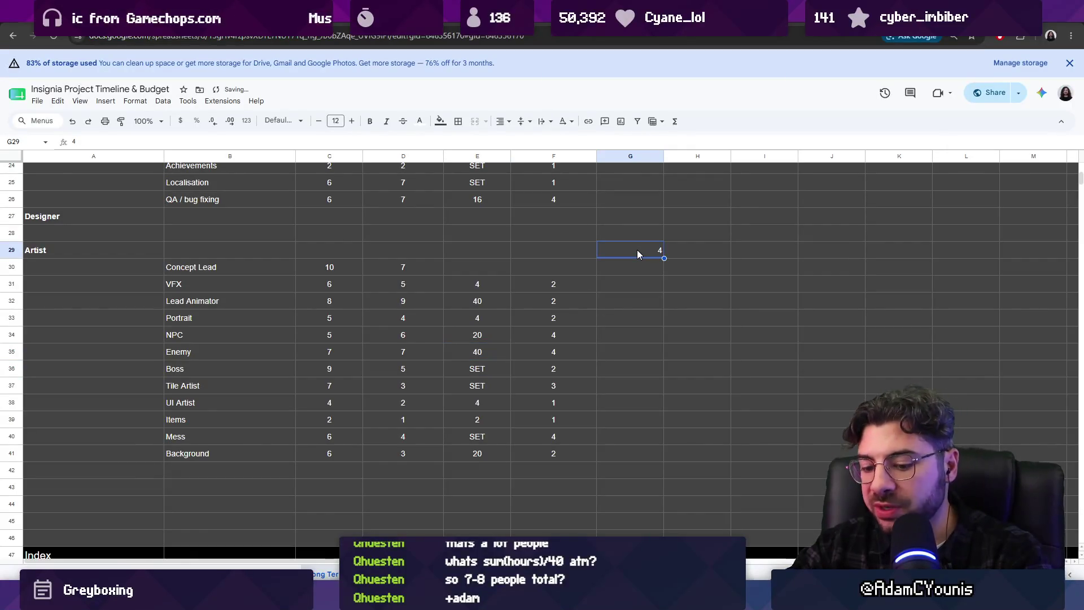
pyautogui.write('6')
pyautogui.press('Return')
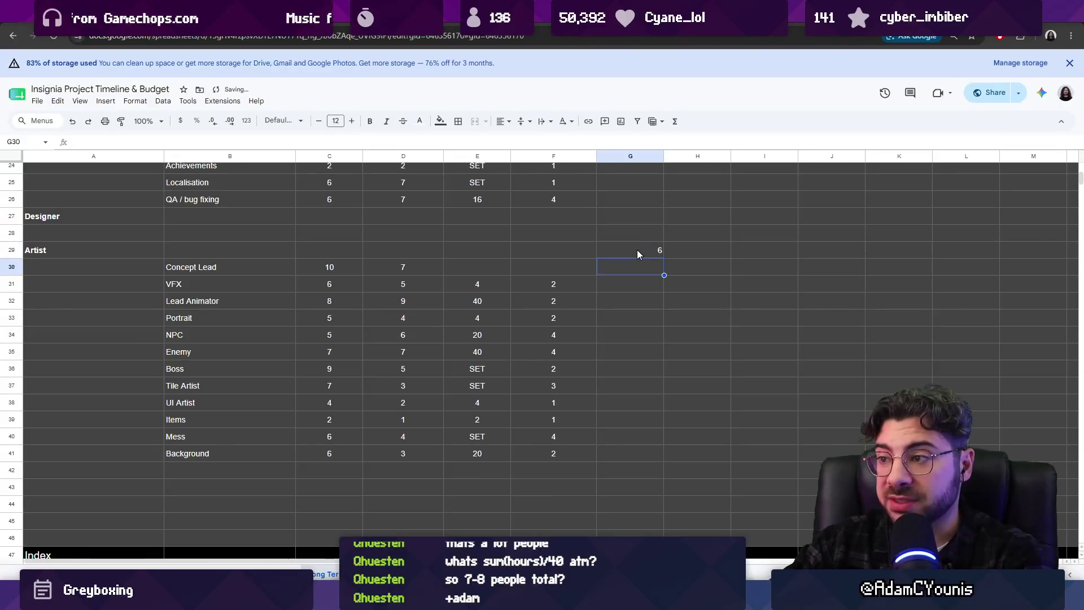
pyautogui.hotkey('ctrl', 'z')
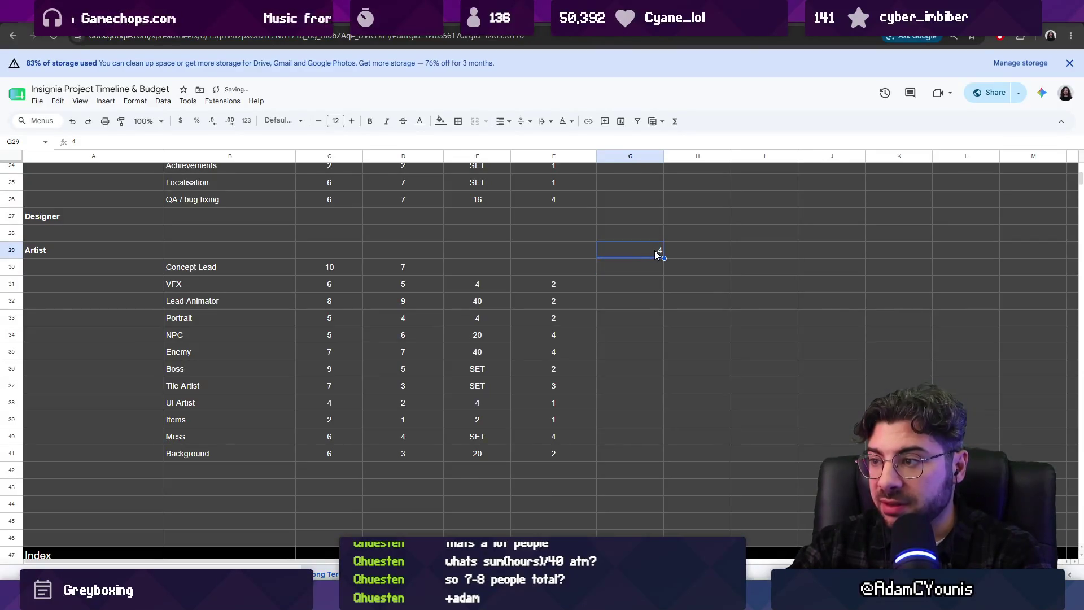
pyautogui.write('5')
pyautogui.press('Return')
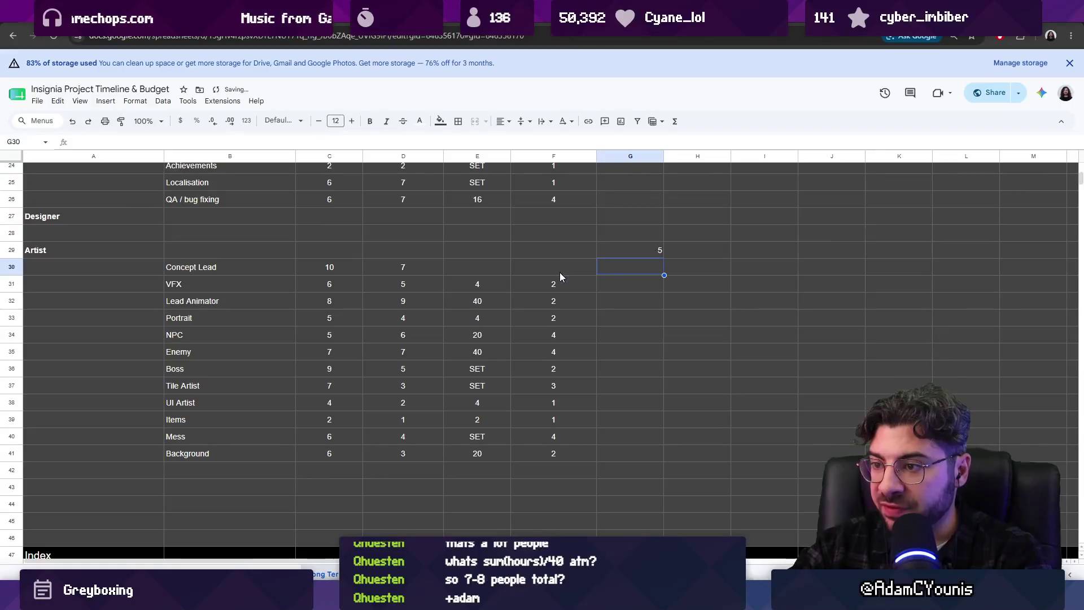
# - Compare the artists' H/W values, then return to the Artist estimate cell
pyautogui.click(493, 301)
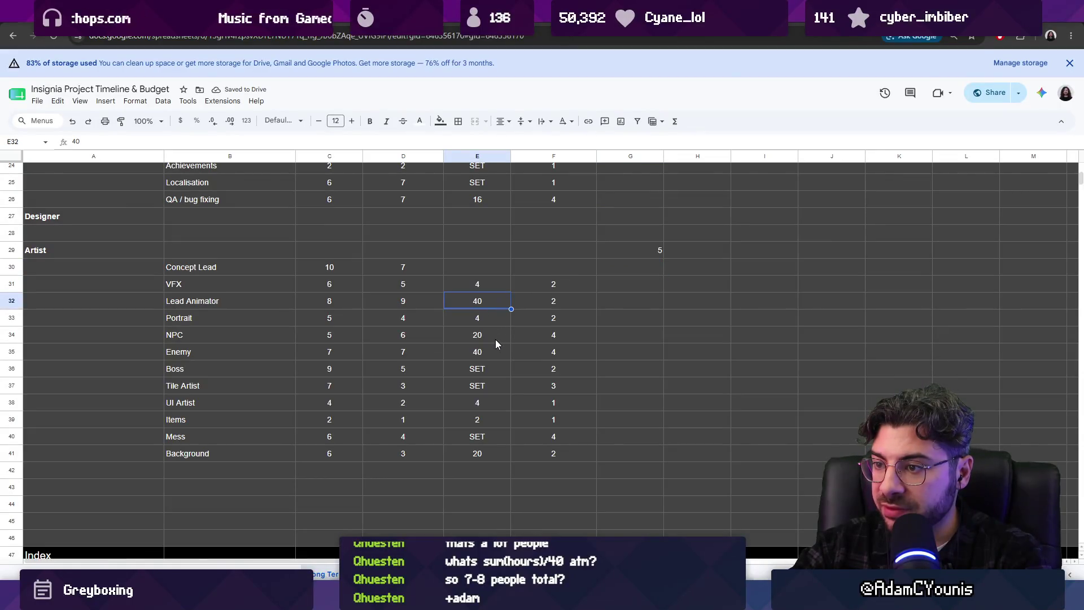
pyautogui.click(498, 346)
pyautogui.click(486, 456)
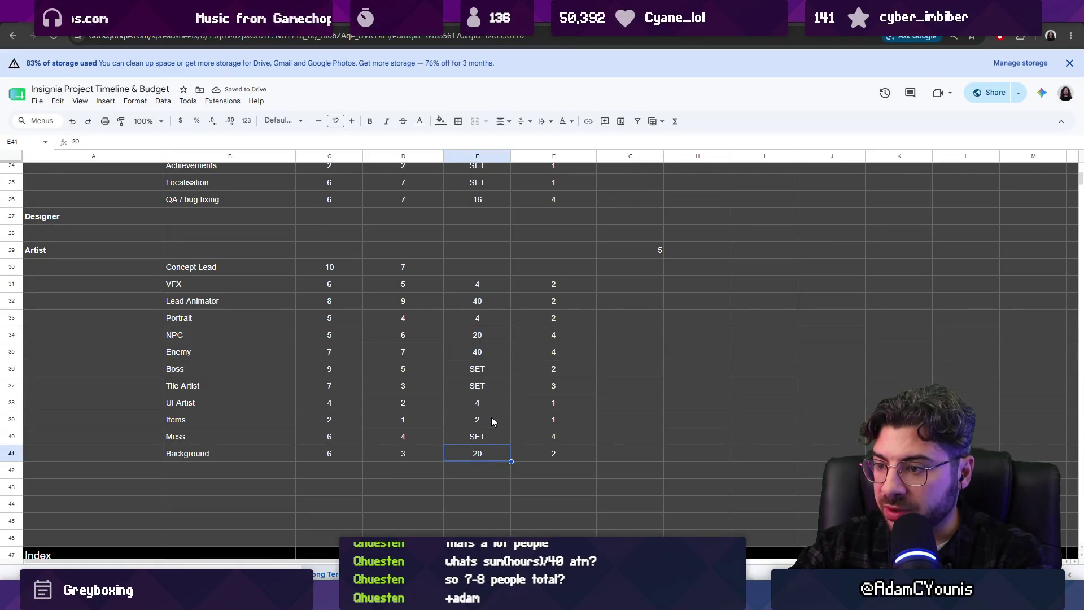
pyautogui.moveTo(487, 402); pyautogui.dragTo(490, 419)
pyautogui.moveTo(490, 301); pyautogui.dragTo(512, 279)
pyautogui.click(555, 269)
pyautogui.scroll(2, 599, 318)
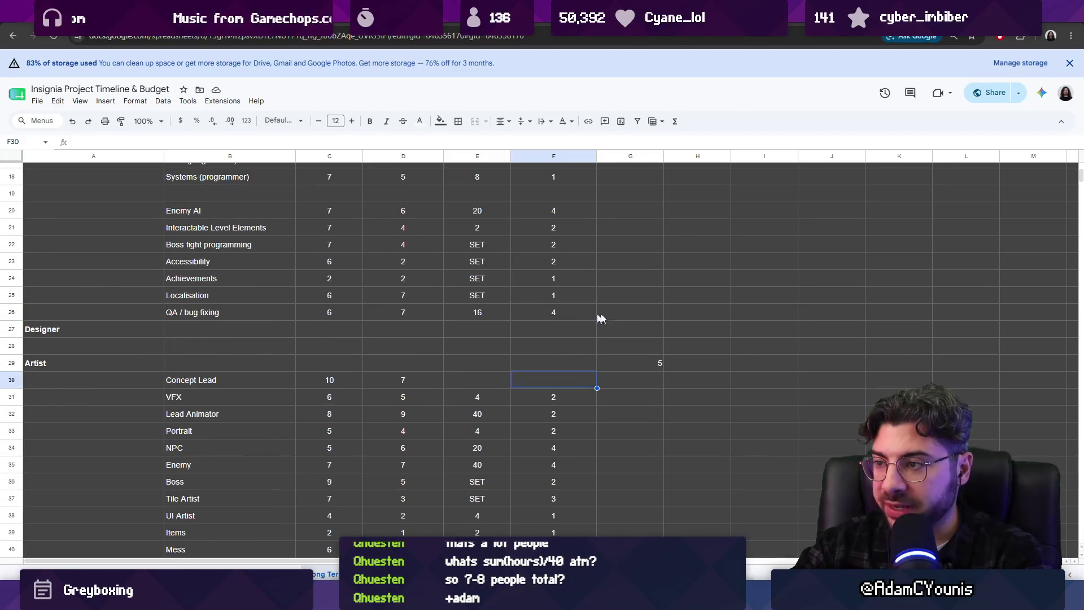
pyautogui.click(654, 361)
pyautogui.scroll(2, 330, 343)
pyautogui.scroll(3, 332, 343)
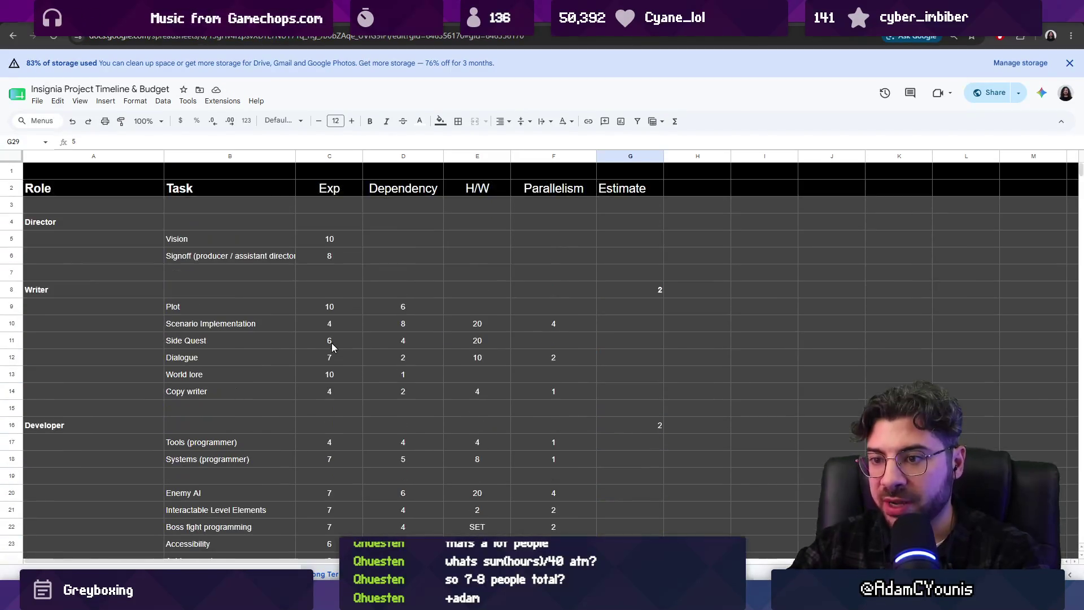
pyautogui.scroll(-7, 336, 340)
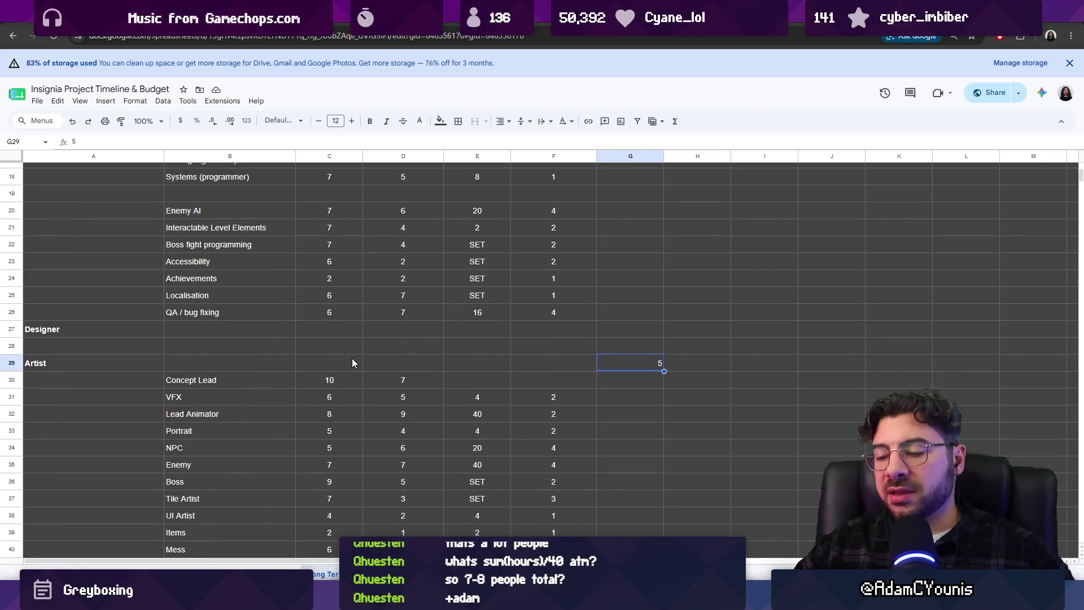
pyautogui.scroll(-2, 403, 336)
pyautogui.scroll(9, 403, 336)
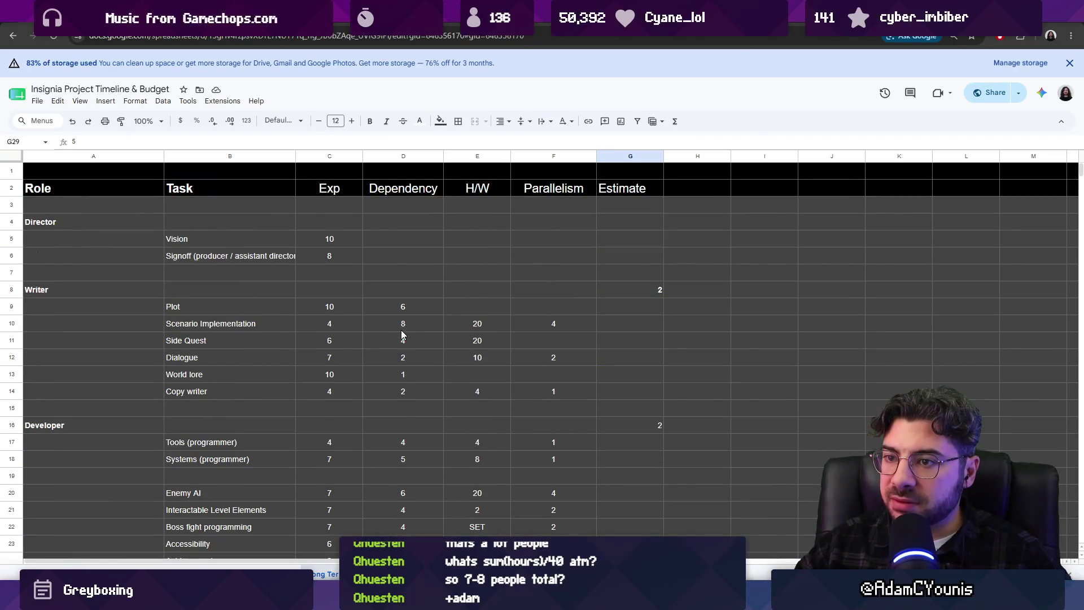
pyautogui.write('4')
# - Give the Signoff row an estimate of 1 and widen the Task column to show its label
pyautogui.click(119, 275)
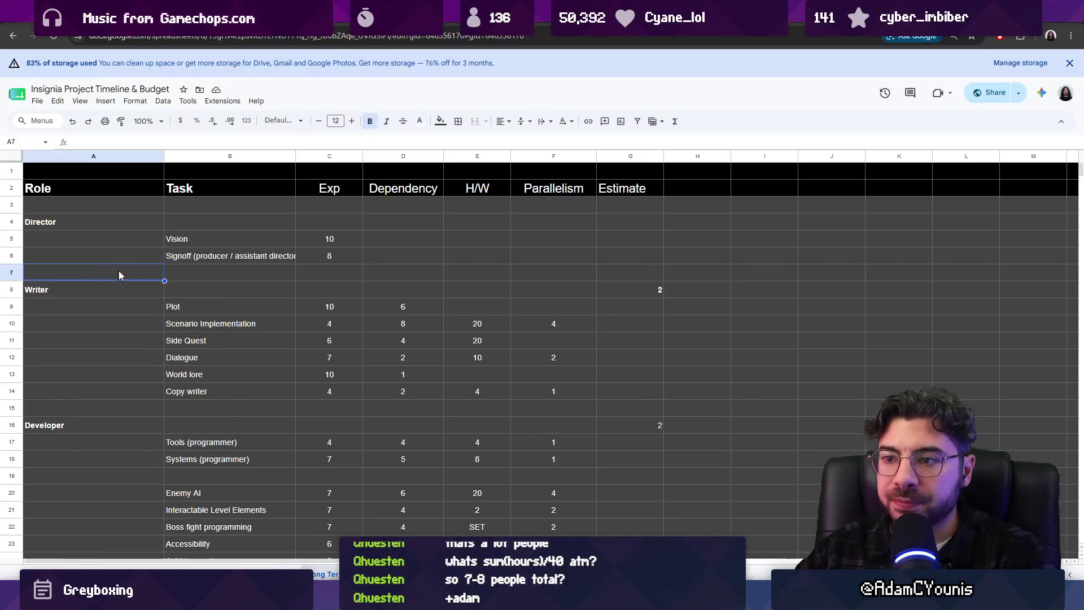
pyautogui.click(329, 260)
pyautogui.click(591, 249)
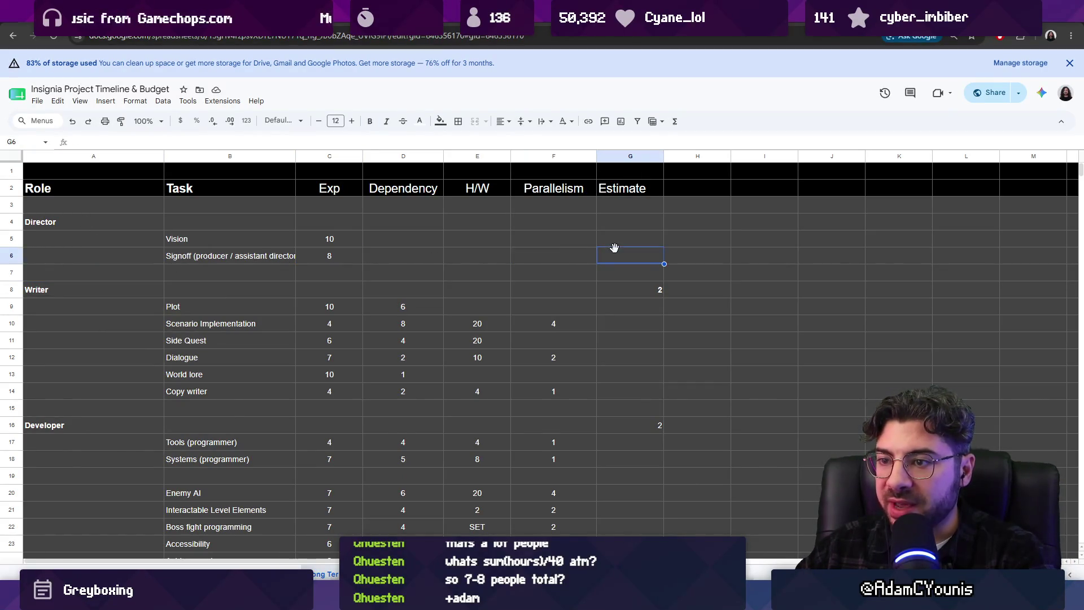
pyautogui.write('1')
pyautogui.click(428, 260)
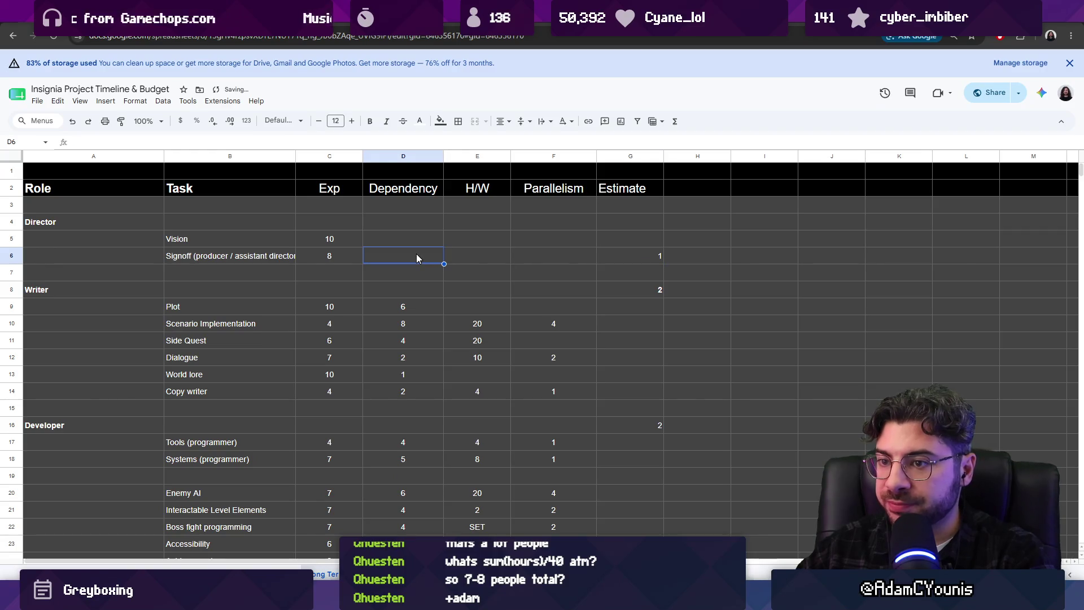
pyautogui.click(338, 260)
pyautogui.moveTo(296, 156); pyautogui.dragTo(308, 156)
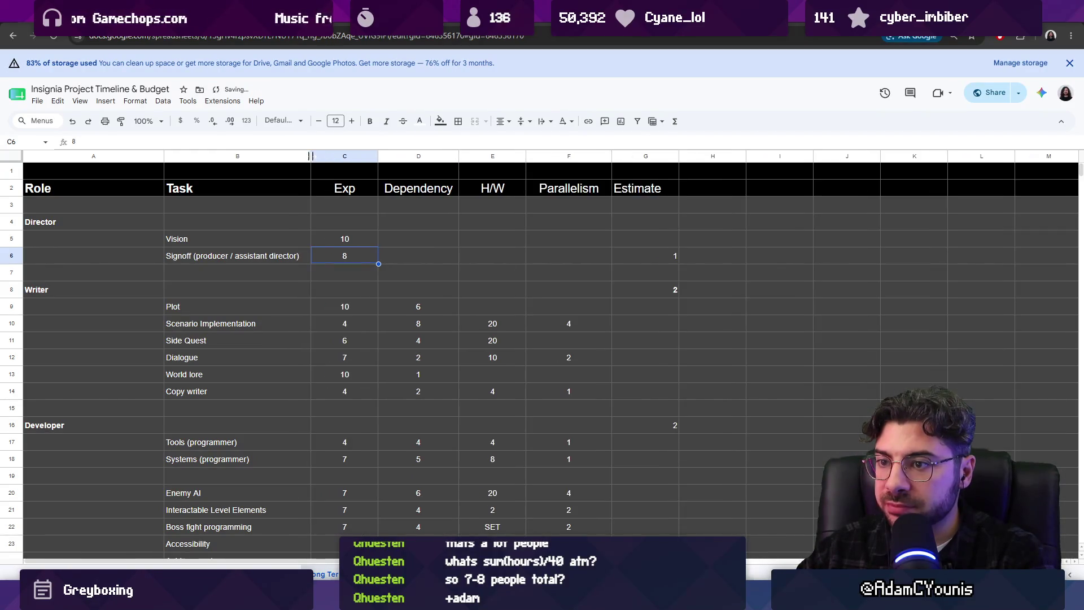
# - Enter then clear a Signoff dependency of 8 and commit an H/W of 20
pyautogui.click(430, 260)
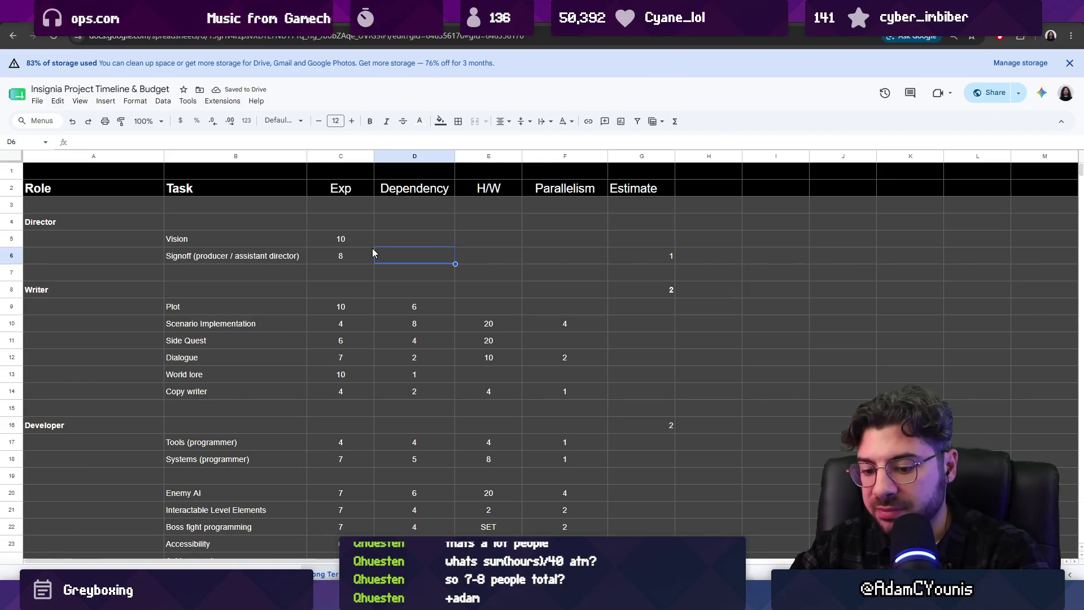
pyautogui.write('8')
pyautogui.press('Tab')
pyautogui.hotkey('shift', 'Tab')
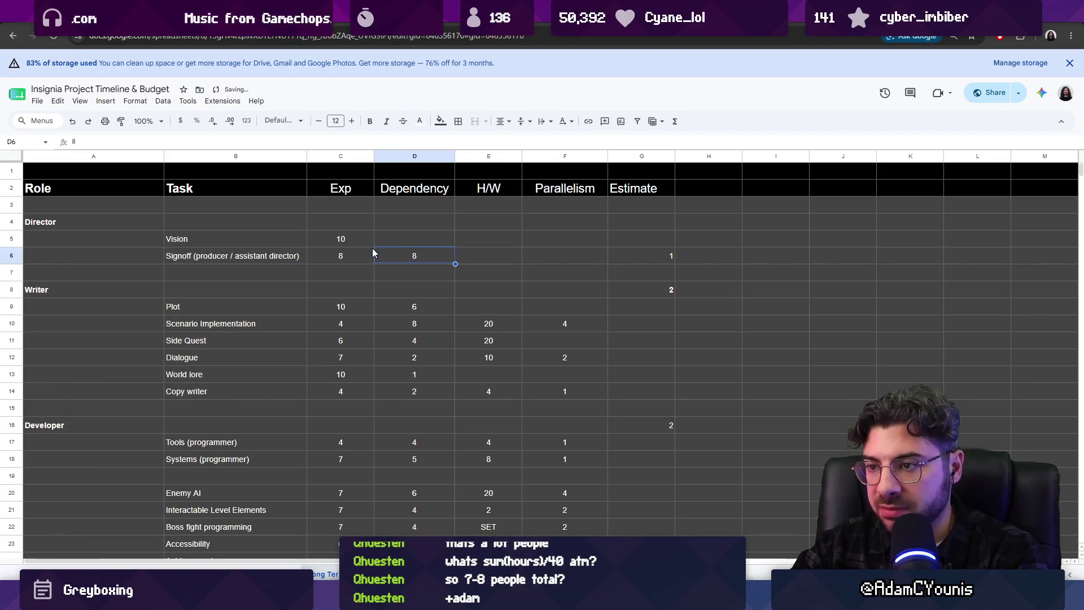
pyautogui.press('Delete')
pyautogui.press('Tab')
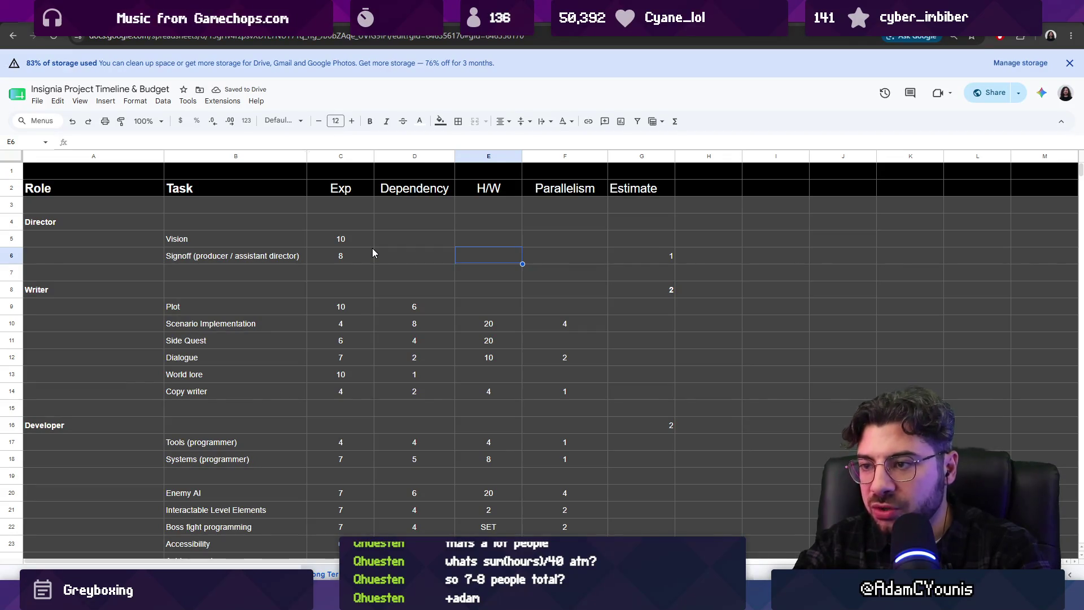
pyautogui.write('20')
pyautogui.press('Return')
# - Correct the Signoff row's H/W to 10
pyautogui.press('Up')
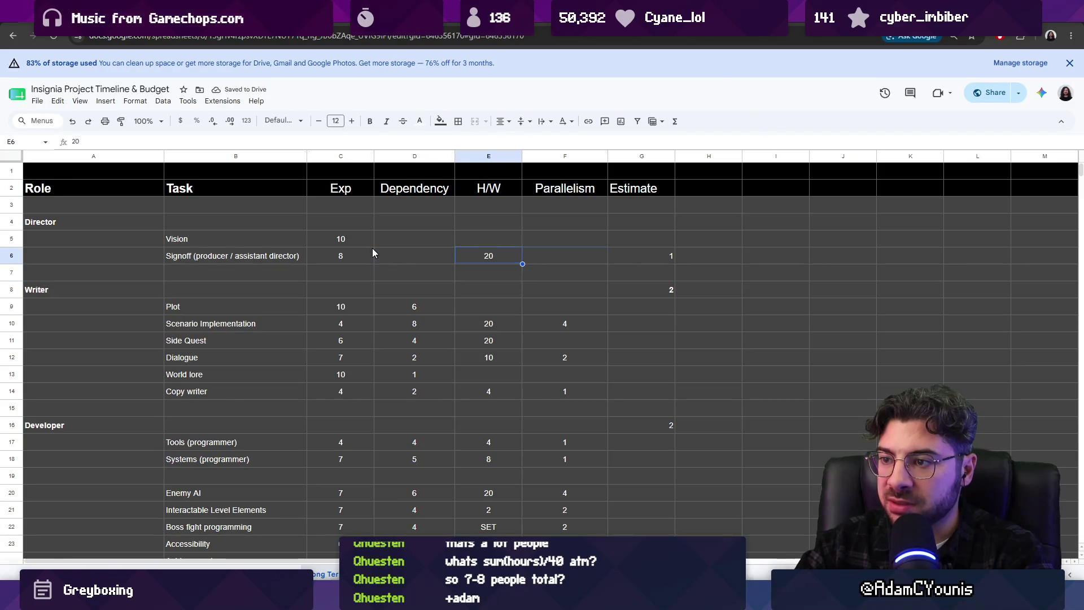
pyautogui.press('Down')
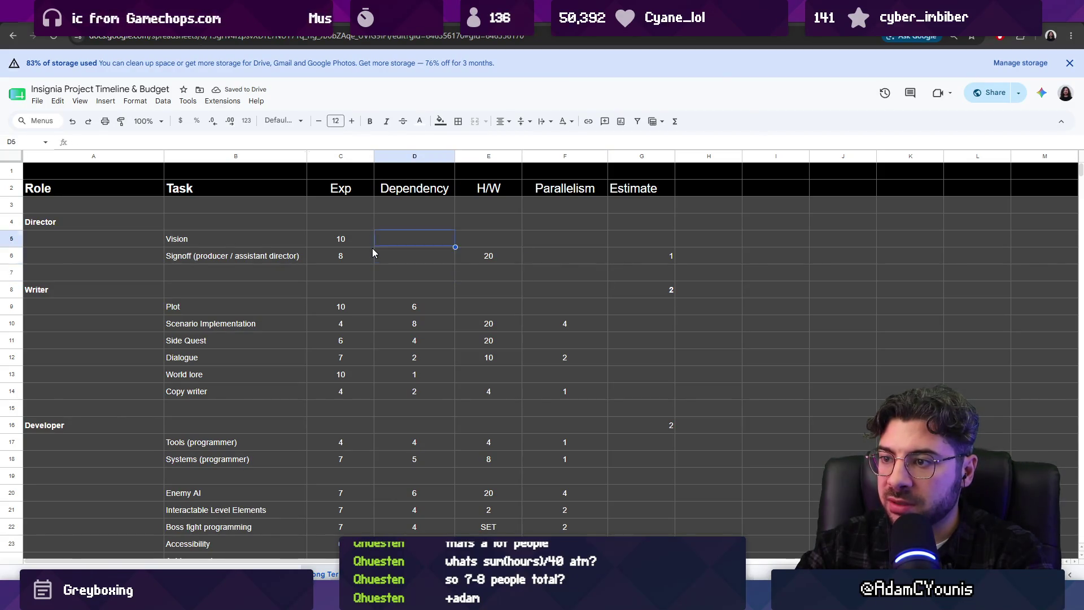
pyautogui.press('Up')
pyautogui.press('Up')
pyautogui.press('Left')
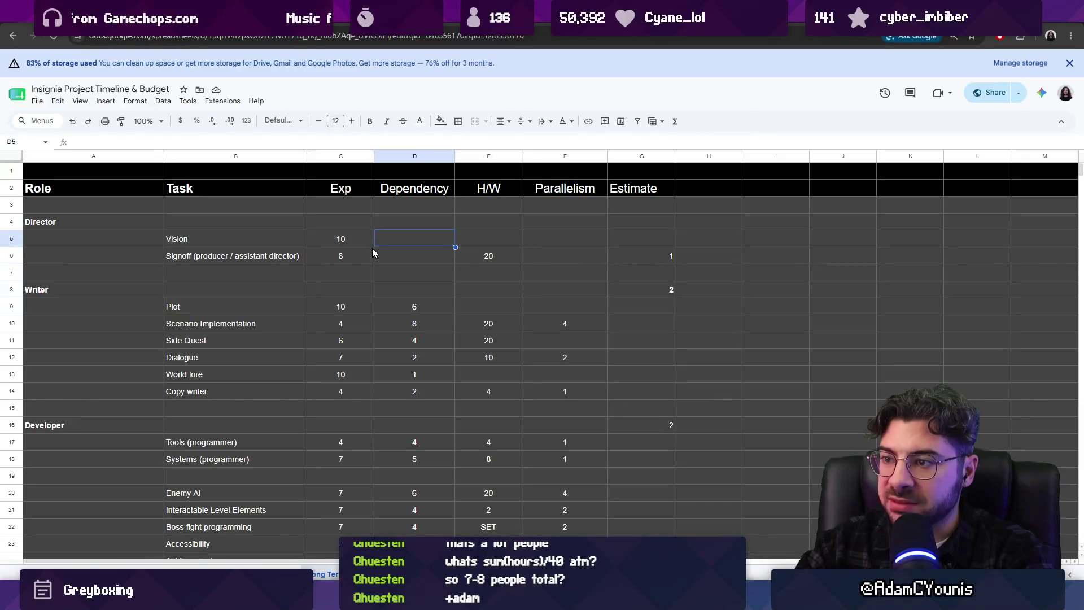
pyautogui.press('Down')
pyautogui.press('Right')
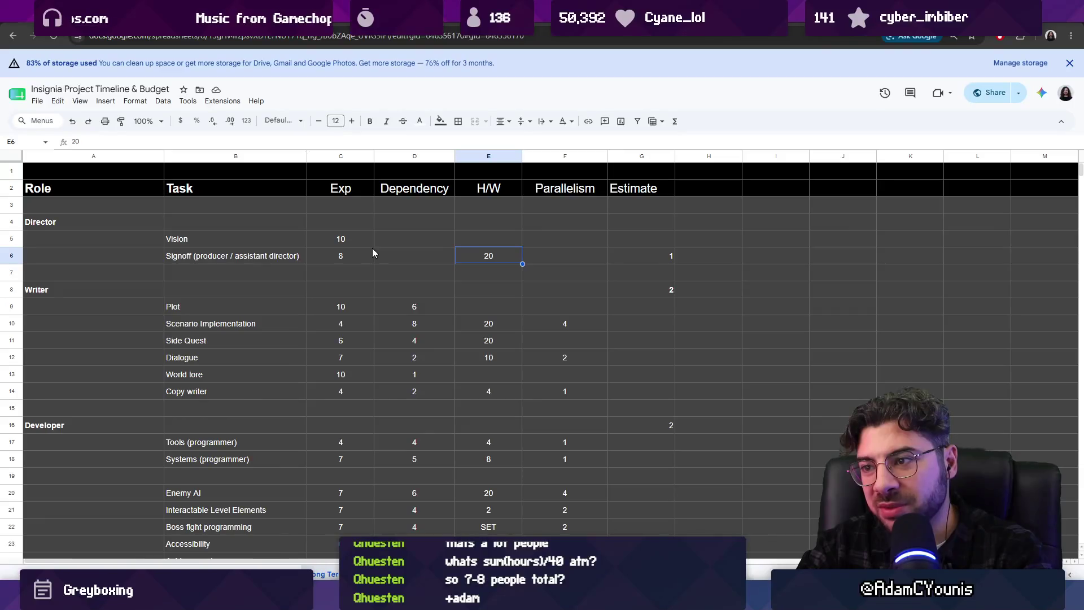
pyautogui.write('10')
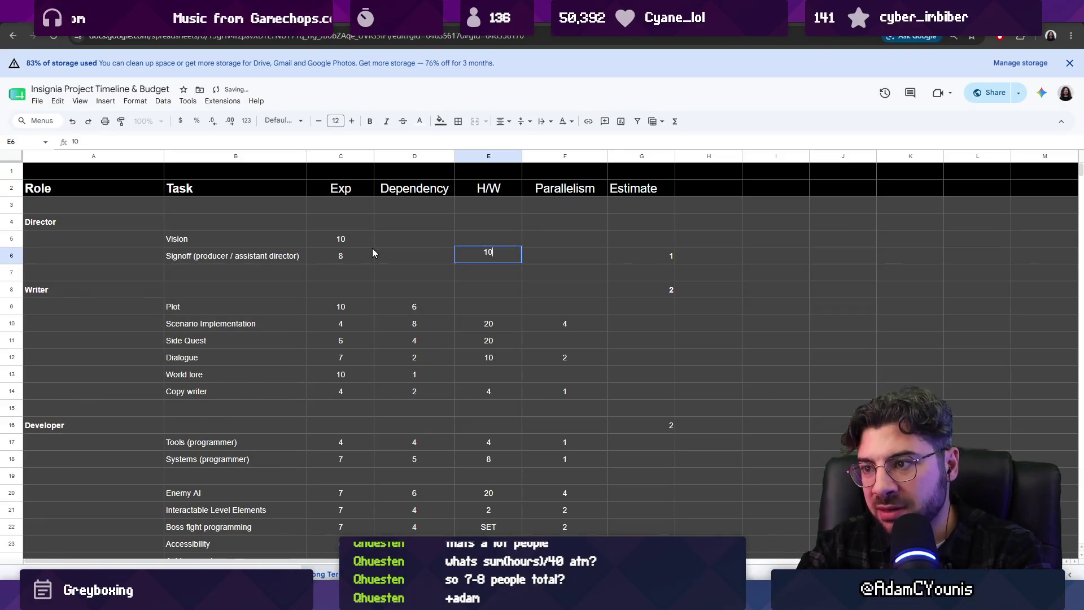
pyautogui.press('Tab')
pyautogui.press('Tab')
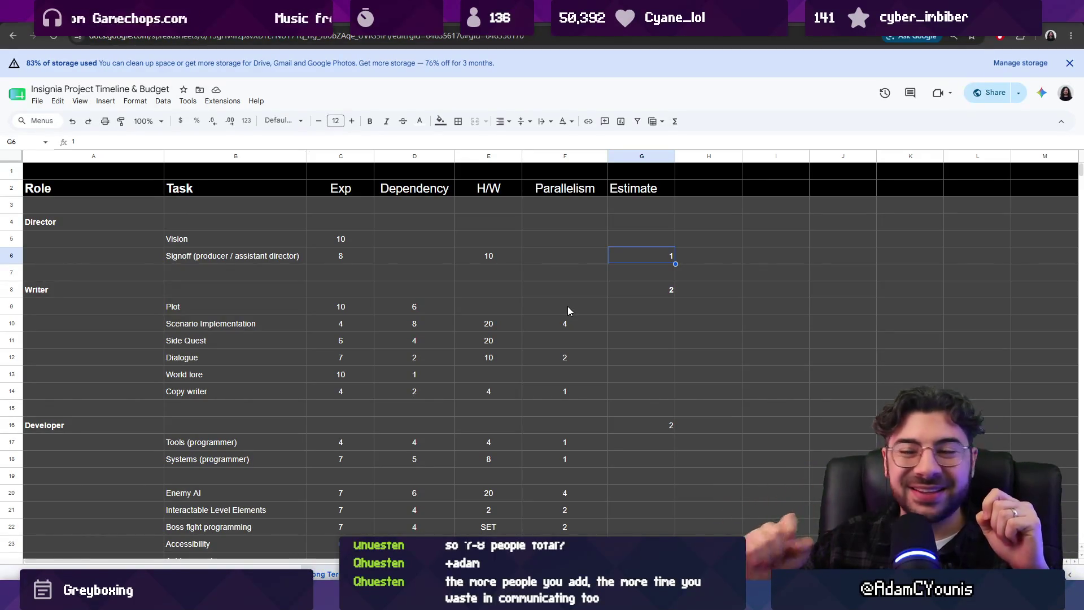
pyautogui.scroll(-2, 464, 345)
pyautogui.scroll(-1, 463, 346)
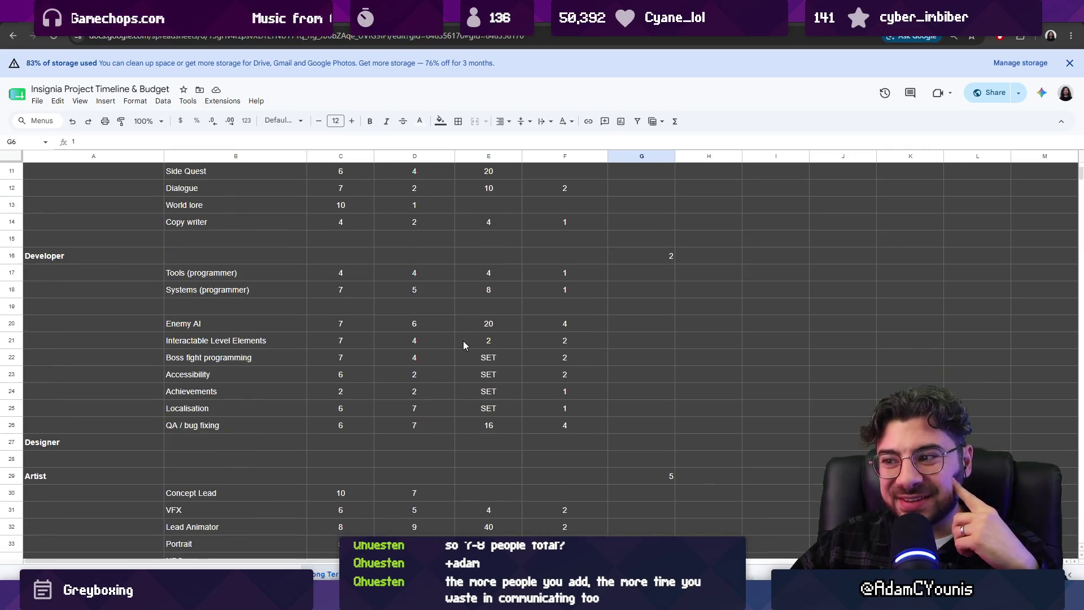
pyautogui.scroll(-2, 463, 345)
pyautogui.click(463, 346)
pyautogui.scroll(-1, 463, 345)
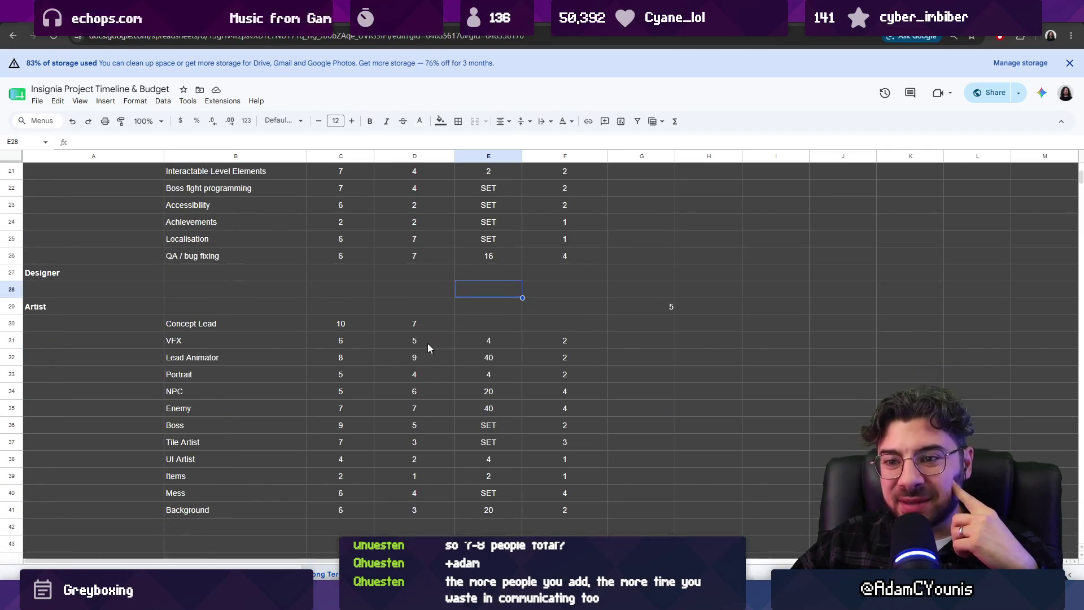
pyautogui.moveTo(174, 324)
pyautogui.mouseDown()
pyautogui.moveTo(265, 349)
pyautogui.moveTo(583, 507)
pyautogui.mouseUp()
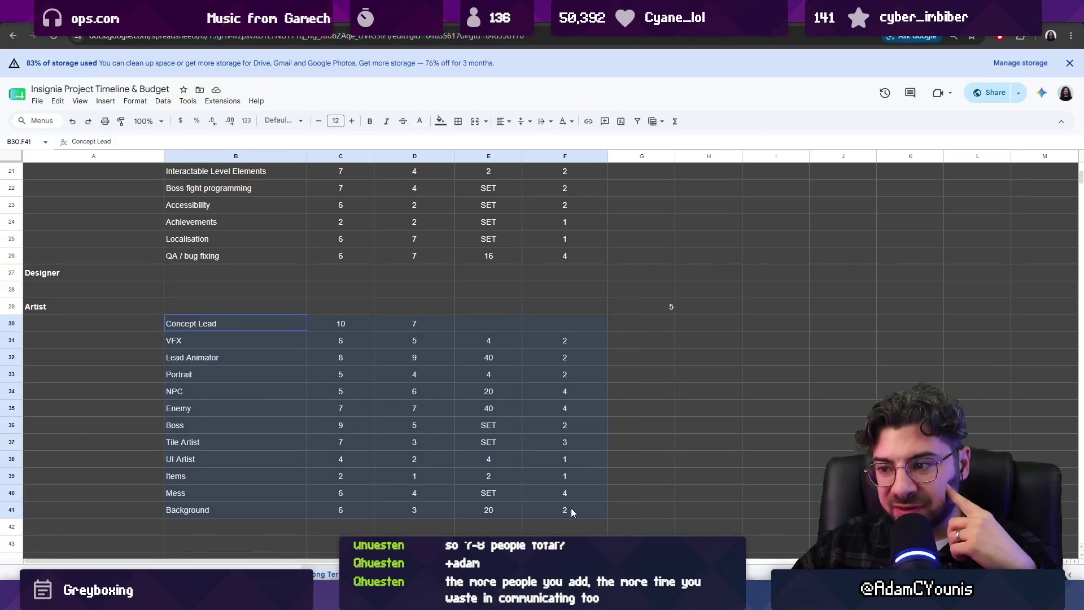
pyautogui.click(628, 426)
pyautogui.scroll(5, 311, 356)
pyautogui.scroll(-2, 314, 357)
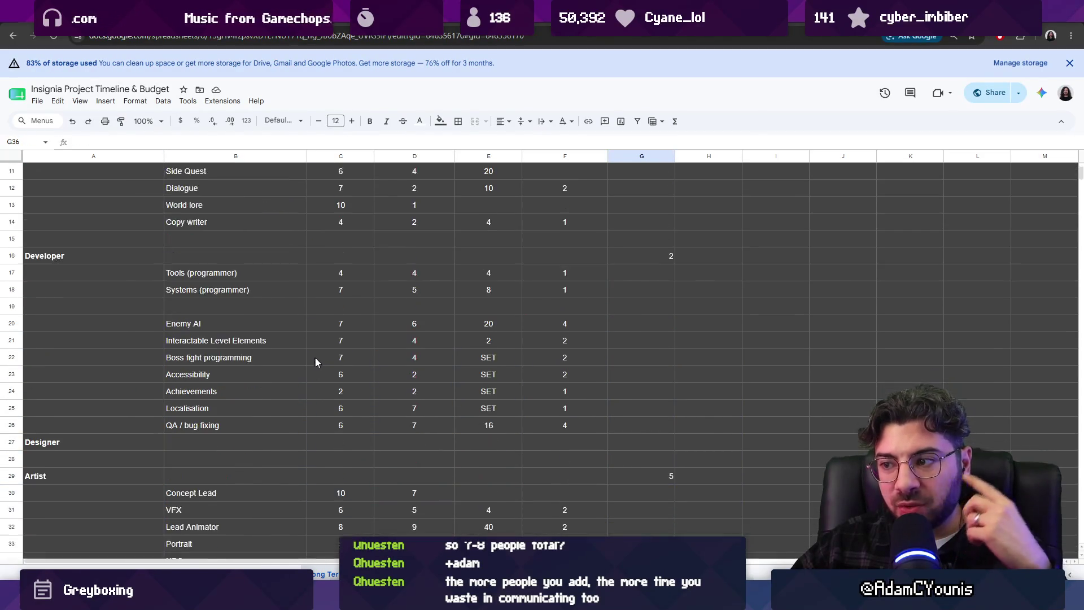
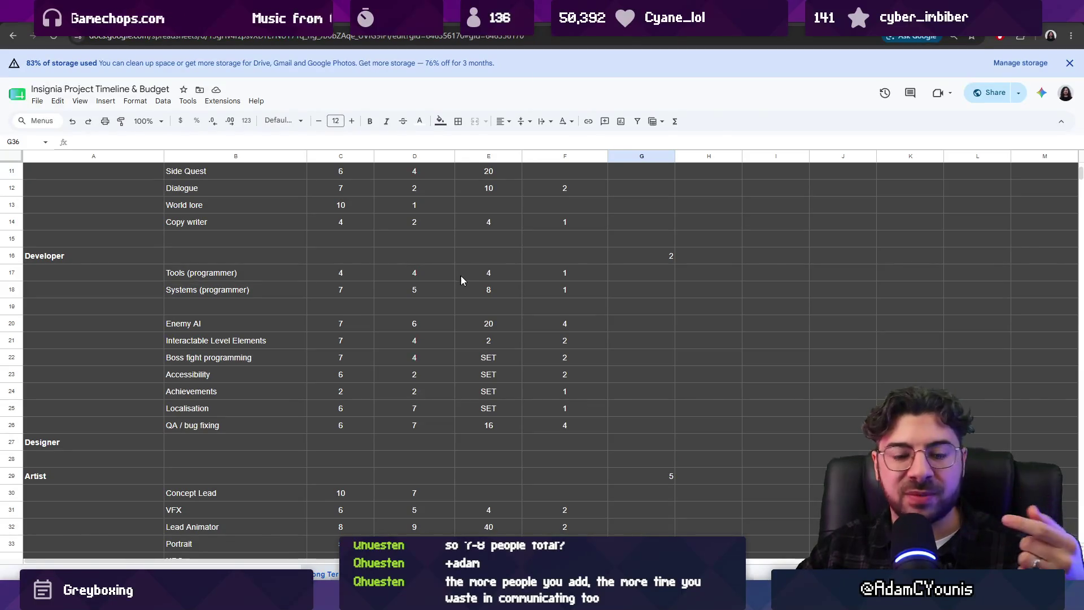
pyautogui.scroll(-1, 476, 333)
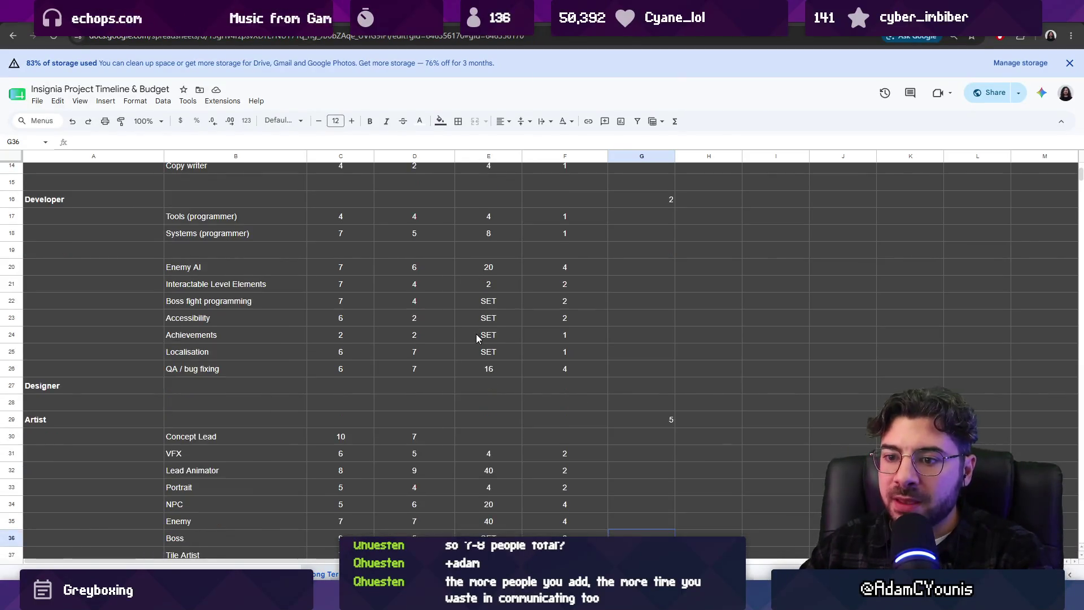
pyautogui.scroll(3, 476, 333)
pyautogui.scroll(-1, 476, 333)
pyautogui.scroll(-2, 476, 334)
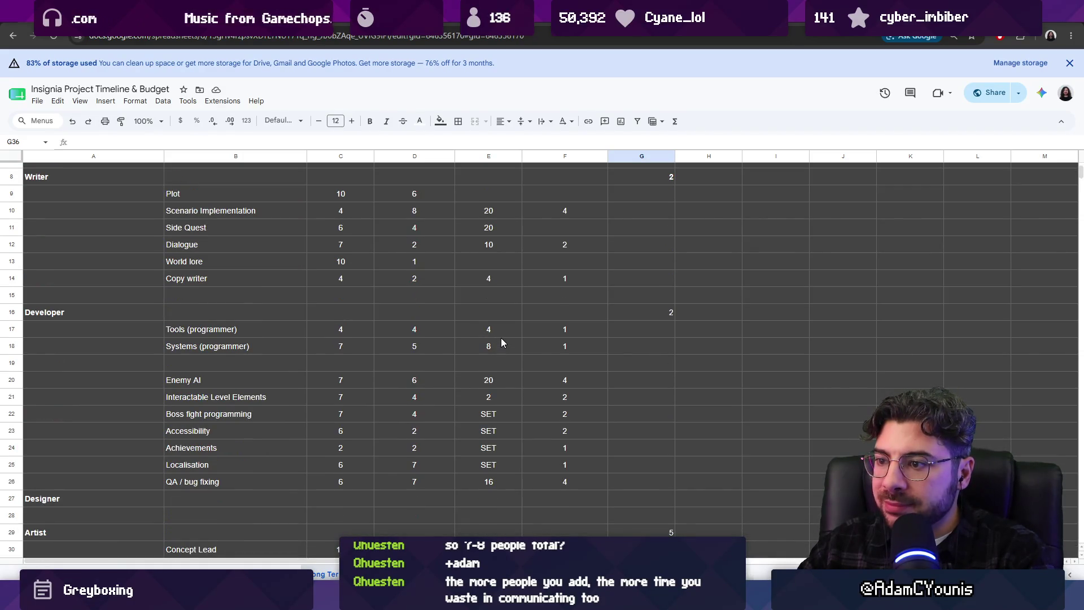
# - Enter Content Programmer in H17 and paste it into H20 beside Enemy AI
pyautogui.moveTo(491, 330); pyautogui.dragTo(549, 483)
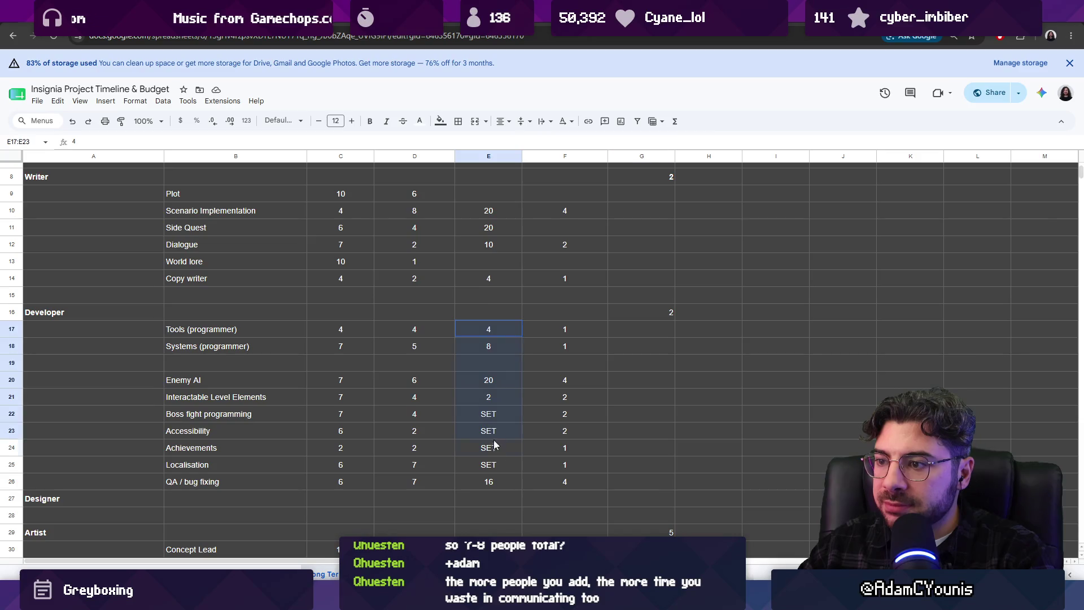
pyautogui.click(552, 483)
pyautogui.click(715, 319)
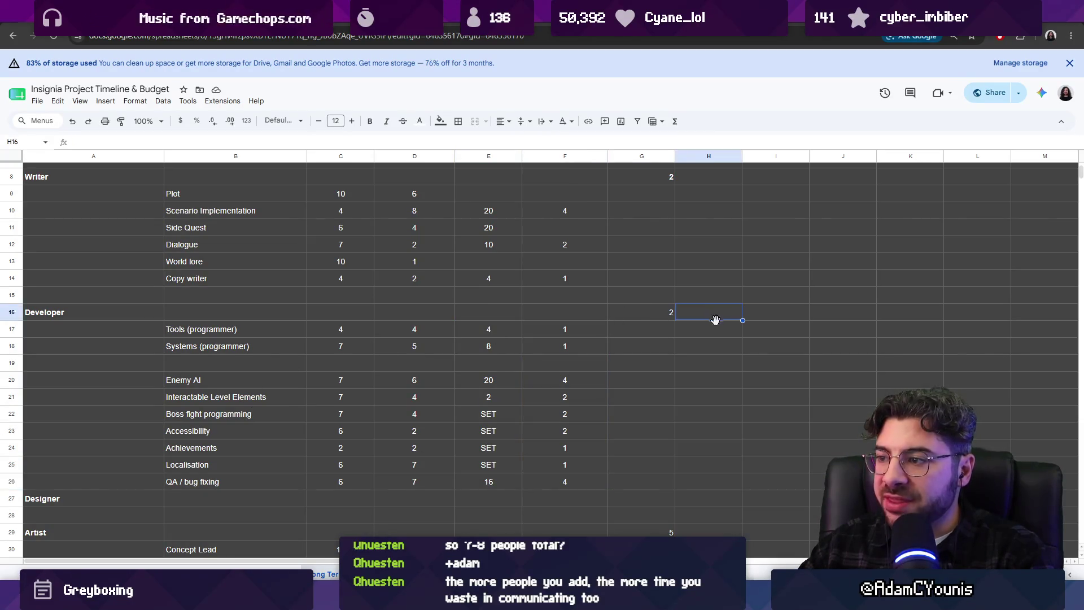
pyautogui.write('Cont')
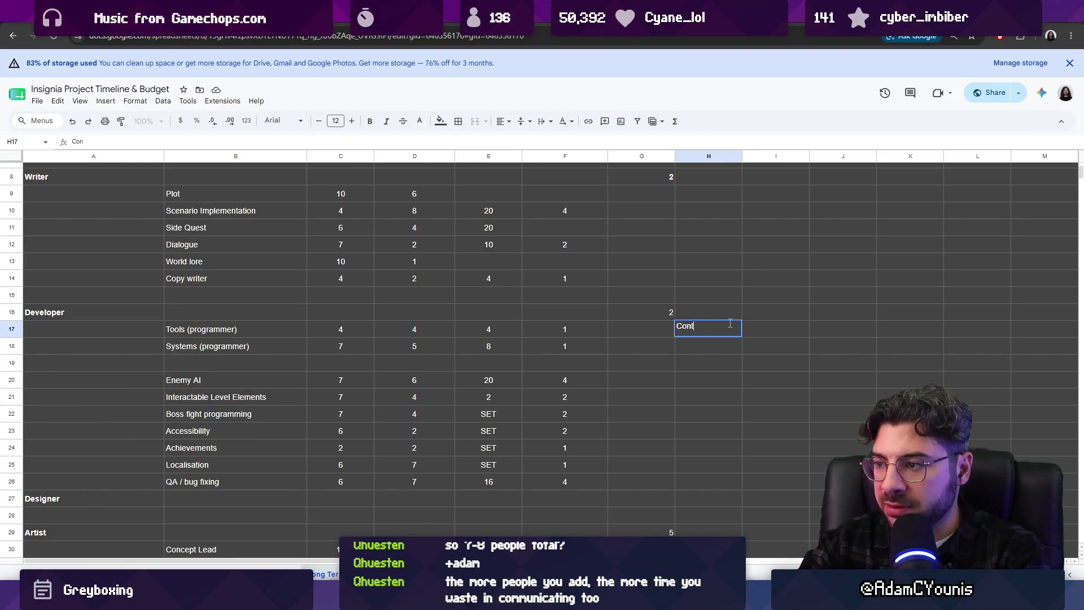
pyautogui.write('ent Progrewsm')
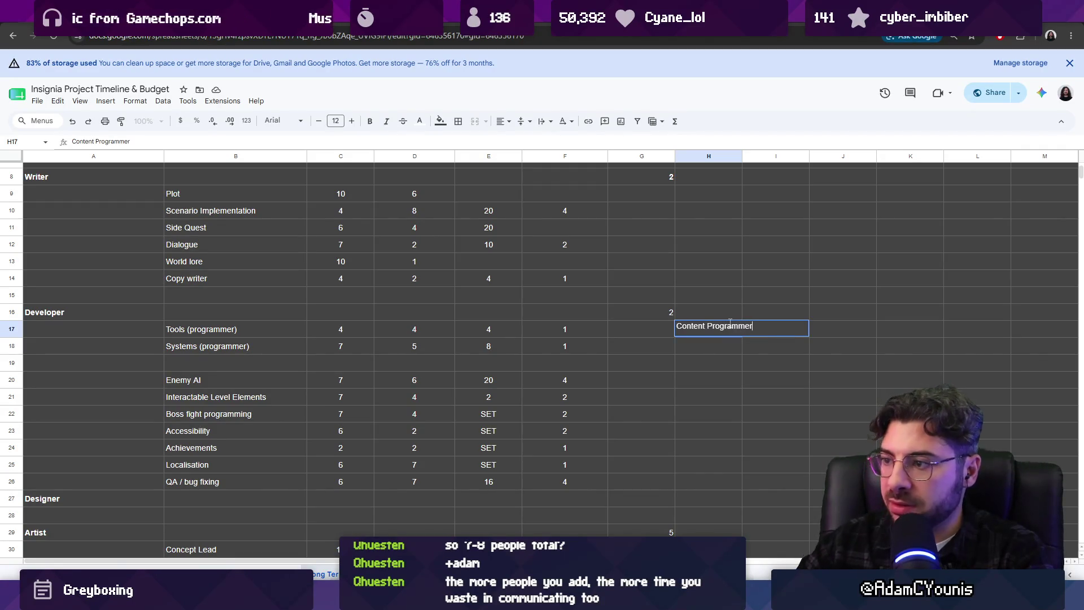
pyautogui.press('Return')
pyautogui.click(710, 333)
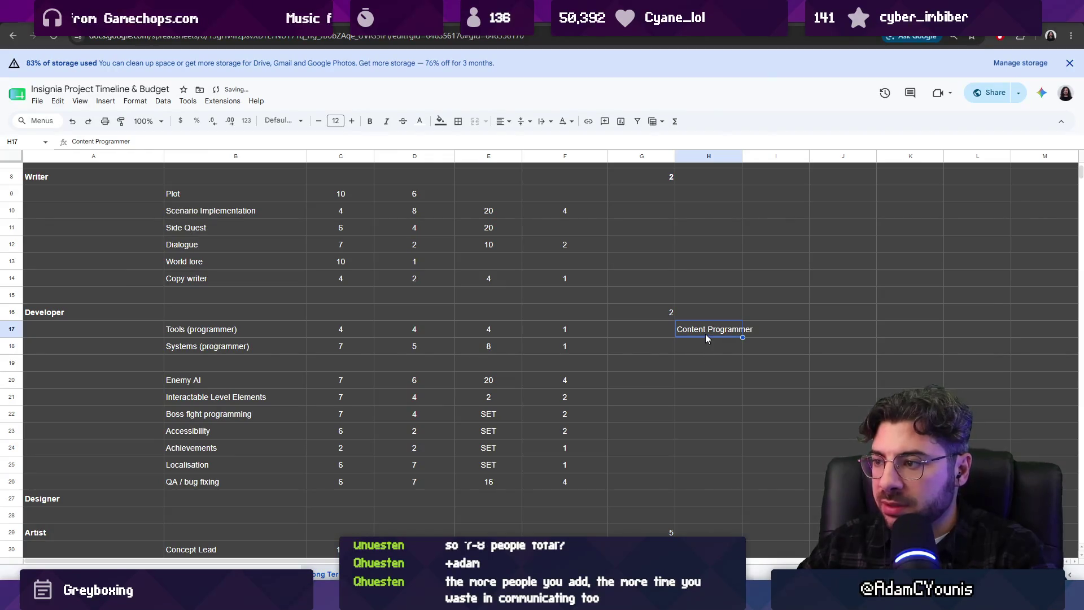
pyautogui.click(694, 377)
pyautogui.write('Content Programmer')
# - Change the H17 title beside Tools (programmer) to Systems Programmer
pyautogui.doubleClick(709, 330)
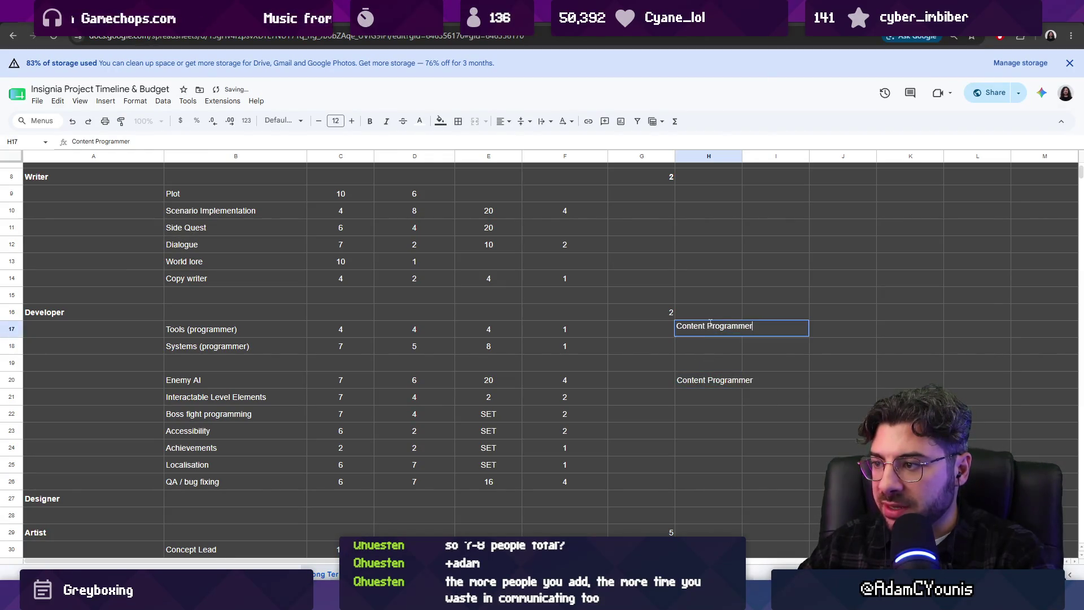
pyautogui.write('Systems')
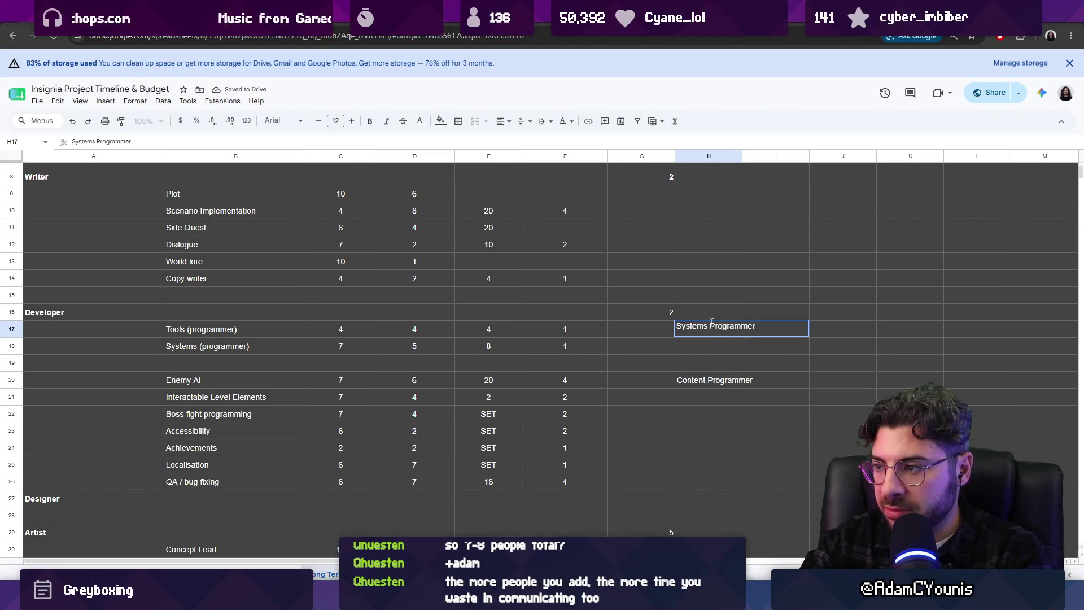
pyautogui.press('Return')
# - Move the Accessibility, Achievements, Localisation and QA / bug fixing rows up below row 18
pyautogui.moveTo(17, 482); pyautogui.dragTo(16, 363)
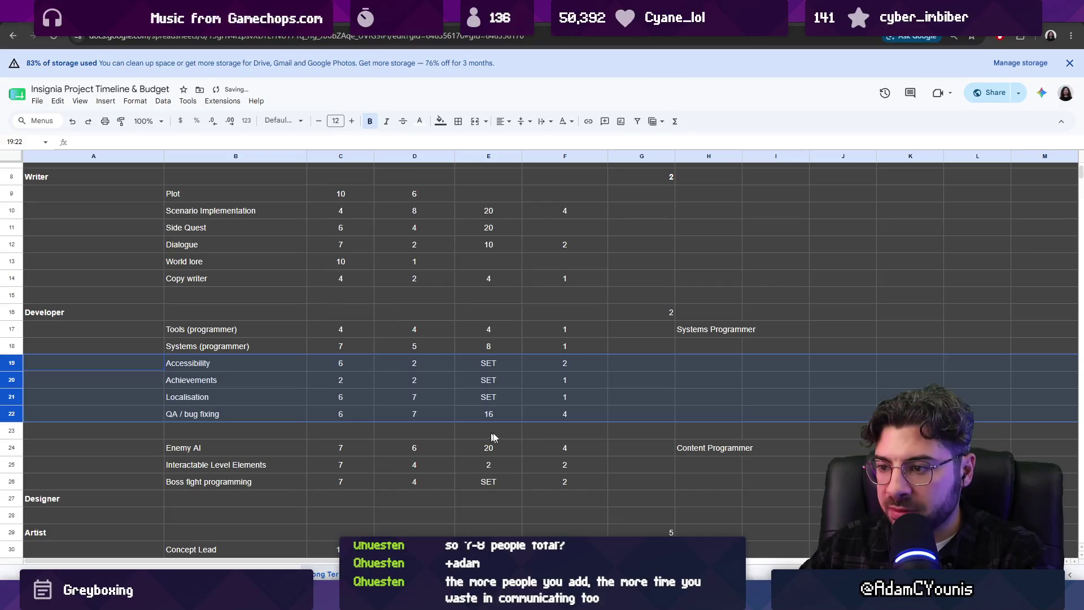
pyautogui.click(533, 437)
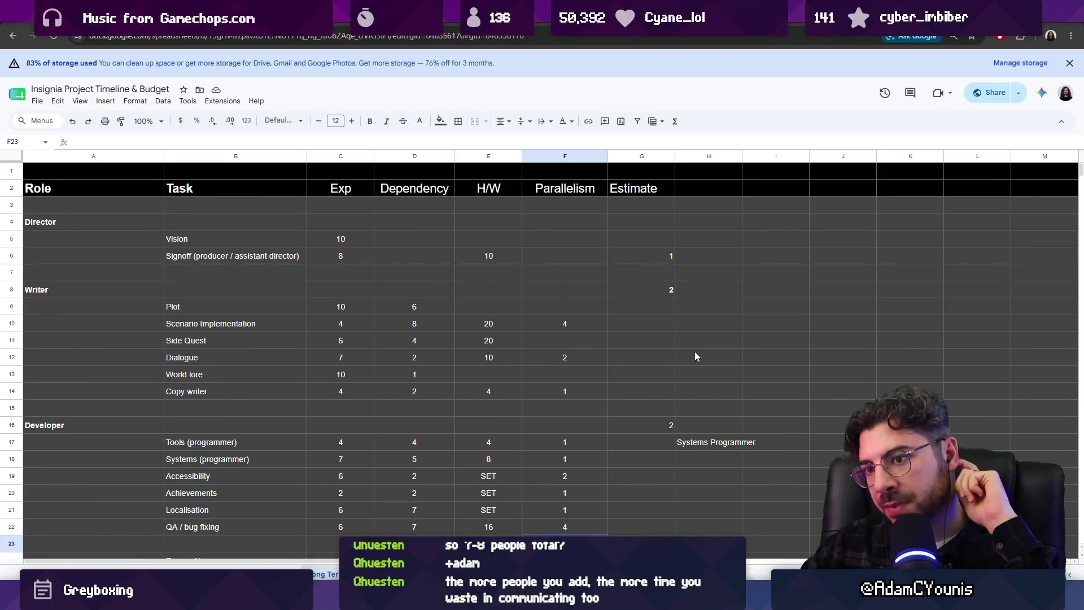
# - Enter Scenario Editor in H8 beside the Writer heading
pyautogui.click(703, 293)
pyautogui.write('Scenario Edito')
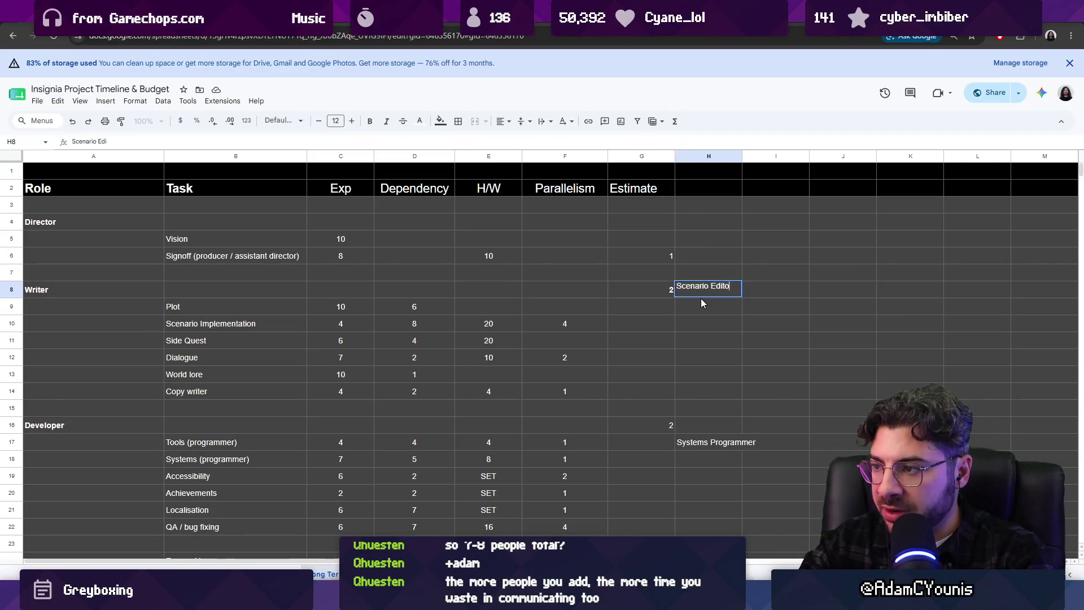
pyautogui.write('r')
pyautogui.press('Return')
pyautogui.click(697, 289)
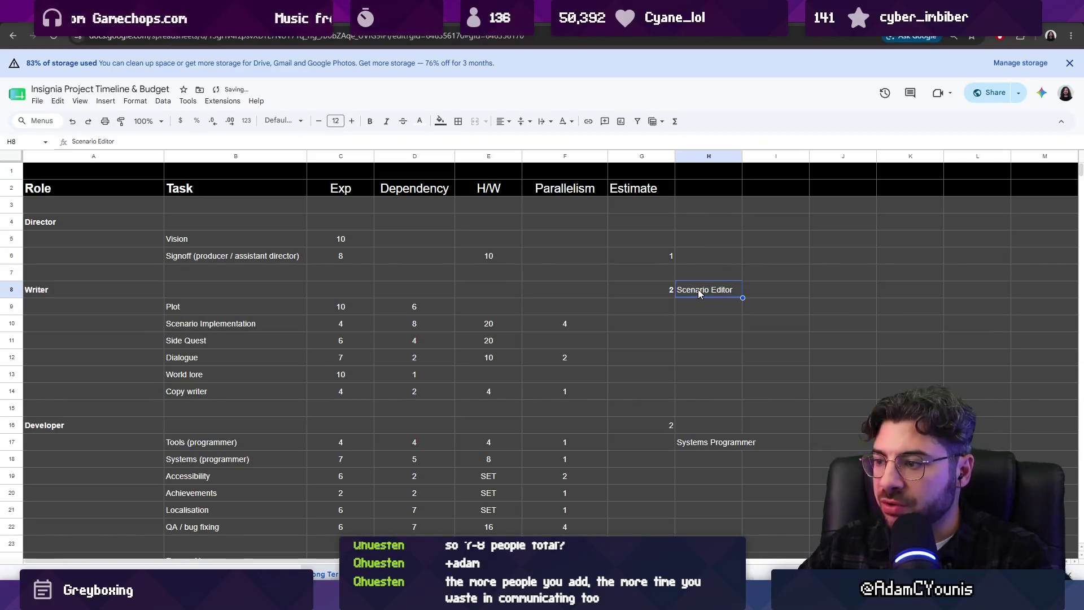
pyautogui.click(699, 343)
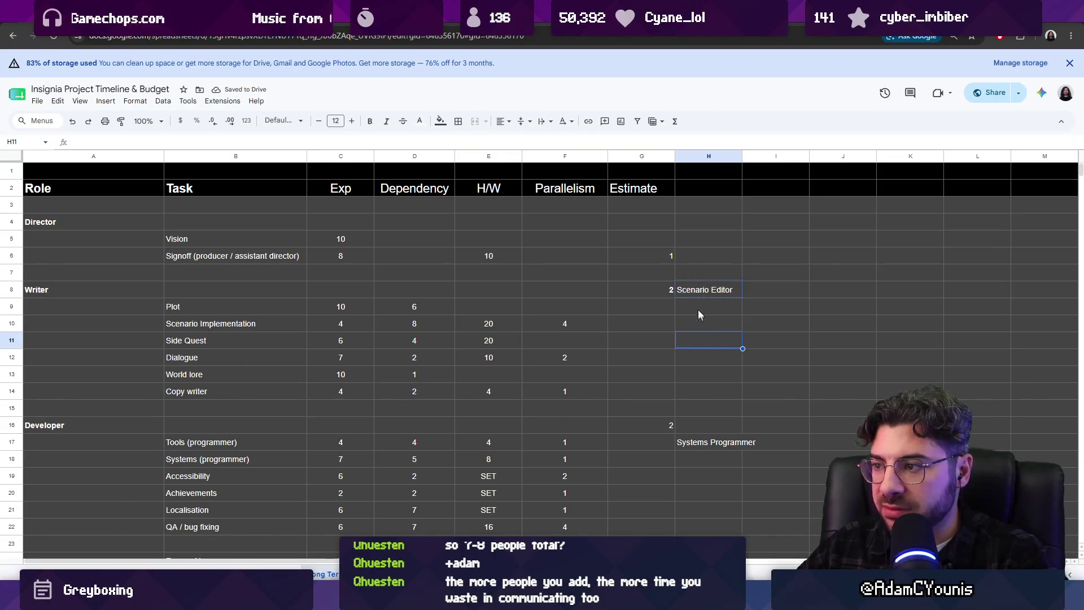
pyautogui.click(726, 292)
pyautogui.doubleClick(737, 288)
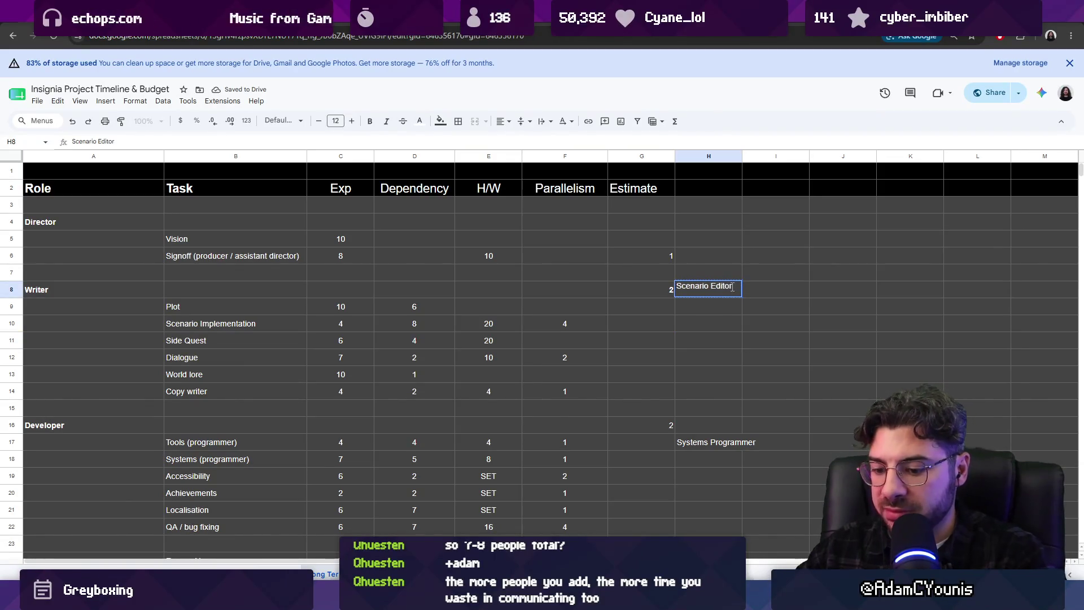
pyautogui.doubleClick(733, 287)
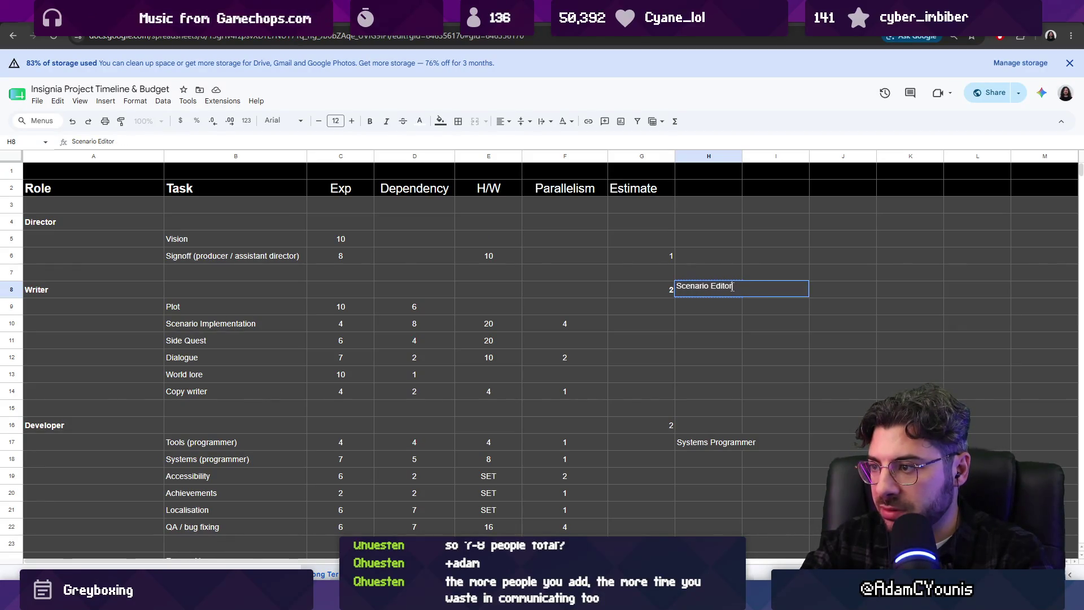
pyautogui.press('Return')
pyautogui.write('Sce')
# - Enter Level Designer in H9 beside Plot, fixing typos
pyautogui.press('BackSpace')
pyautogui.press('BackSpace')
pyautogui.press('BackSpace')
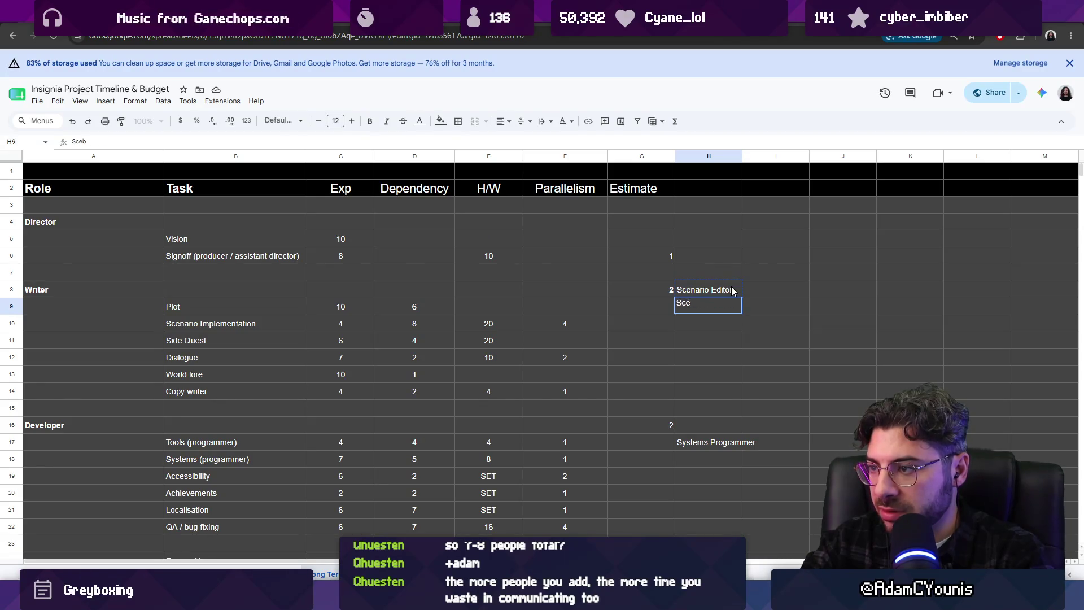
pyautogui.write('Level Desiugnb')
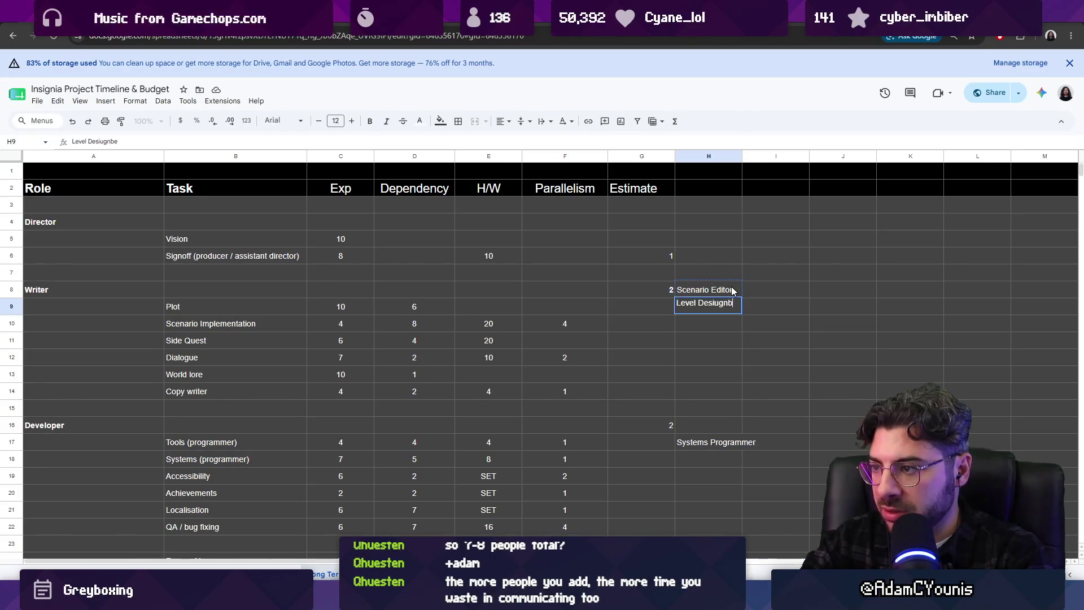
pyautogui.press('BackSpace')
pyautogui.press('Return')
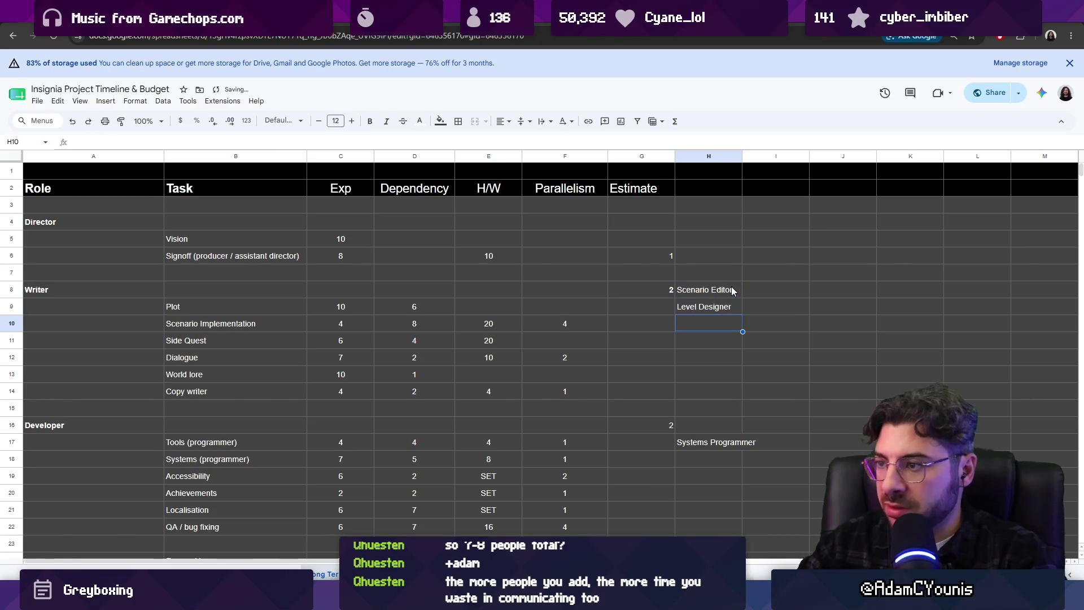
pyautogui.click(727, 306)
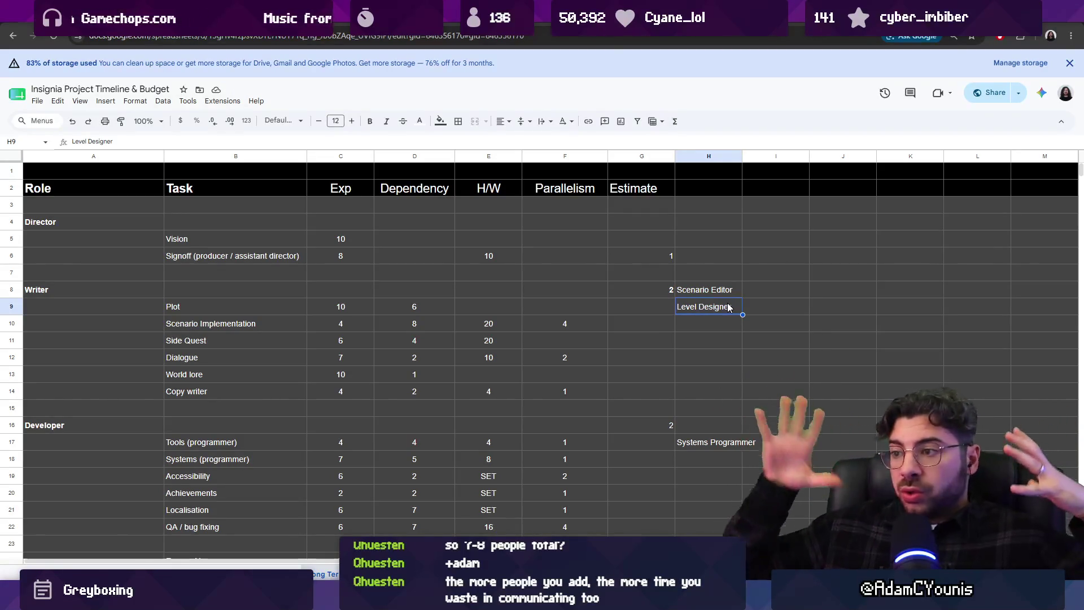
# - Move Scenario Editor and Level Designer from H8:H9 down to H9:H10
pyautogui.moveTo(717, 294); pyautogui.dragTo(719, 306)
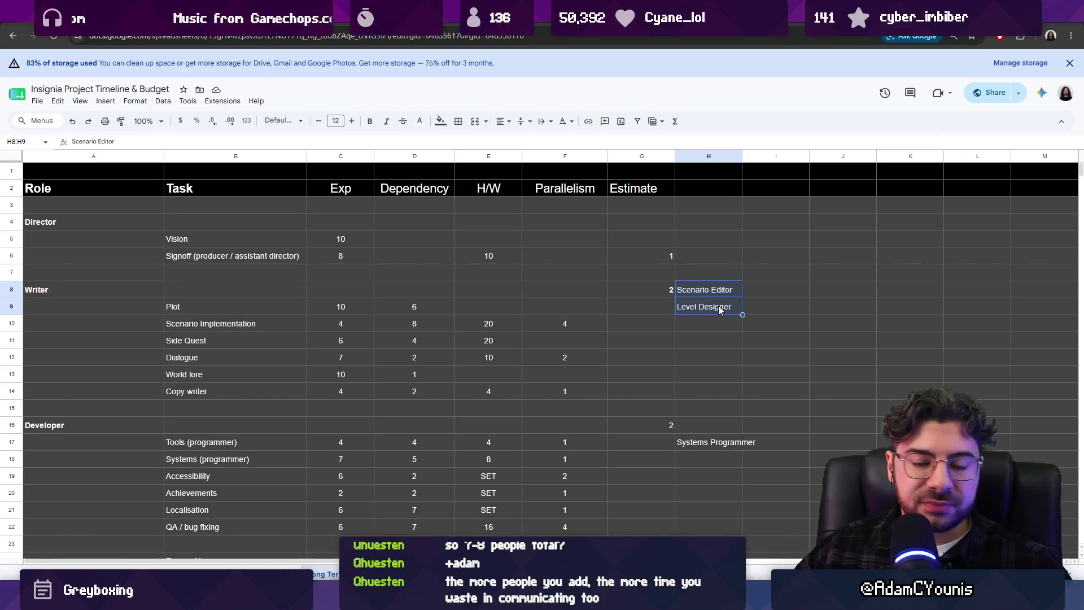
pyautogui.moveTo(719, 306); pyautogui.dragTo(702, 294)
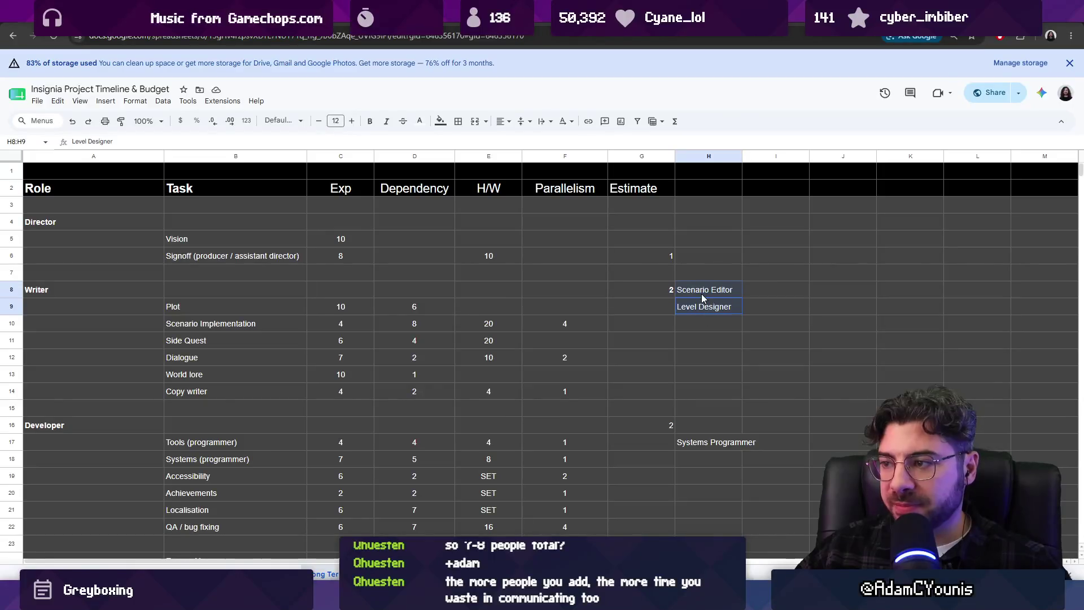
pyautogui.click(693, 320)
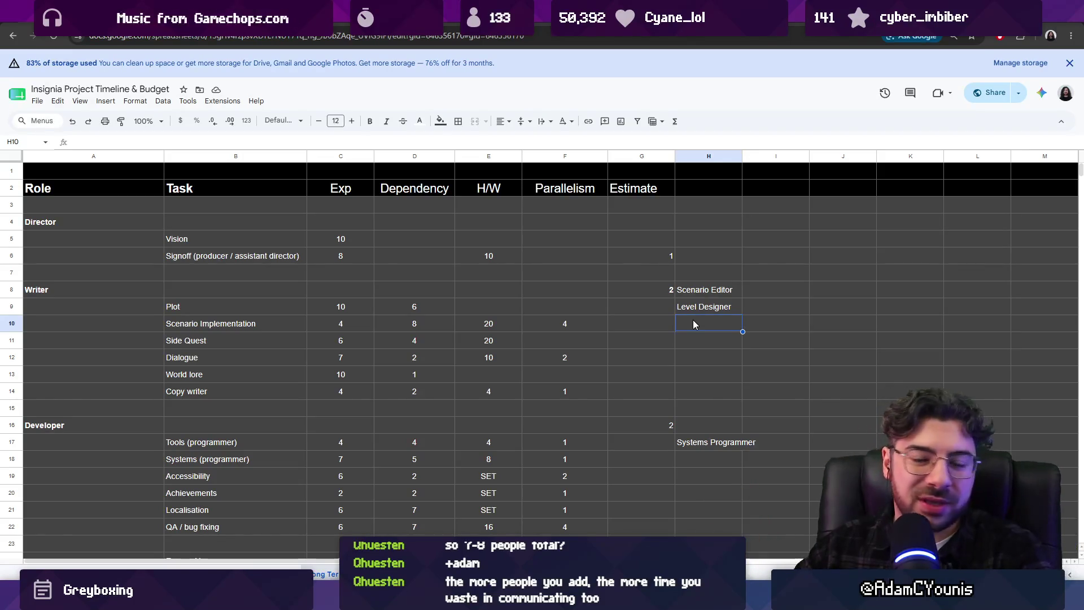
pyautogui.moveTo(720, 291); pyautogui.dragTo(717, 308)
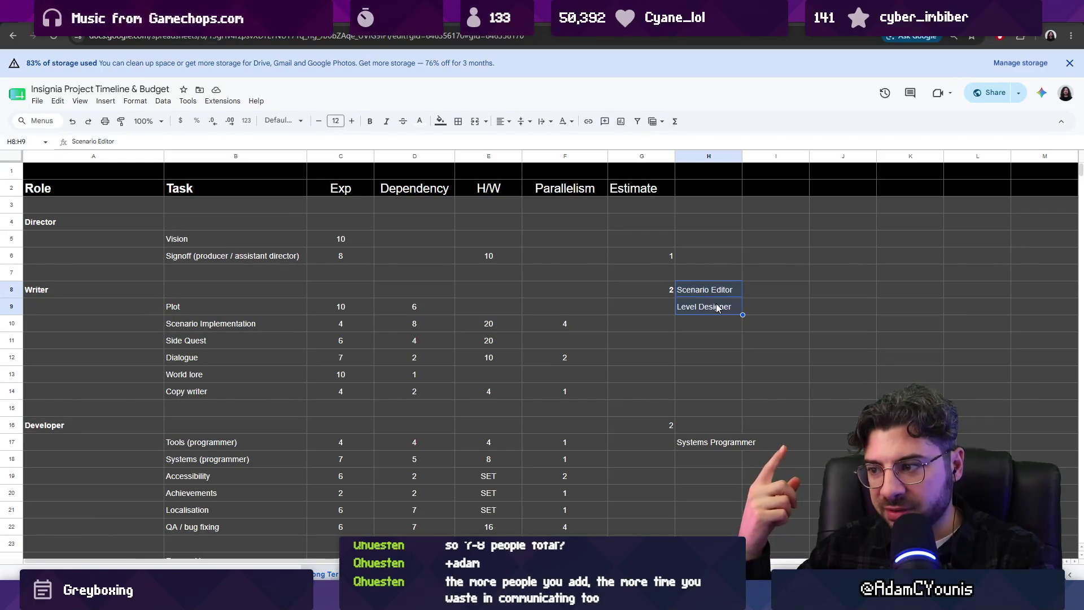
pyautogui.scroll(-1, 699, 245)
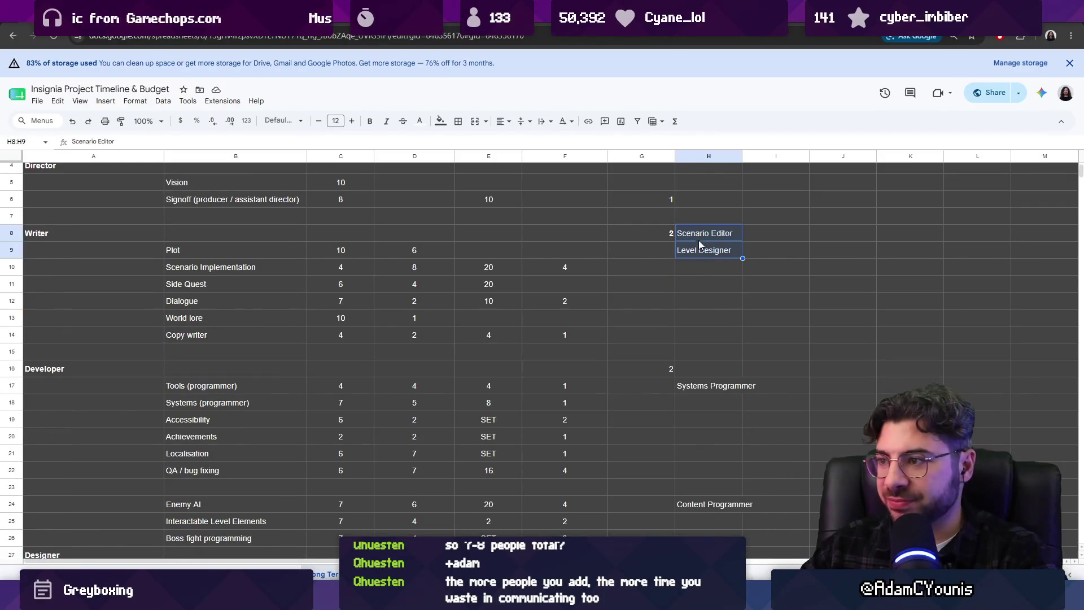
pyautogui.moveTo(699, 248); pyautogui.dragTo(700, 249)
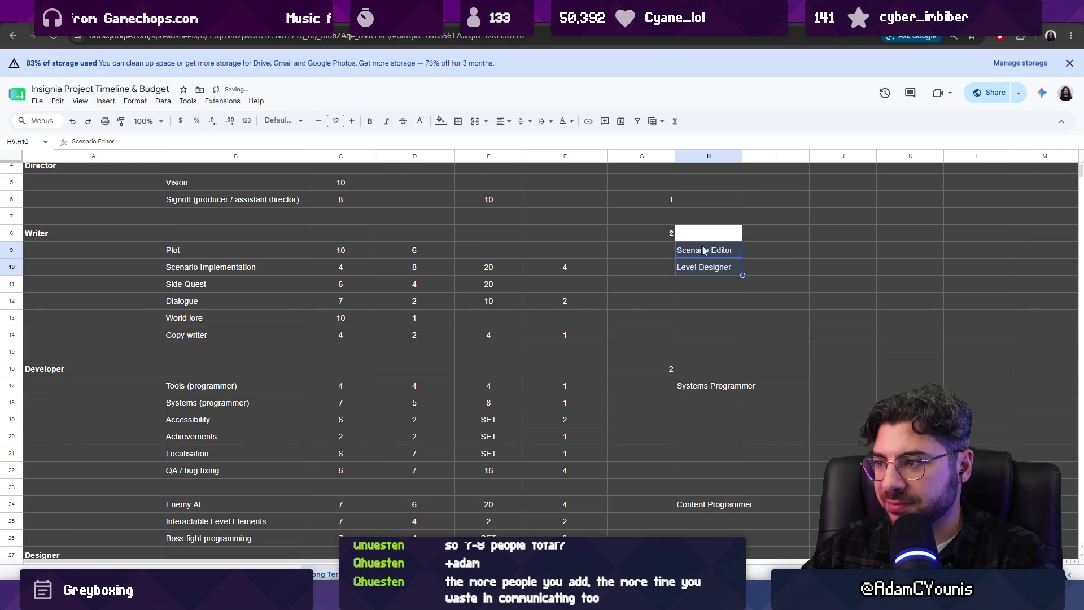
# - Enter Producer in H6 beside the Director signoff task
pyautogui.click(614, 272)
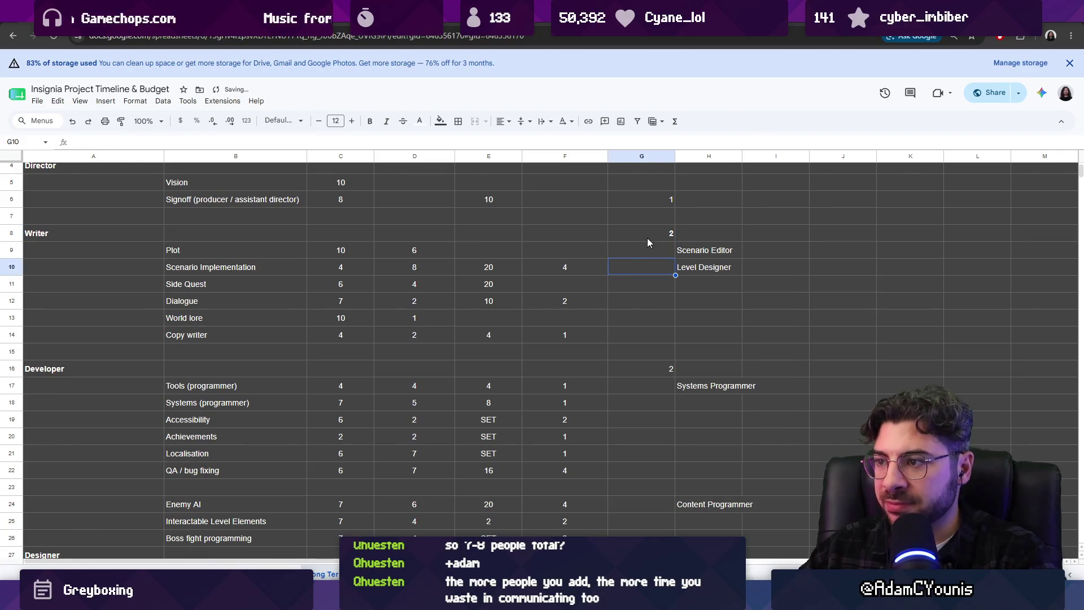
pyautogui.scroll(1, 610, 236)
pyautogui.click(708, 253)
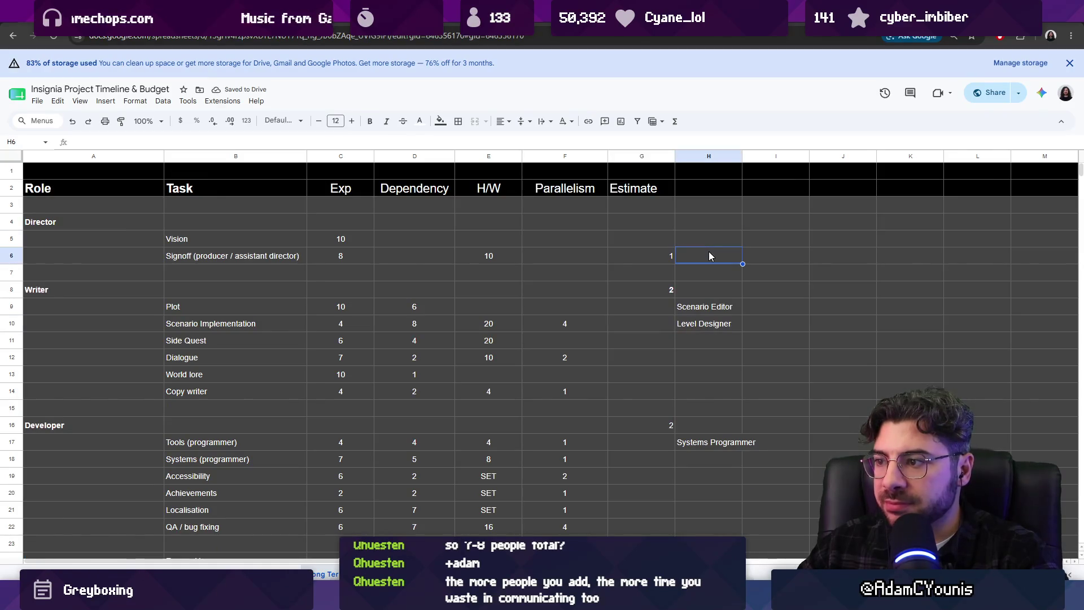
pyautogui.write('Producer')
pyautogui.press('Return')
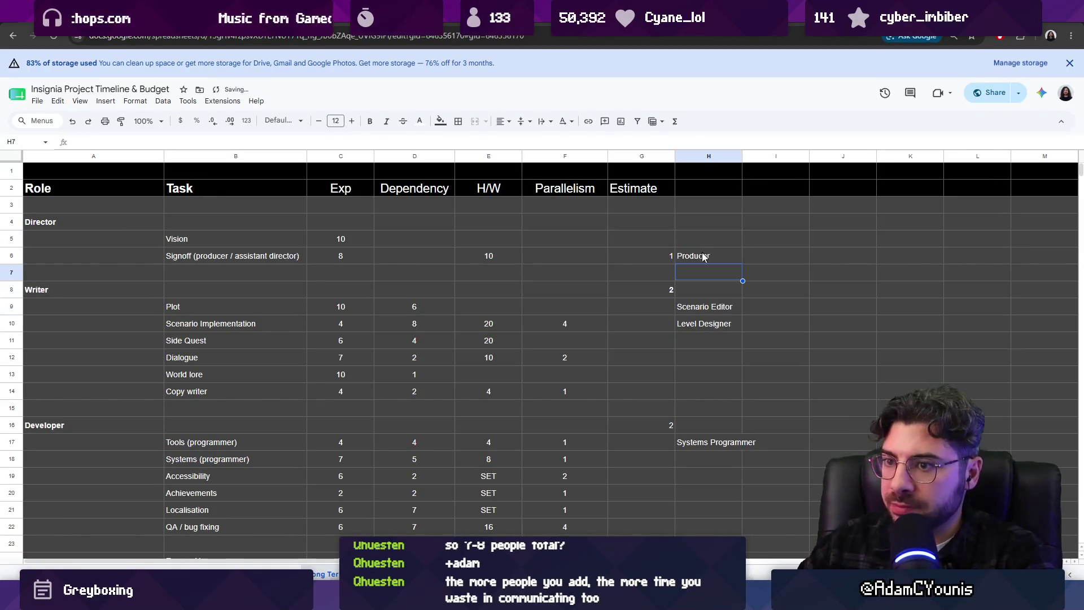
pyautogui.scroll(-1, 663, 320)
pyautogui.scroll(1, 662, 319)
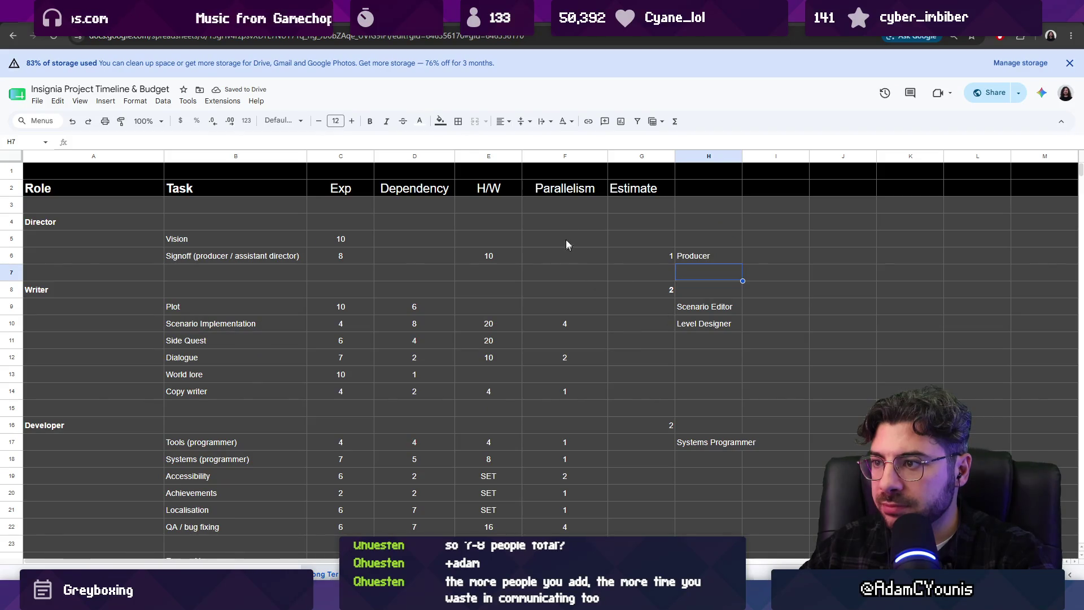
pyautogui.click(571, 190)
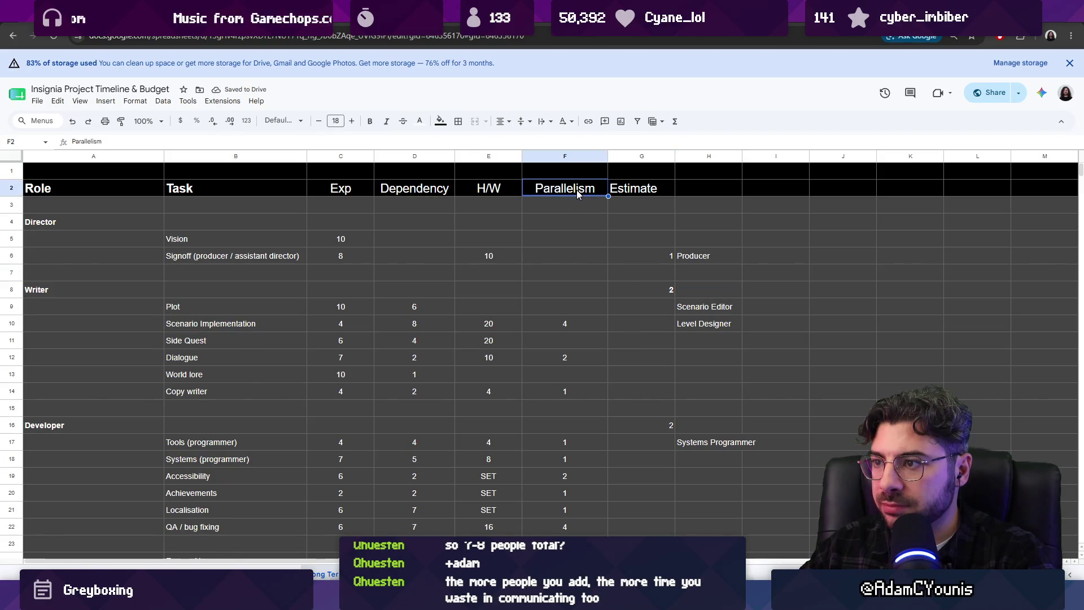
pyautogui.scroll(-1, 582, 227)
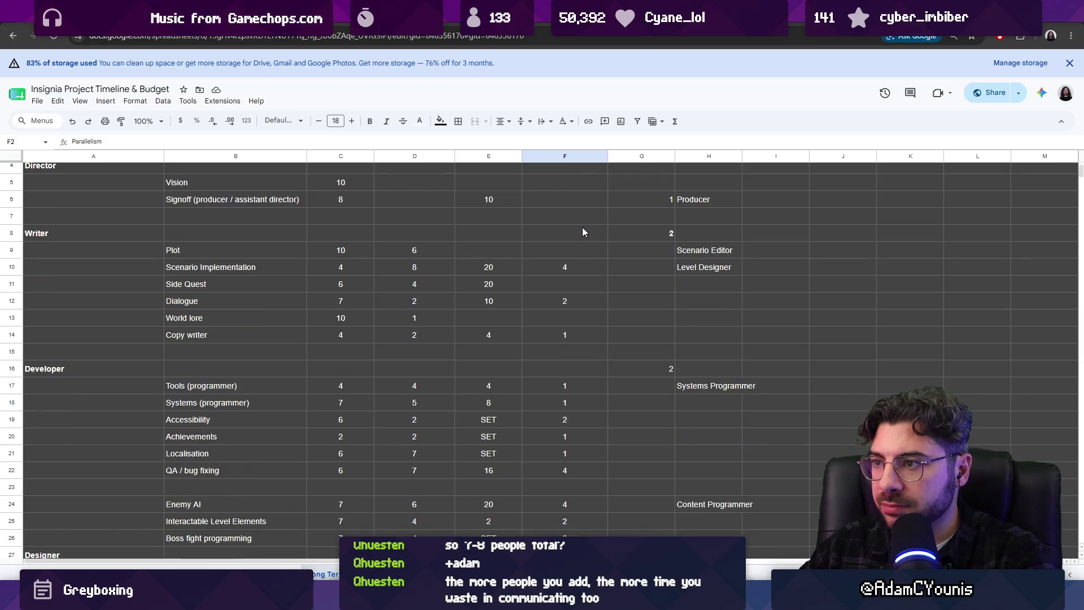
pyautogui.scroll(1, 582, 227)
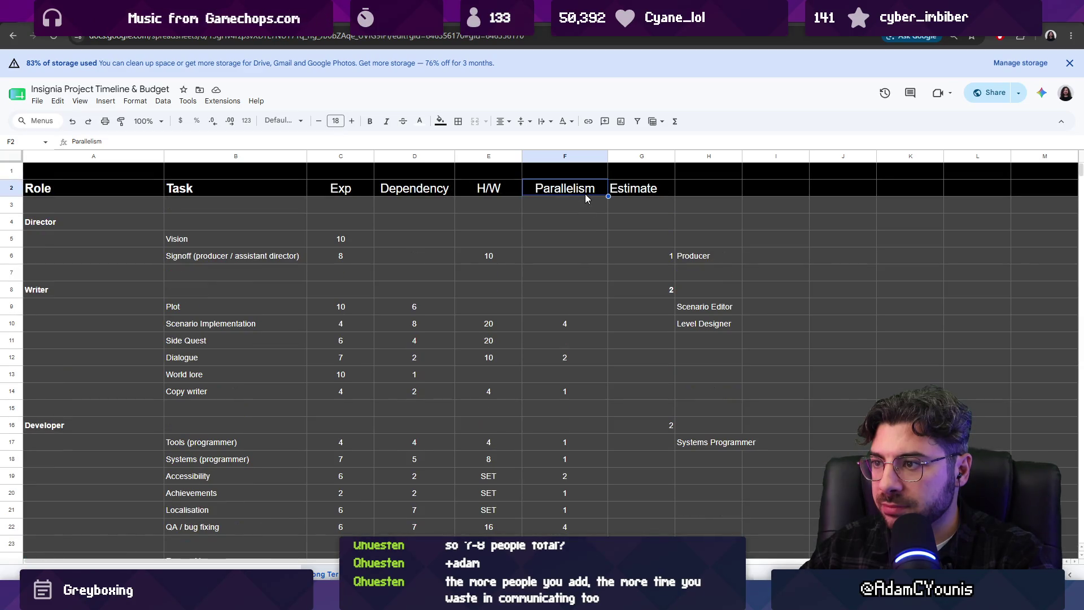
pyautogui.scroll(-1, 577, 281)
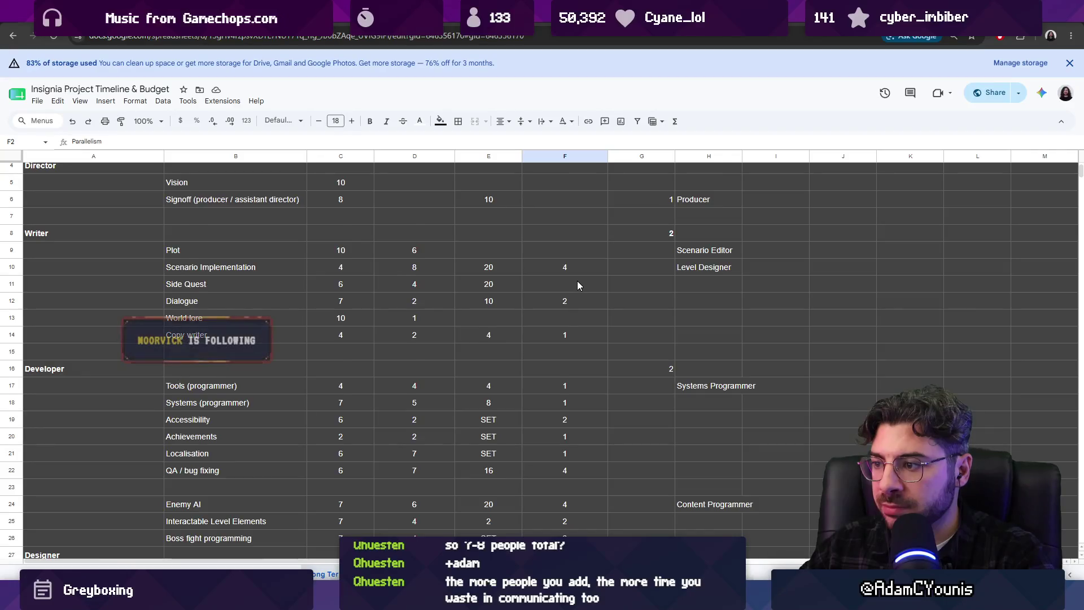
pyautogui.scroll(-1, 576, 281)
pyautogui.scroll(-1, 577, 285)
pyautogui.click(562, 360)
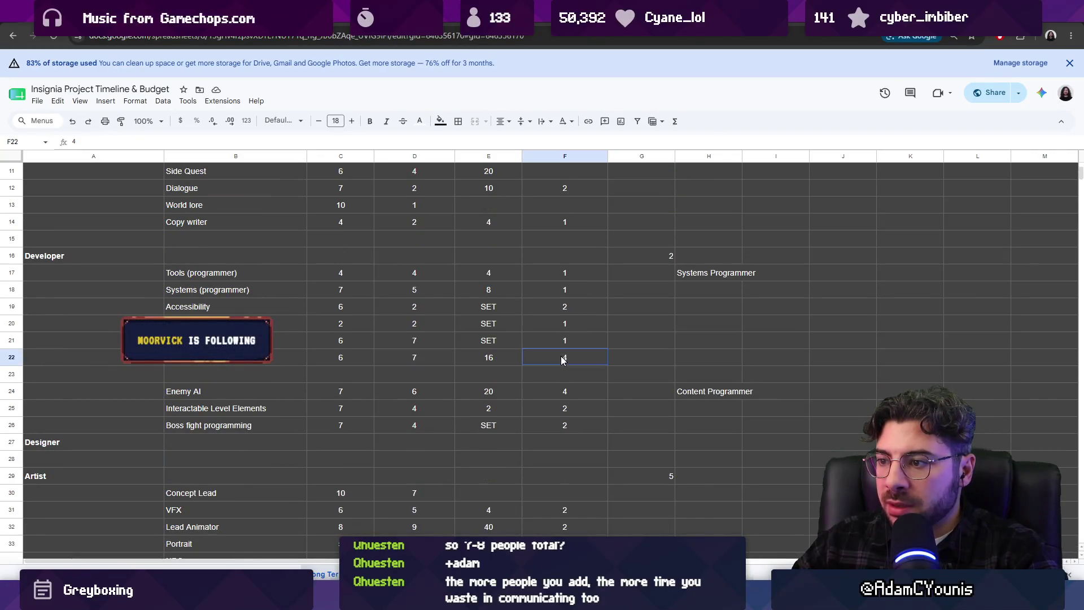
pyautogui.click(695, 360)
pyautogui.write('(ou')
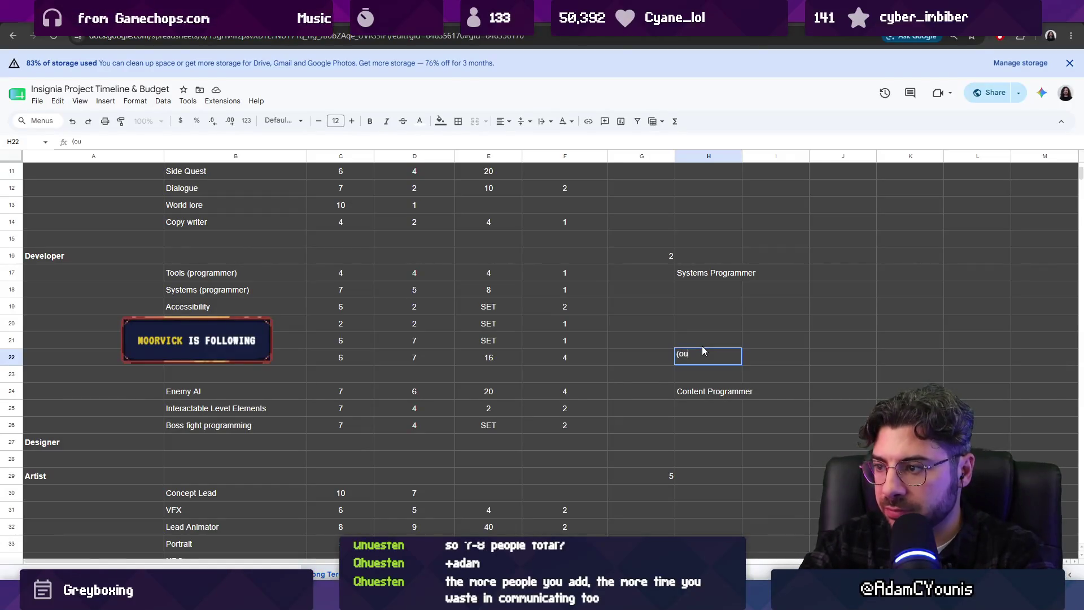
pyautogui.press('Down')
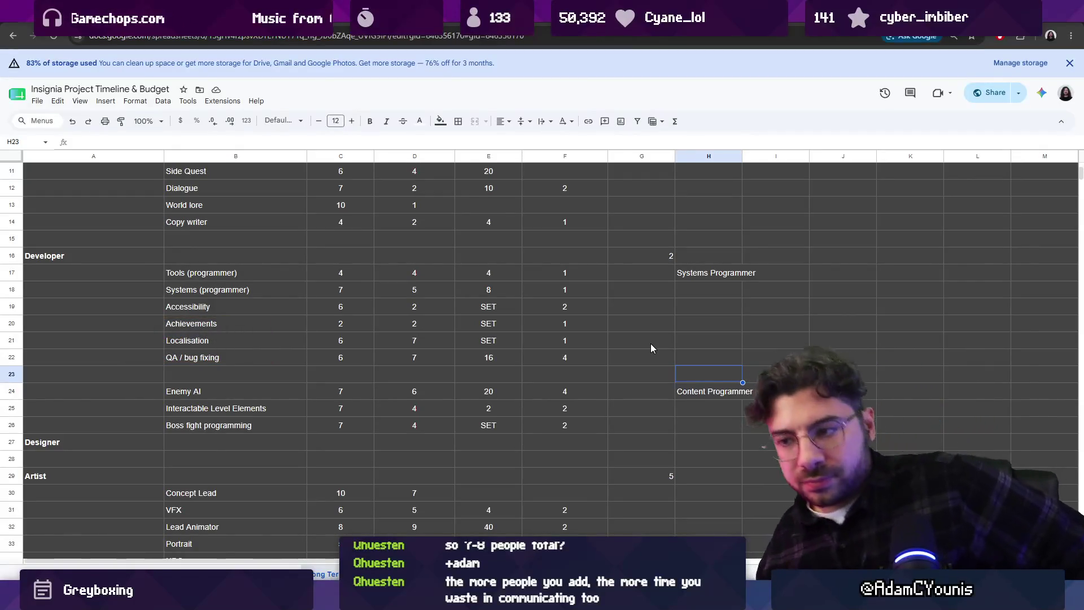
pyautogui.scroll(-1, 604, 338)
pyautogui.scroll(-1, 604, 337)
pyautogui.scroll(-1, 604, 337)
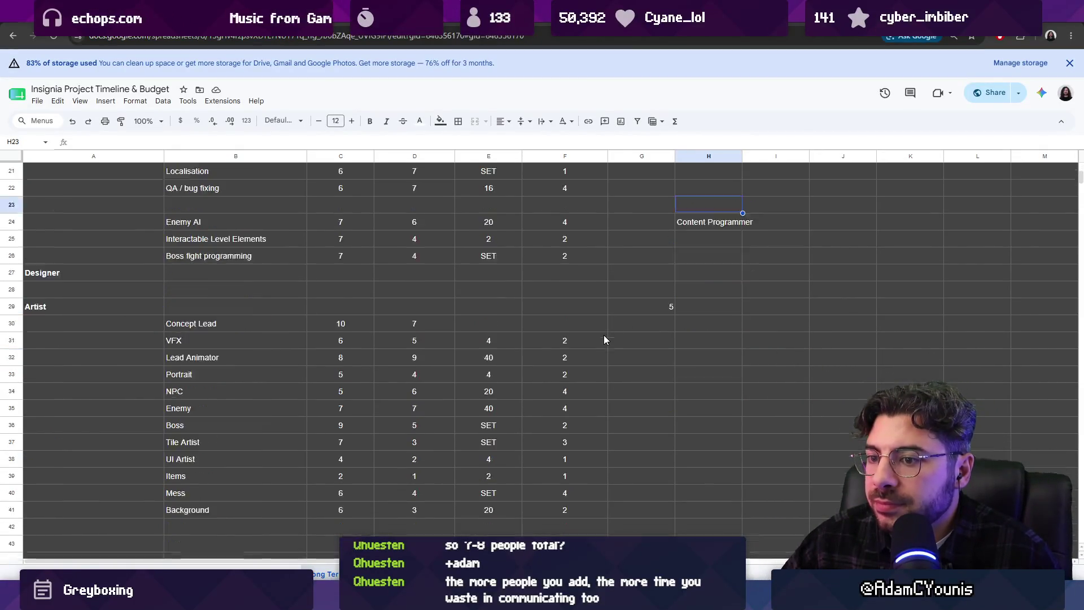
pyautogui.scroll(-1, 604, 335)
pyautogui.scroll(1, 592, 331)
# - Move the Lead Animator row up from row 32 to row 31 above VFX
pyautogui.click(638, 329)
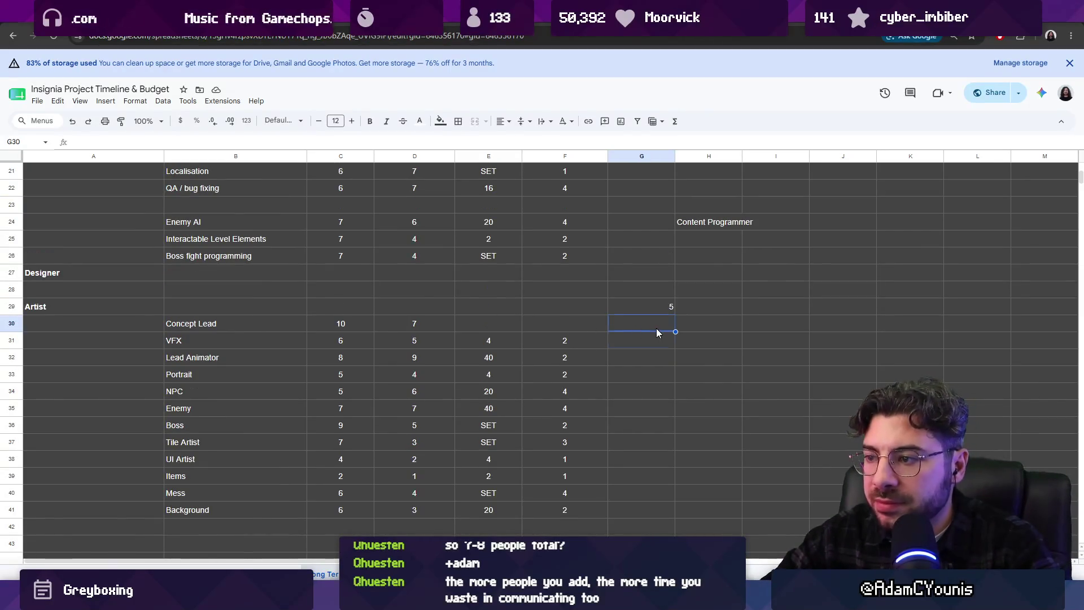
pyautogui.press('Down')
pyautogui.click(12, 357)
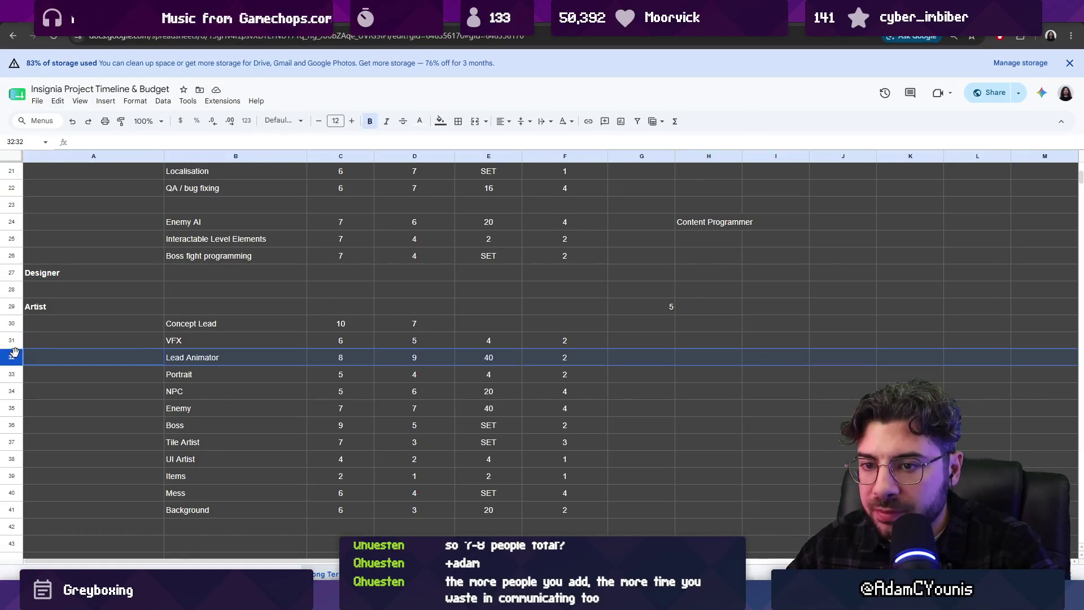
pyautogui.moveTo(14, 353); pyautogui.dragTo(17, 340)
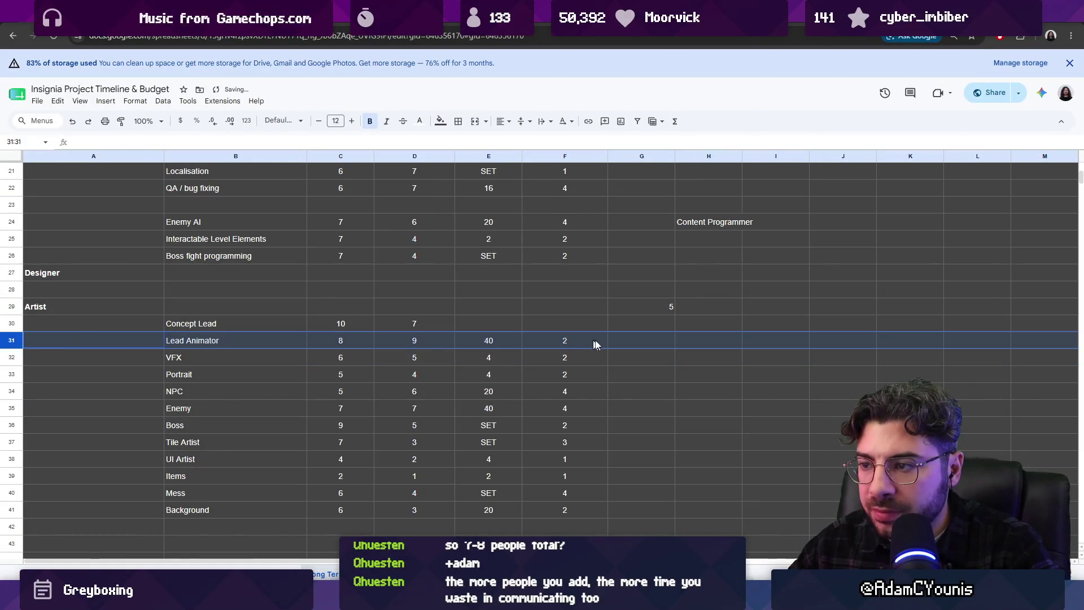
pyautogui.click(637, 343)
# - Enter Lead Animator as the job title in H31
pyautogui.press('Right')
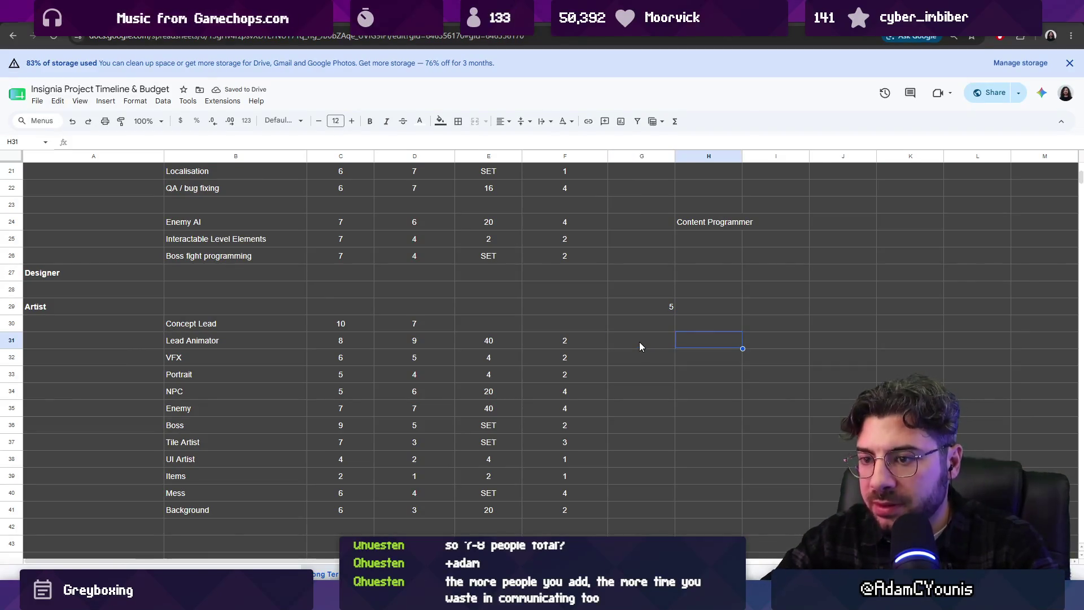
pyautogui.write('Anbiuma')
pyautogui.press('BackSpace')
pyautogui.press('BackSpace')
pyautogui.press('BackSpace')
pyautogui.press('BackSpace')
pyautogui.press('BackSpace')
pyautogui.press('BackSpace')
pyautogui.write('Lea')
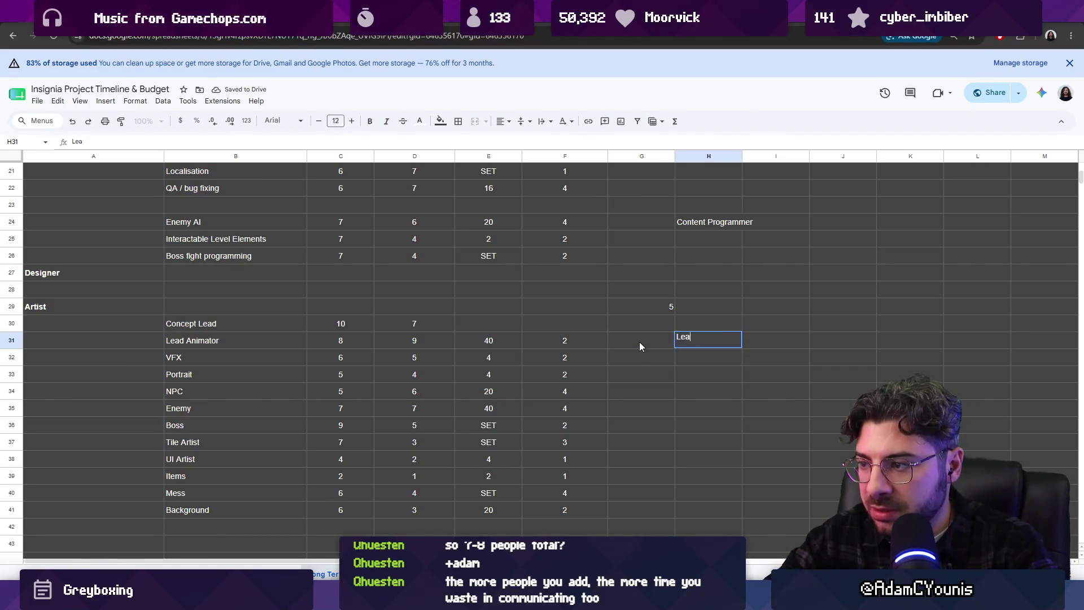
pyautogui.write('d Animator')
pyautogui.press('Return')
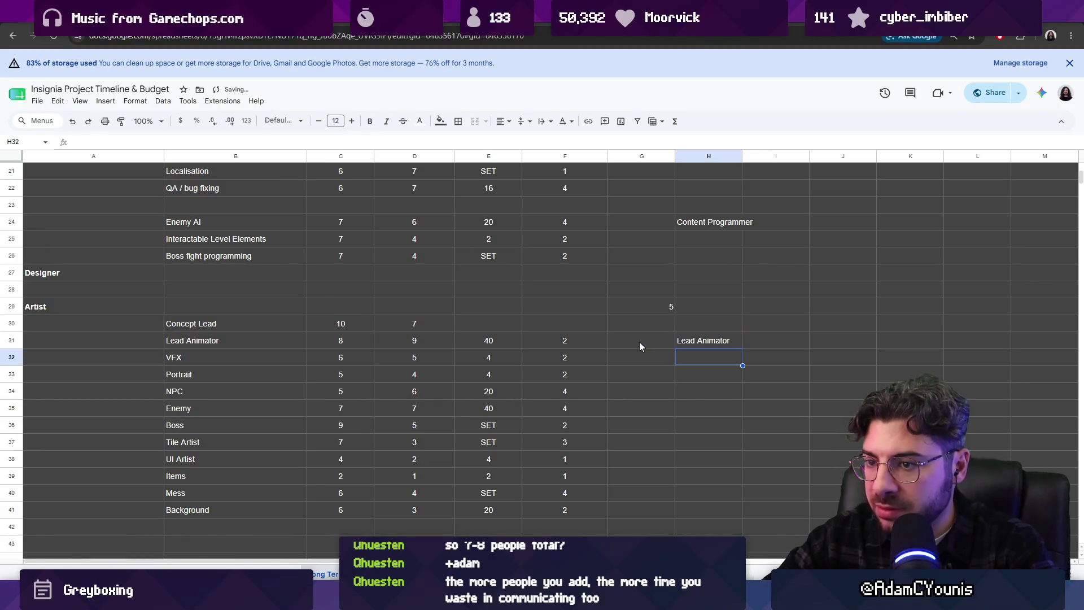
pyautogui.press('Up')
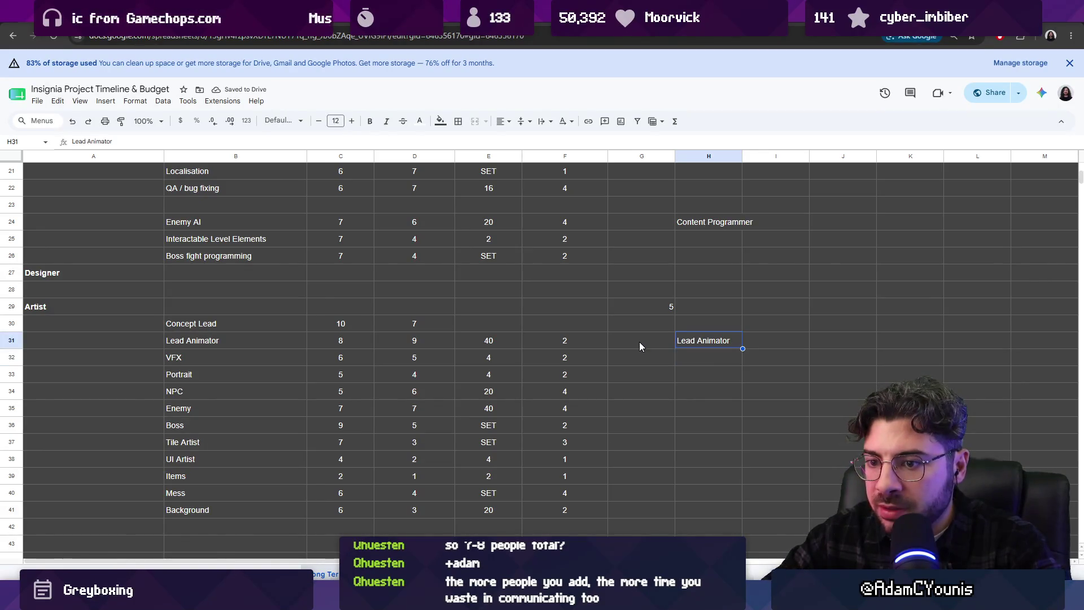
# - Move the Background and Mess rows up directly under Tile Artist
pyautogui.press('Down')
pyautogui.press('Down')
pyautogui.press('Down')
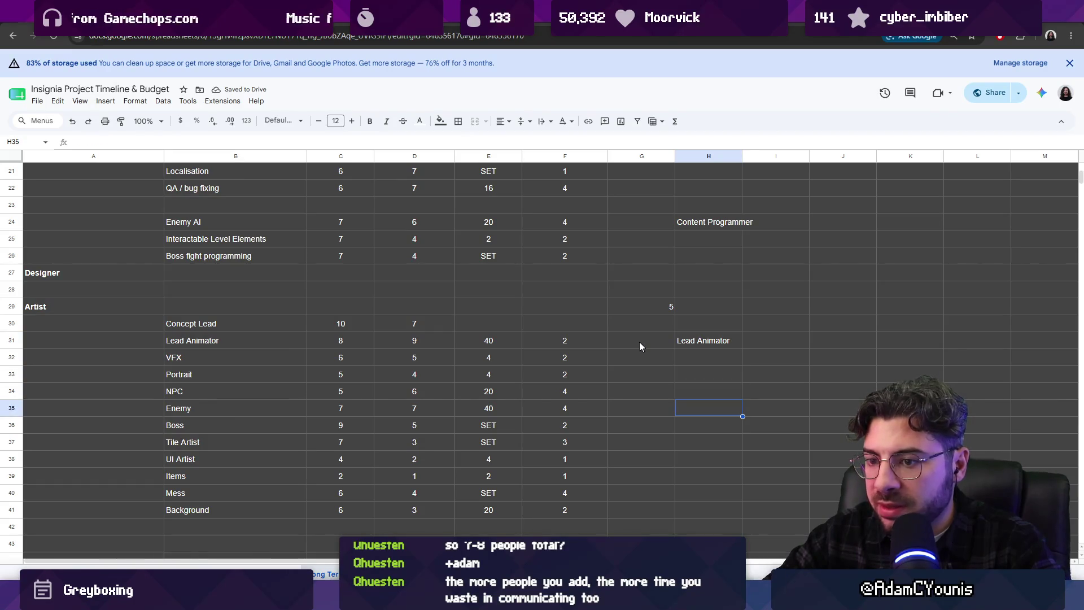
pyautogui.press('Down')
pyautogui.click(20, 440)
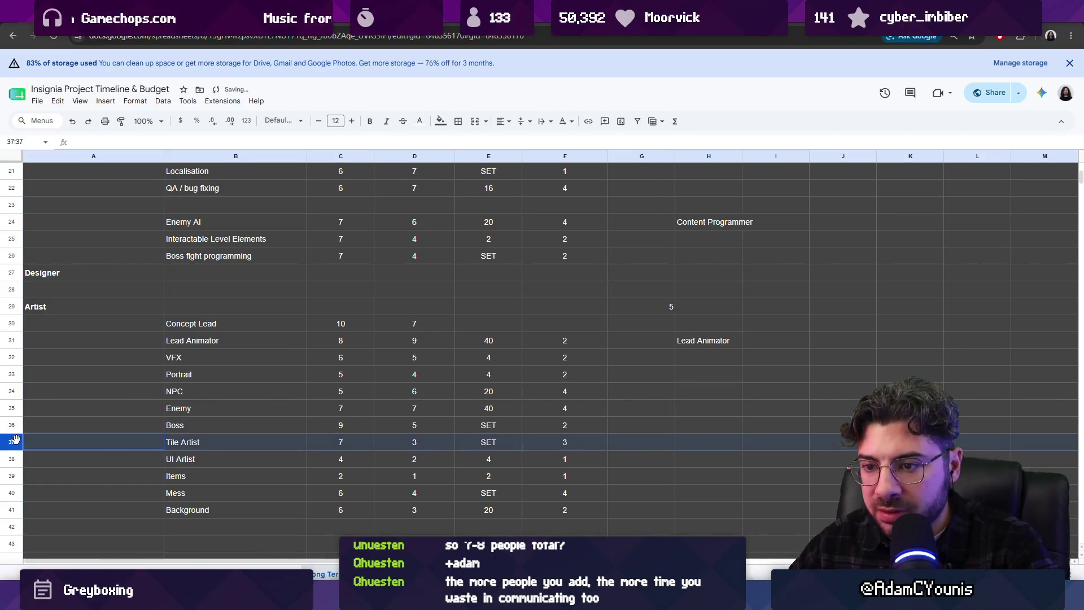
pyautogui.click(17, 511)
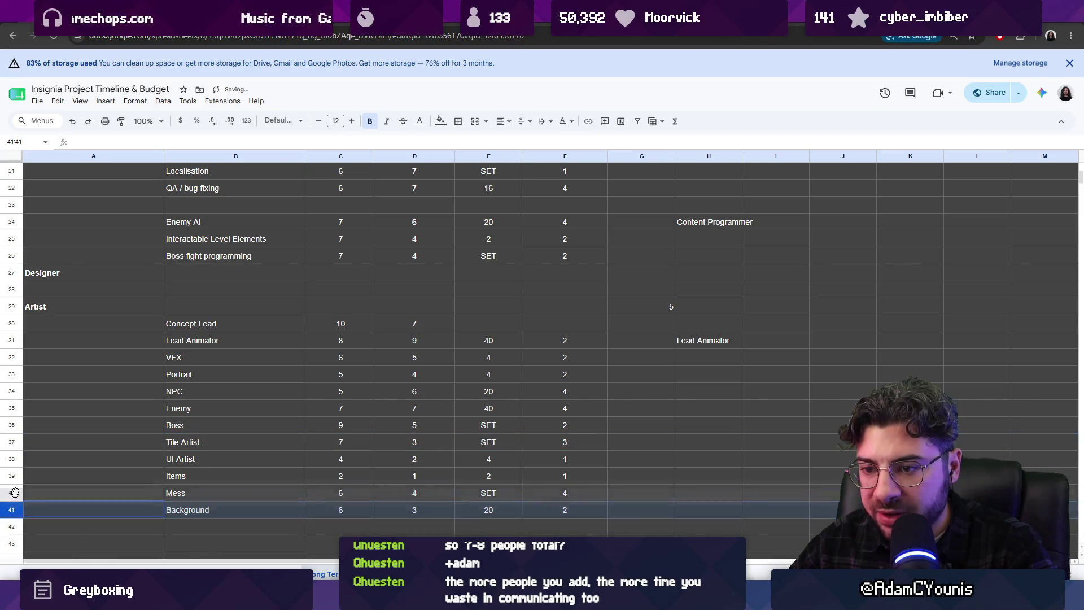
pyautogui.moveTo(17, 511); pyautogui.dragTo(25, 458)
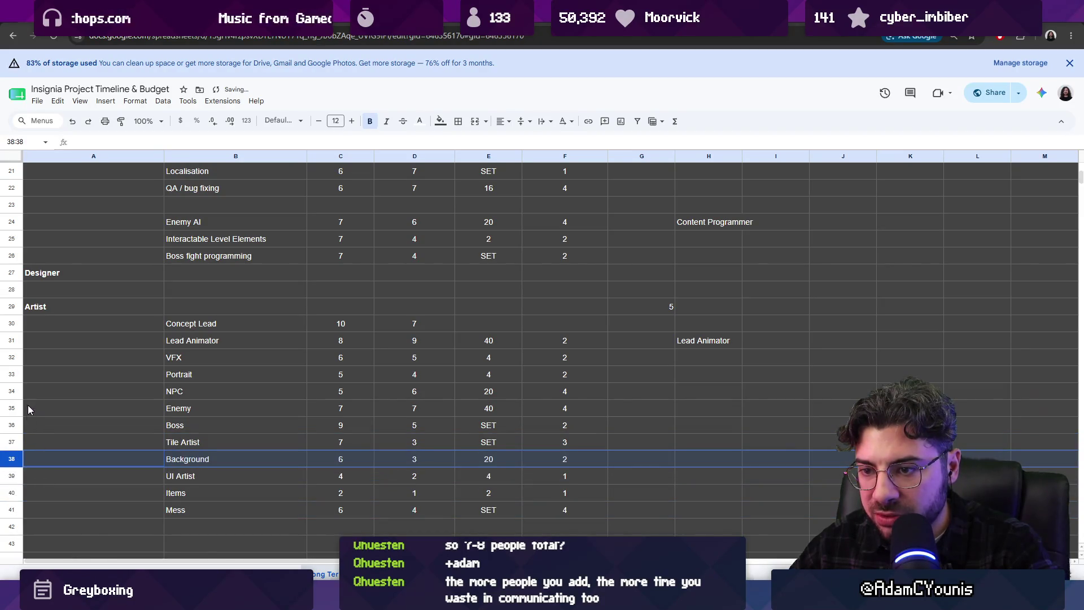
pyautogui.moveTo(12, 509); pyautogui.dragTo(15, 474)
# - Enter Environment Art in H37 beside Tile Artist, discarding a started UI Artist title
pyautogui.click(704, 435)
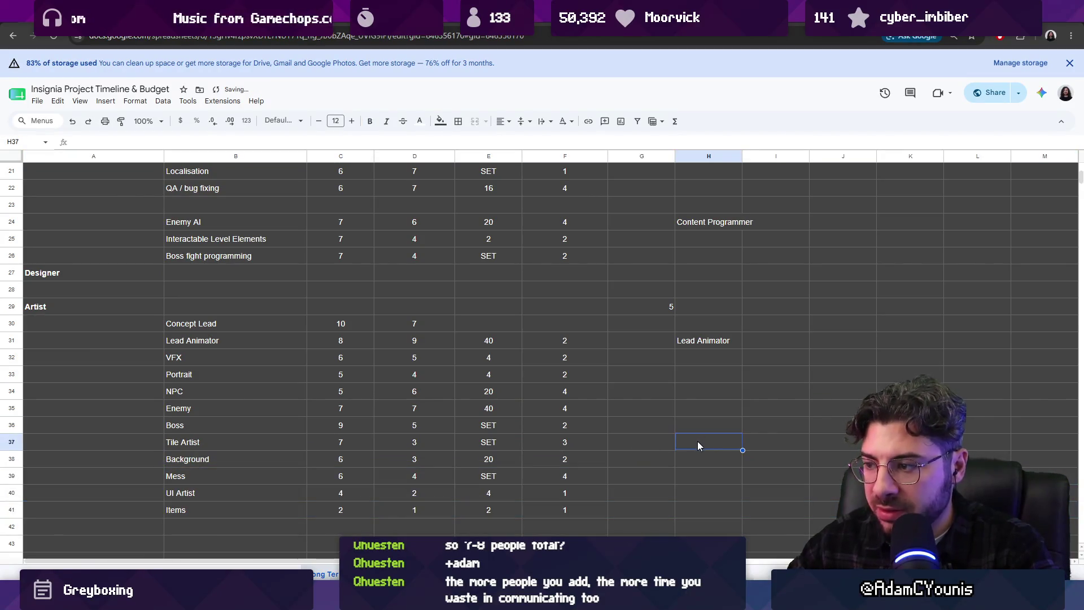
pyautogui.write('Environment Art')
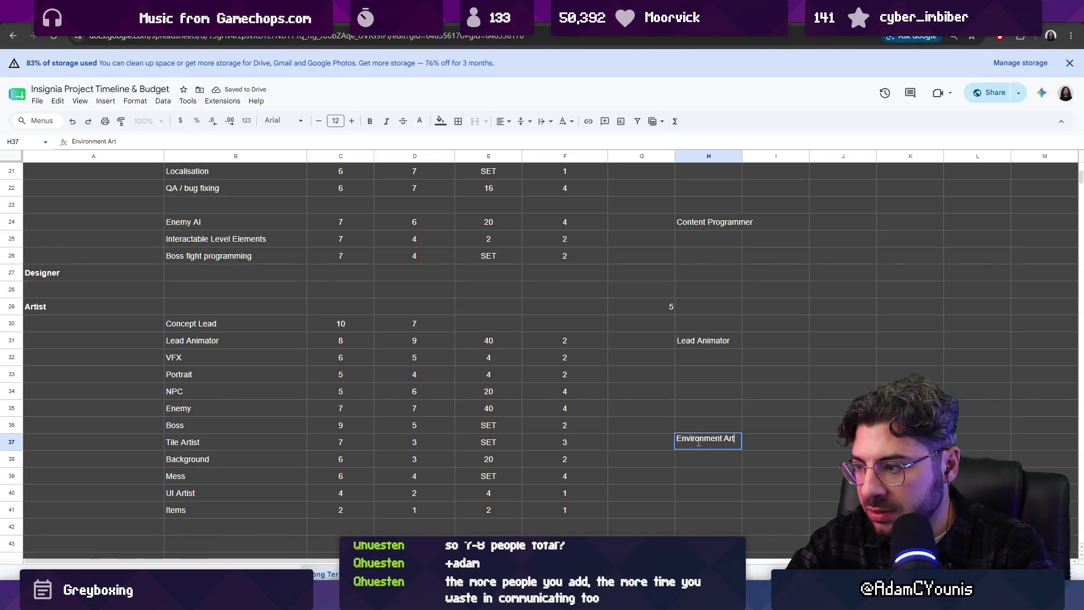
pyautogui.press('Return')
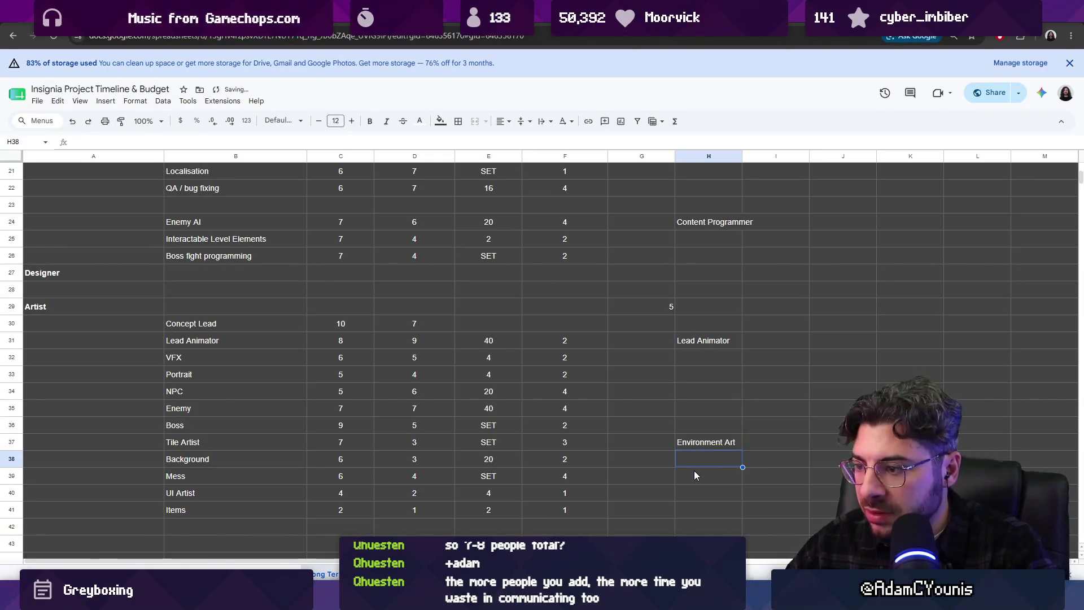
pyautogui.click(693, 473)
pyautogui.click(693, 493)
pyautogui.write('UI A')
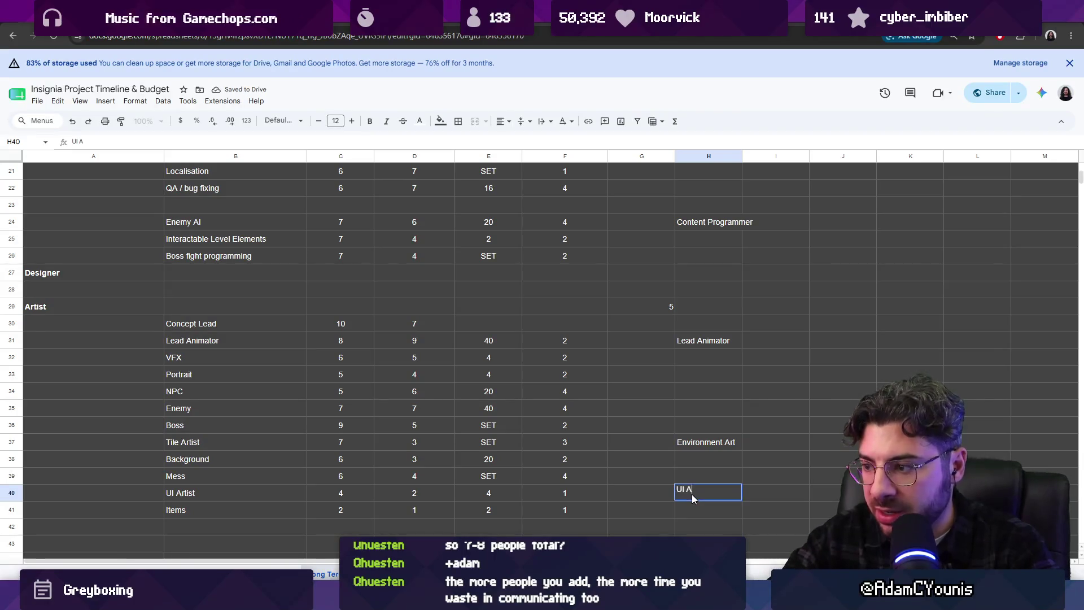
pyautogui.press('BackSpace')
pyautogui.press('BackSpace')
pyautogui.press('BackSpace')
pyautogui.press('BackSpace')
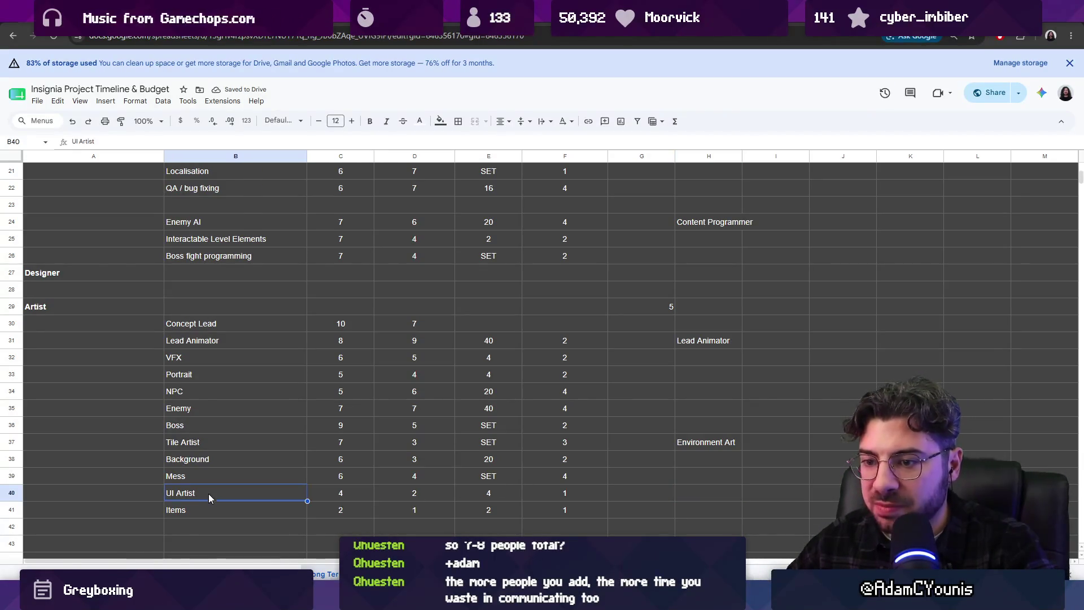
pyautogui.moveTo(18, 493); pyautogui.dragTo(544, 509)
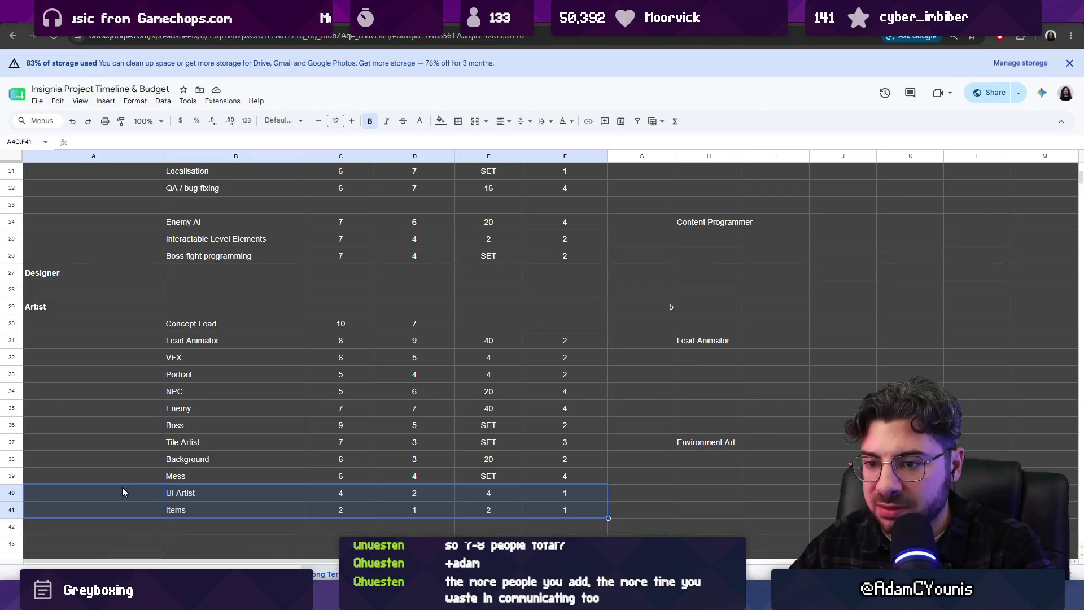
pyautogui.moveTo(12, 495)
pyautogui.mouseDown()
pyautogui.moveTo(12, 507)
pyautogui.moveTo(11, 392)
pyautogui.mouseUp()
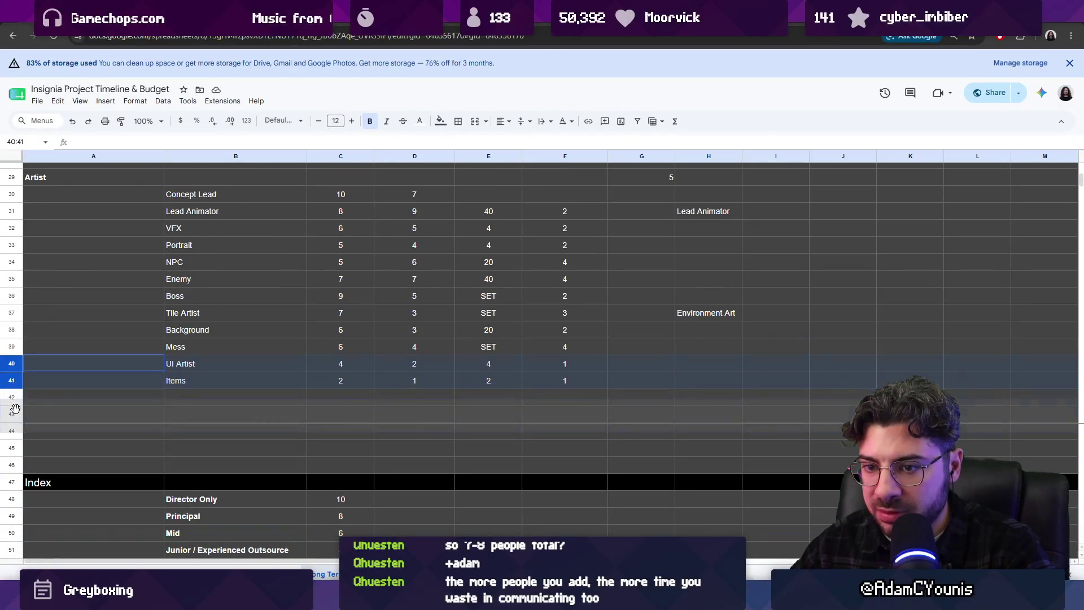
# - Move UI Artist and Items down a gap and retitle Environment Art as Environment Artist
pyautogui.moveTo(12, 392)
pyautogui.mouseDown()
pyautogui.moveTo(14, 407)
pyautogui.moveTo(347, 386)
pyautogui.mouseUp()
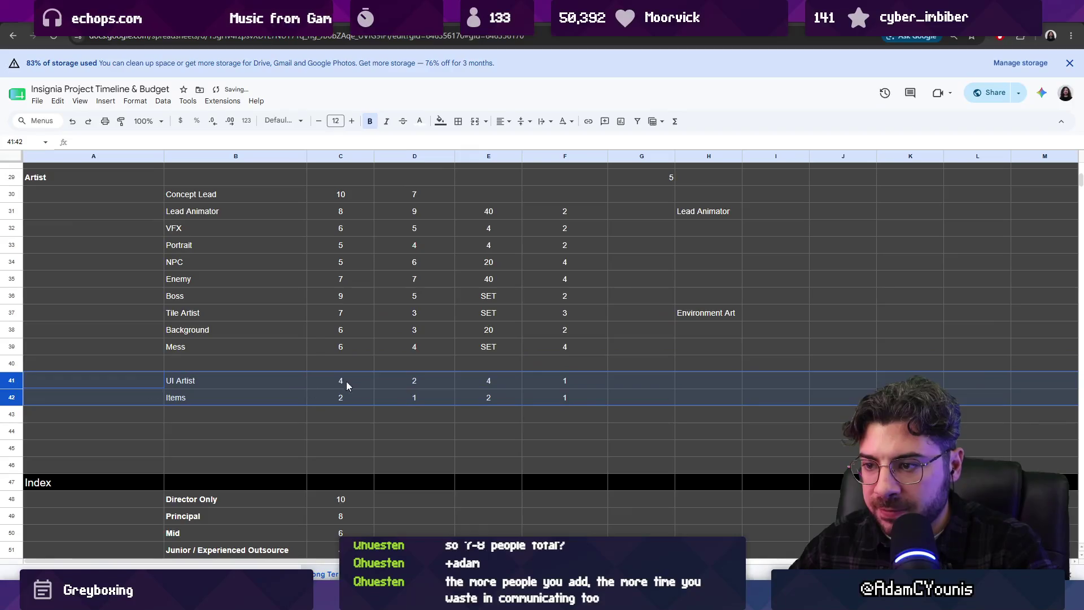
pyautogui.scroll(2, 296, 390)
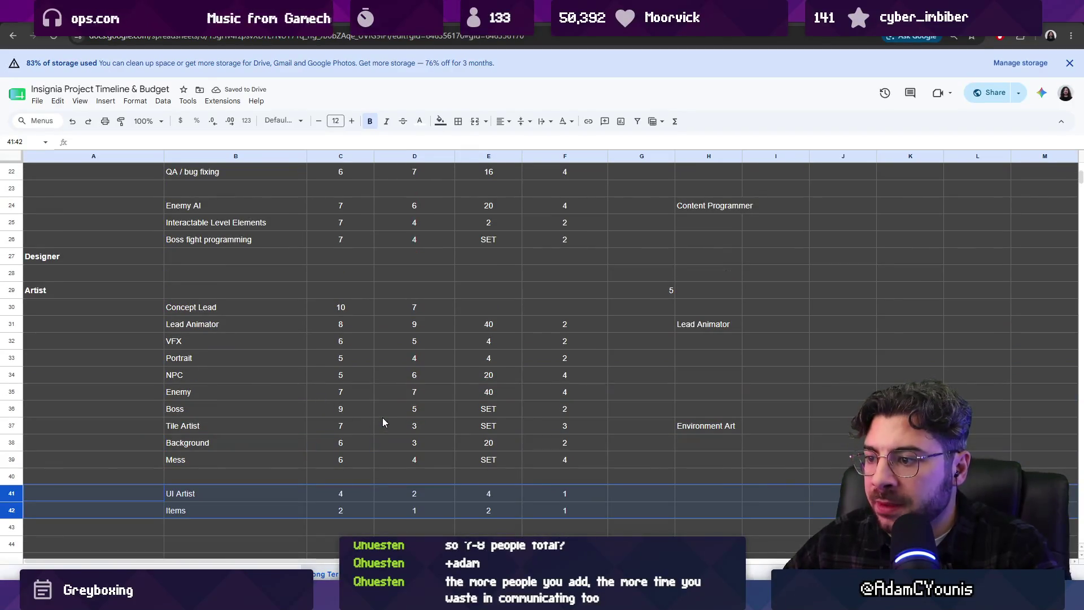
pyautogui.doubleClick(713, 425)
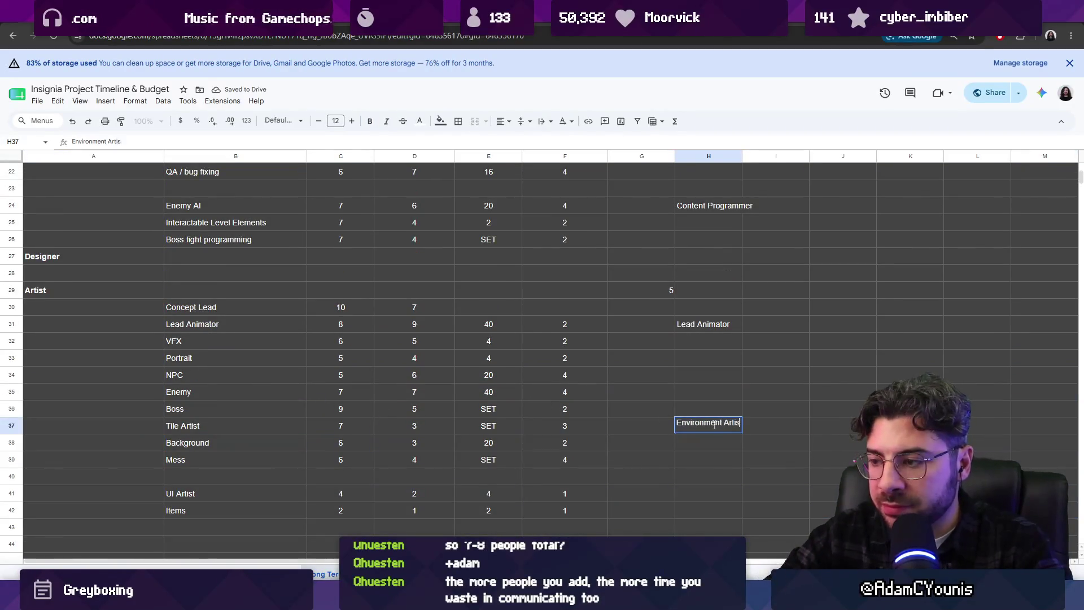
pyautogui.write('ist')
pyautogui.press('Return')
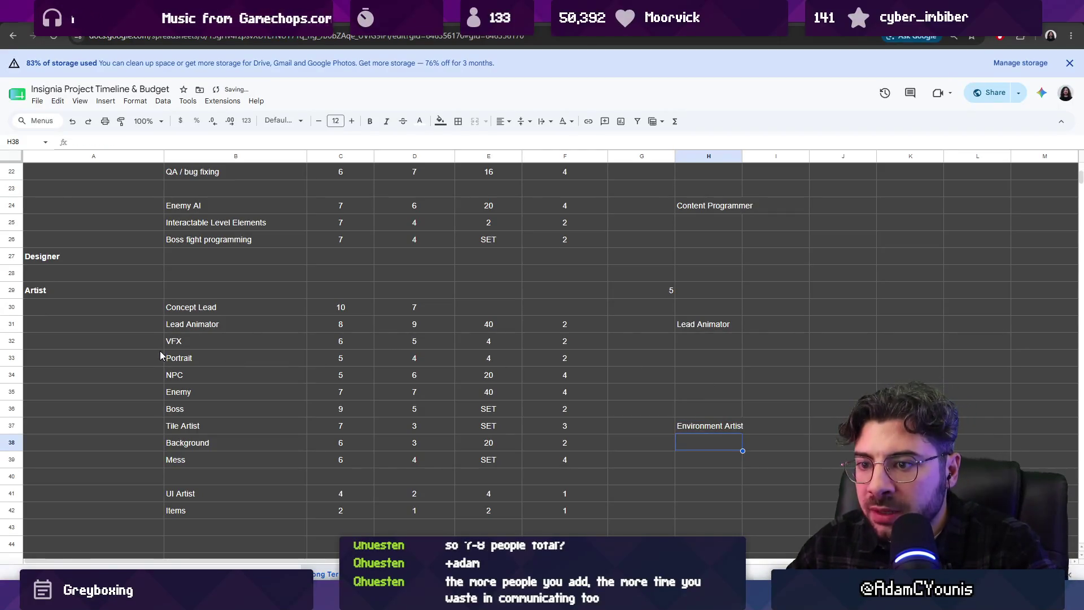
# - Move the Portrait row from row 33 down to row 36 just above Tile Artist
pyautogui.click(16, 343)
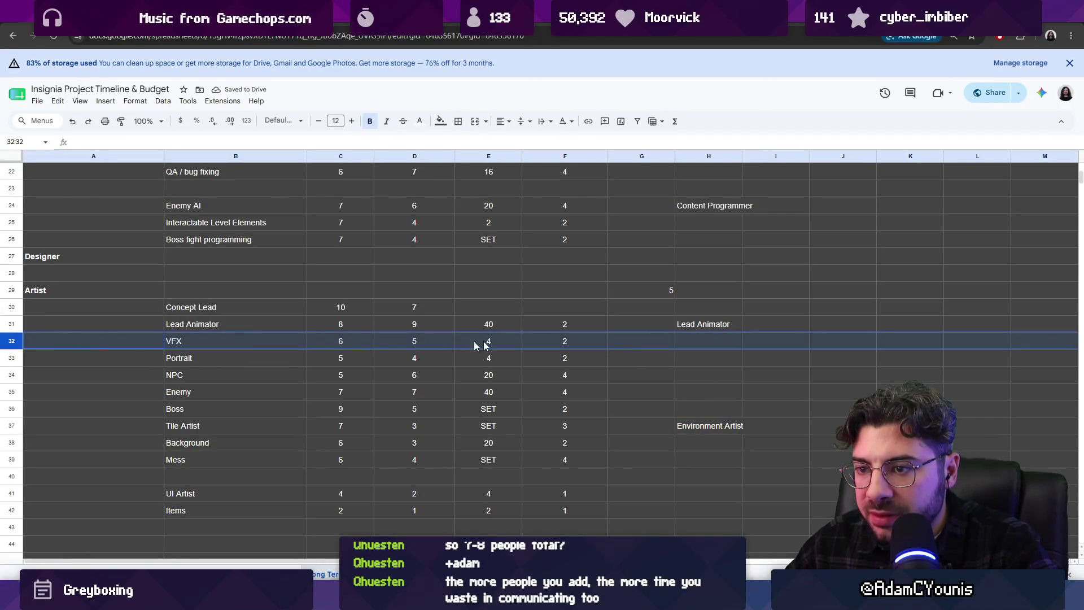
pyautogui.doubleClick(703, 339)
pyautogui.click(195, 356)
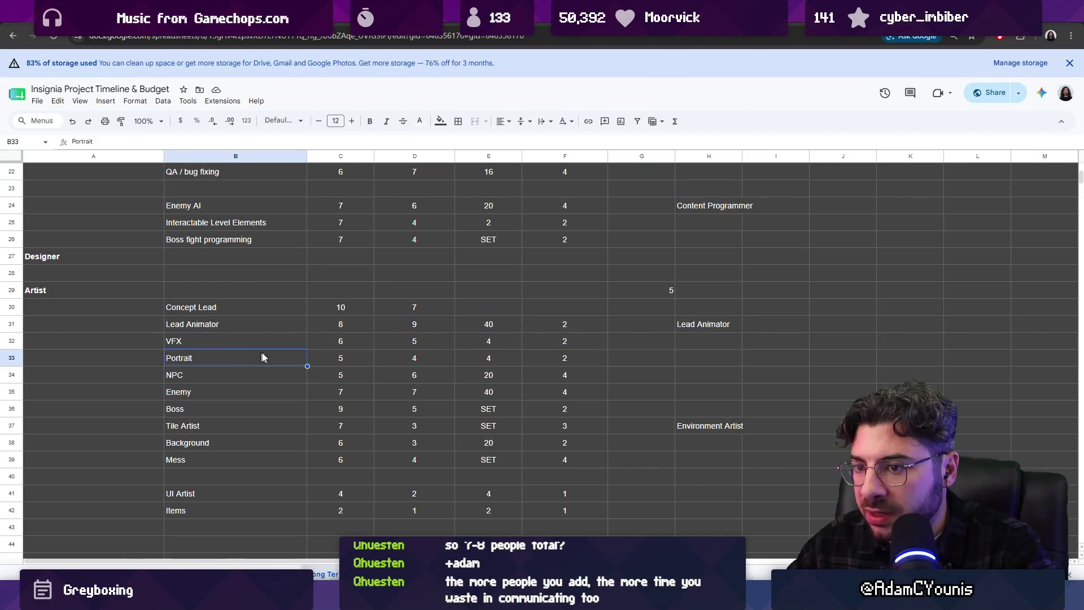
pyautogui.click(10, 358)
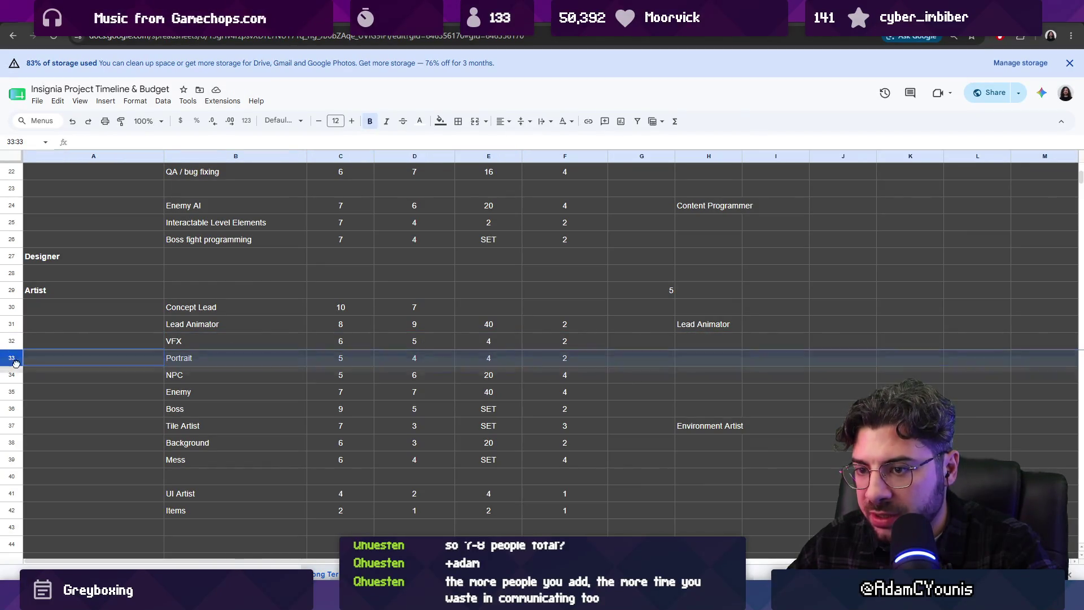
pyautogui.moveTo(10, 358)
pyautogui.mouseDown()
pyautogui.moveTo(19, 410)
pyautogui.moveTo(140, 459)
pyautogui.mouseUp()
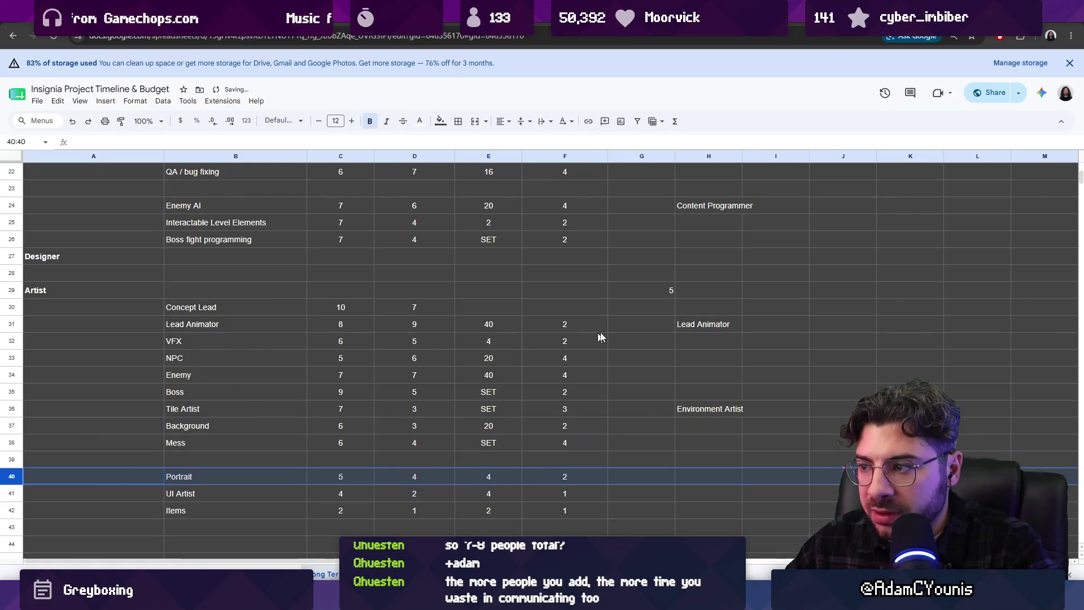
pyautogui.moveTo(14, 467); pyautogui.dragTo(43, 401)
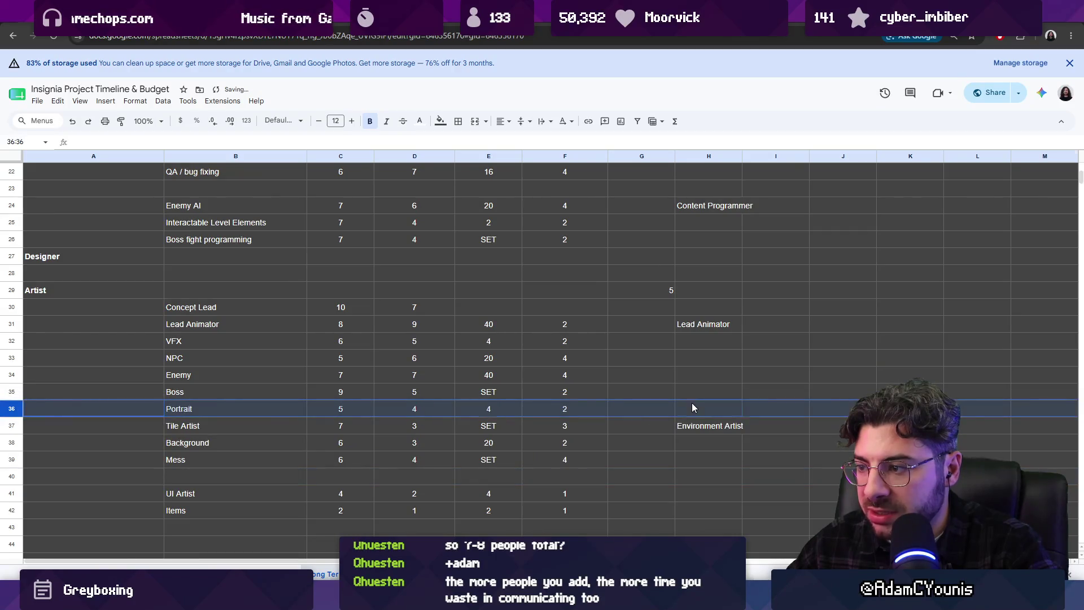
# - Enter Character Artist in H36 beside Portrait, revising an initial Artist title
pyautogui.click(692, 405)
pyautogui.write('2')
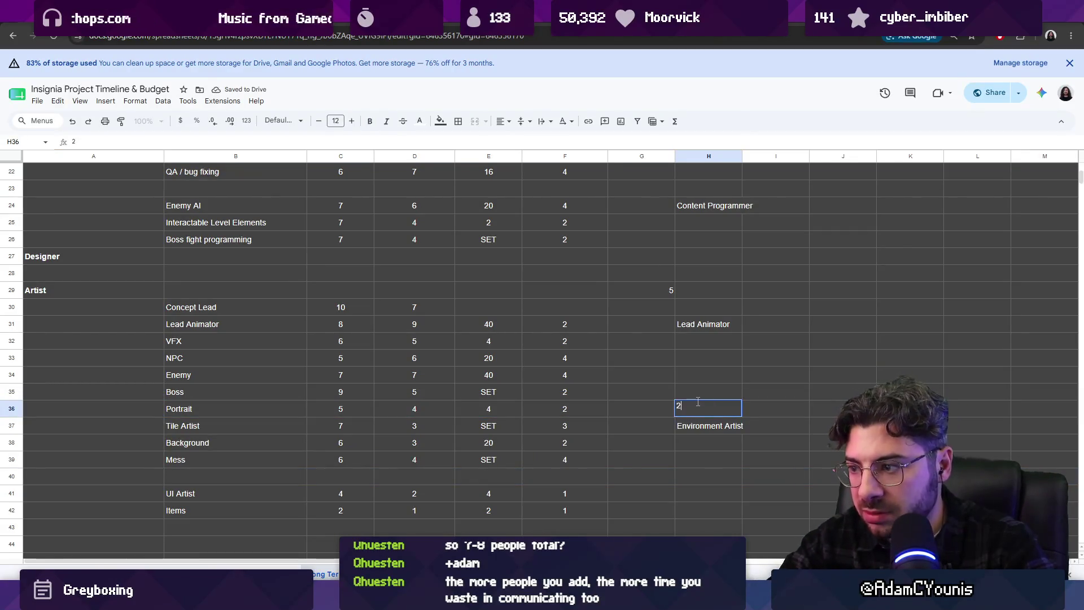
pyautogui.write('rtist')
pyautogui.press('Return')
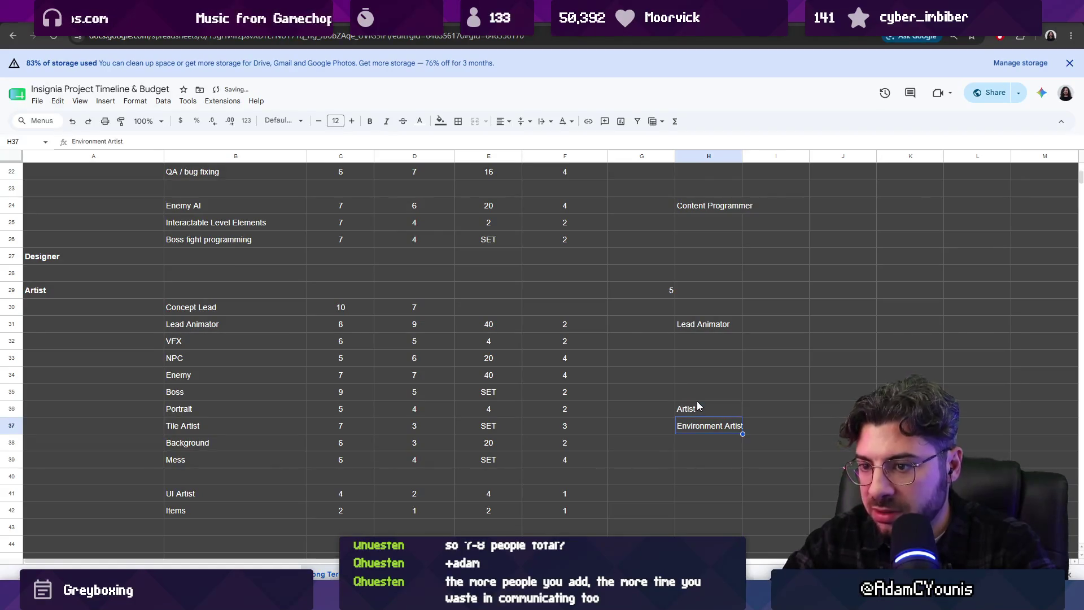
pyautogui.click(695, 405)
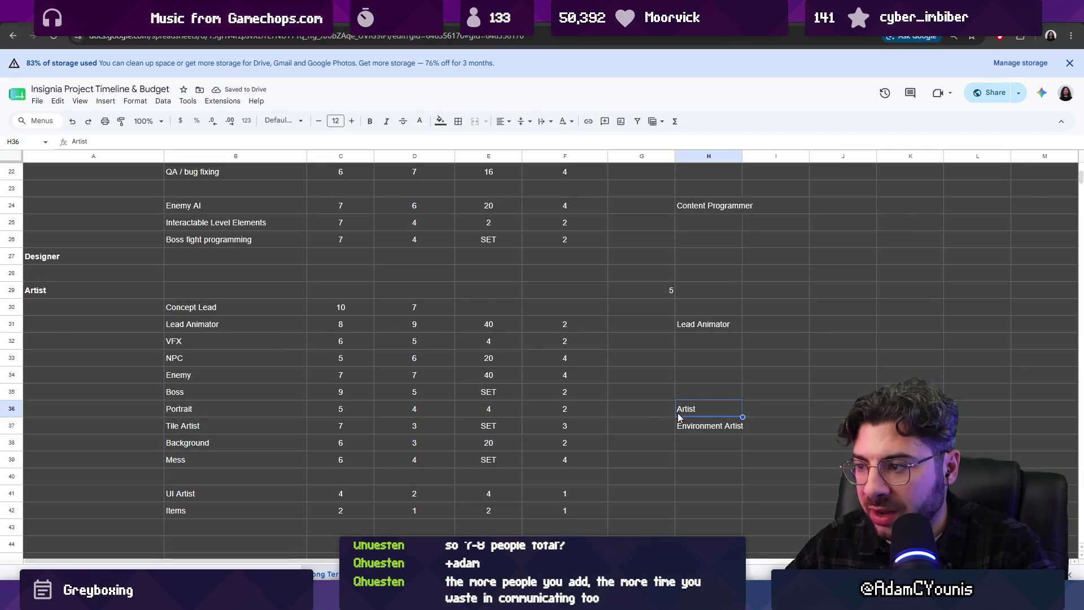
pyautogui.doubleClick(733, 409)
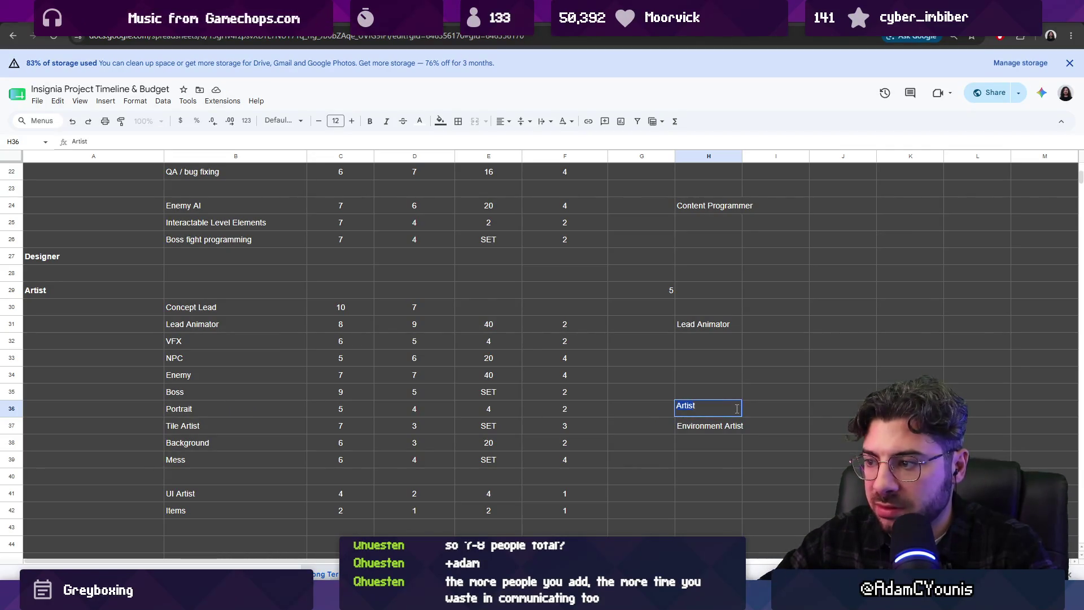
pyautogui.press('Home')
pyautogui.write('cHARACTER')
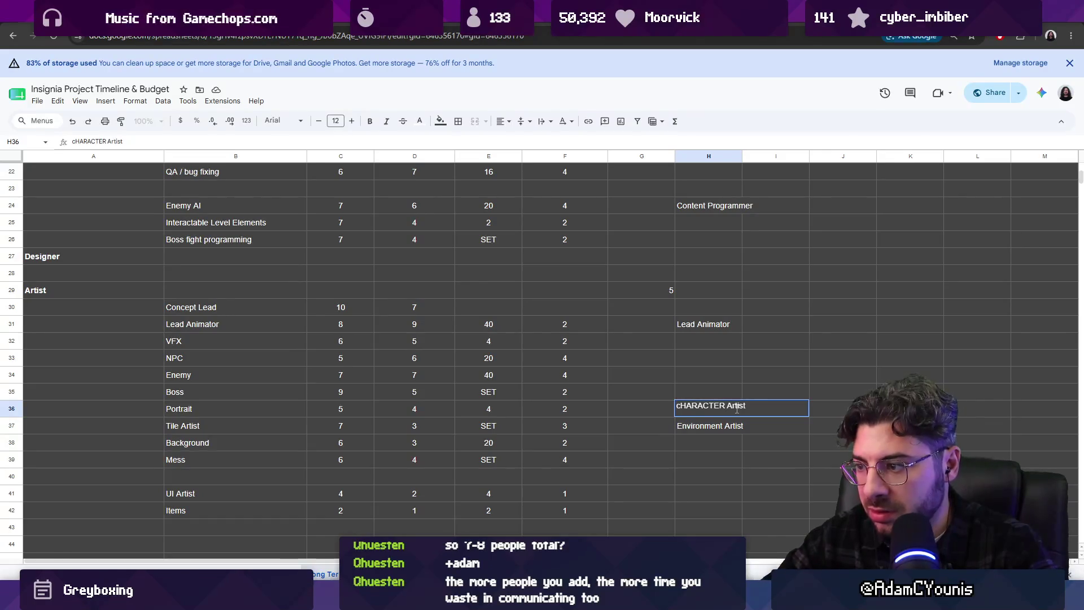
pyautogui.hotkey('ctrl', 'a')
pyautogui.write('Character Artist')
pyautogui.press('Return')
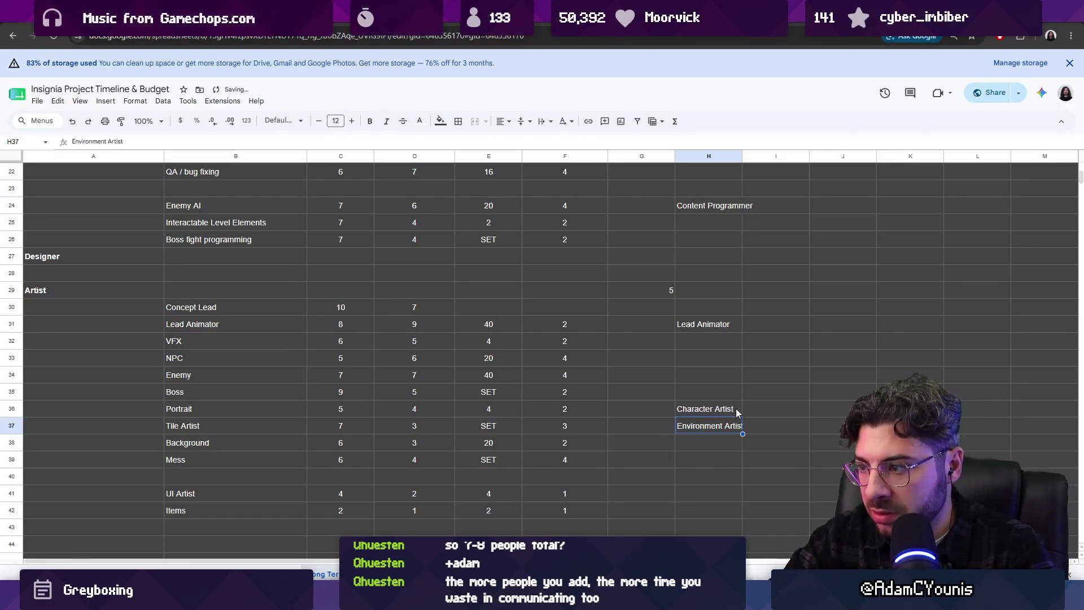
pyautogui.click(714, 406)
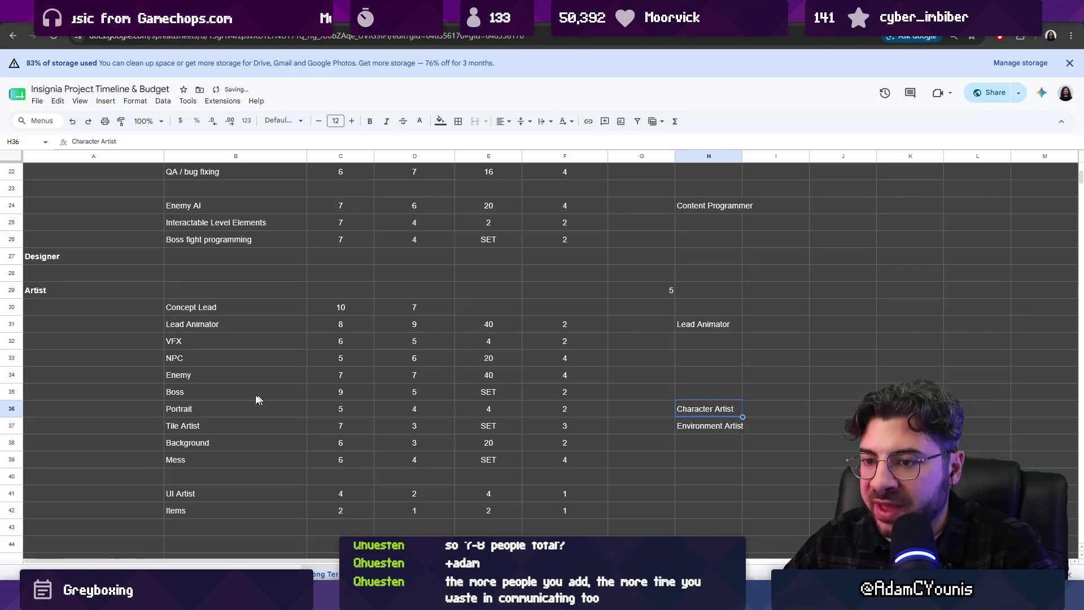
pyautogui.click(11, 358)
# - Move NPC to row 35 above Portrait and label Enemy (H33) and NPC (H35) as Animator
pyautogui.moveTo(12, 359); pyautogui.dragTo(52, 399)
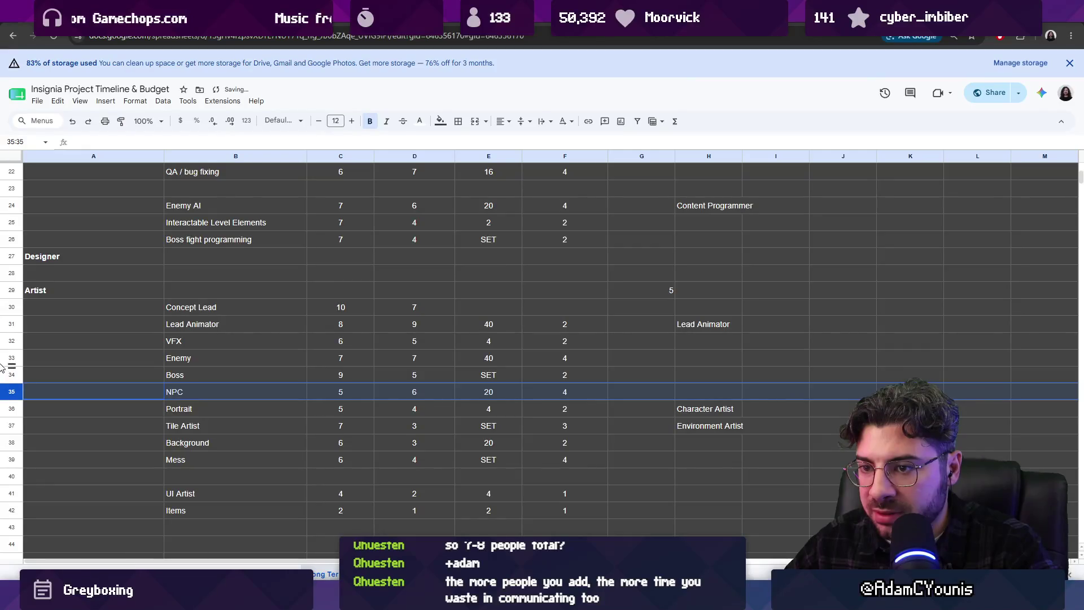
pyautogui.click(709, 363)
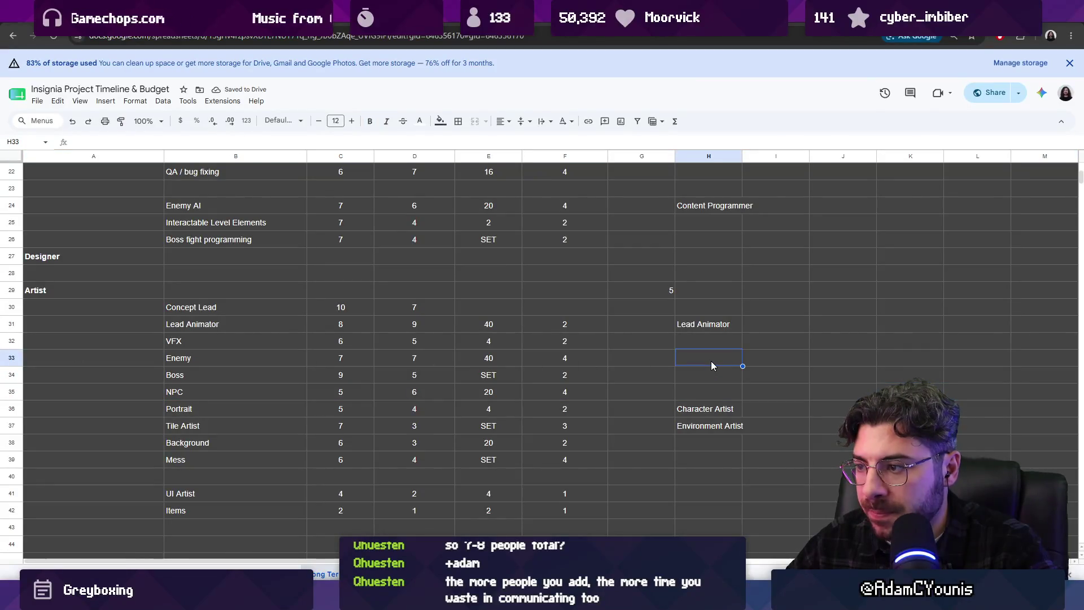
pyautogui.write('Animator')
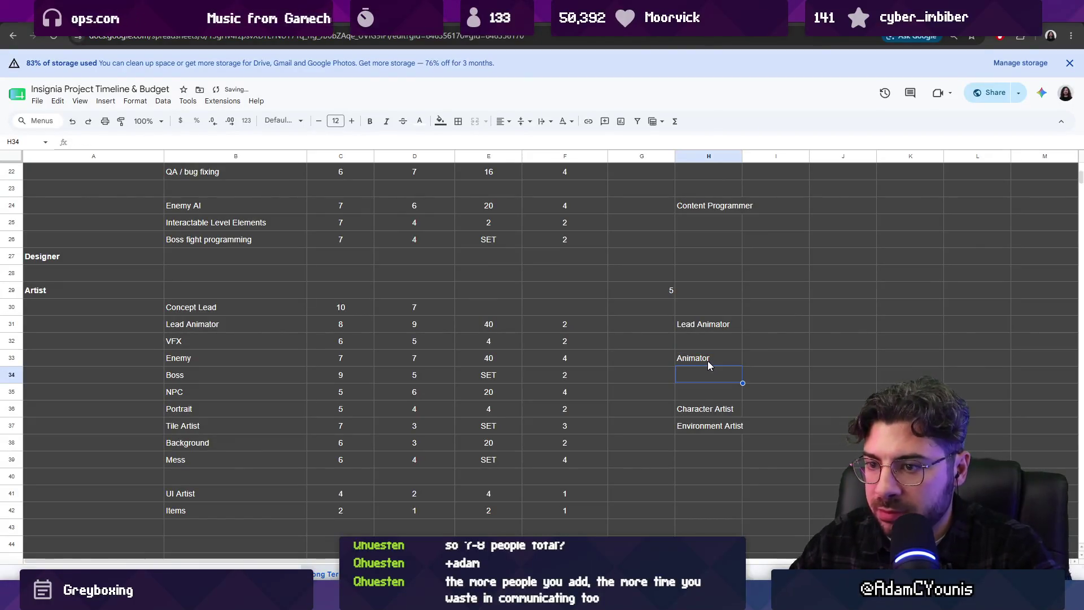
pyautogui.press('Return')
pyautogui.click(708, 389)
pyautogui.write('Animator')
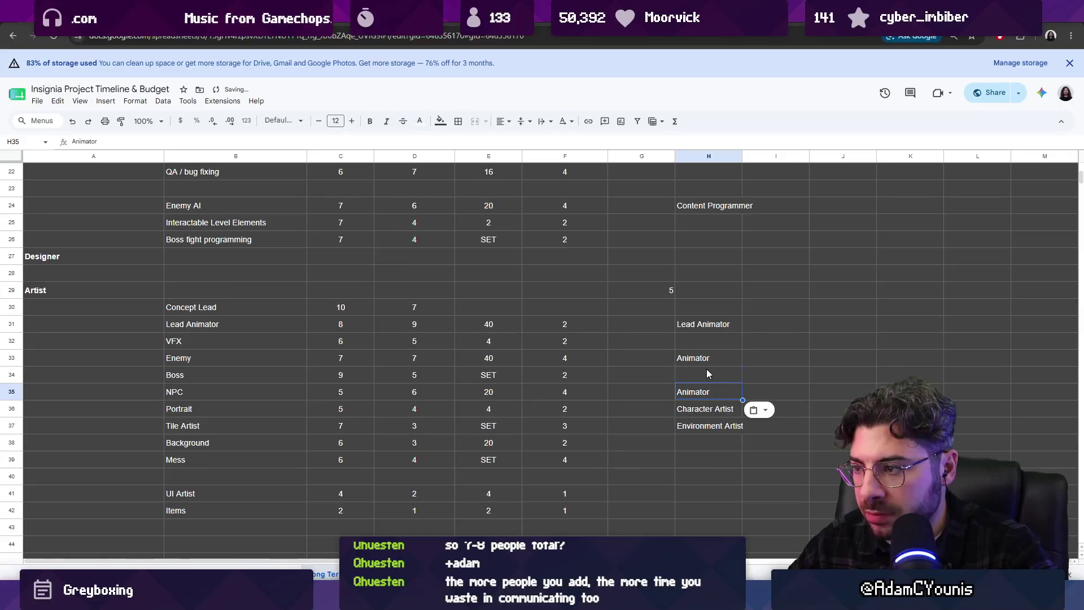
# - Move the Boss row up to row 32 under Lead Animator and highlight their estimate values
pyautogui.click(706, 370)
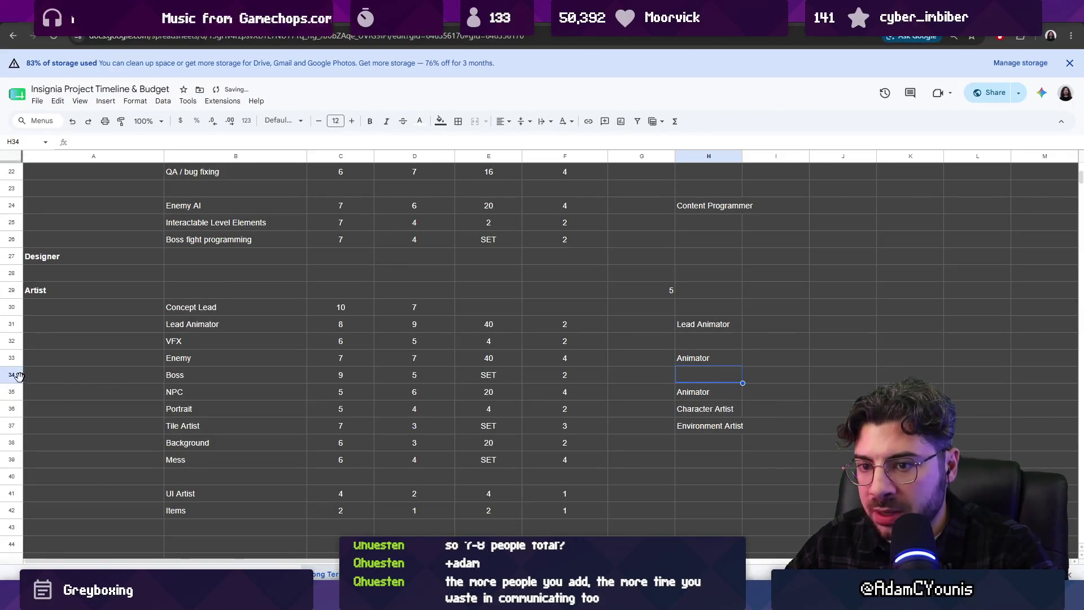
pyautogui.moveTo(17, 375)
pyautogui.mouseDown()
pyautogui.moveTo(11, 359)
pyautogui.moveTo(30, 345)
pyautogui.mouseUp()
pyautogui.click(12, 374)
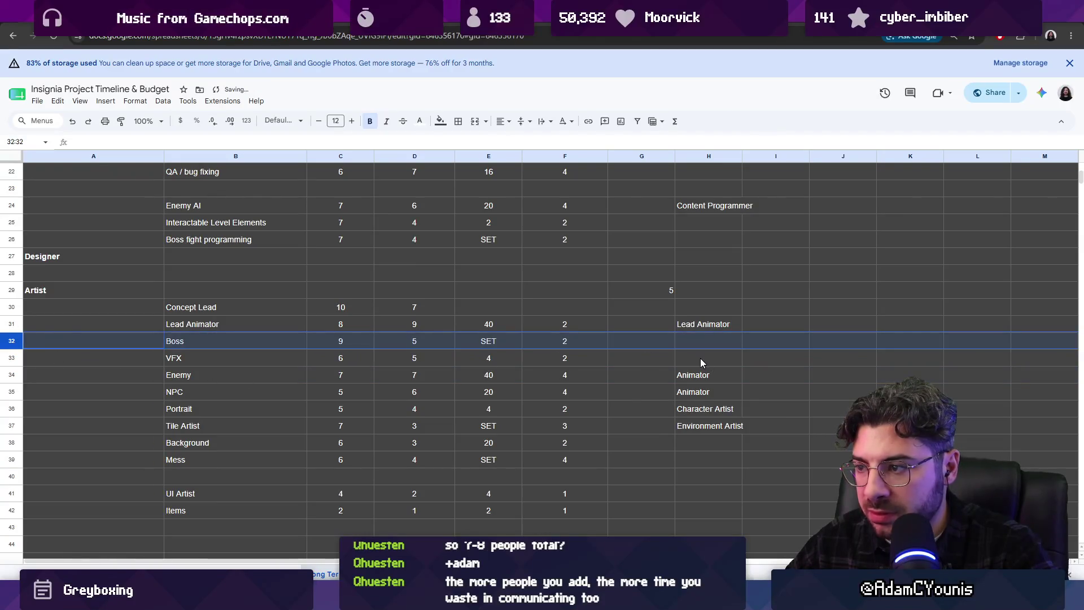
pyautogui.moveTo(701, 359)
pyautogui.mouseDown()
pyautogui.moveTo(700, 322)
pyautogui.moveTo(446, 326)
pyautogui.mouseUp()
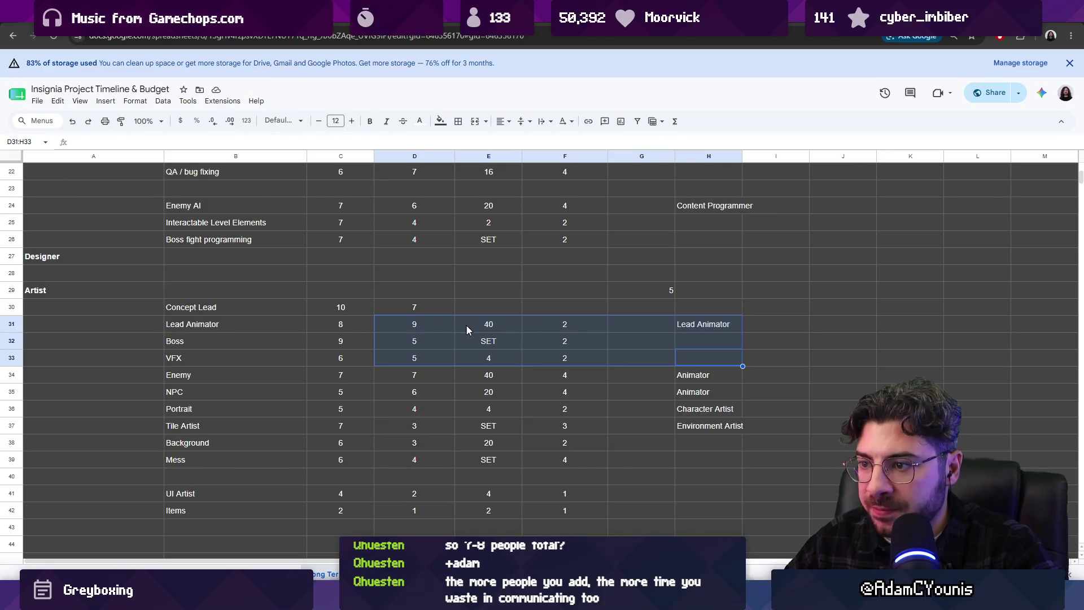
pyautogui.moveTo(489, 358); pyautogui.dragTo(652, 329)
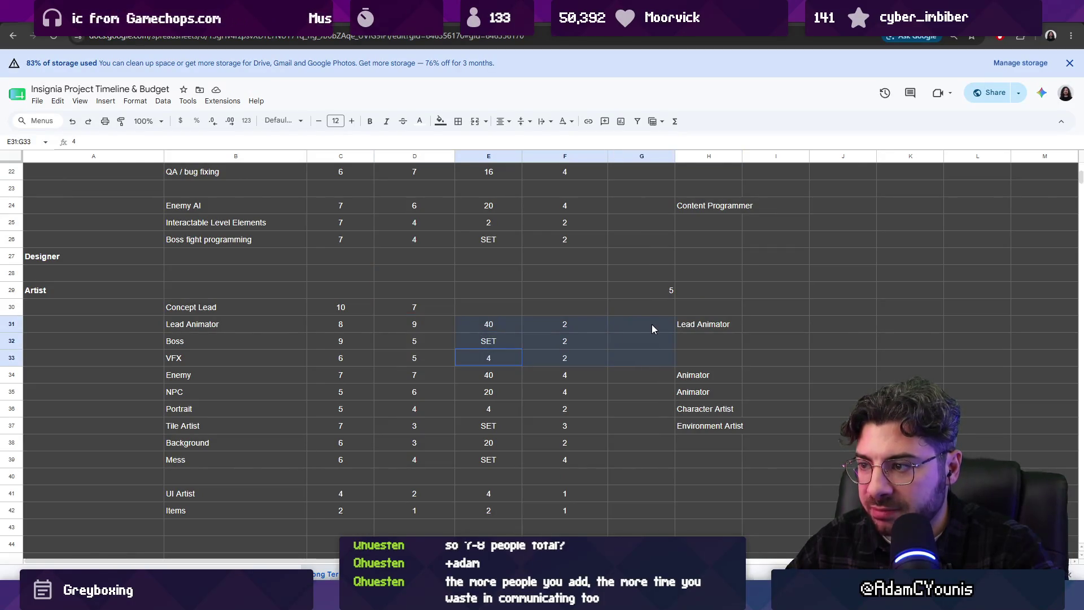
pyautogui.click(493, 329)
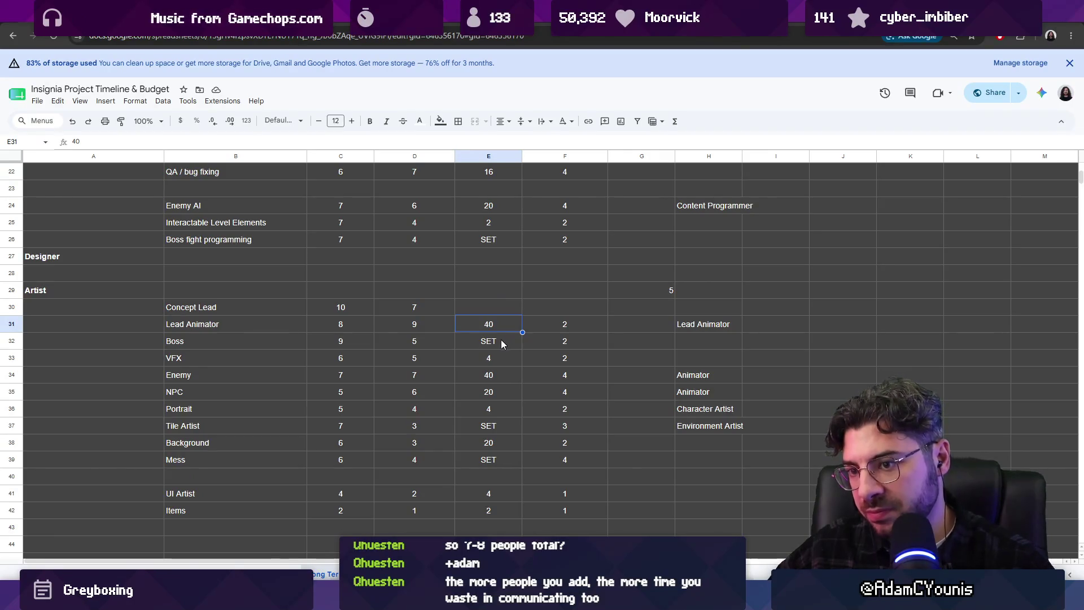
pyautogui.scroll(1, 496, 341)
pyautogui.scroll(-1, 494, 341)
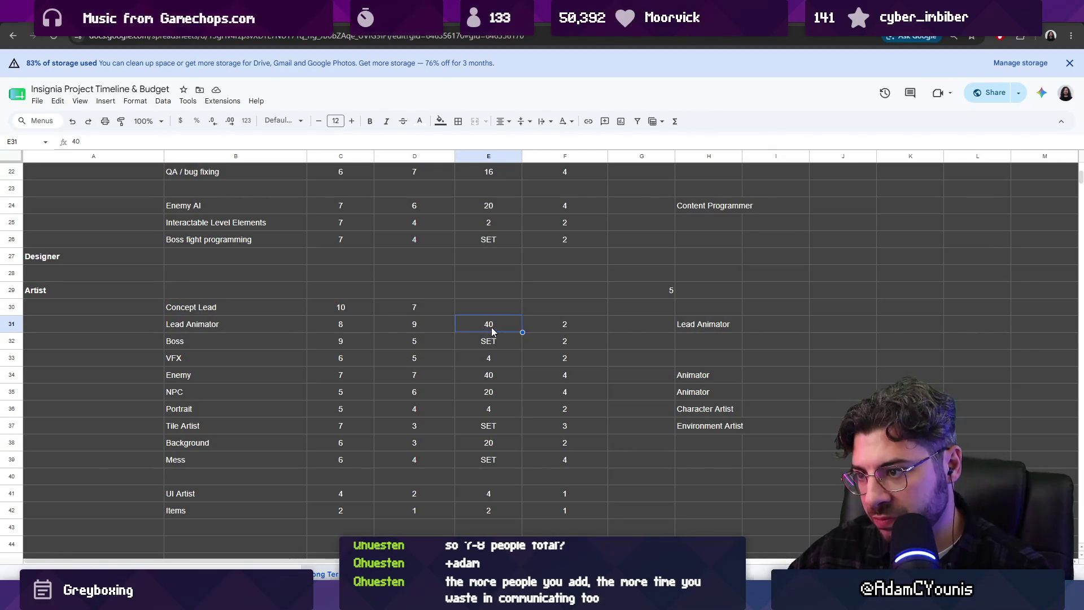
pyautogui.moveTo(483, 329); pyautogui.dragTo(492, 365)
pyautogui.click(636, 327)
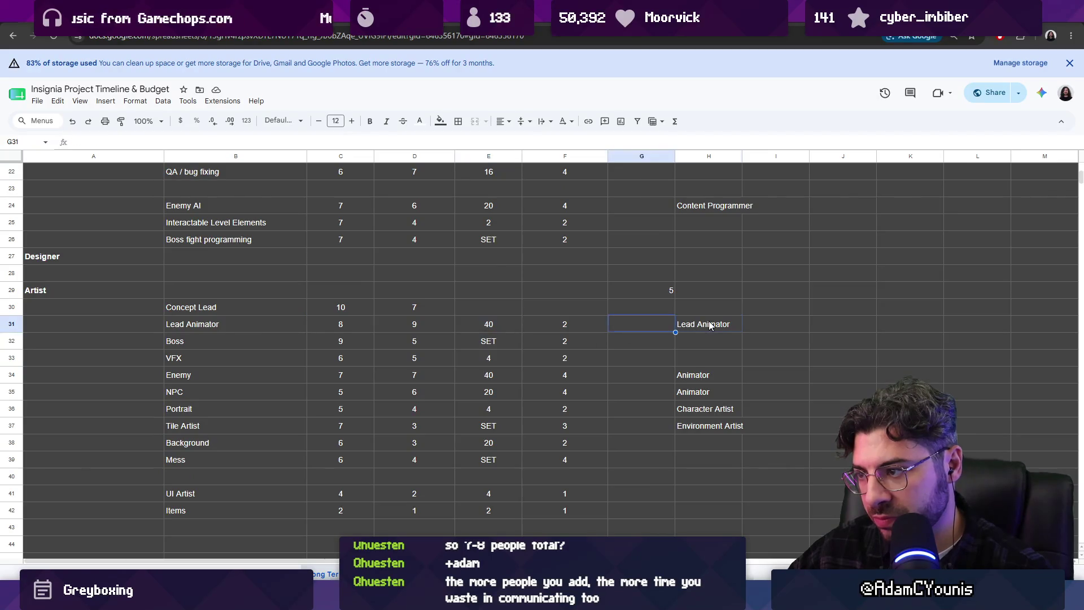
pyautogui.click(712, 326)
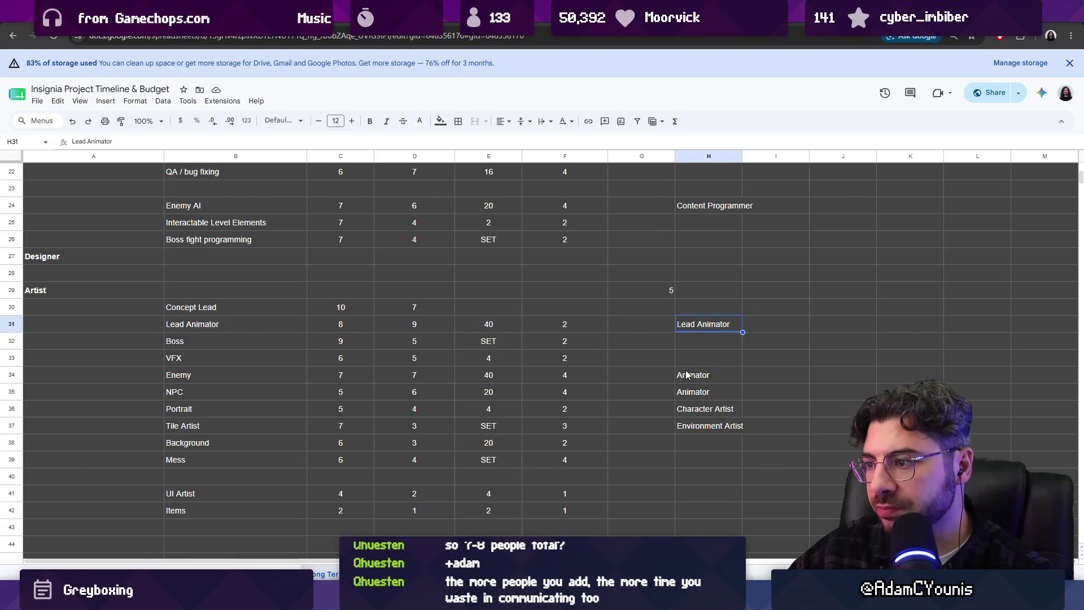
pyautogui.scroll(3, 685, 370)
pyautogui.scroll(1, 684, 370)
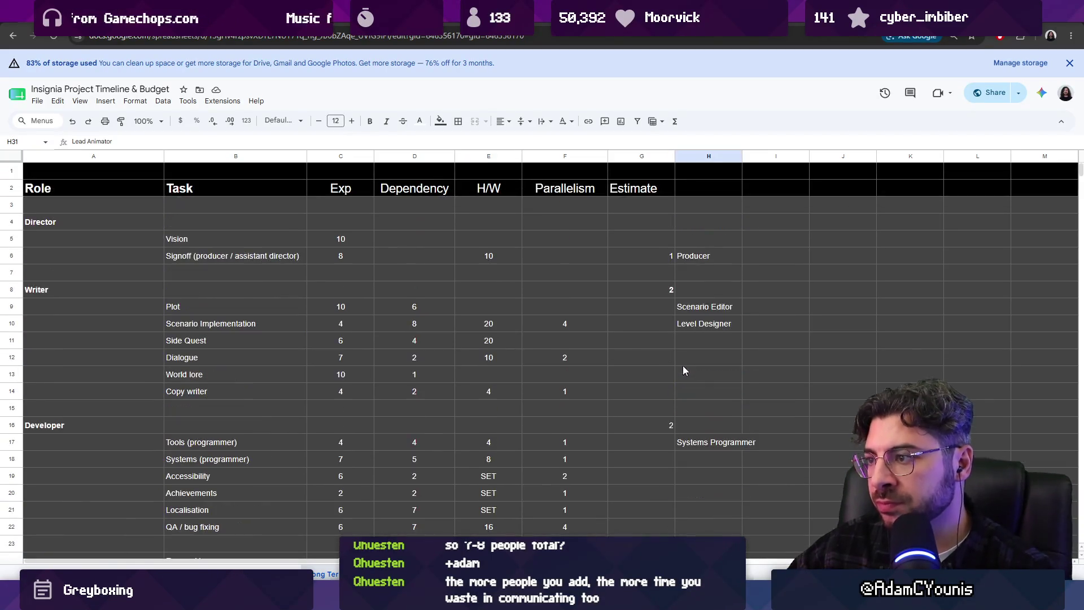
pyautogui.click(701, 256)
pyautogui.click(715, 444)
pyautogui.scroll(-3, 725, 442)
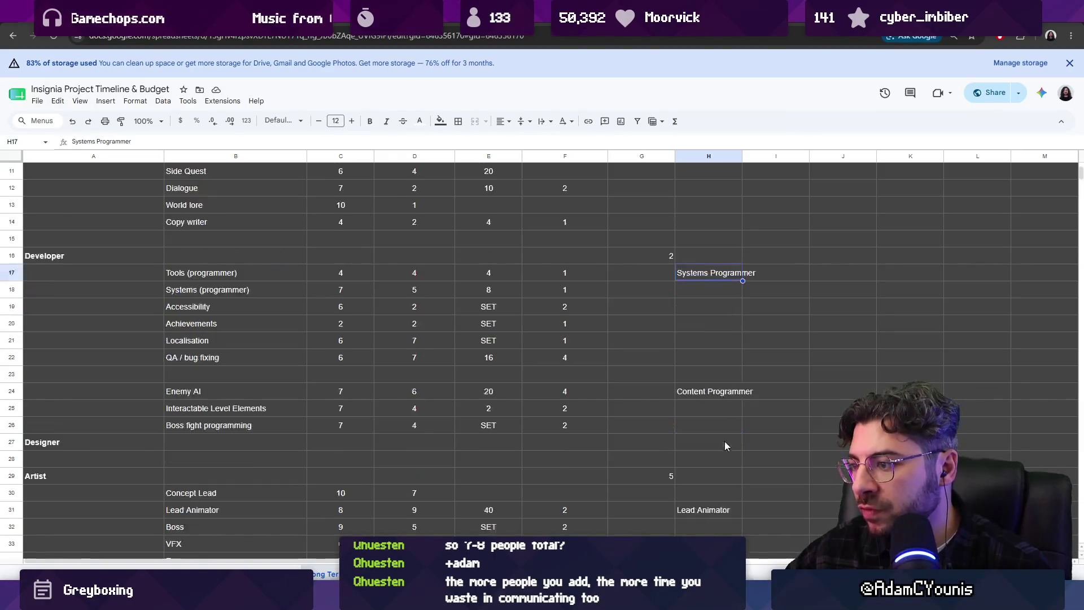
pyautogui.click(700, 345)
pyautogui.scroll(-3, 700, 345)
pyautogui.click(692, 288)
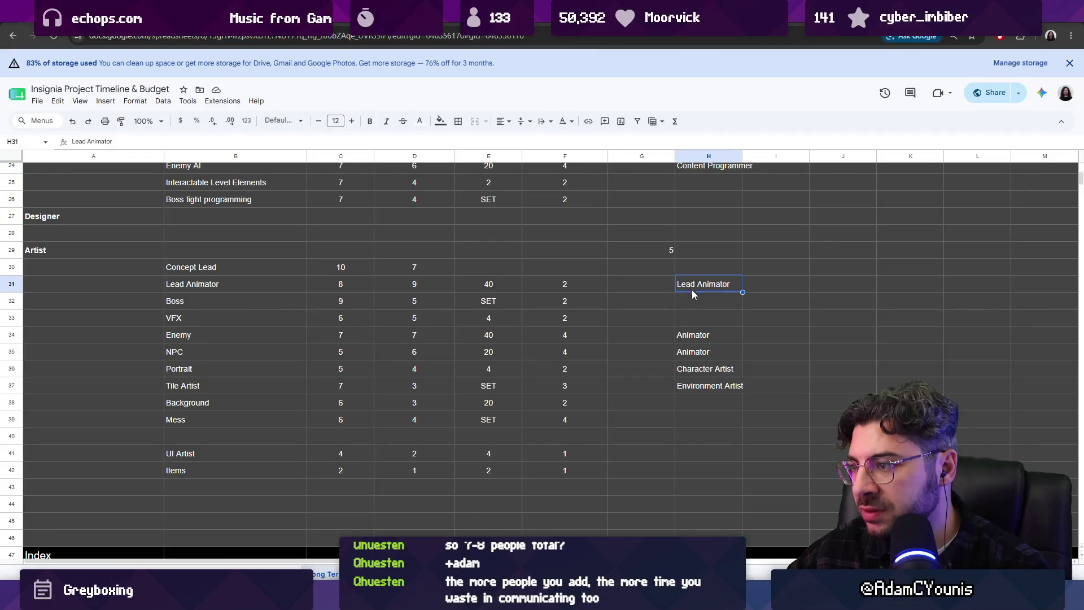
pyautogui.click(687, 336)
pyautogui.click(694, 371)
pyautogui.click(699, 385)
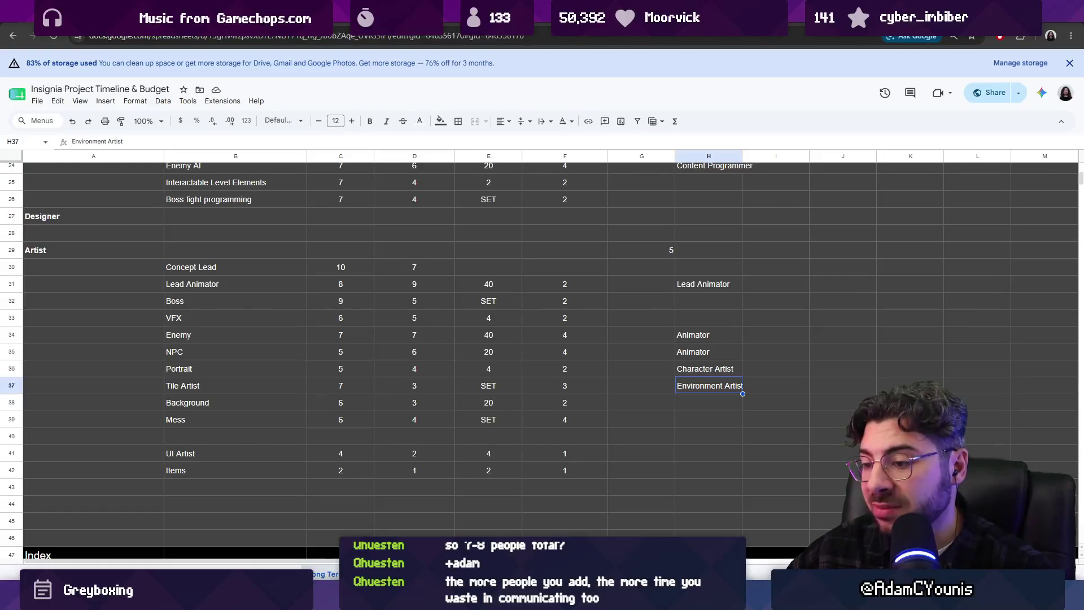
# - On the flowchart whiteboard, remove an accidental copy of the dark section and unlock it
pyautogui.click(506, 572)
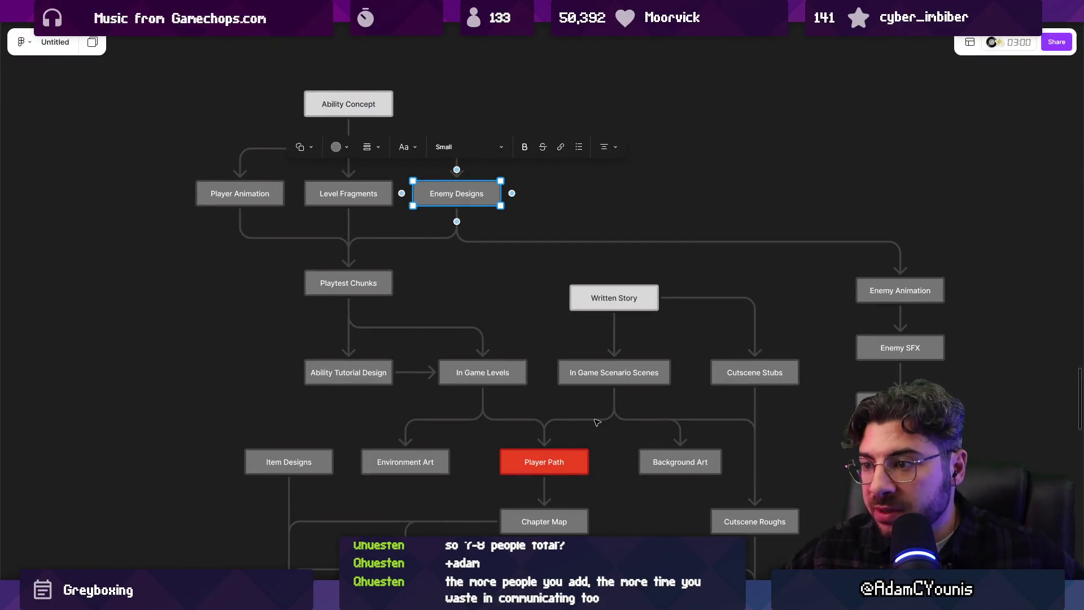
pyautogui.scroll(-5, 655, 333)
pyautogui.scroll(-3, 475, 331)
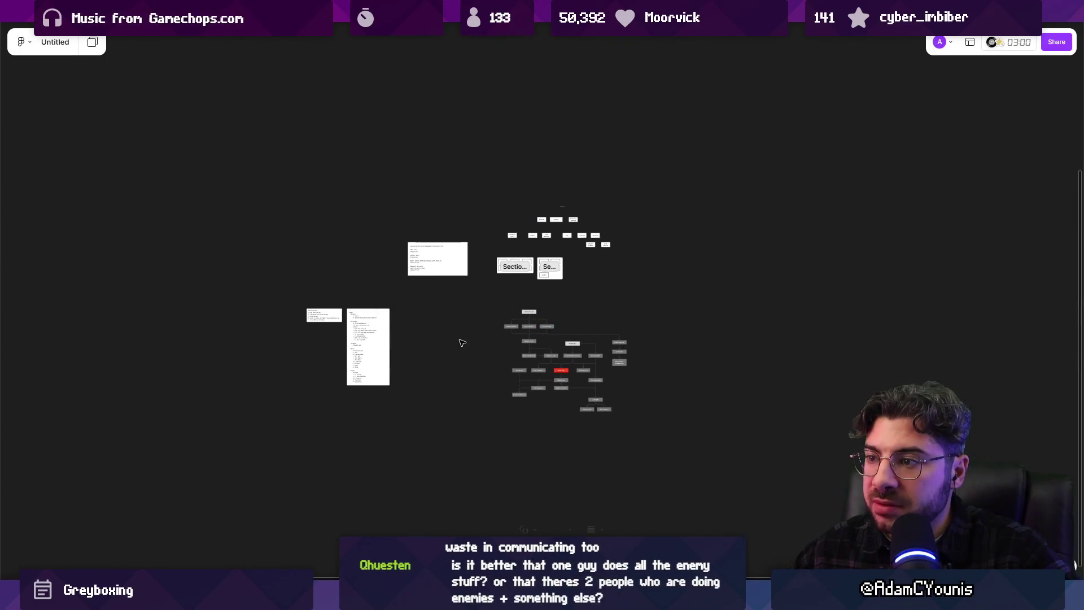
pyautogui.scroll(10, 438, 300)
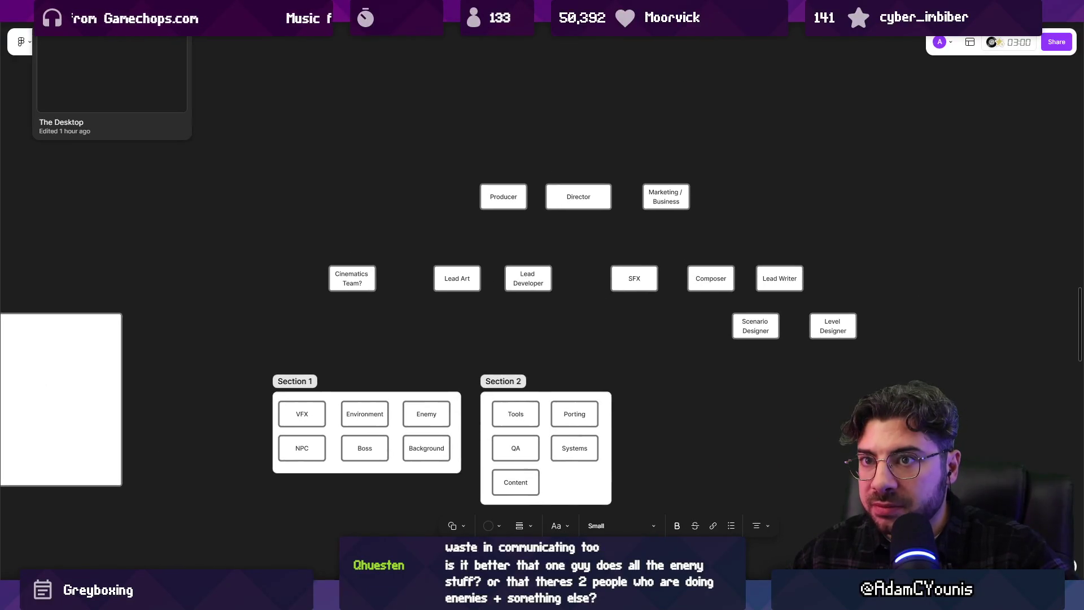
pyautogui.click(111, 13)
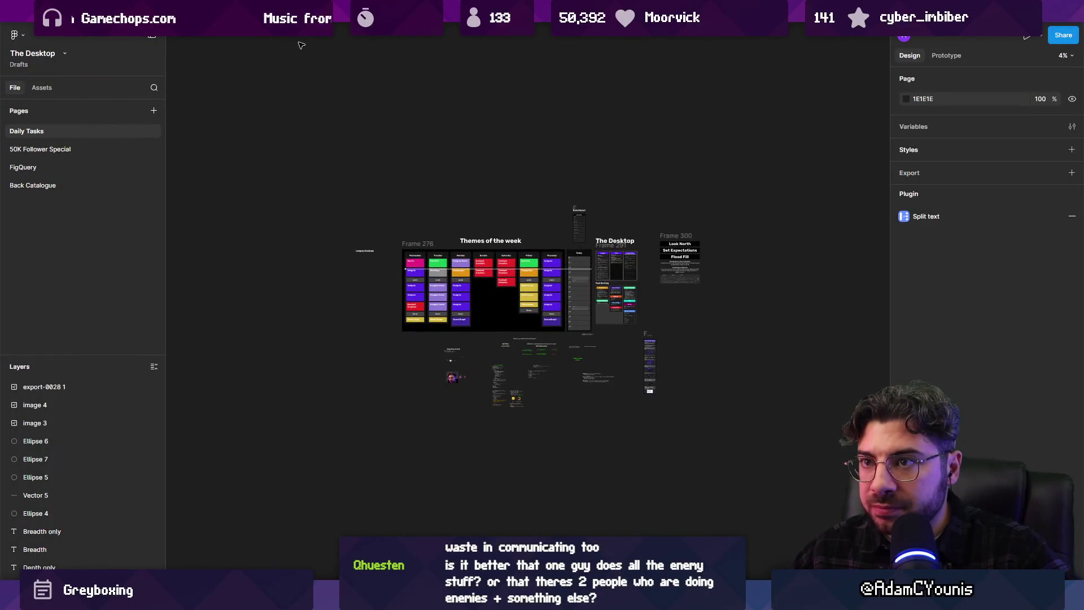
pyautogui.click(814, 13)
pyautogui.scroll(-5, 620, 215)
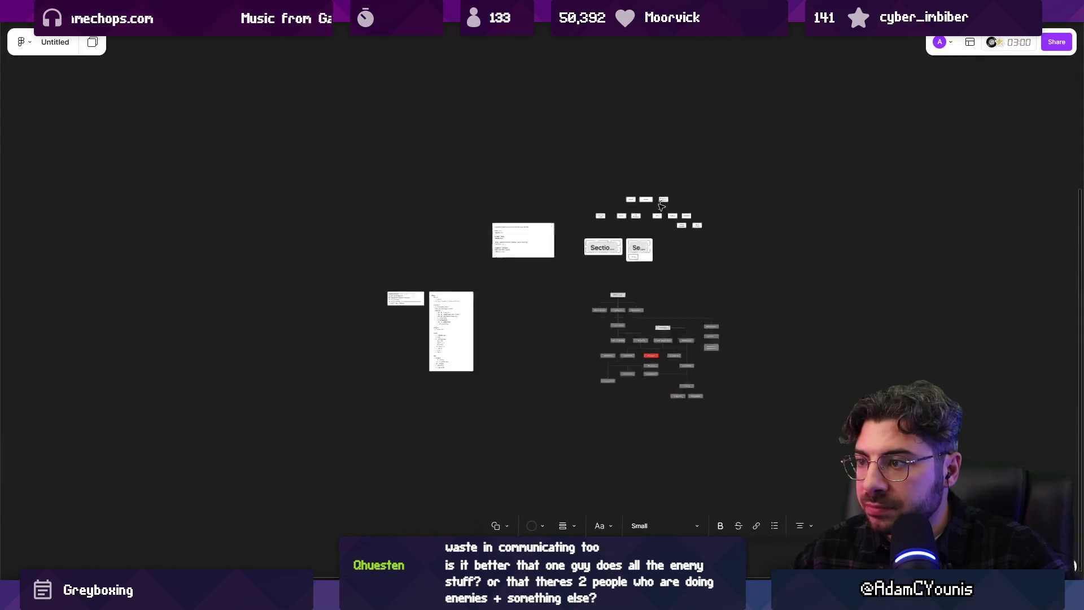
pyautogui.scroll(-3, 617, 214)
pyautogui.click(554, 148)
pyautogui.hotkey('ctrl', 'v')
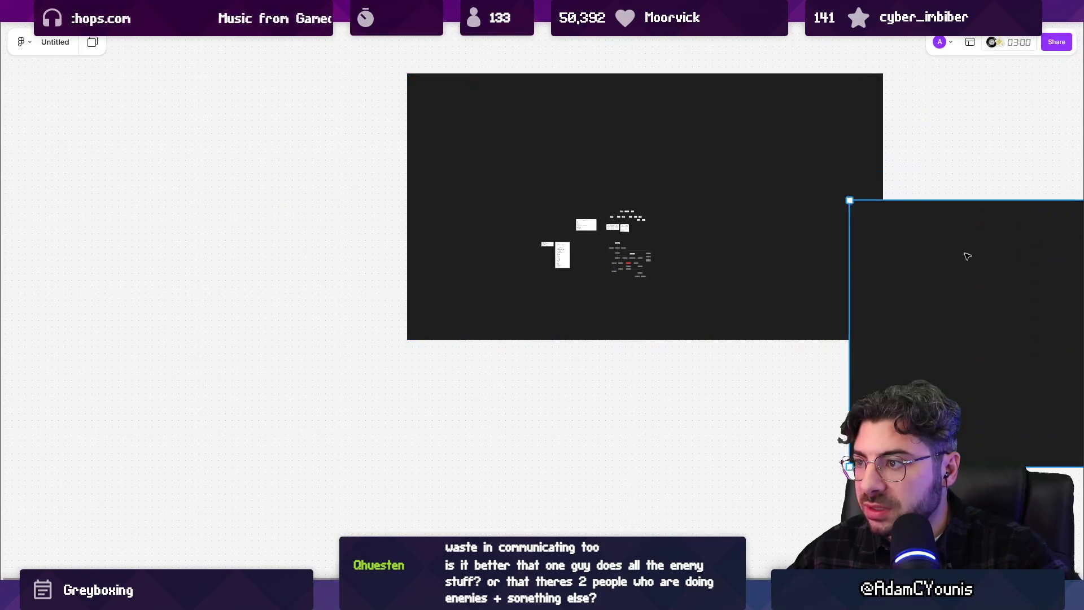
pyautogui.press('Delete')
pyautogui.click(733, 121)
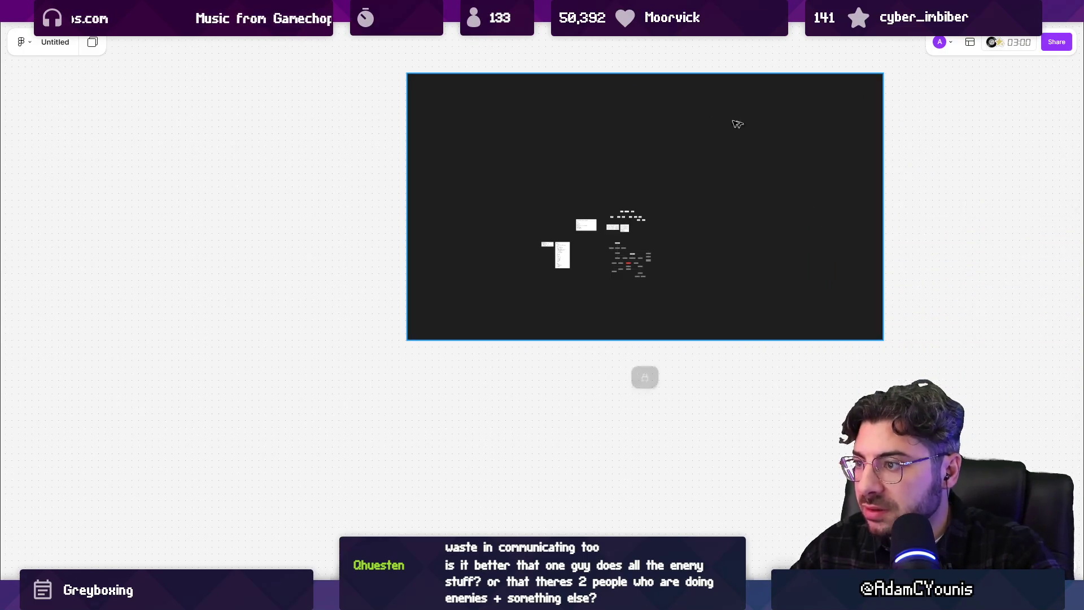
pyautogui.hotkey('ctrl', 'shift', 'l')
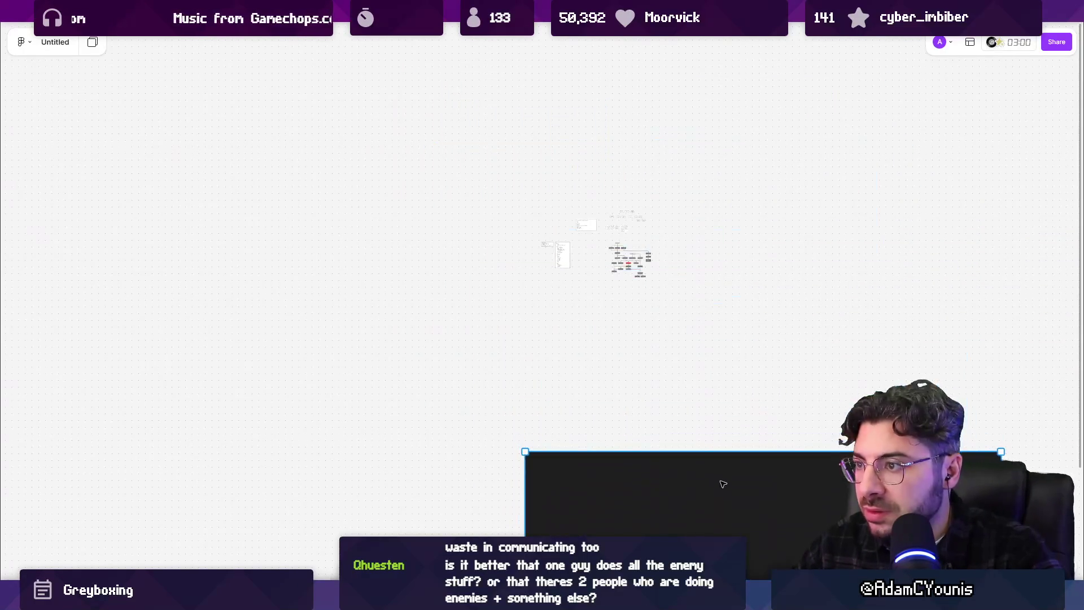
pyautogui.scroll(5, 614, 252)
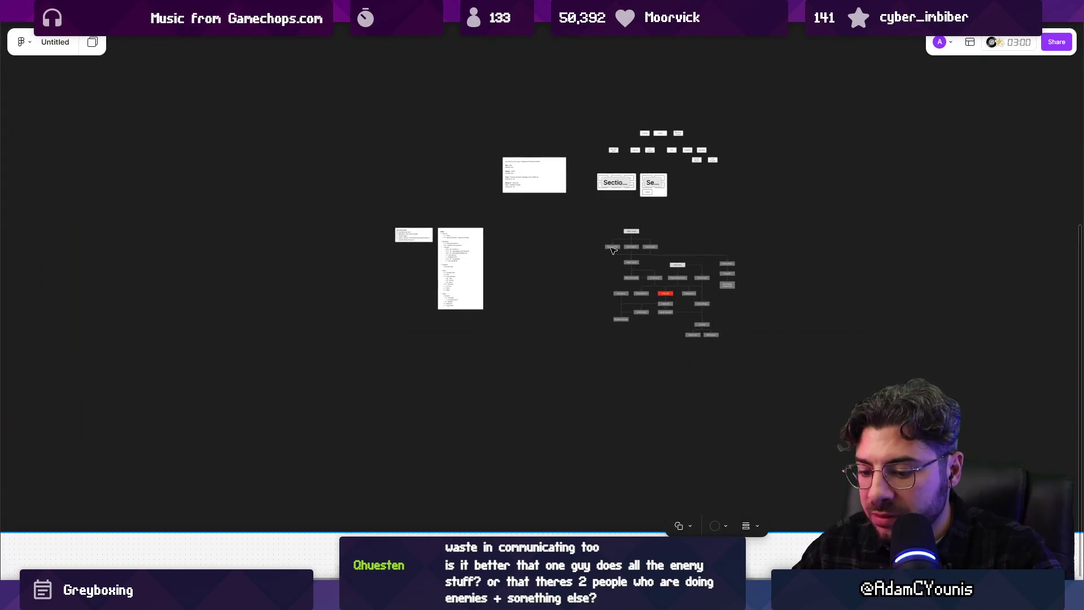
# - Copy the team diagram from The Desktop file and paste it beside the flowcharts
pyautogui.click(623, 13)
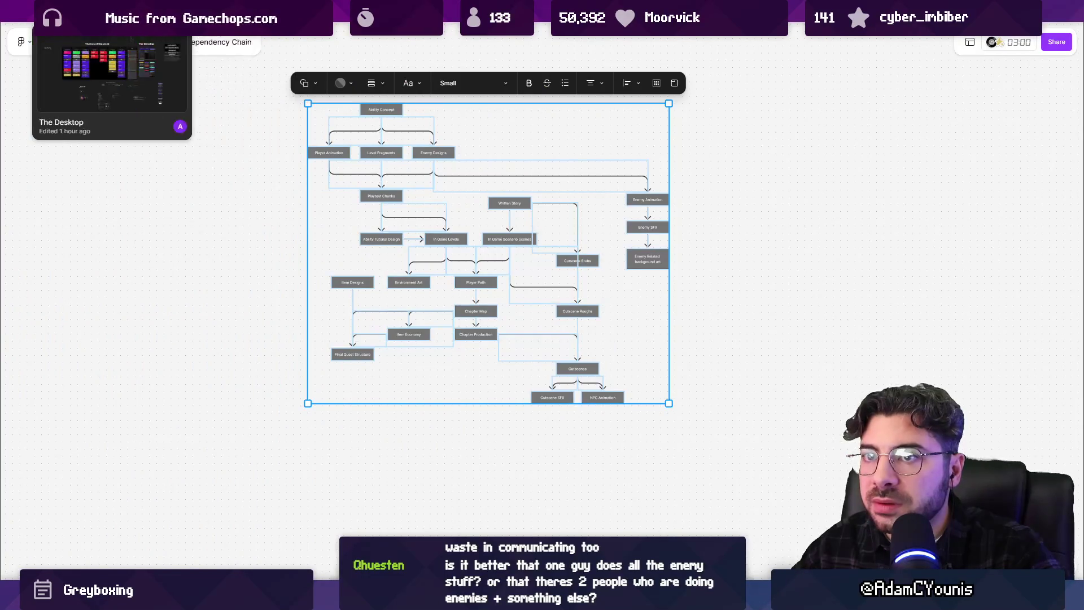
pyautogui.click(77, 13)
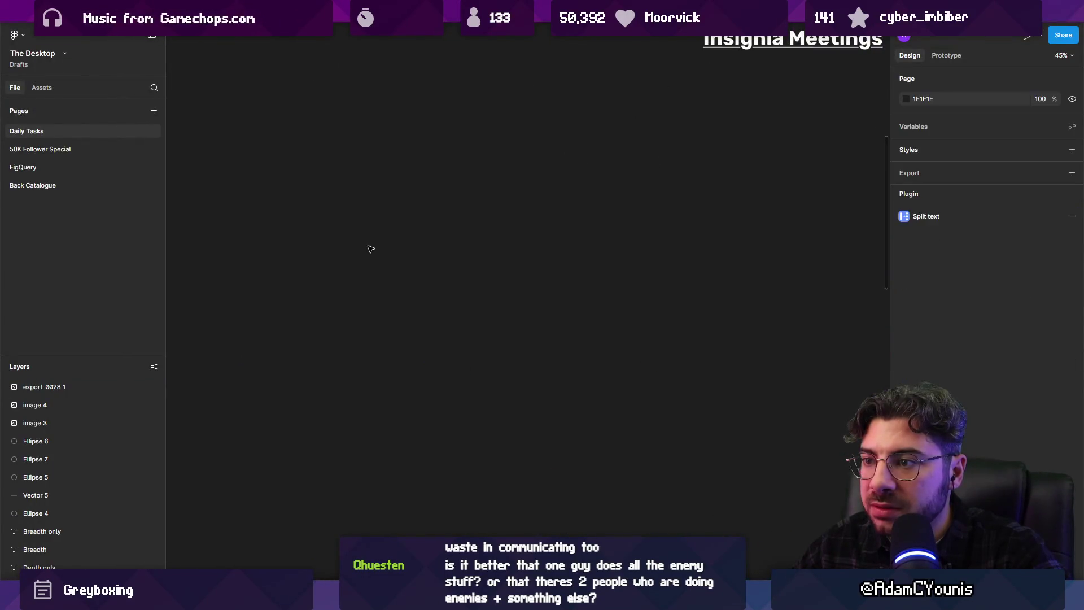
pyautogui.hotkey('ctrl', 'Tab')
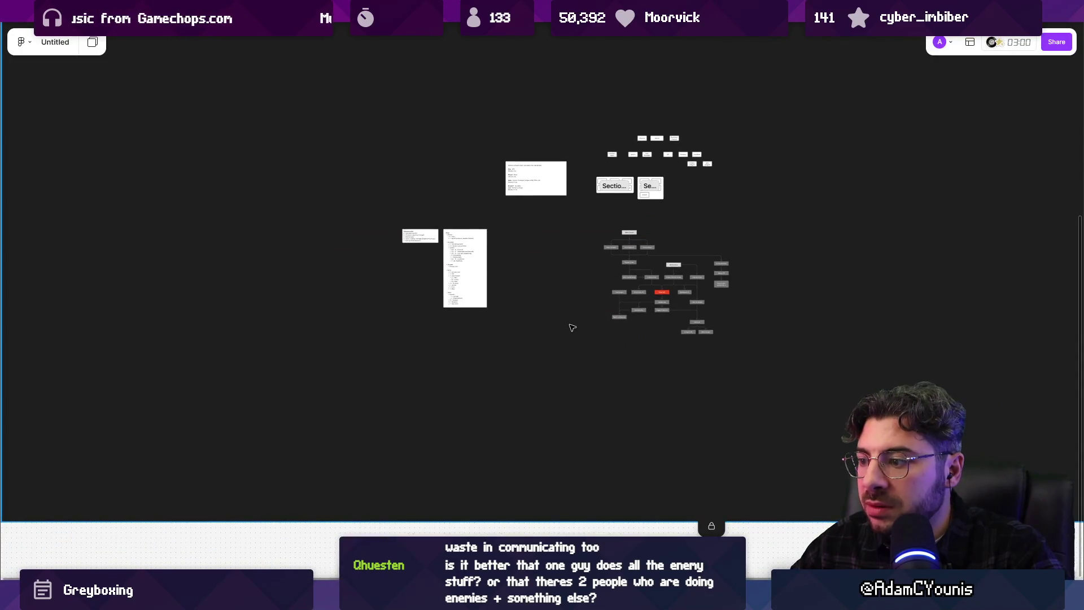
pyautogui.hotkey('ctrl', 'v')
pyautogui.moveTo(567, 307)
pyautogui.mouseDown()
pyautogui.moveTo(441, 175)
pyautogui.moveTo(570, 360)
pyautogui.moveTo(805, 135)
pyautogui.mouseUp()
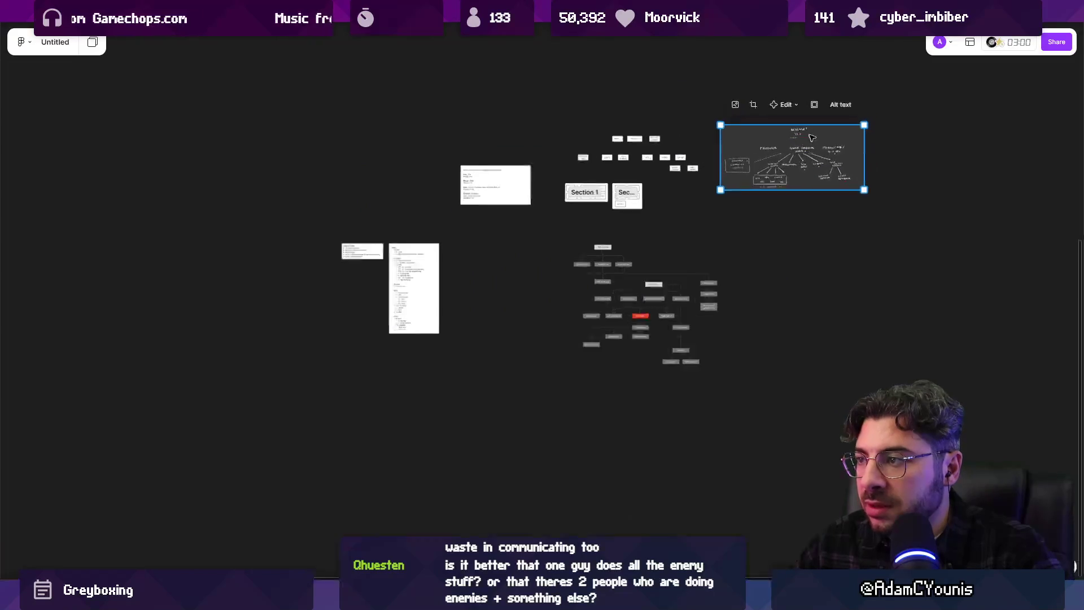
pyautogui.scroll(8, 800, 191)
pyautogui.scroll(-2, 616, 219)
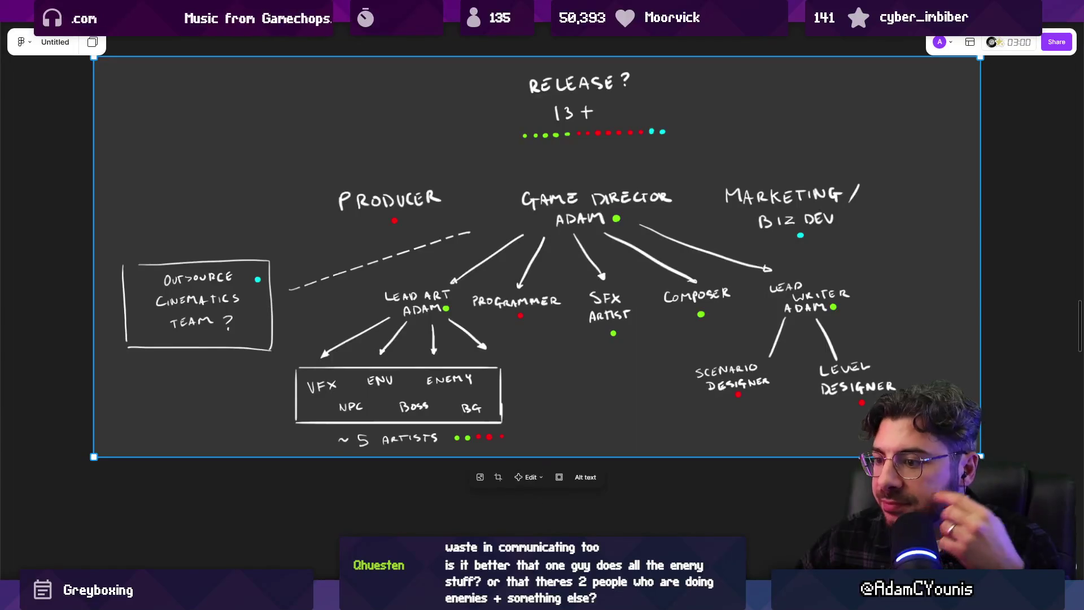
# - Back in the budget sheet, insert three blank rows below row 3
pyautogui.hotkey('alt', 'Tab')
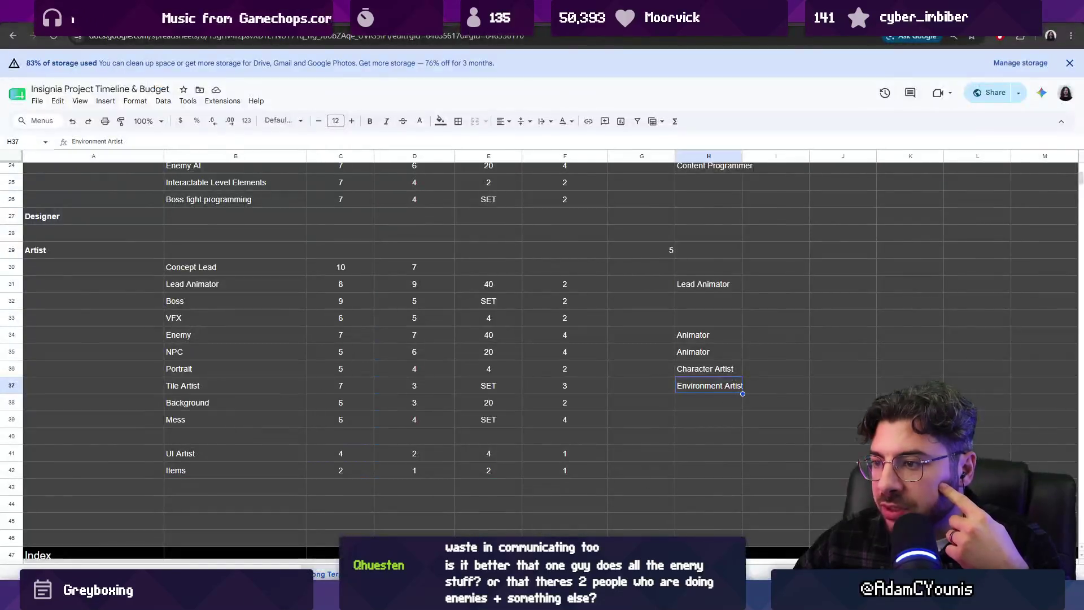
pyautogui.scroll(10, 487, 296)
pyautogui.scroll(2, 491, 273)
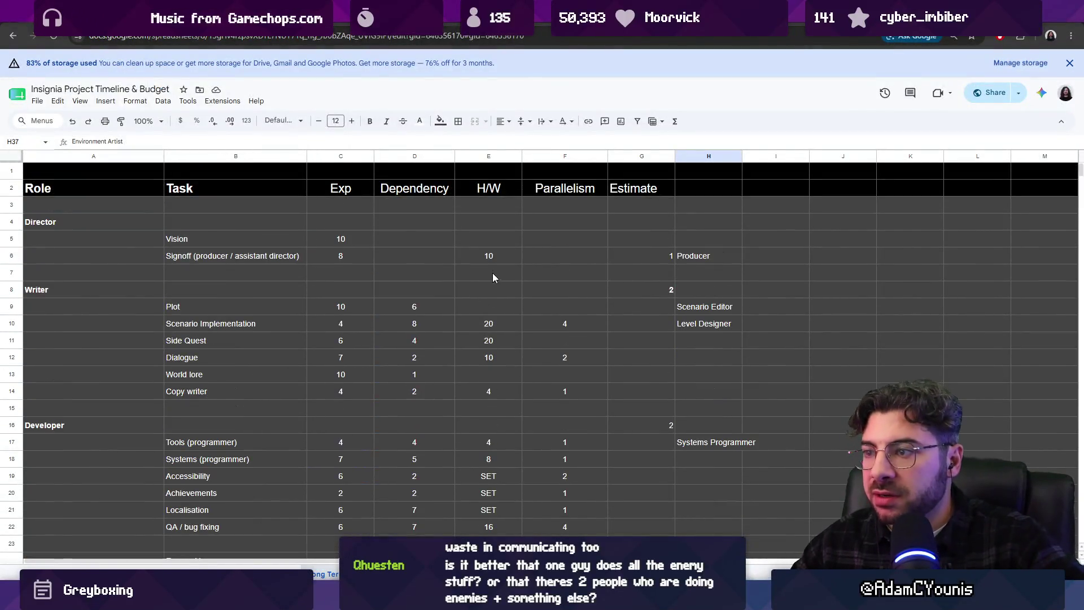
pyautogui.click(10, 269)
pyautogui.click(14, 206)
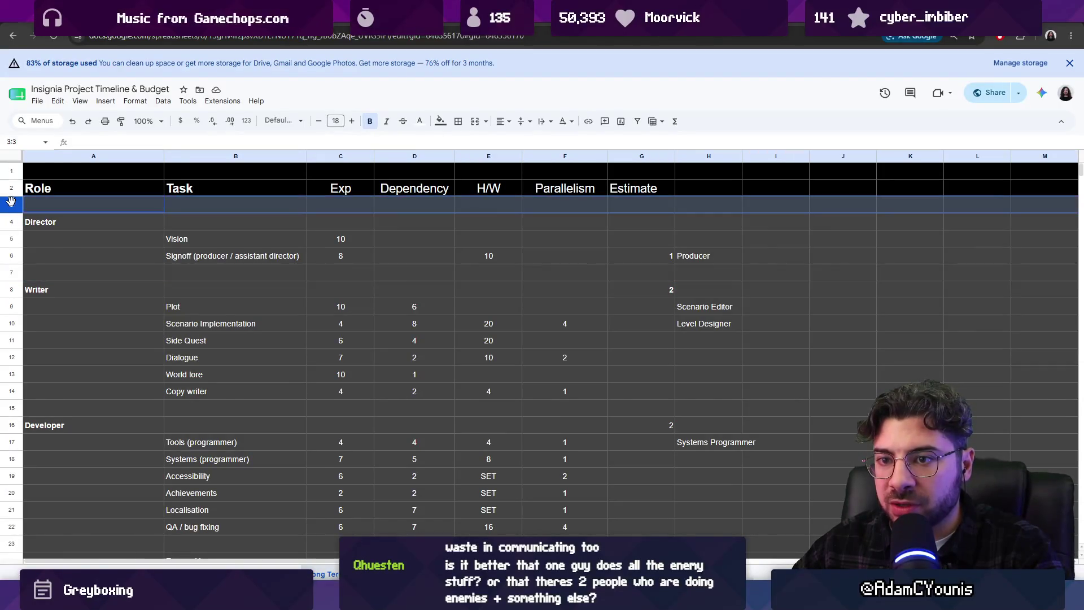
pyautogui.rightClick(12, 205)
pyautogui.click(52, 306)
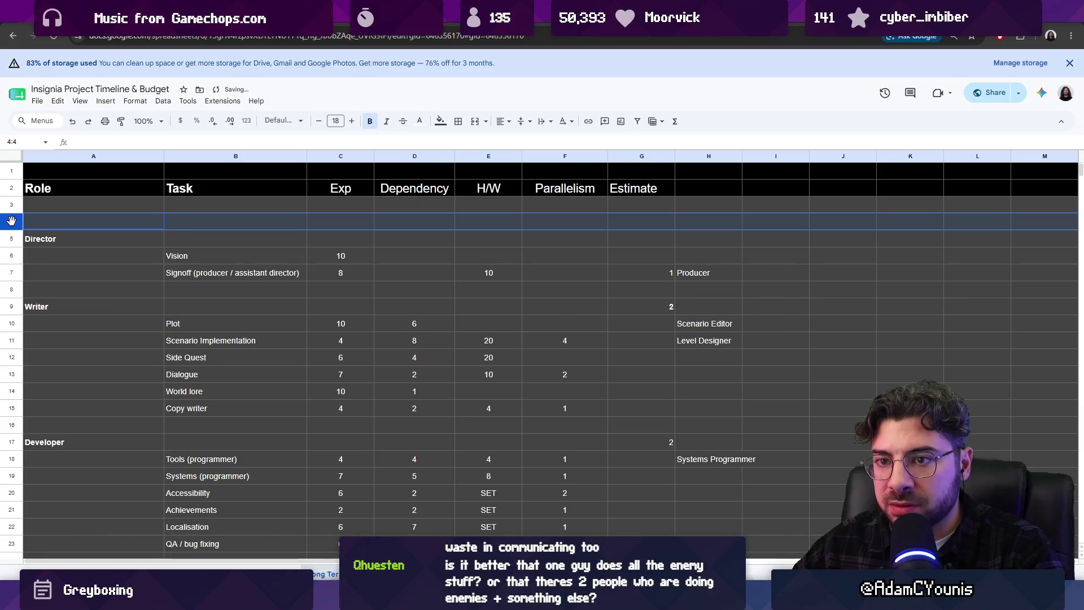
pyautogui.rightClick(11, 220)
pyautogui.click(51, 317)
pyautogui.rightClick(10, 233)
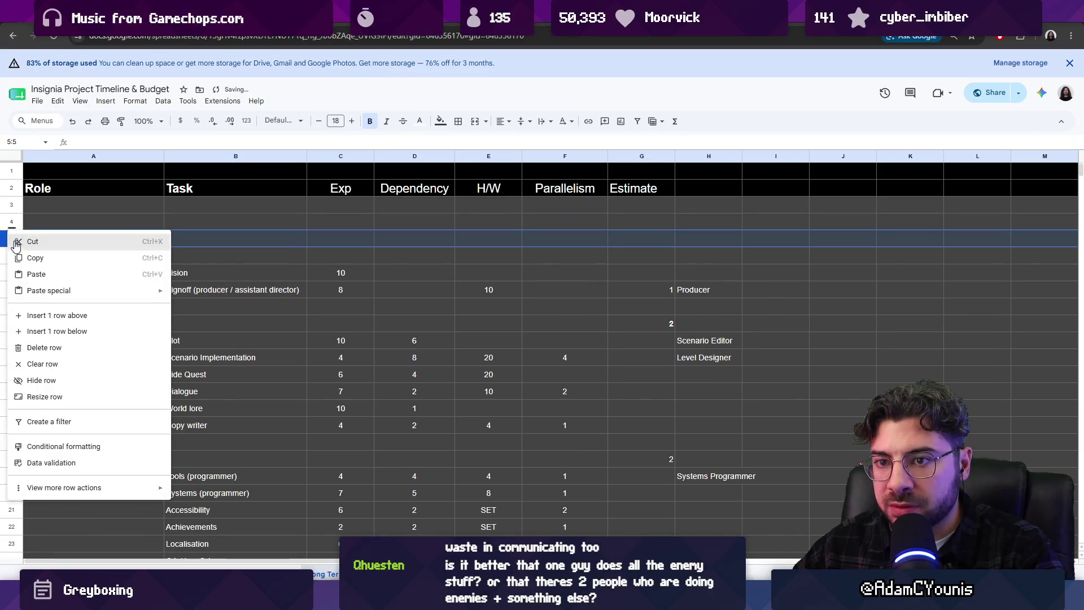
pyautogui.click(53, 330)
# - Copy the bold Director heading into A4 and a newly inserted A6
pyautogui.click(68, 226)
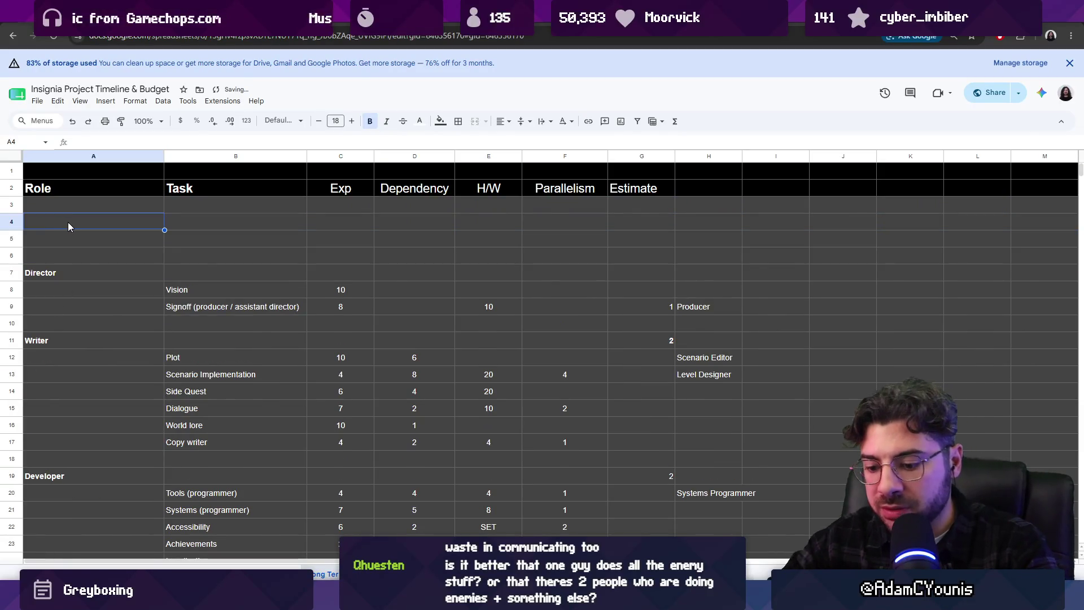
pyautogui.write('Compo')
pyautogui.click(63, 269)
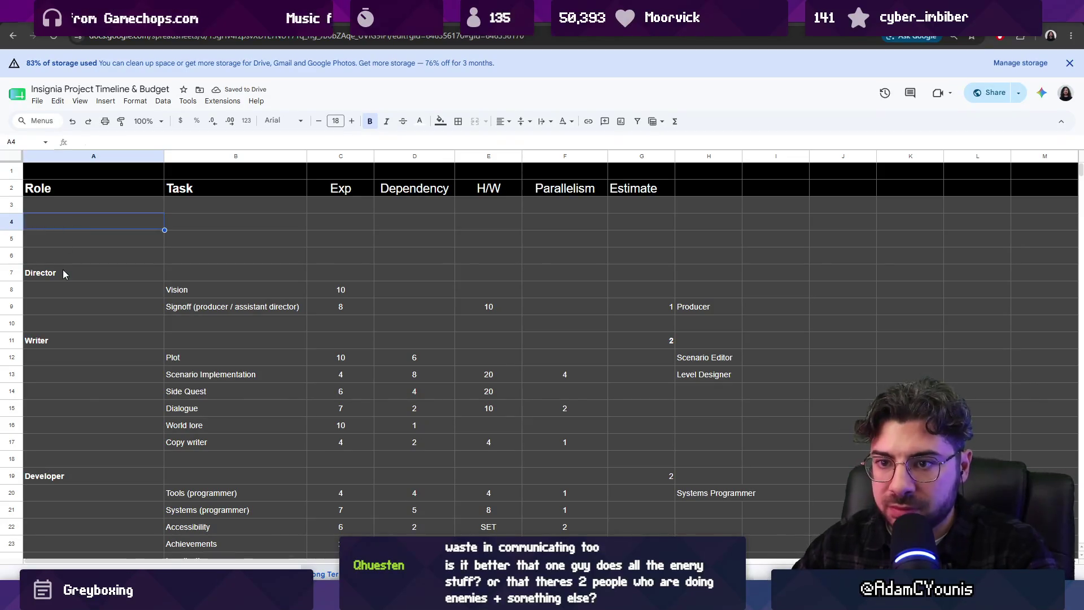
pyautogui.hotkey('ctrl', 'c')
pyautogui.click(65, 223)
pyautogui.hotkey('ctrl', 'v')
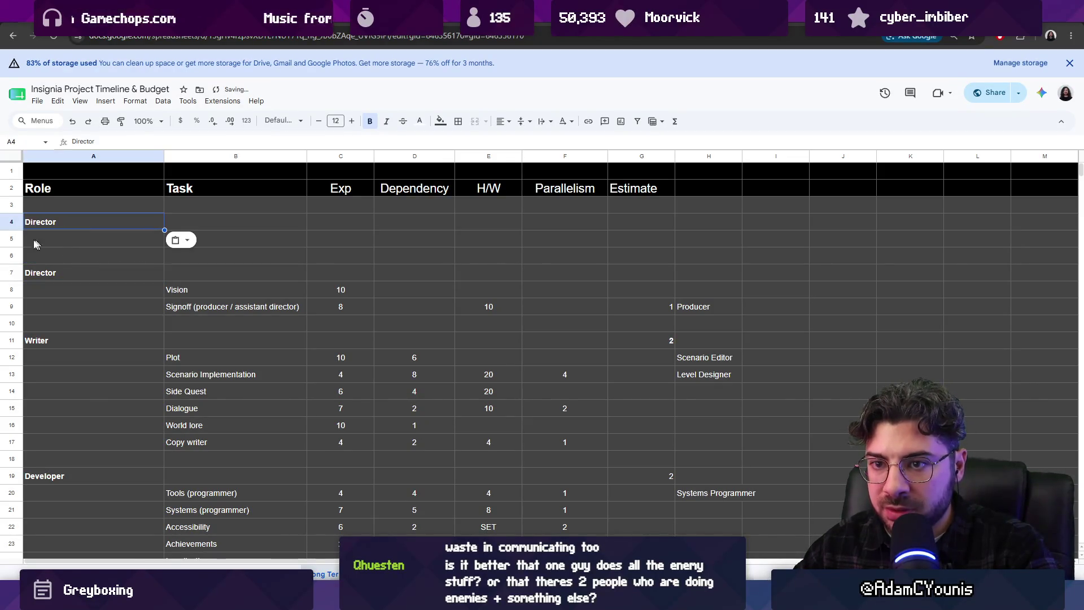
pyautogui.rightClick(12, 254)
pyautogui.click(68, 334)
pyautogui.click(69, 256)
pyautogui.hotkey('ctrl', 'v')
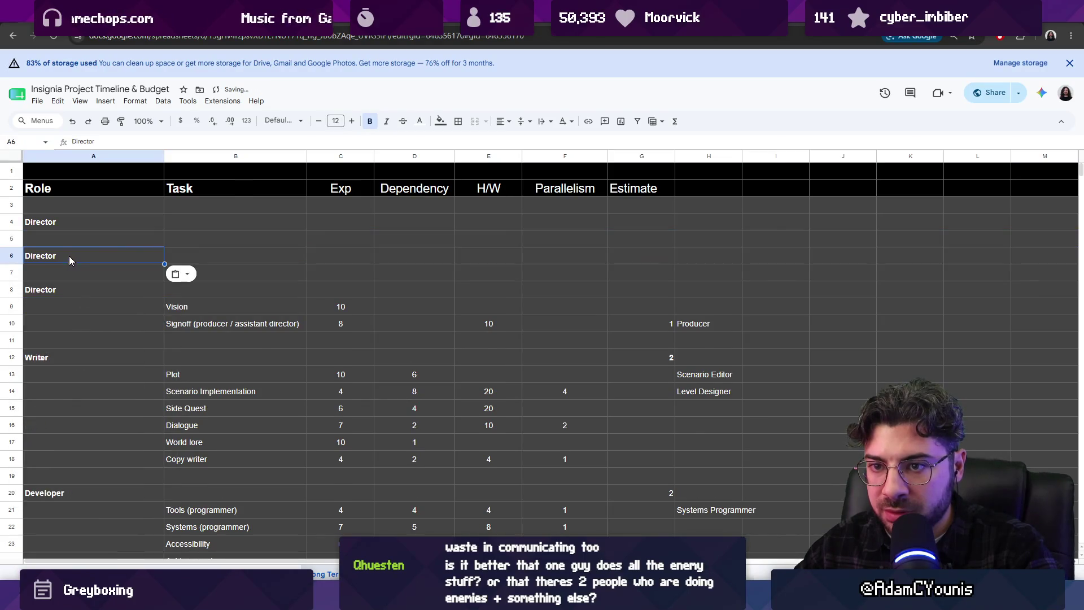
# - Rename A4 to Composer and A6 to SFX Artist
pyautogui.click(51, 221)
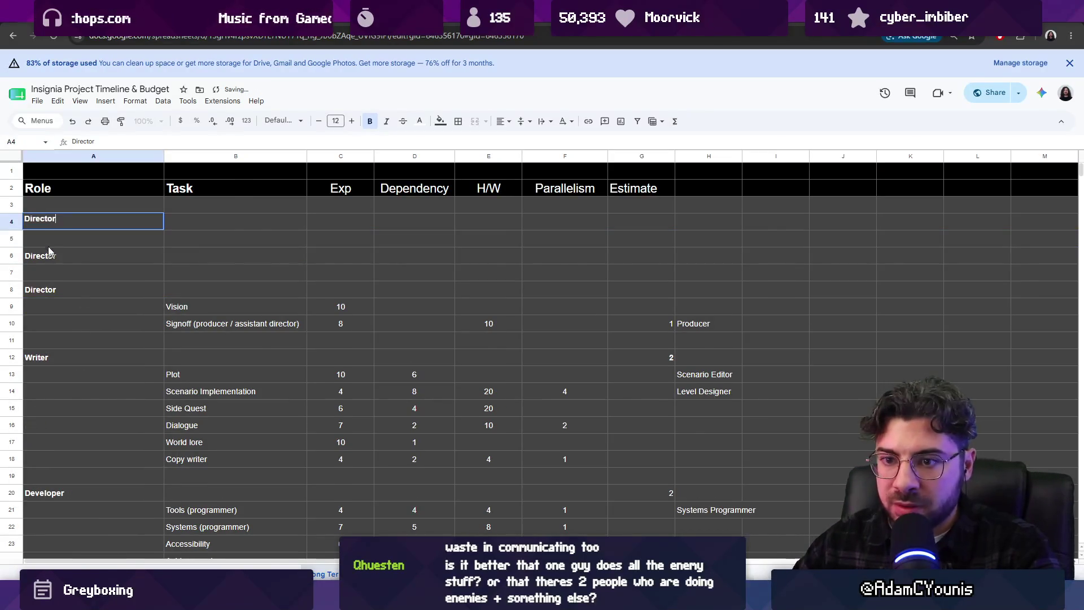
pyautogui.write('Composer')
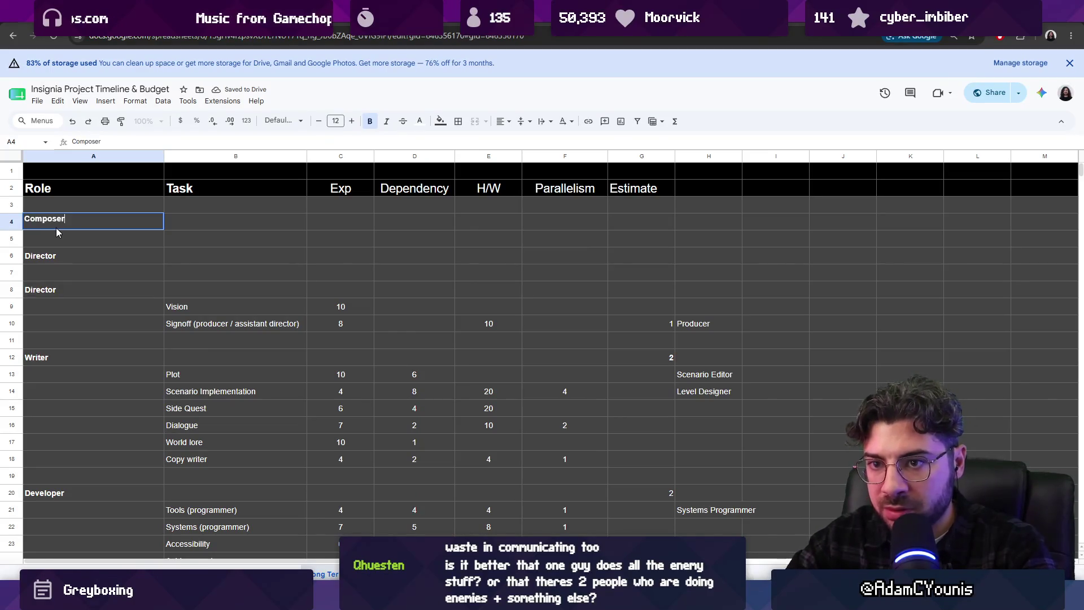
pyautogui.press('Return')
pyautogui.click(45, 256)
pyautogui.write('SFX')
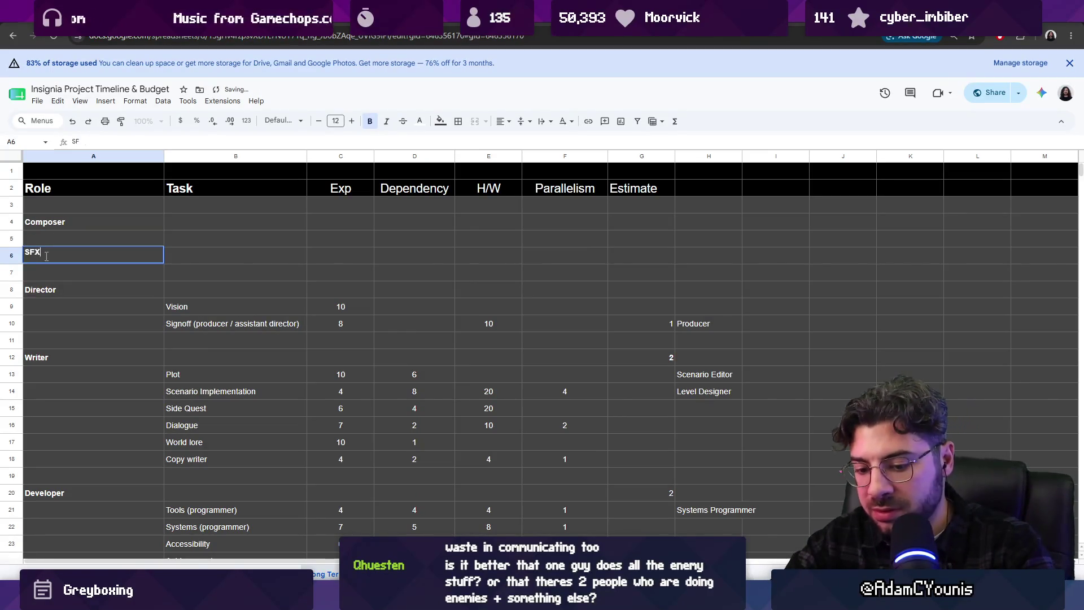
pyautogui.write(' Artist')
pyautogui.press('Return')
pyautogui.press('Right')
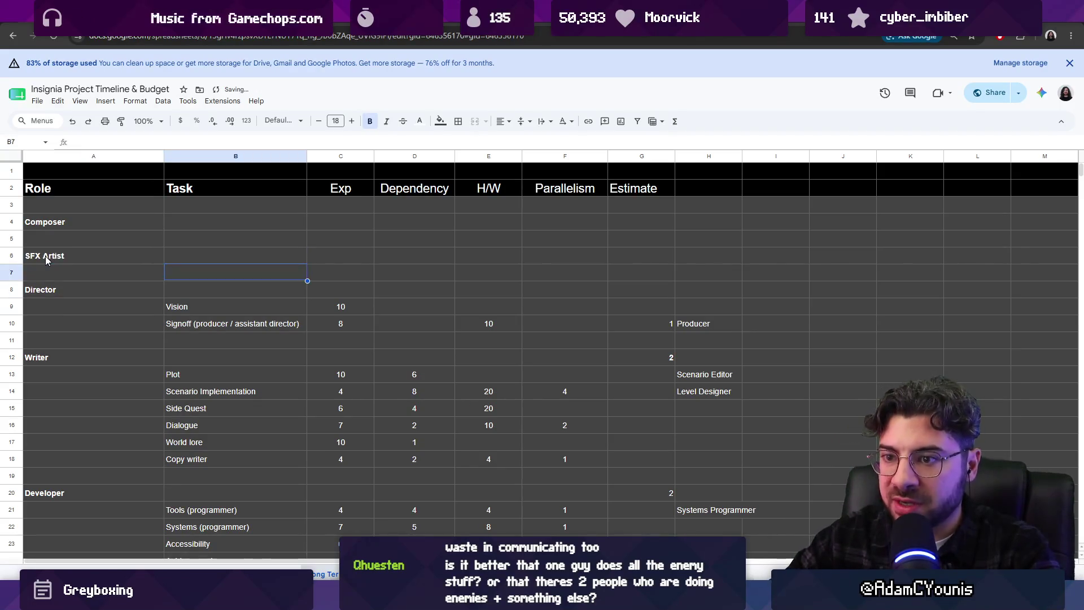
pyautogui.press('Right')
pyautogui.press('Up')
pyautogui.press('Up')
pyautogui.press('Right')
pyautogui.press('Left')
pyautogui.press('Left')
pyautogui.press('Left')
pyautogui.press('Right')
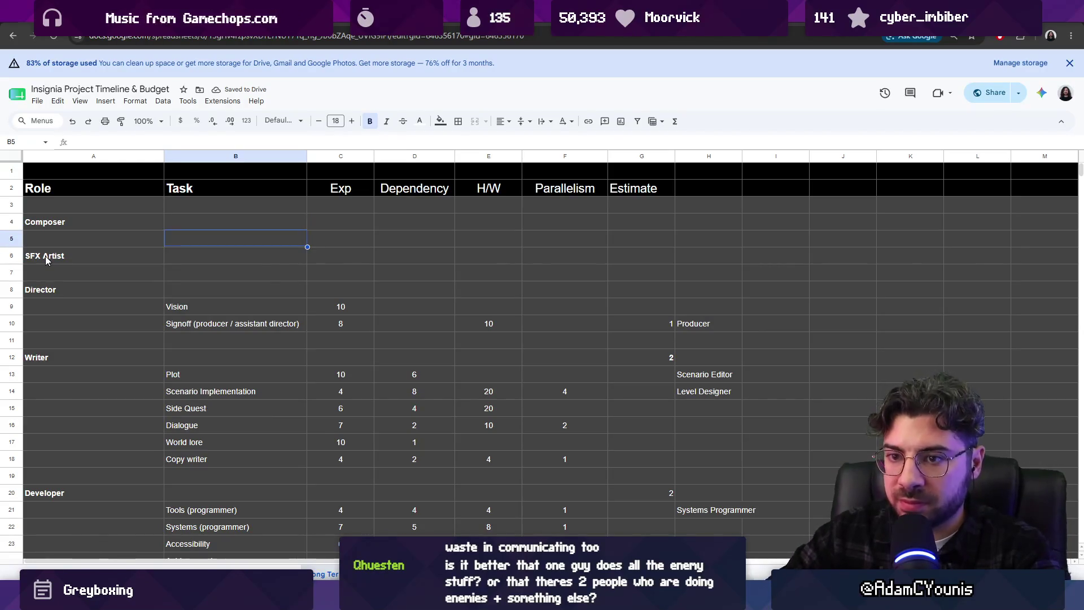
pyautogui.write('Muswic')
# - Fill the task cells B5 and B7 with Composition and SFX, reusing the Vision task text
pyautogui.press('BackSpace')
pyautogui.press('BackSpace')
pyautogui.press('BackSpace')
pyautogui.press('BackSpace')
pyautogui.press('BackSpace')
pyautogui.press('BackSpace')
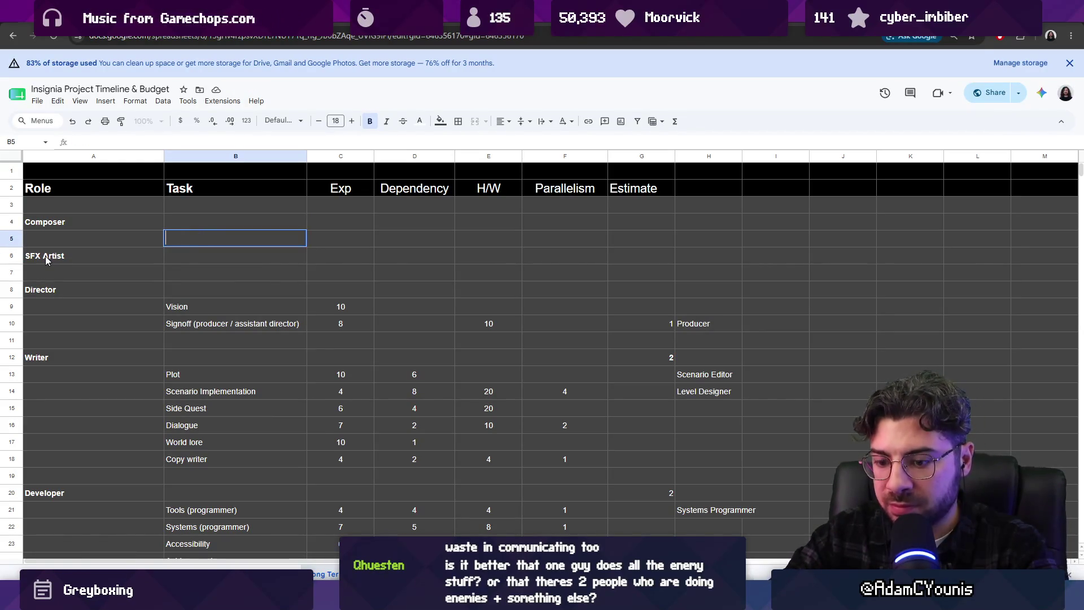
pyautogui.click(193, 307)
pyautogui.hotkey('ctrl', 'c')
pyautogui.click(193, 240)
pyautogui.hotkey('ctrl', 'v')
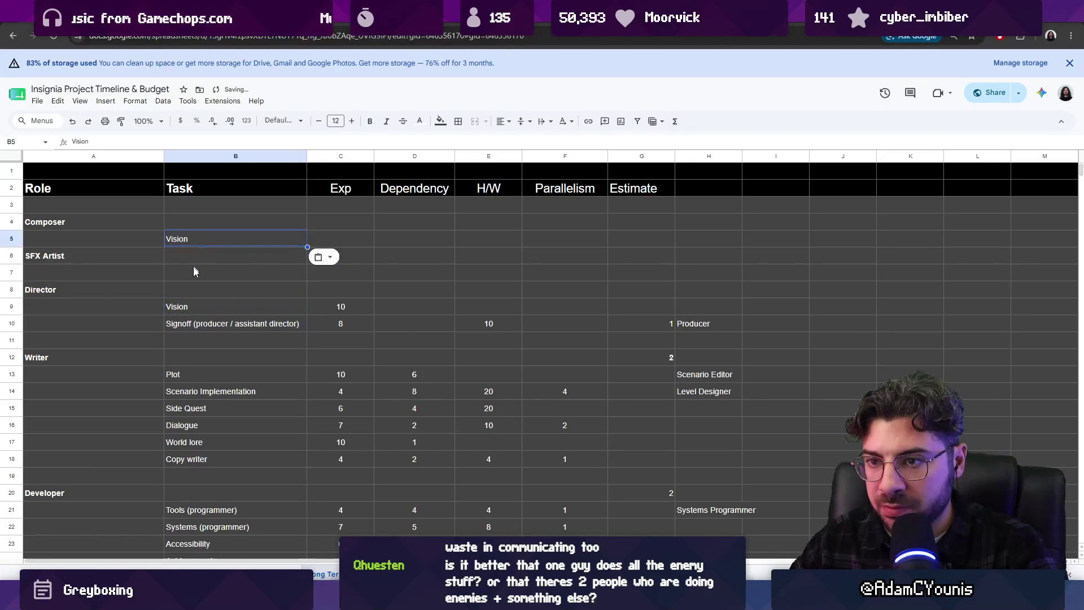
pyautogui.click(193, 272)
pyautogui.hotkey('ctrl', 'v')
pyautogui.doubleClick(199, 240)
pyautogui.write('Muisi')
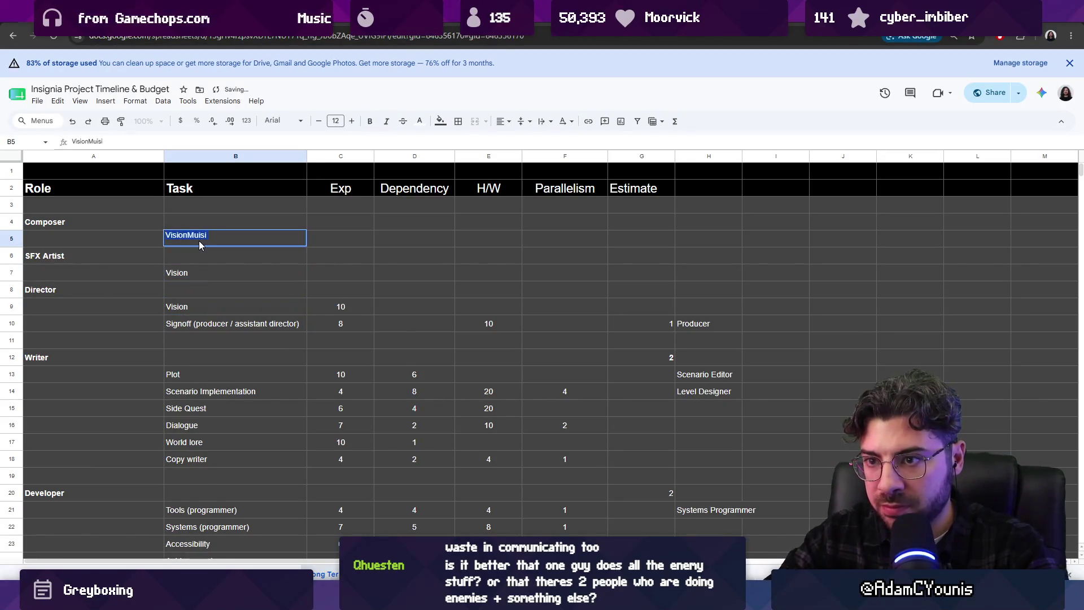
pyautogui.hotkey('ctrl', 'a')
pyautogui.write('Compositiopn')
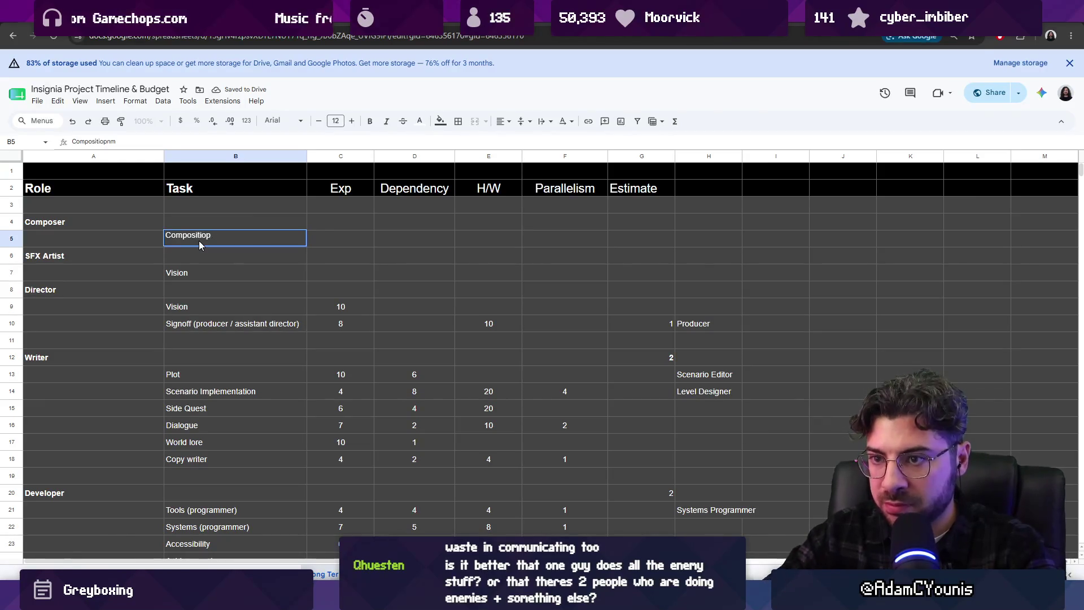
pyautogui.press('Return')
pyautogui.press('Down')
pyautogui.write('SFX')
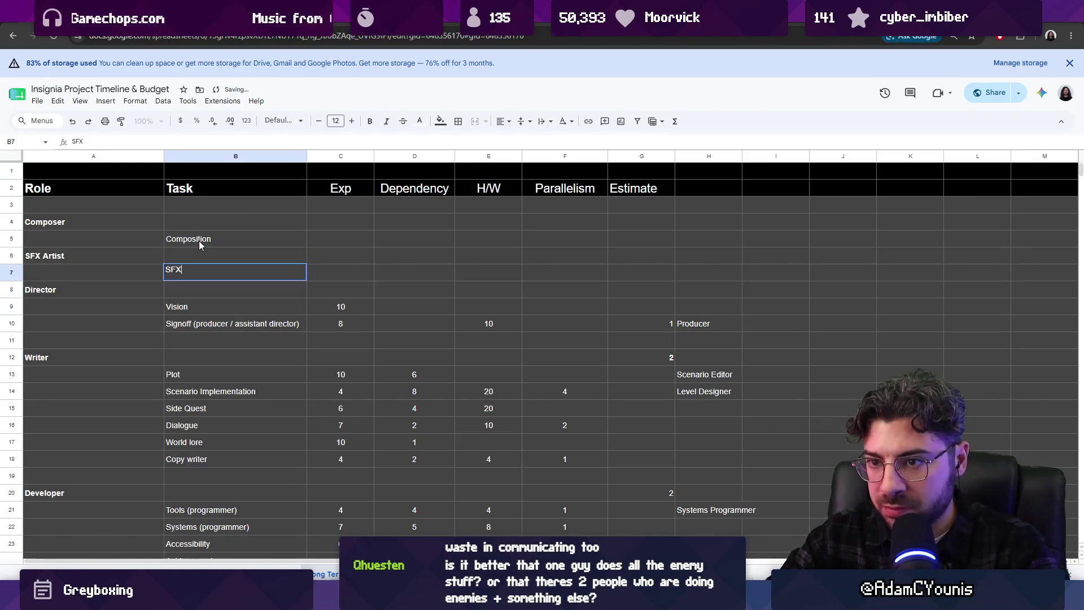
pyautogui.press('Return')
# - Give Composition and SFX an Exp value of 6
pyautogui.click(347, 240)
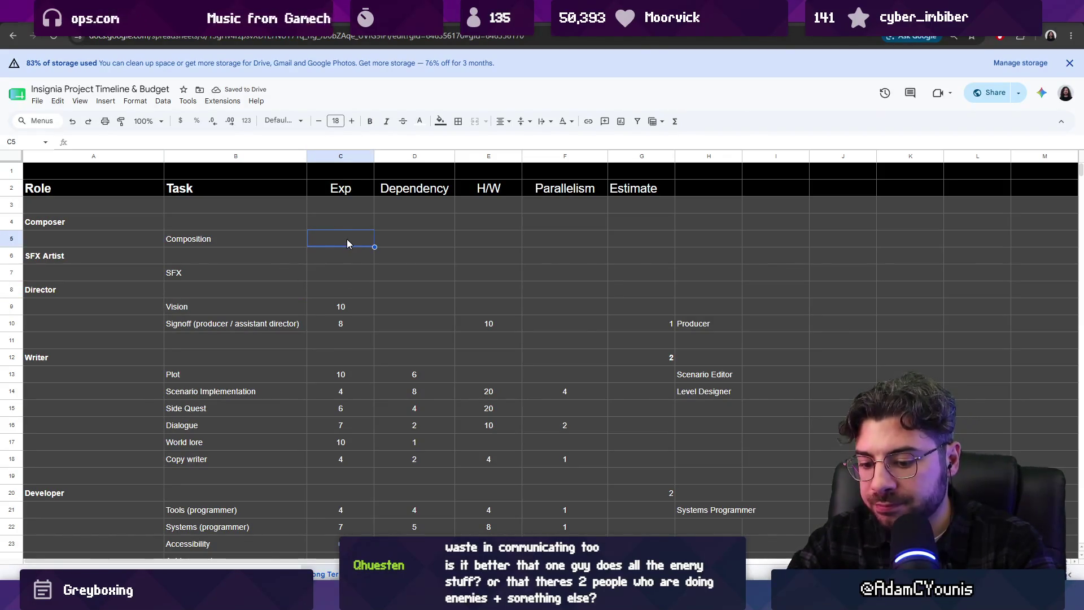
pyautogui.write('6')
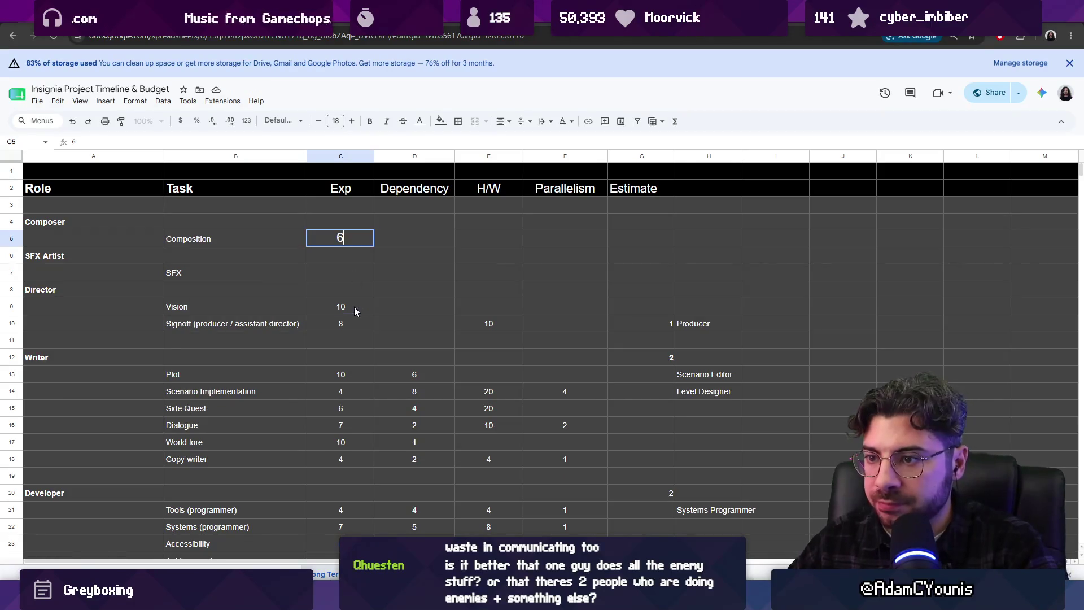
pyautogui.press('Return')
pyautogui.press('Down')
pyautogui.hotkey('ctrl', 'v')
pyautogui.press('Up')
pyautogui.press('Up')
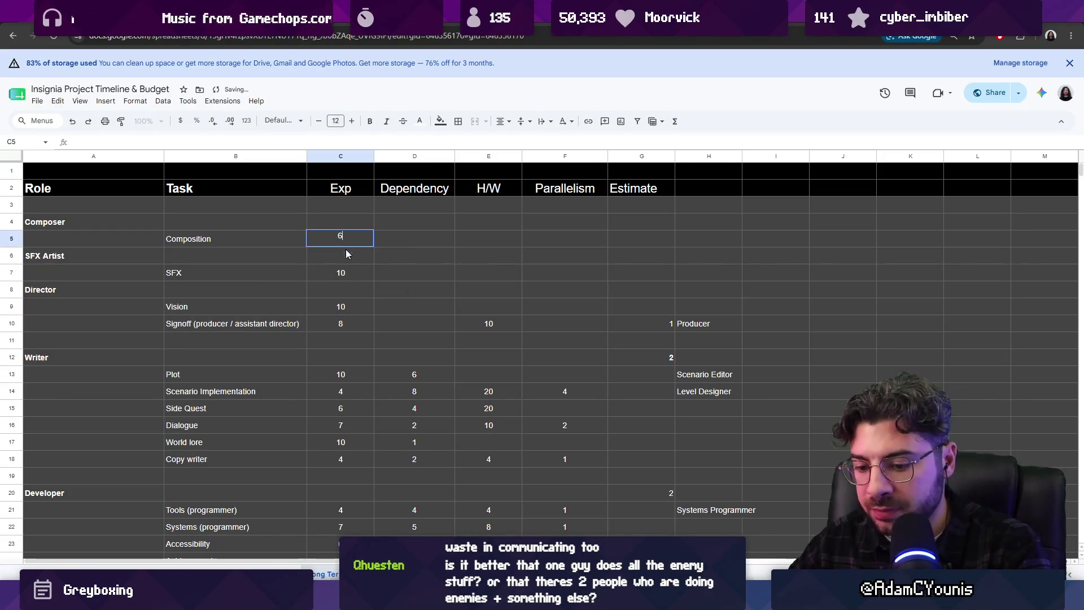
pyautogui.press('Return')
pyautogui.press('Down')
pyautogui.write('6')
pyautogui.press('Tab')
# - Give Composition and SFX a Dependency value of 5, pasted as values
pyautogui.click(449, 241)
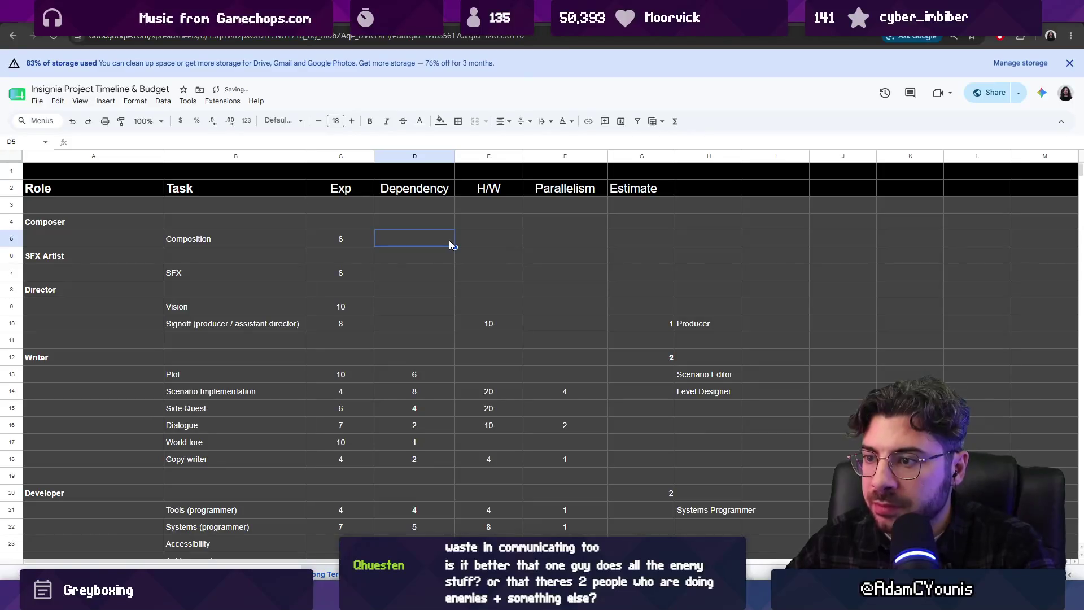
pyautogui.write('5')
pyautogui.click(426, 275)
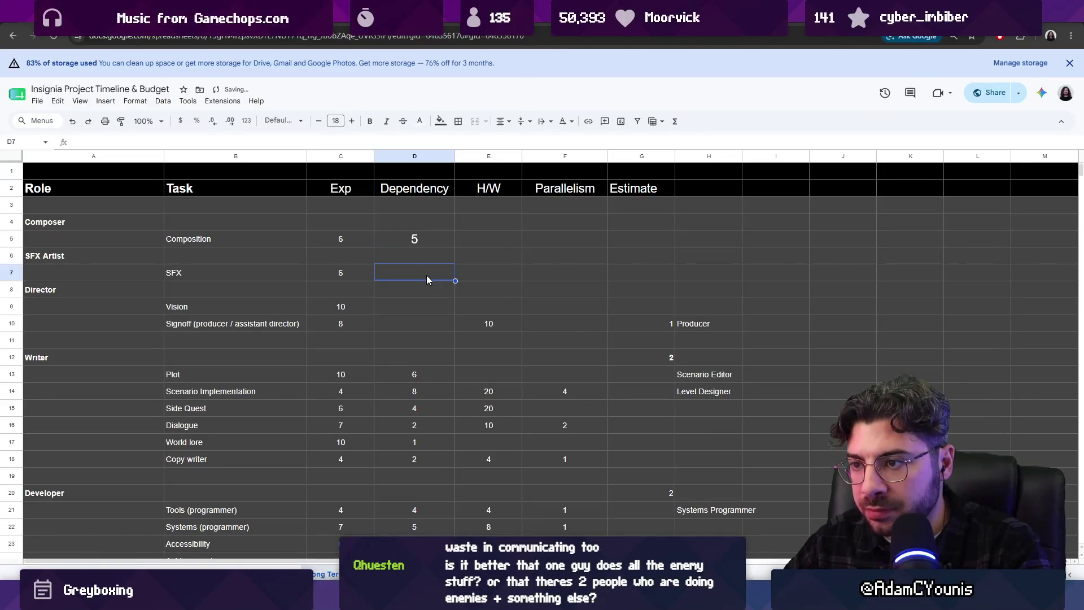
pyautogui.write('5')
pyautogui.click(426, 369)
pyautogui.hotkey('ctrl', 'c')
pyautogui.click(426, 270)
pyautogui.hotkey('ctrl', 'alt', 'v')
pyautogui.click(424, 238)
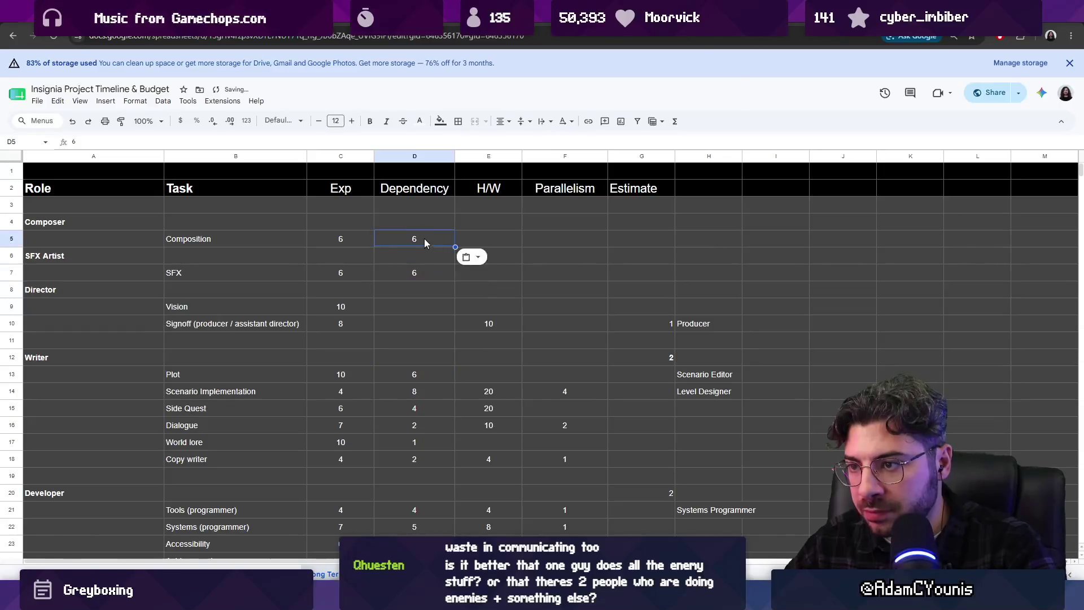
pyautogui.hotkey('ctrl', 'alt', 'v')
pyautogui.doubleClick(422, 270)
# - Give Composition and SFX an H/W value of 20
pyautogui.click(470, 242)
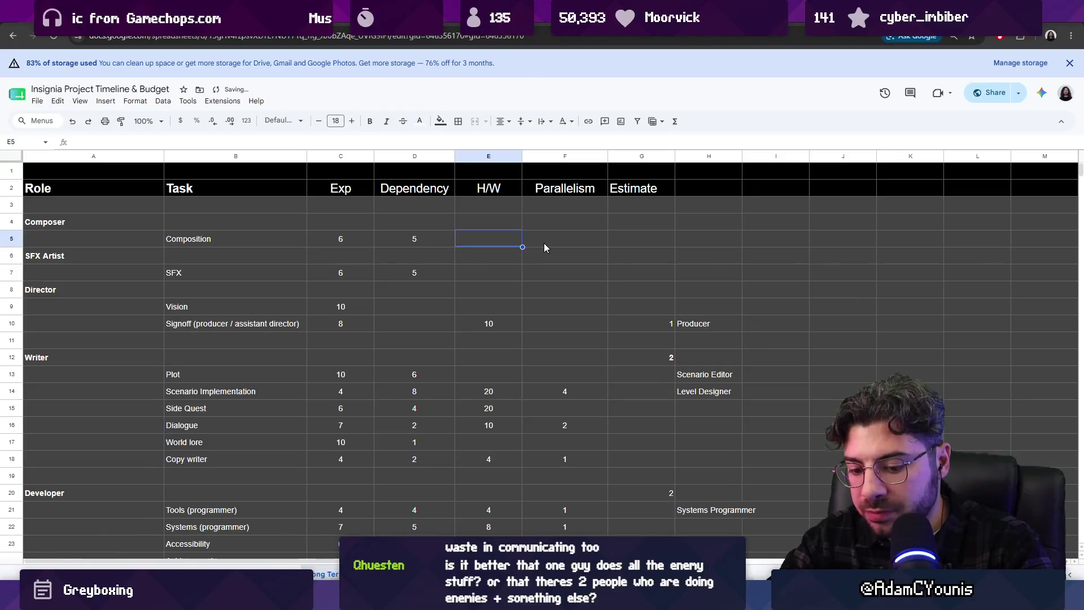
pyautogui.write('20')
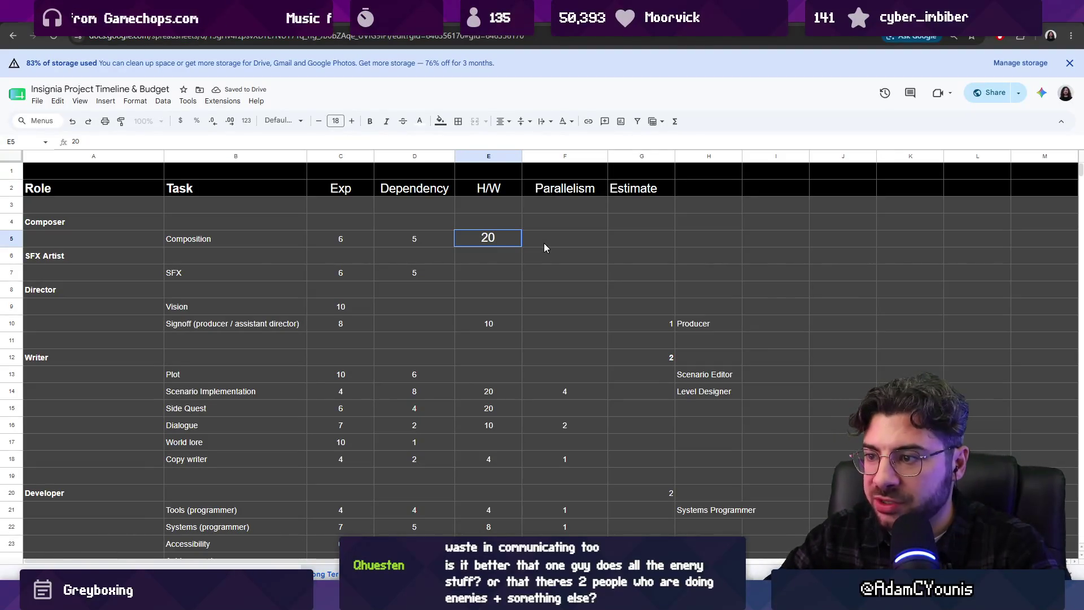
pyautogui.click(488, 322)
pyautogui.hotkey('ctrl', 'c')
pyautogui.click(491, 222)
pyautogui.hotkey('ctrl', 'v')
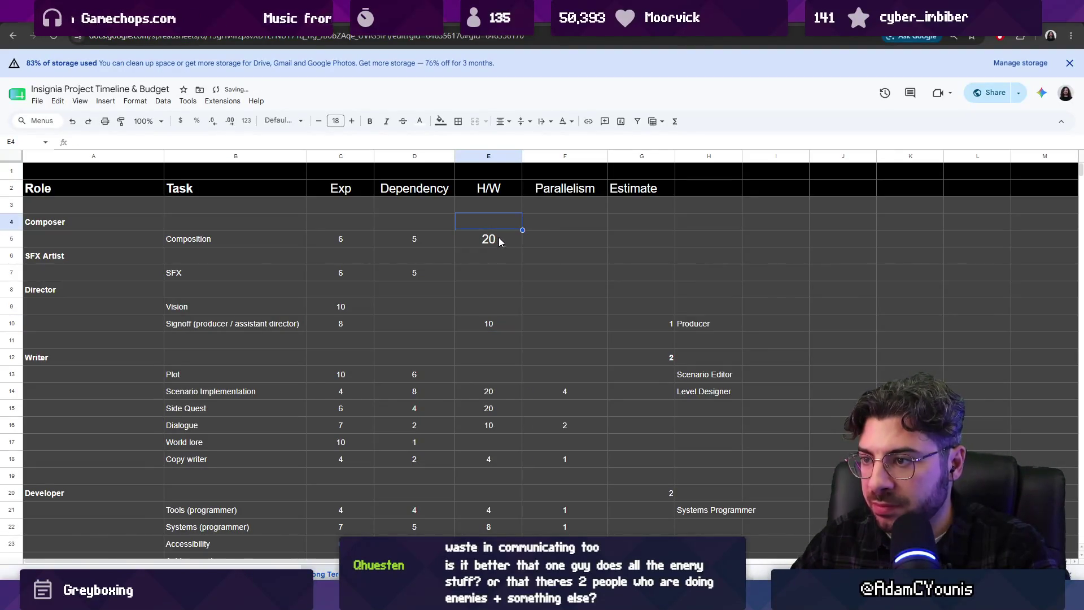
pyautogui.click(499, 272)
pyautogui.hotkey('ctrl', 'v')
pyautogui.click(500, 238)
pyautogui.press('Down')
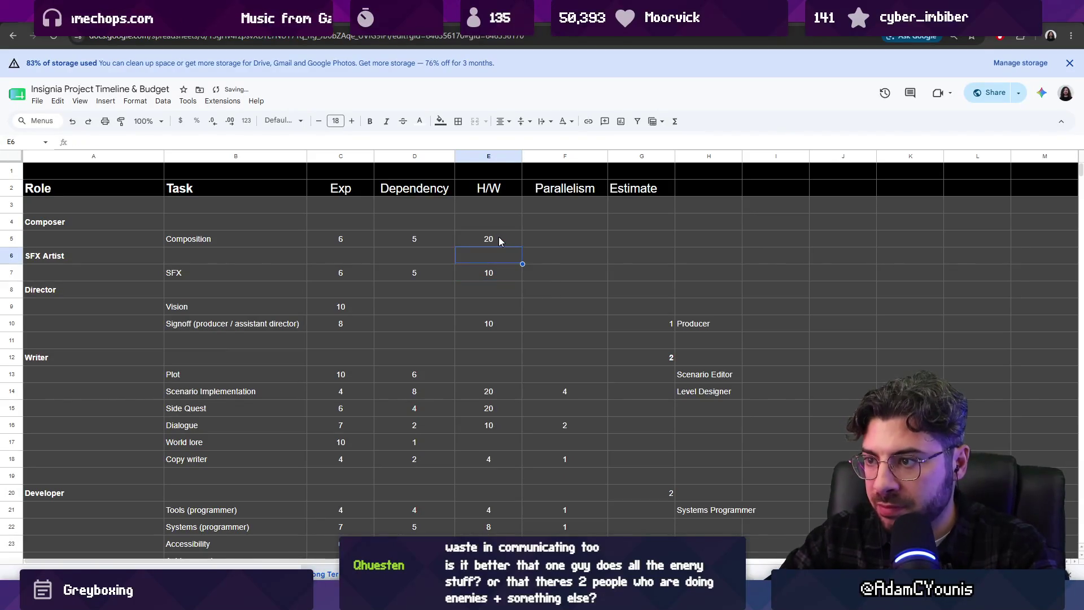
pyautogui.press('Down')
pyautogui.write('20')
pyautogui.press('Return')
# - Give Composition and SFX a Parallelism value of 1
pyautogui.press('Right')
pyautogui.press('Up')
pyautogui.press('Up')
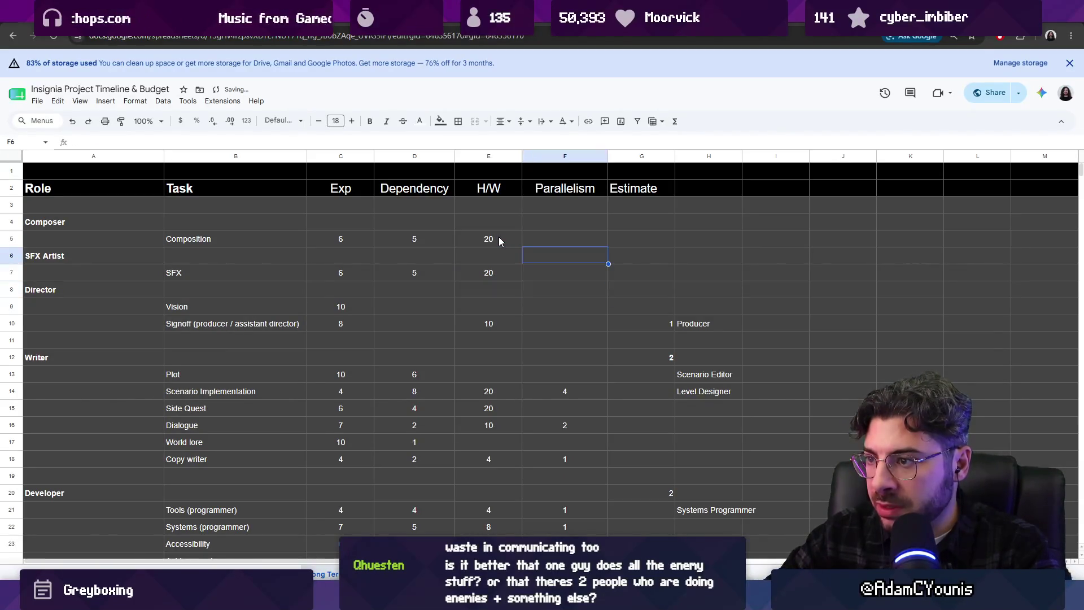
pyautogui.press('Up')
pyautogui.write('1')
pyautogui.press('Down')
pyautogui.press('Down')
pyautogui.write('1')
pyautogui.click(560, 391)
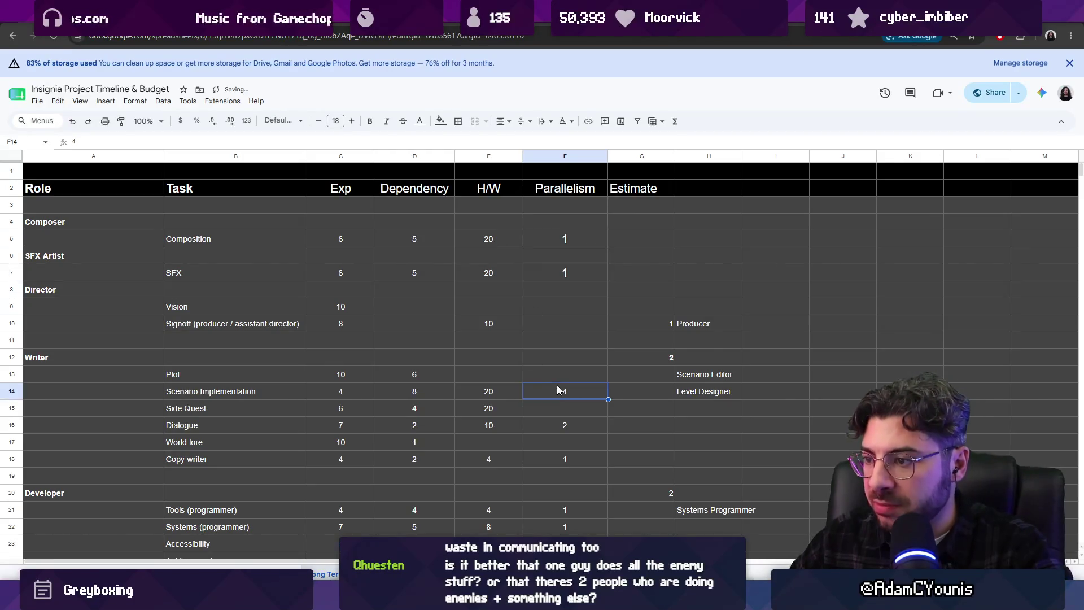
pyautogui.click(576, 237)
pyautogui.write('1')
pyautogui.click(568, 270)
pyautogui.write('1')
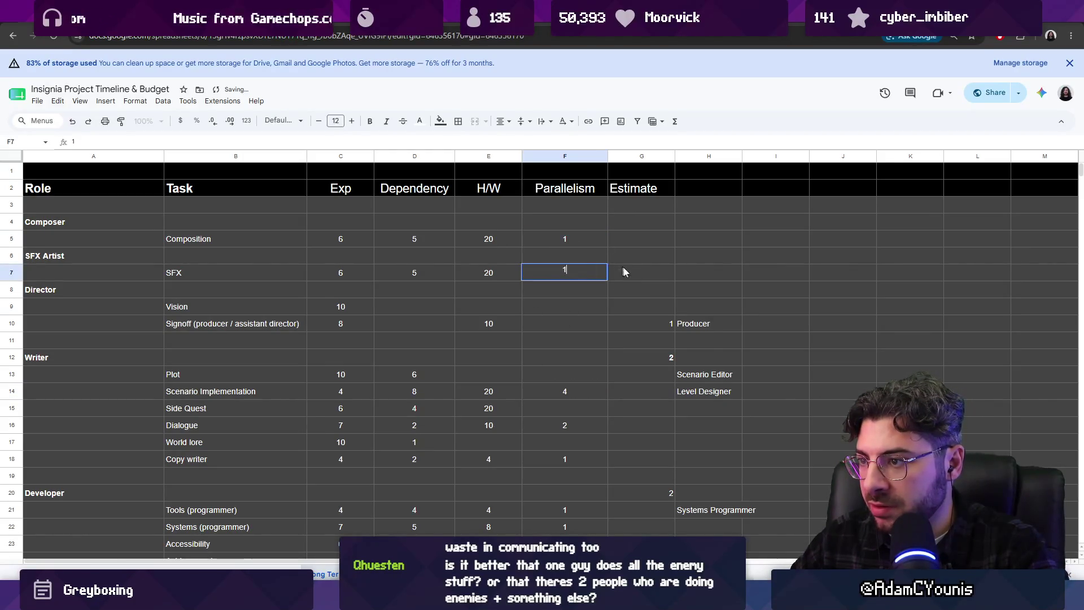
# - Give Composition and SFX an Estimate of 1, leaving the Signoff Estimate unchanged
pyautogui.click(624, 271)
pyautogui.click(650, 322)
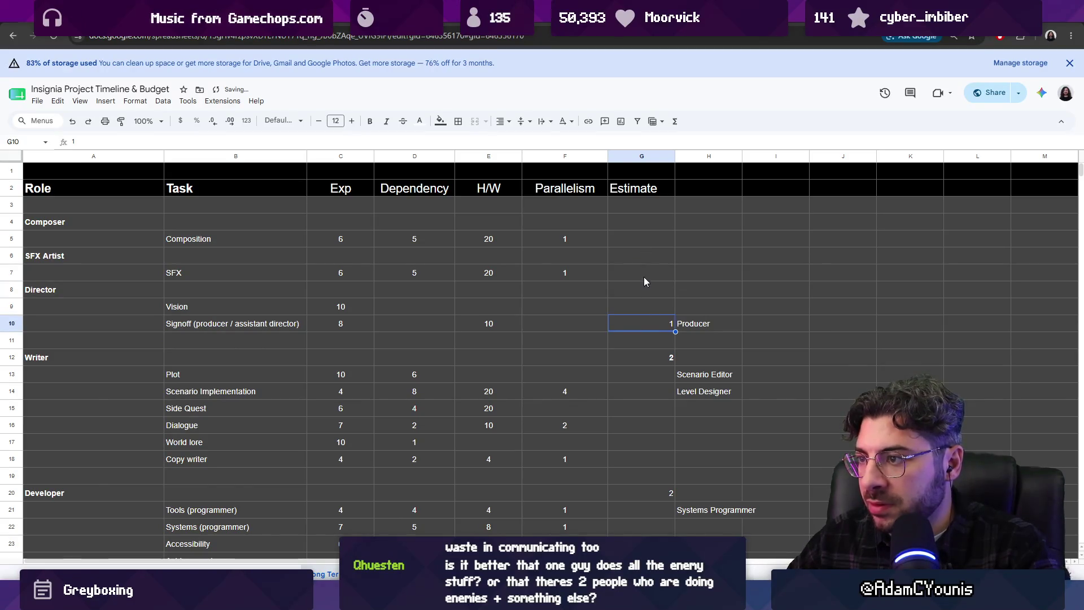
pyautogui.press('Return')
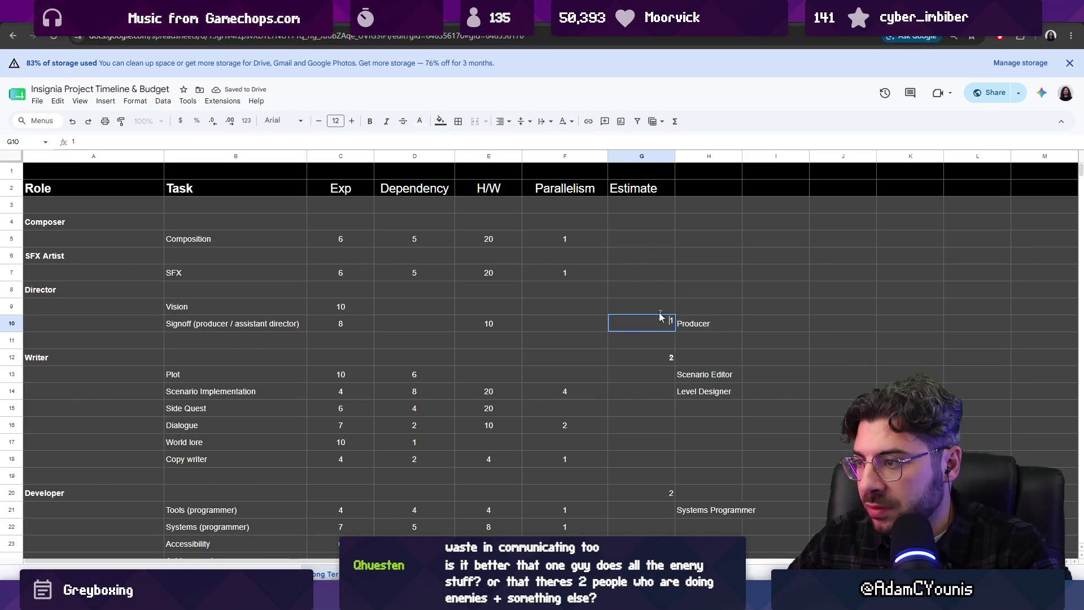
pyautogui.press('Return')
pyautogui.click(636, 241)
pyautogui.write('1')
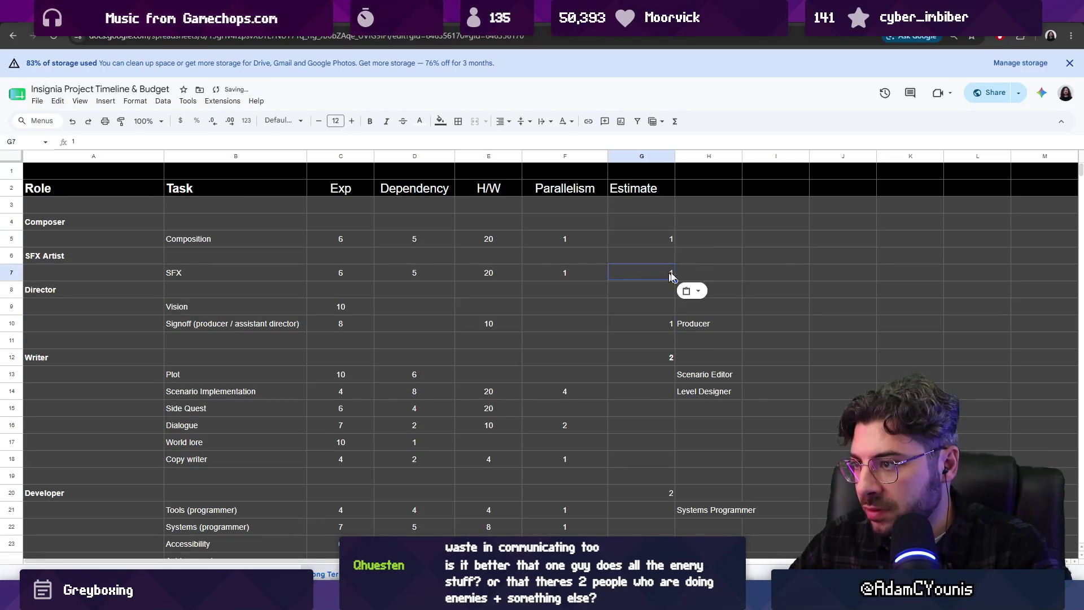
pyautogui.press('Tab')
pyautogui.write('Com')
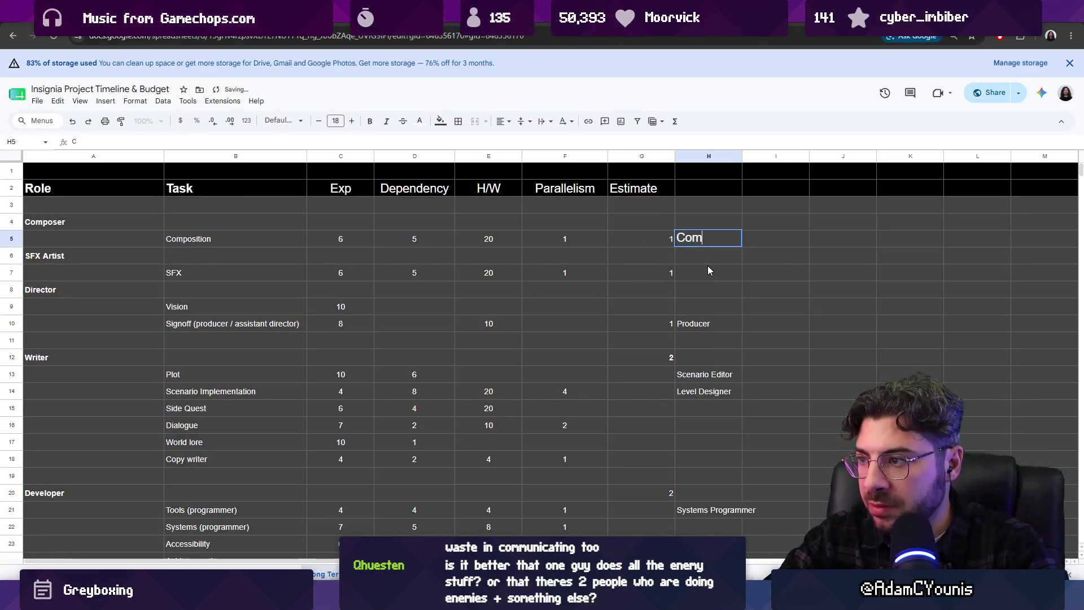
# - Enter job titles Composer in H5 and SFX Artist in H7
pyautogui.click(709, 323)
pyautogui.hotkey('ctrl', 'c')
pyautogui.click(702, 241)
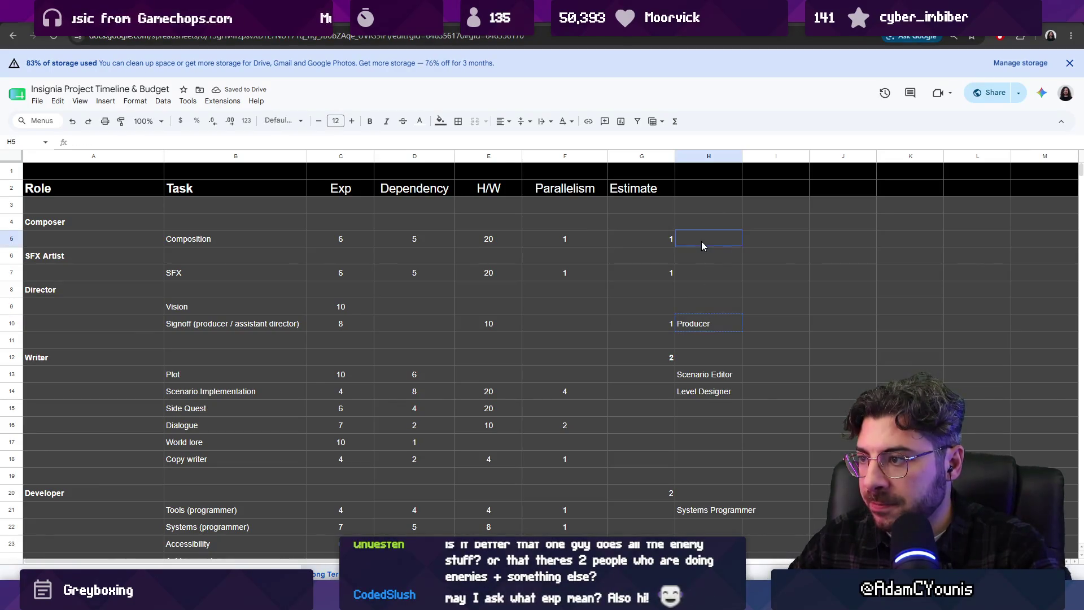
pyautogui.hotkey('ctrl', 'v')
pyautogui.write('cOMPOE')
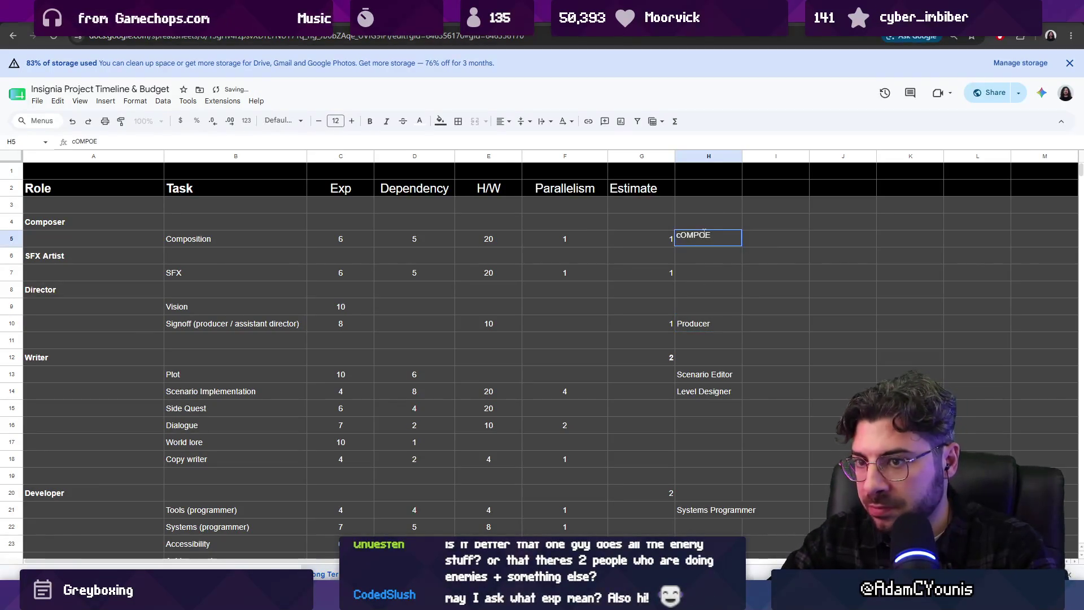
pyautogui.write('Composer')
pyautogui.press('Return')
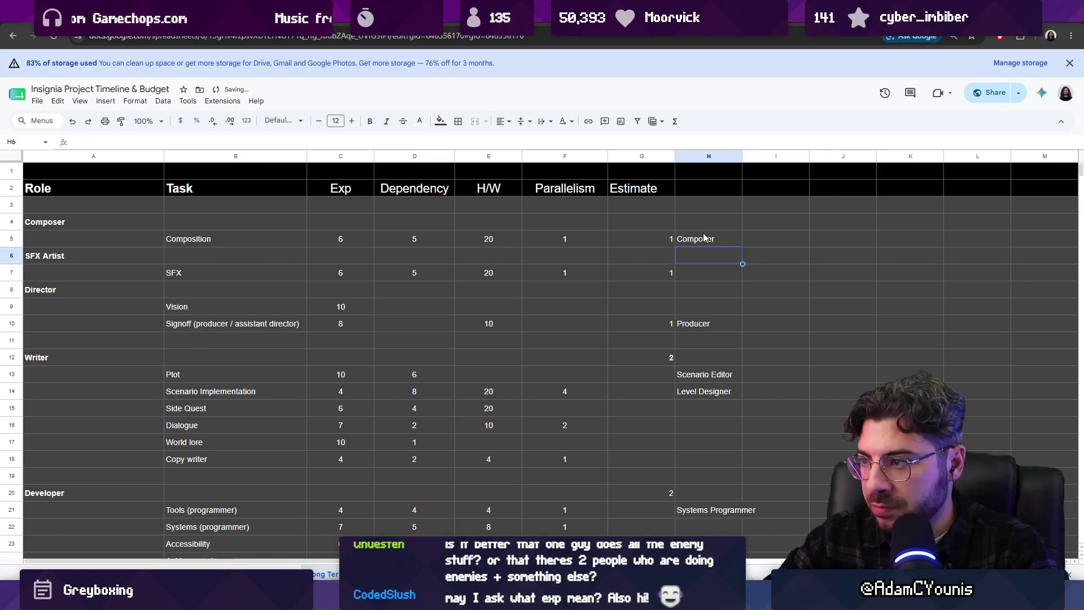
pyautogui.press('Return')
pyautogui.press('BackSpace')
pyautogui.write('S')
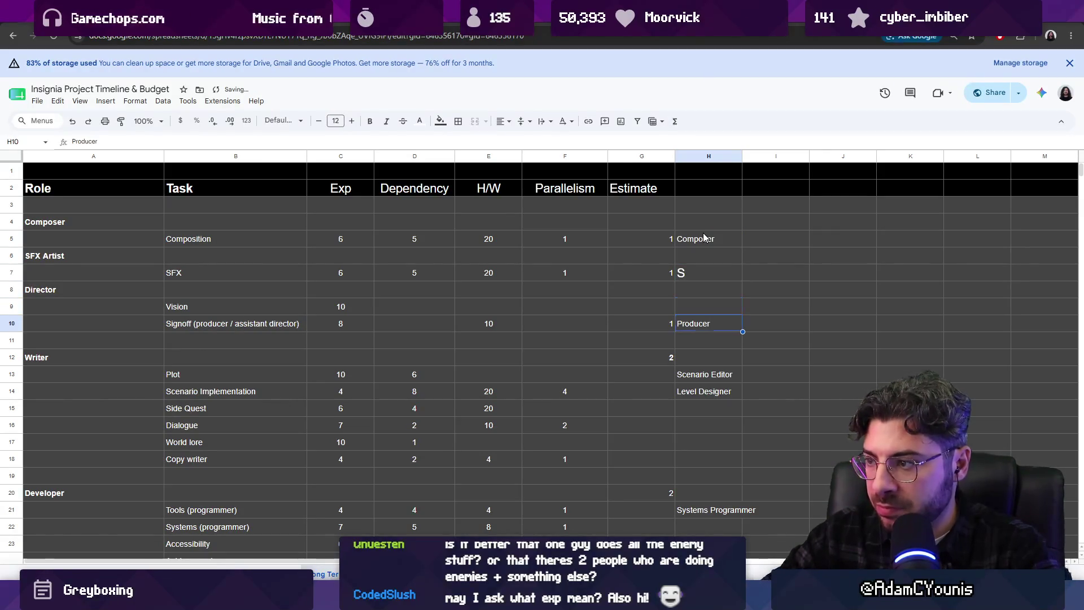
pyautogui.write('Producer')
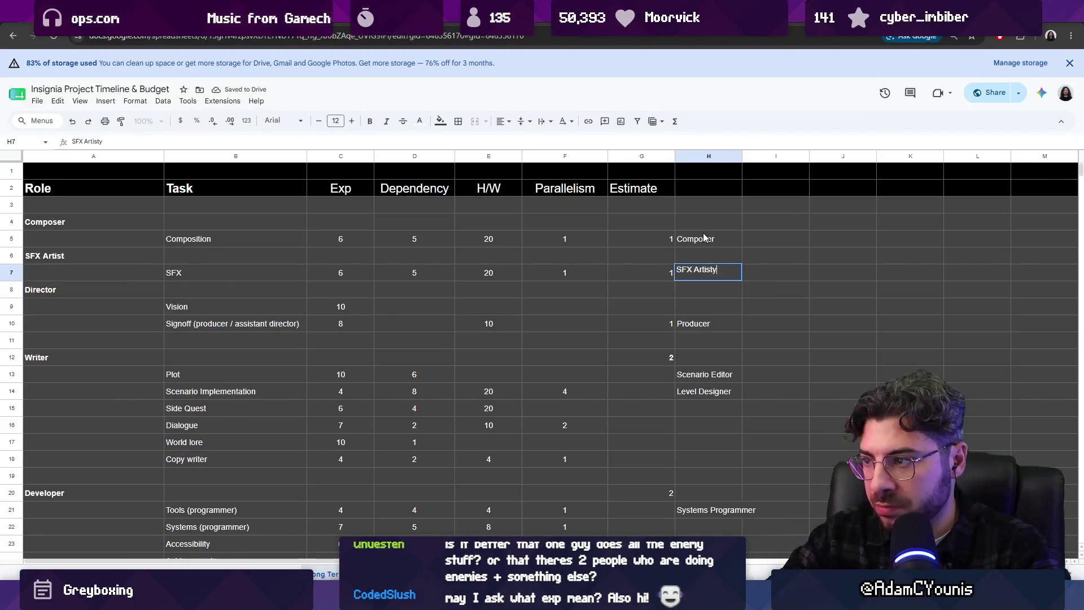
pyautogui.press('BackSpace')
pyautogui.press('Return')
# - Rename the role headings in A4 and A6 to Music and SFX
pyautogui.press('Up')
pyautogui.press('Right')
pyautogui.press('Up')
pyautogui.press('Up')
pyautogui.press('Left')
pyautogui.press('Left')
pyautogui.press('Left')
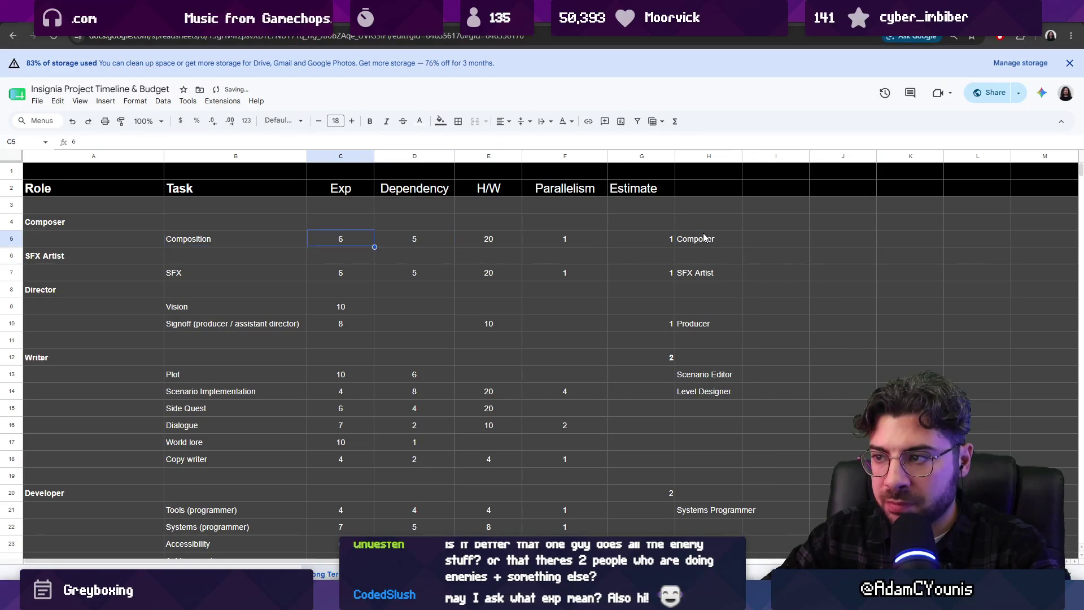
pyautogui.press('Left')
pyautogui.press('Left')
pyautogui.press('Up')
pyautogui.write('MN')
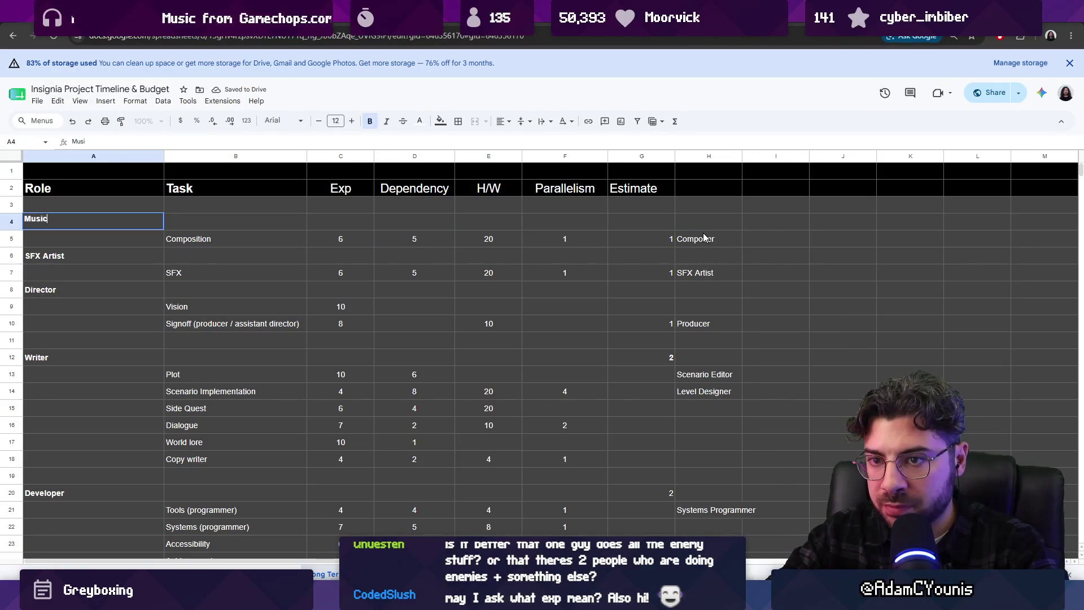
pyautogui.press('Down')
pyautogui.press('Down')
pyautogui.write('SFX Art')
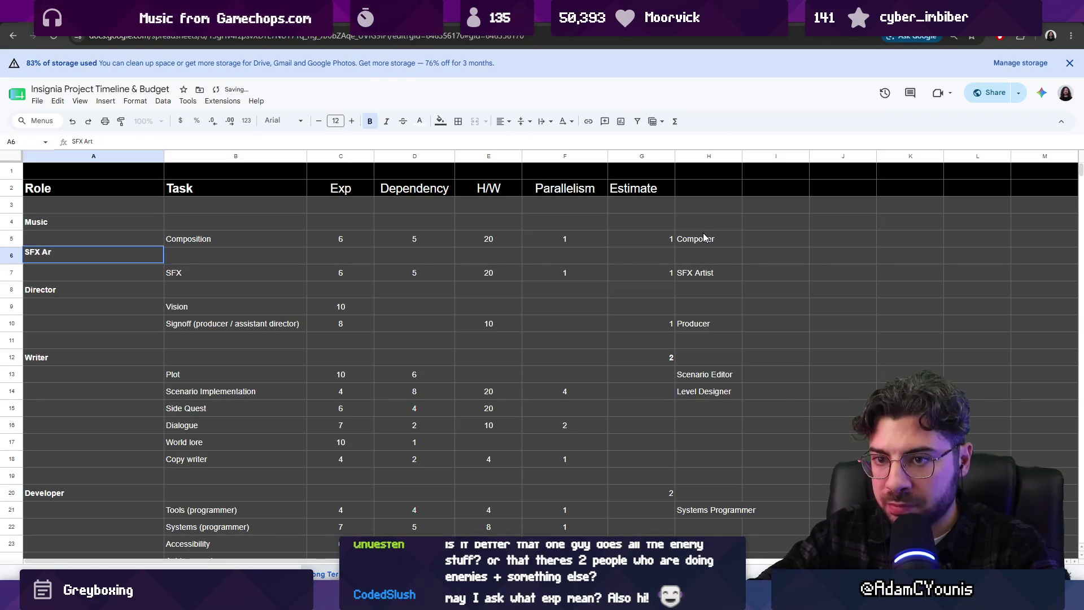
pyautogui.press('Return')
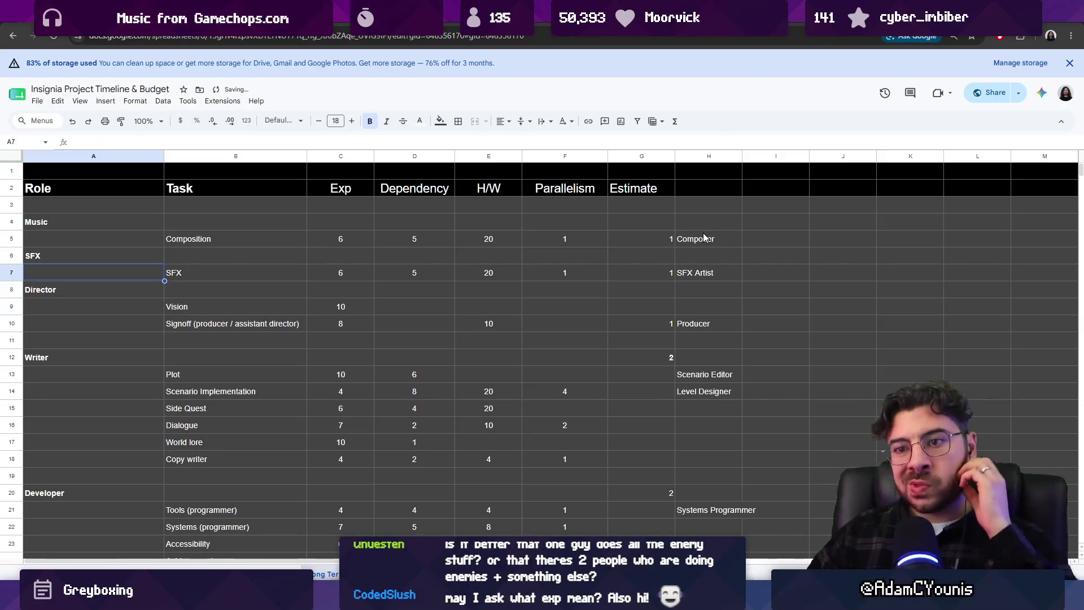
pyautogui.press('Down')
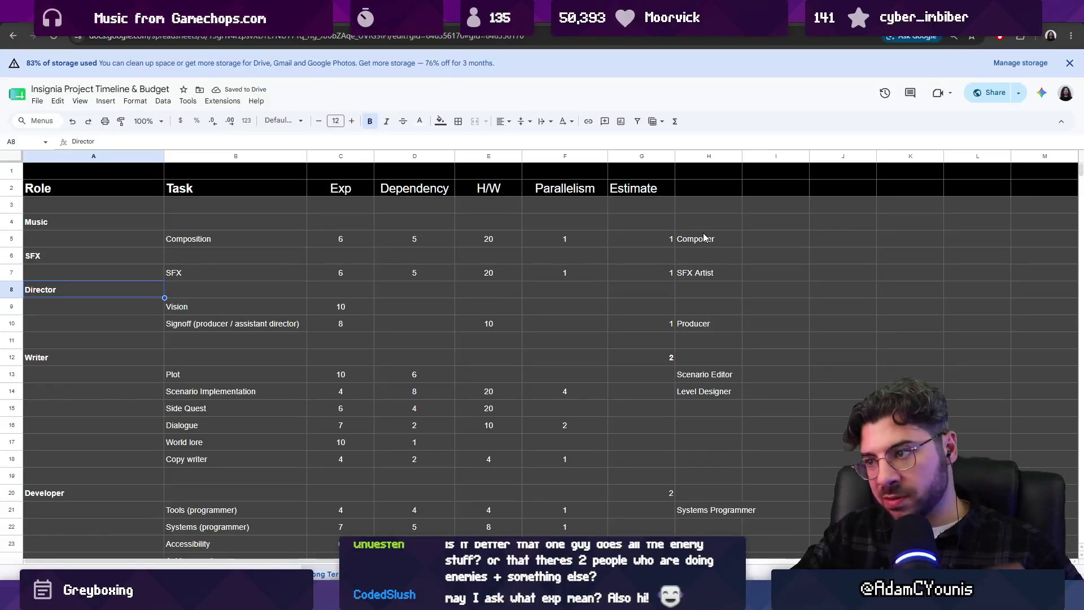
pyautogui.press('Right')
pyautogui.press('Right')
pyautogui.press('Right')
pyautogui.press('Right')
pyautogui.press('Left')
pyautogui.press('Right')
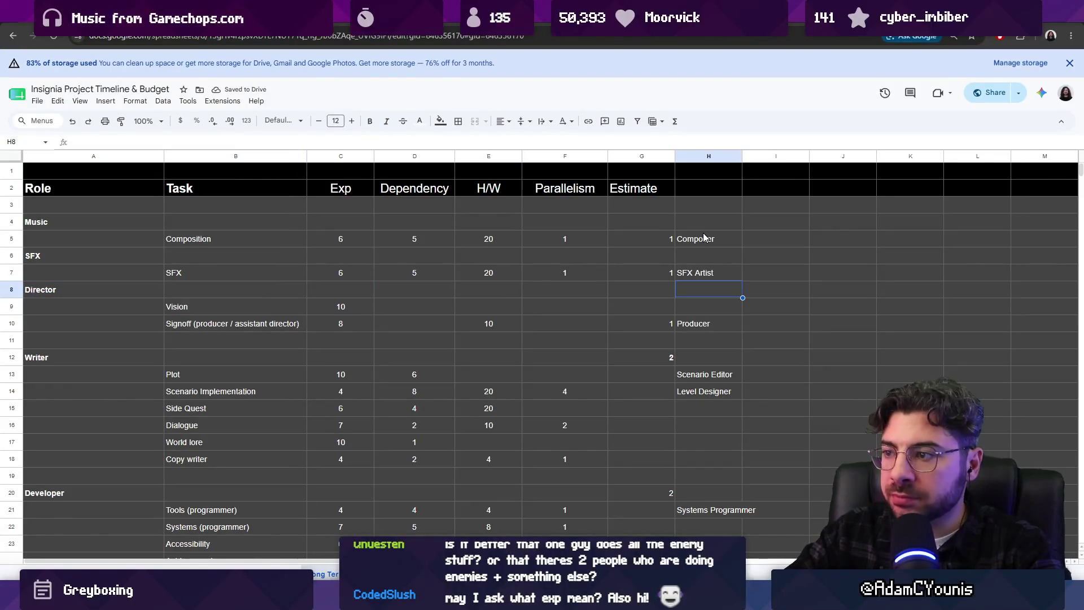
# - Move the Music and SFX rows down below the Artist tasks
pyautogui.click(11, 290)
pyautogui.click(13, 256)
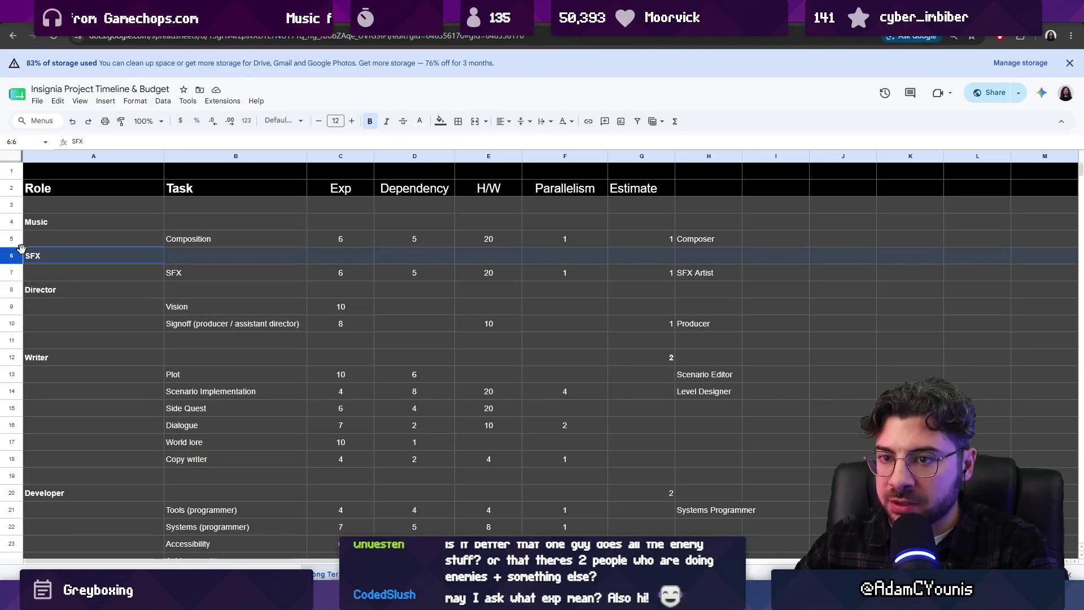
pyautogui.keyDown('shift'); pyautogui.click(12, 220); pyautogui.keyUp('shift')
pyautogui.hotkey('shift', 'Down')
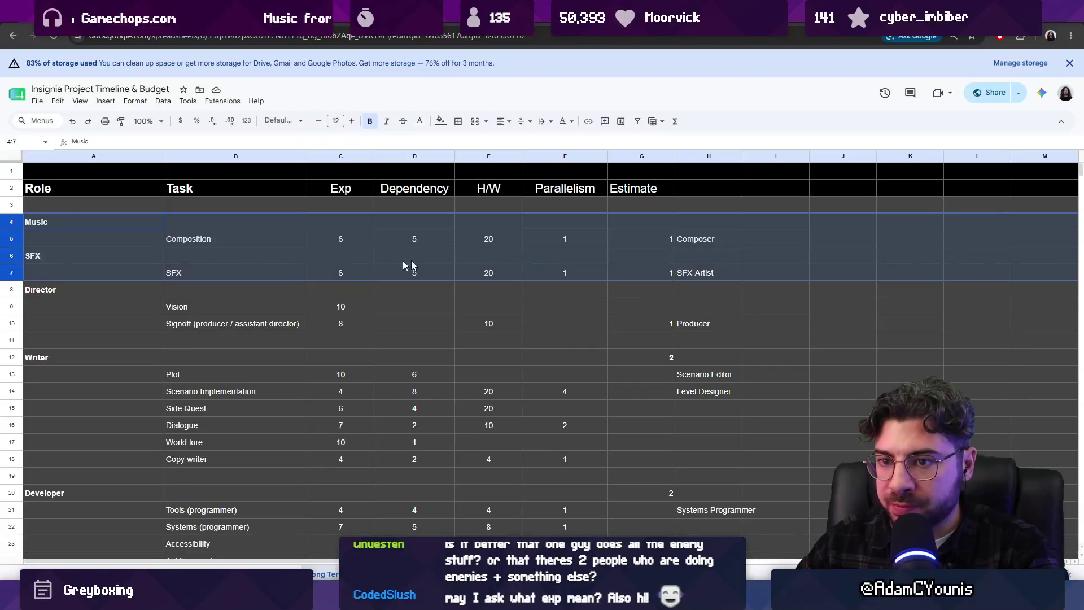
pyautogui.moveTo(13, 222); pyautogui.dragTo(14, 241)
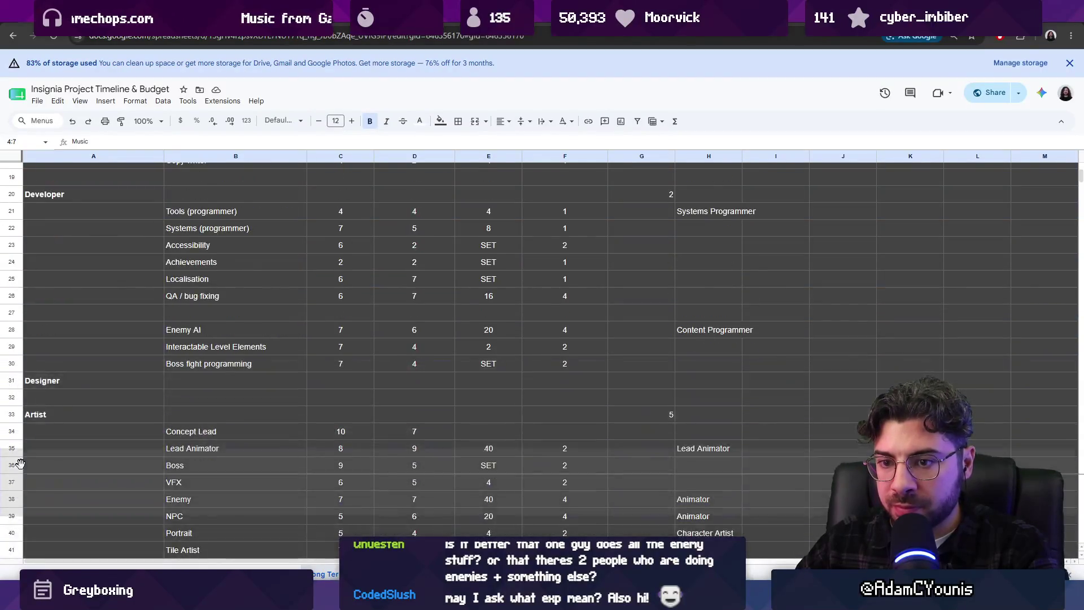
pyautogui.moveTo(17, 520)
pyautogui.mouseDown()
pyautogui.moveTo(26, 371)
pyautogui.moveTo(80, 382)
pyautogui.mouseUp()
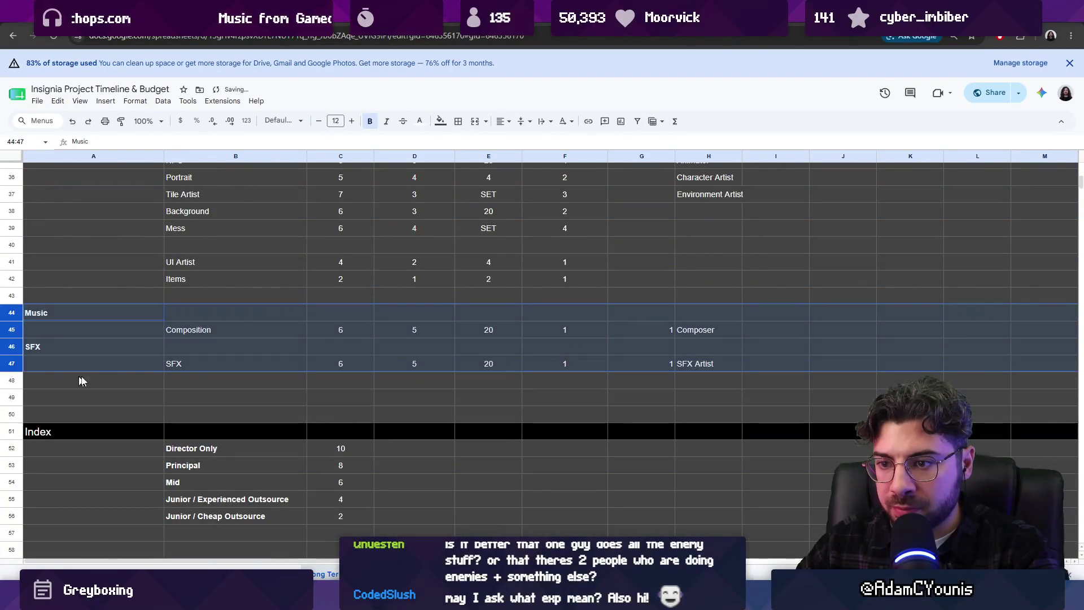
pyautogui.scroll(10, 339, 314)
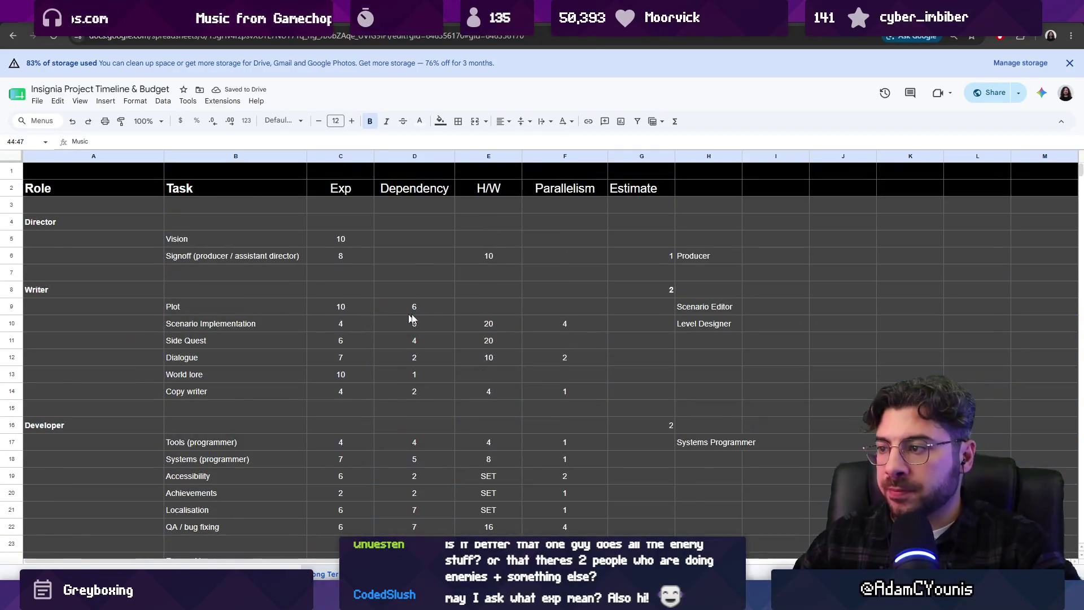
# - Give the Director heading the job title Director and a count of 1
pyautogui.click(704, 224)
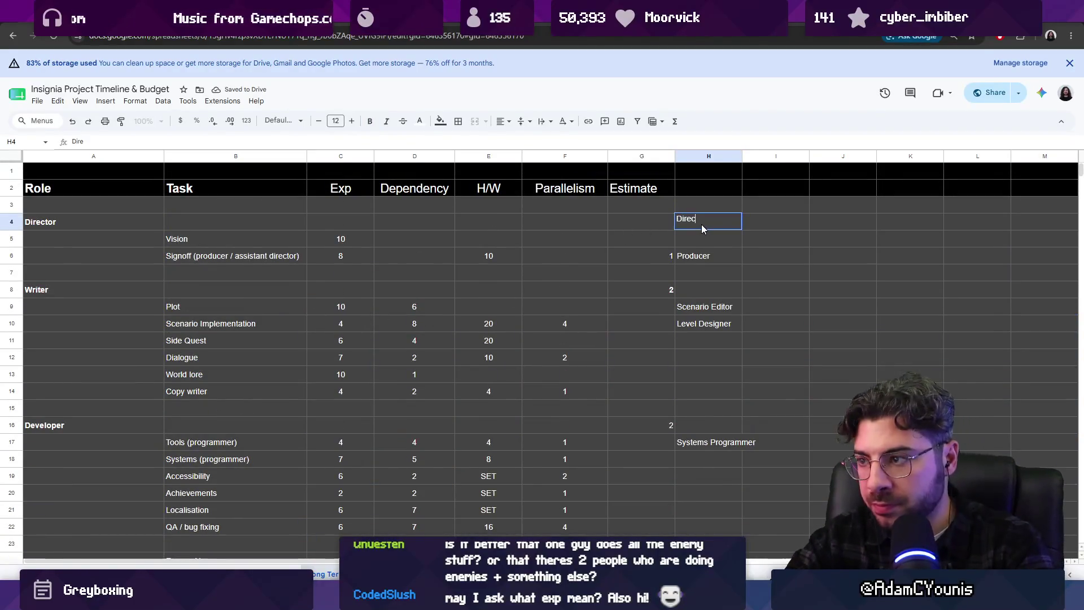
pyautogui.write('Director')
pyautogui.press('Left')
pyautogui.write('1')
pyautogui.press('Return')
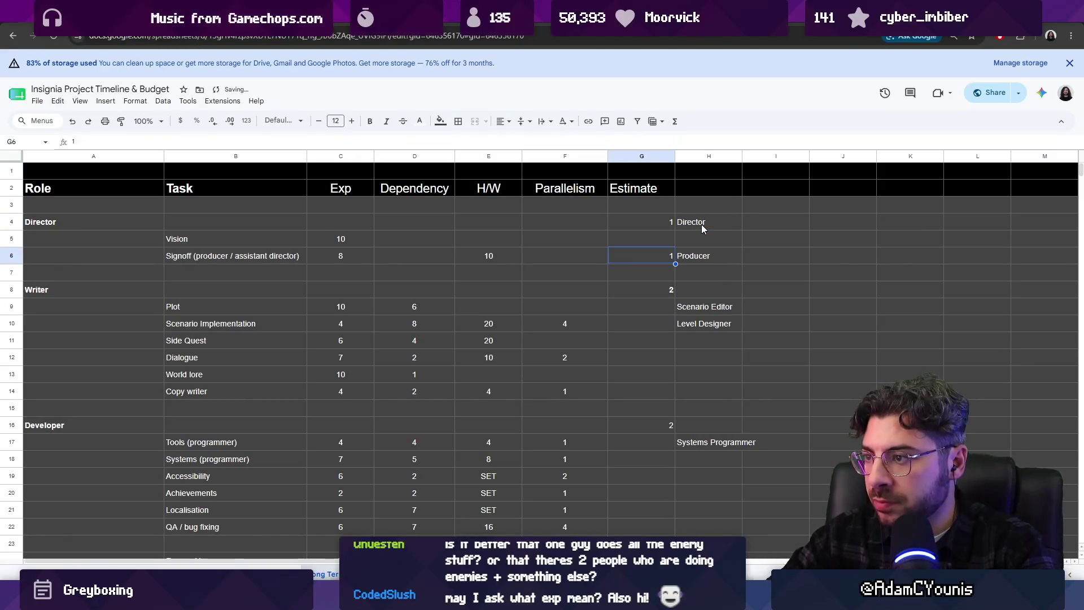
pyautogui.press('Right')
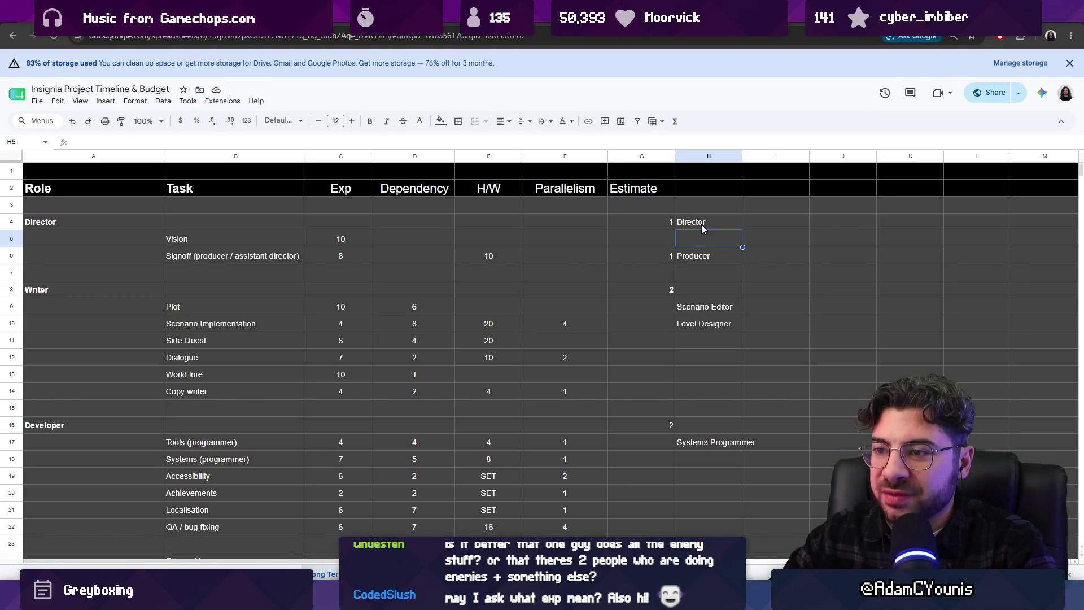
pyautogui.press('Left')
pyautogui.press('Left')
pyautogui.press('Left')
pyautogui.press('Left')
pyautogui.press('Left')
pyautogui.press('Up')
pyautogui.press('Up')
pyautogui.press('Up')
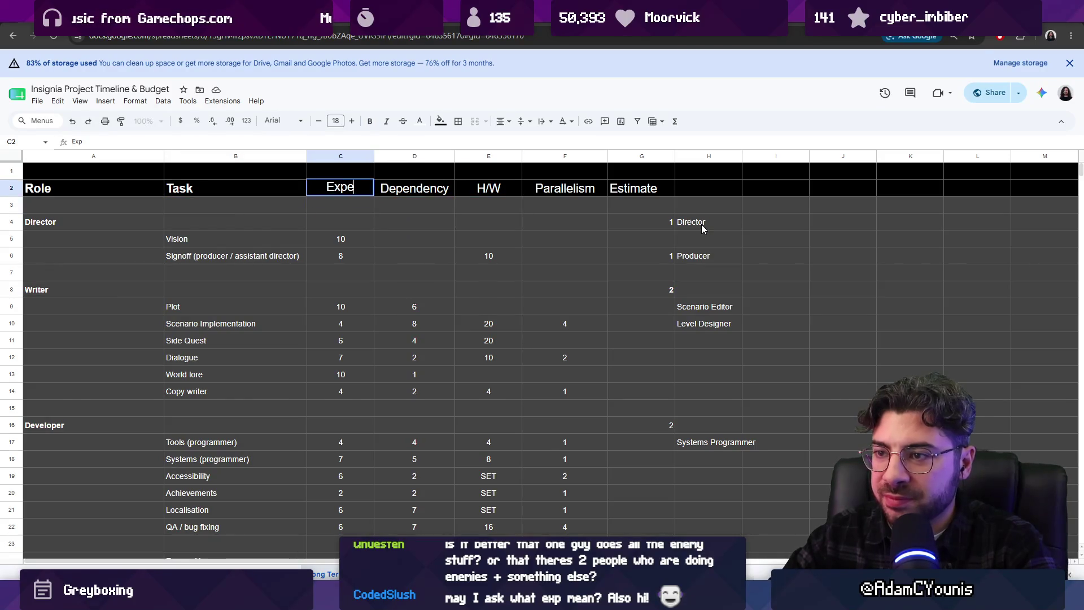
pyautogui.write('Experience')
# - Rename the Exp header to Experience, trying Seniority and undoing it
pyautogui.press('Return')
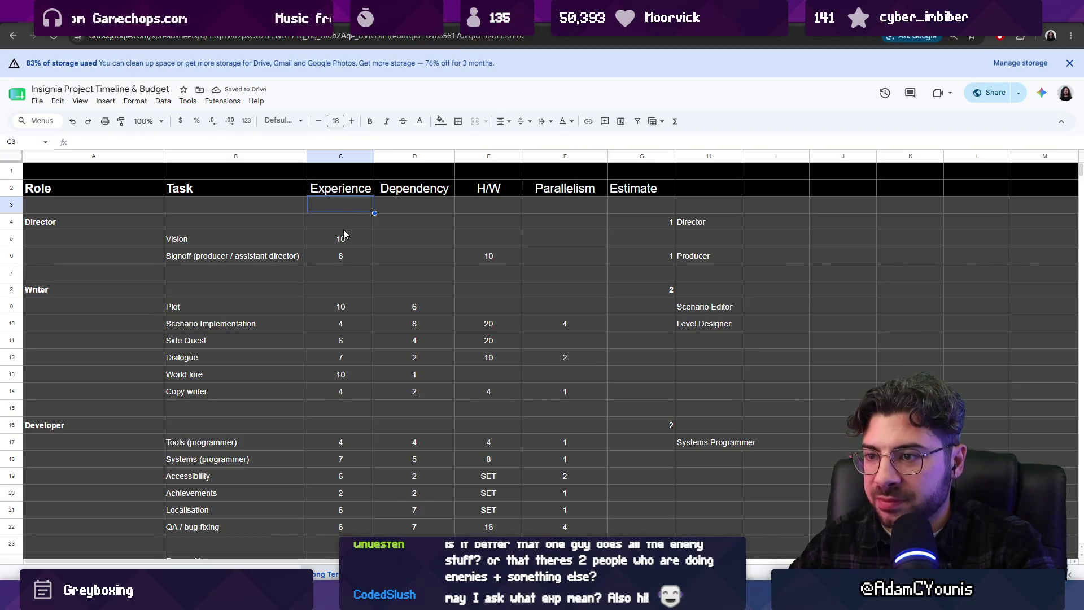
pyautogui.scroll(-1, 344, 230)
pyautogui.scroll(-3, 341, 229)
pyautogui.scroll(-4, 341, 229)
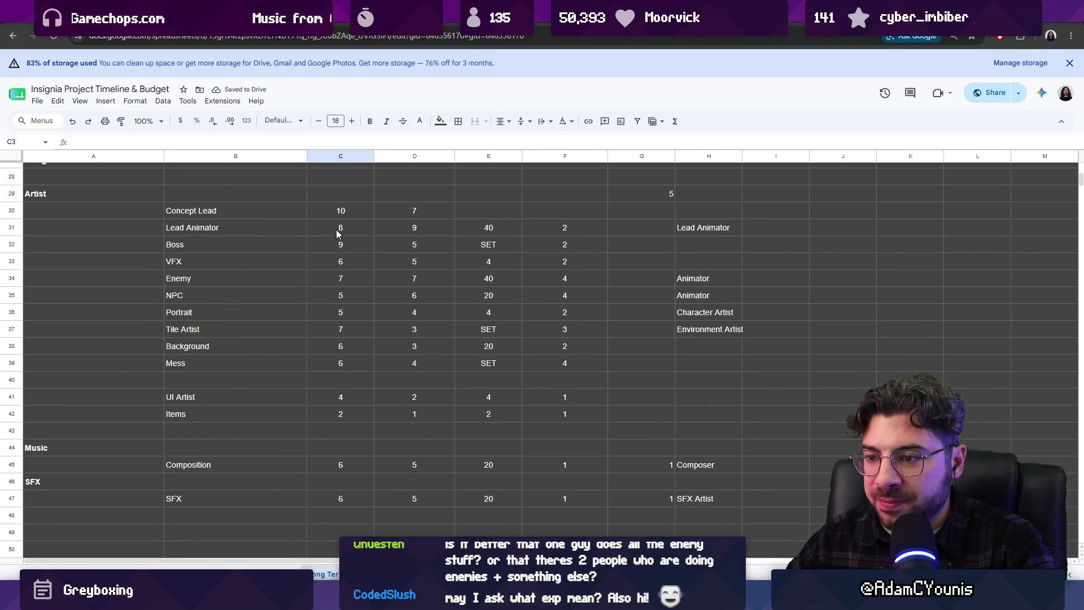
pyautogui.scroll(7, 337, 230)
pyautogui.scroll(1, 335, 220)
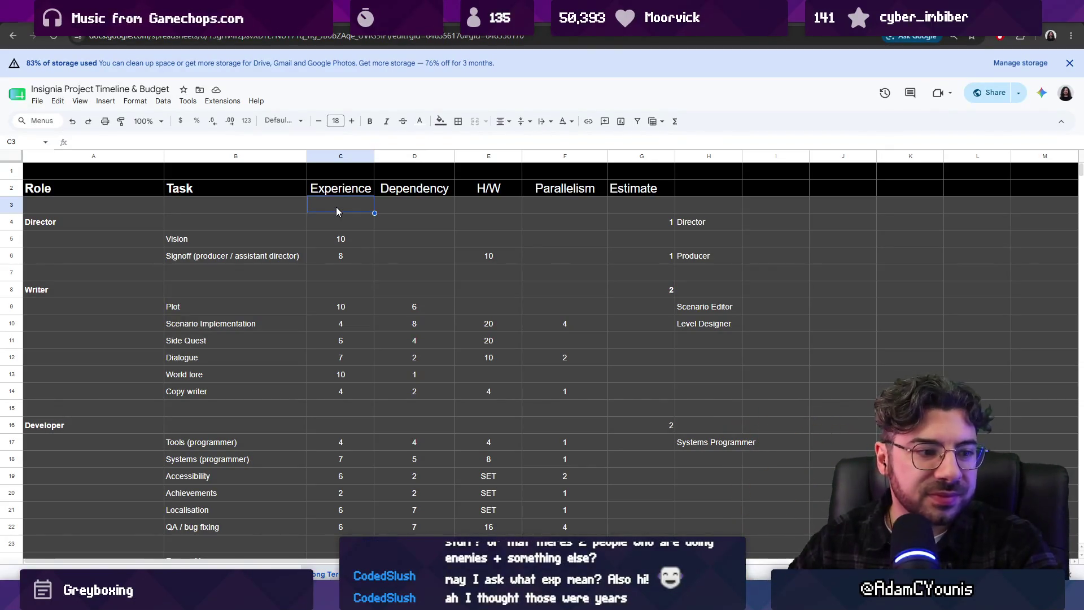
pyautogui.click(353, 196)
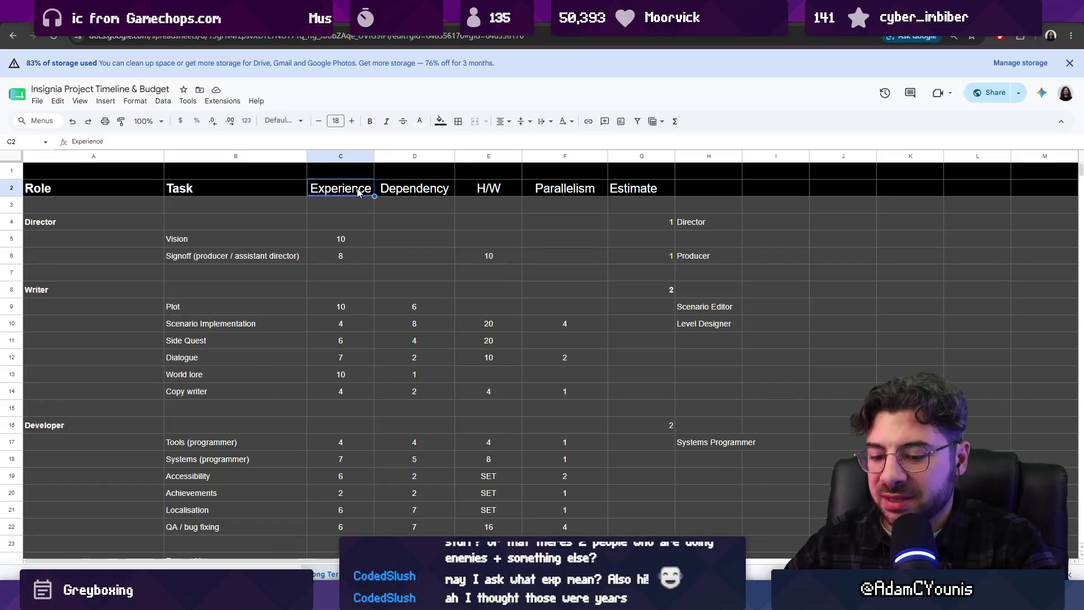
pyautogui.write('Seniority')
pyautogui.press('Return')
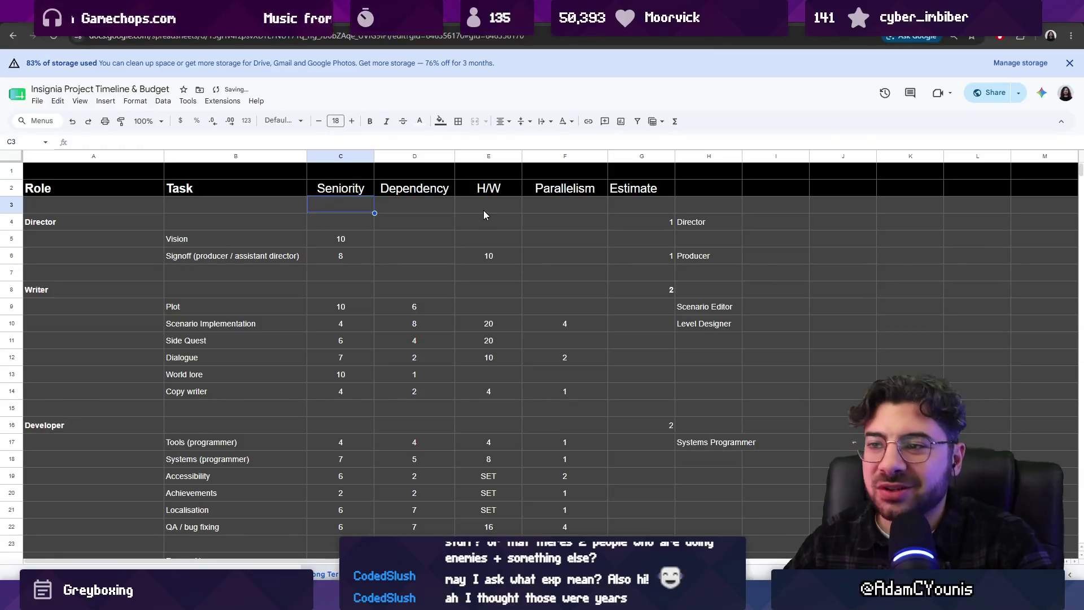
pyautogui.hotkey('ctrl', 'z')
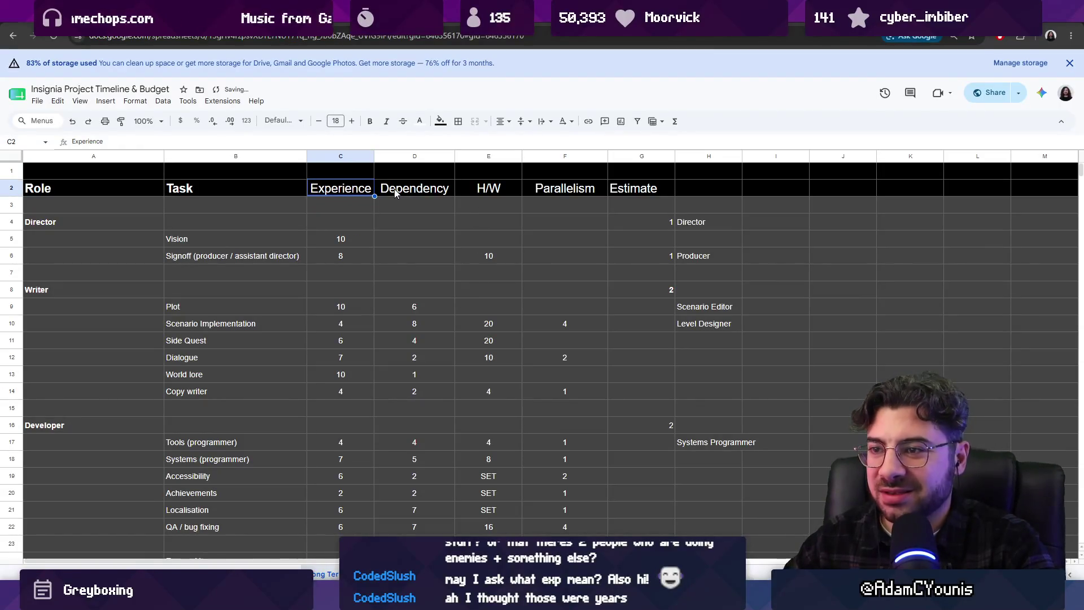
# - Try an Experience [1-10] suffix on the header, then undo it to keep Experience
pyautogui.press('Return')
pyautogui.write('9')
pyautogui.press('BackSpace')
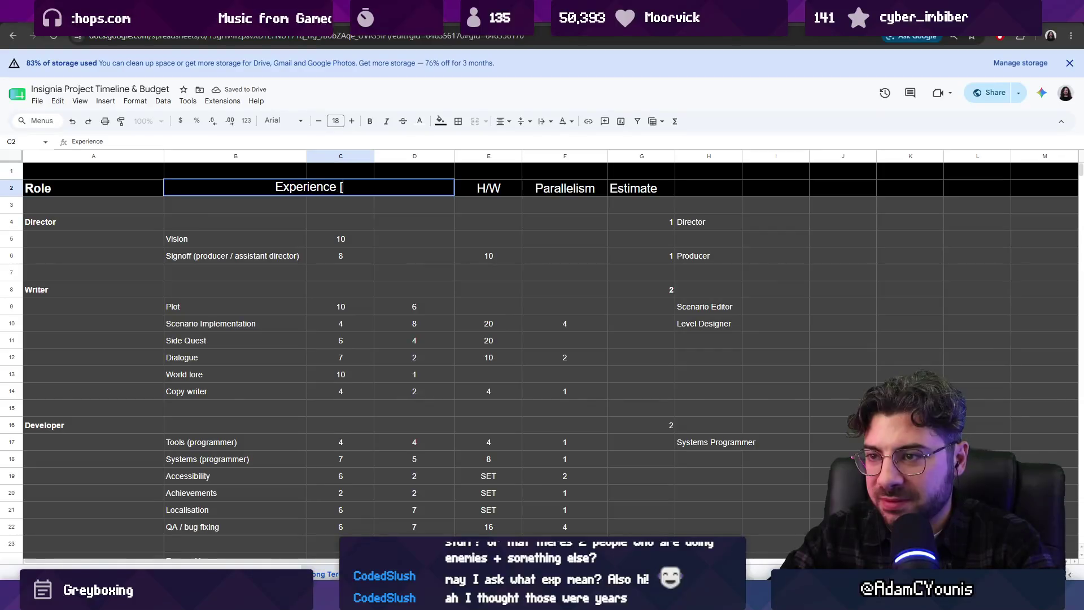
pyautogui.write('1-10]')
pyautogui.press('Return')
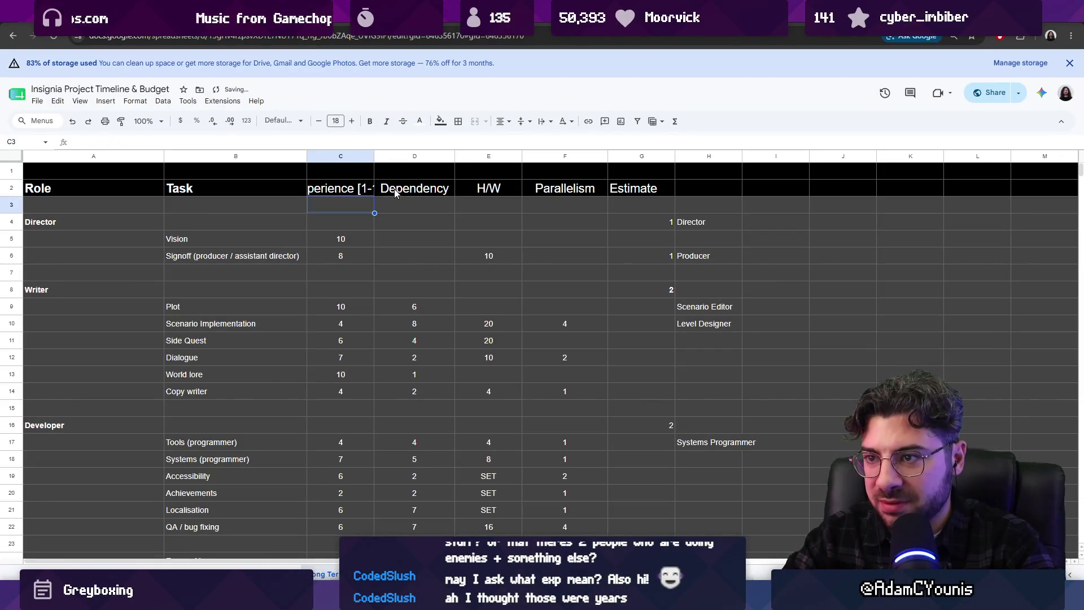
pyautogui.hotkey('ctrl', 'z')
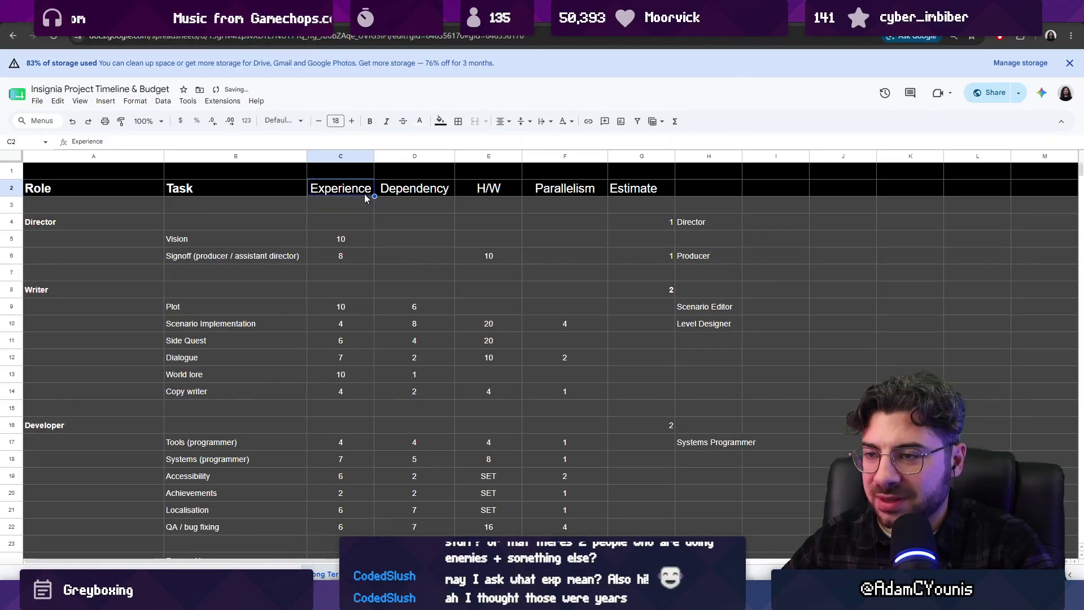
pyautogui.press('Down')
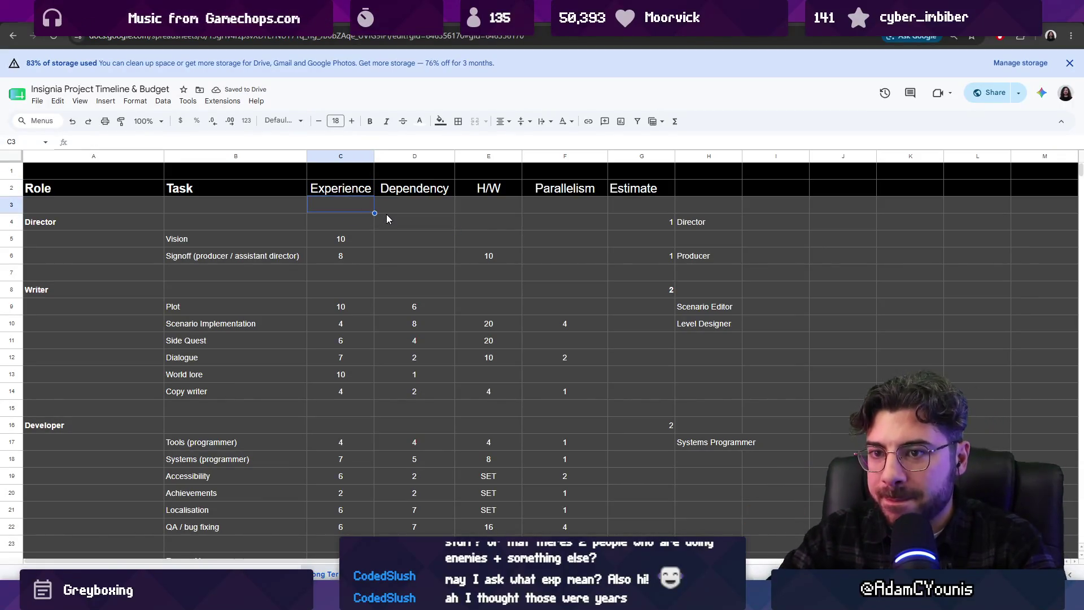
pyautogui.press('Left')
pyautogui.press('Left')
pyautogui.write('Guide')
# - Label row 3 Guide, enter 1-10 under Experience, and set the row to font size 12
pyautogui.press('Tab')
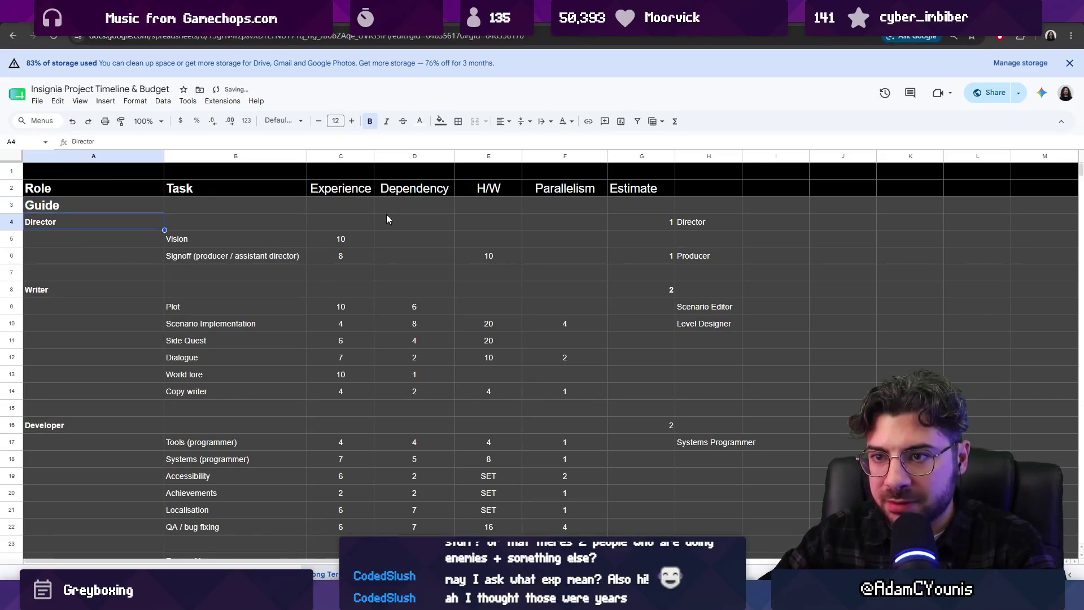
pyautogui.press('Tab')
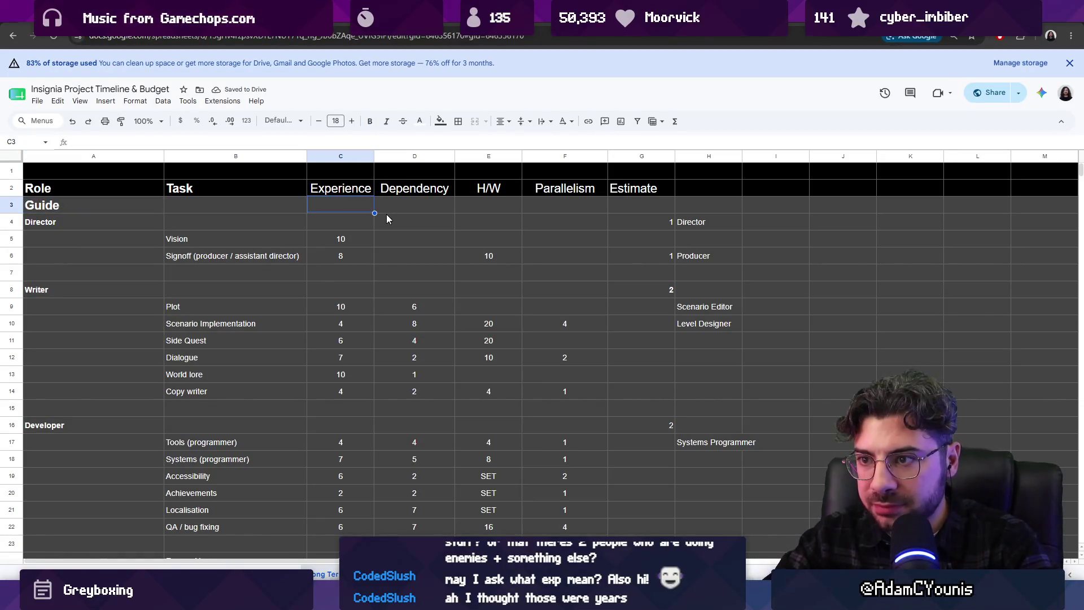
pyautogui.write('sort')
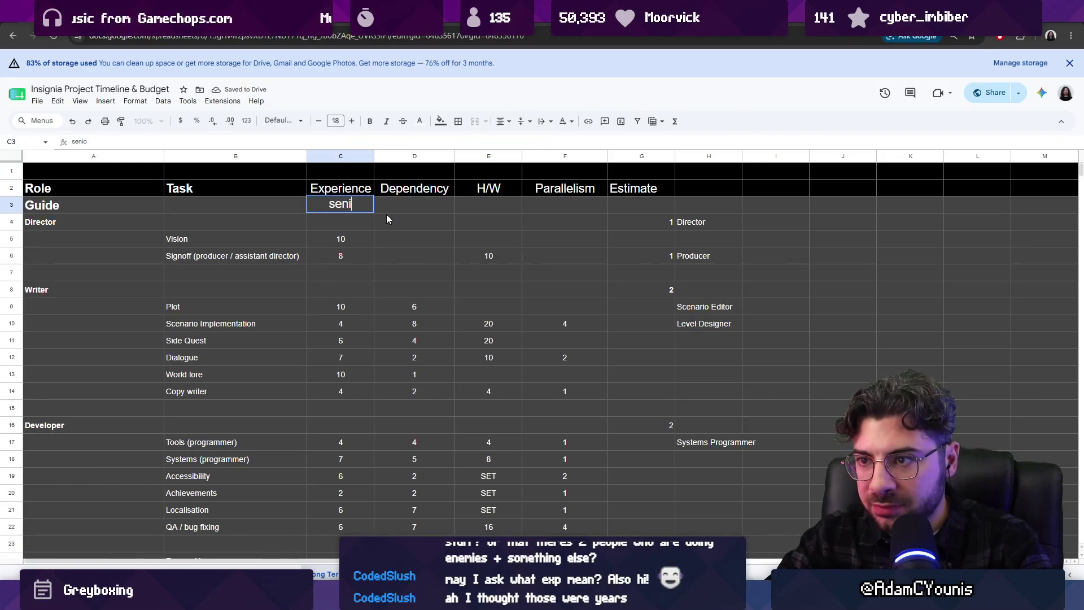
pyautogui.press('BackSpace')
pyautogui.press('BackSpace')
pyautogui.press('BackSpace')
pyautogui.write('1-10')
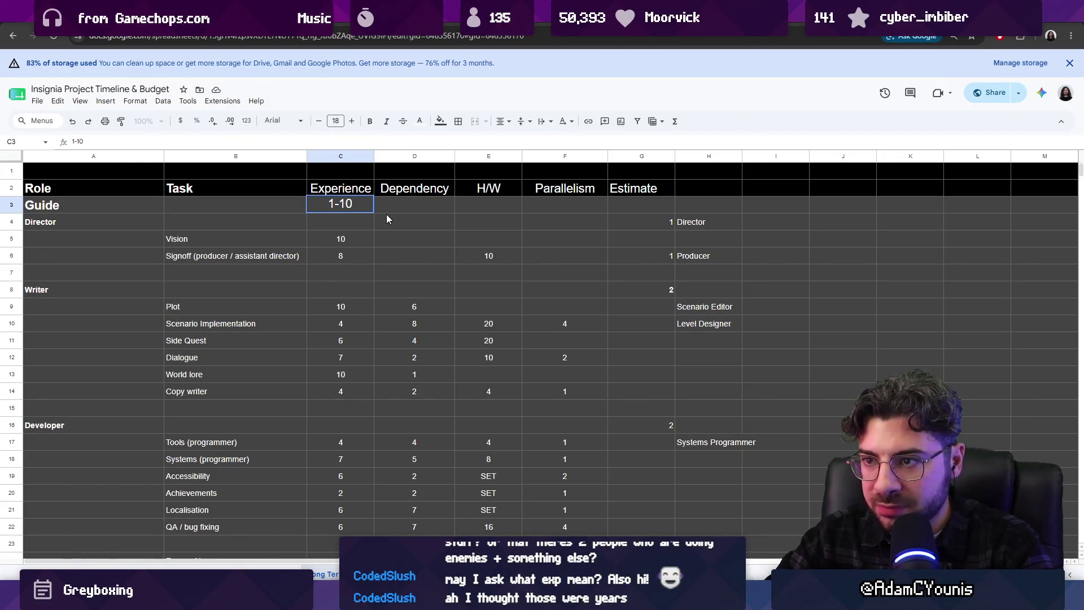
pyautogui.press('Return')
pyautogui.press('Down')
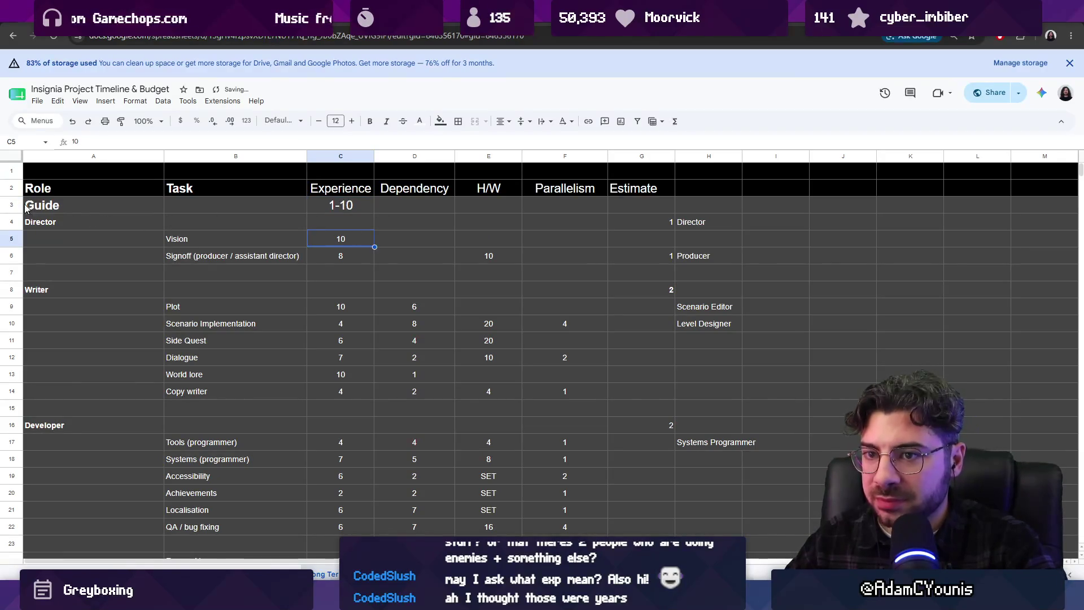
pyautogui.click(12, 205)
pyautogui.click(335, 121)
pyautogui.click(331, 234)
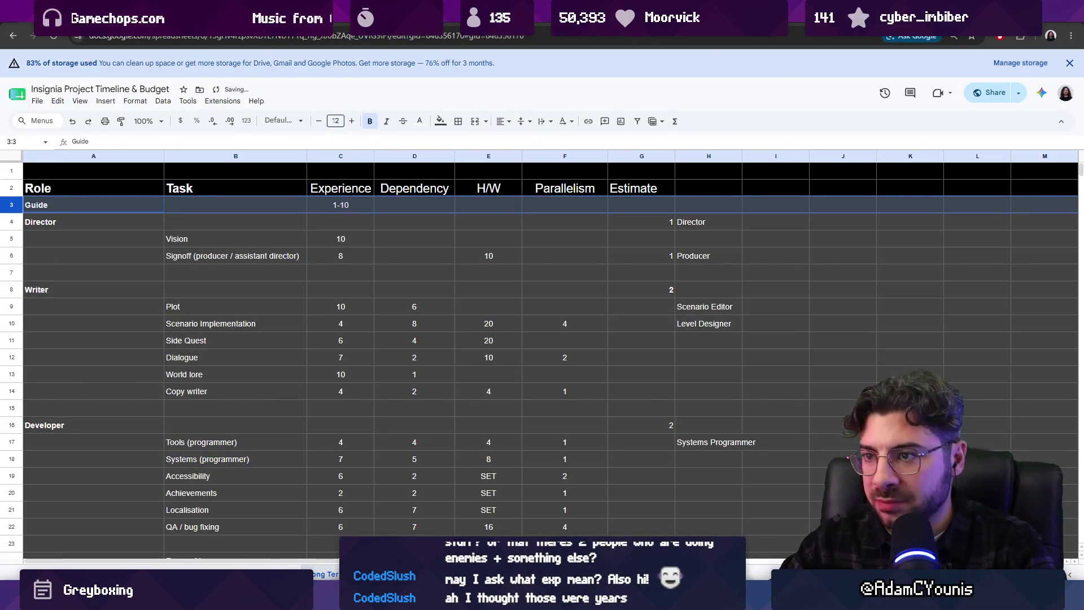
# - Extend the Experience guide to 1-10 [jr - principal], fixing stray characters
pyautogui.doubleClick(353, 204)
pyautogui.press('Escape')
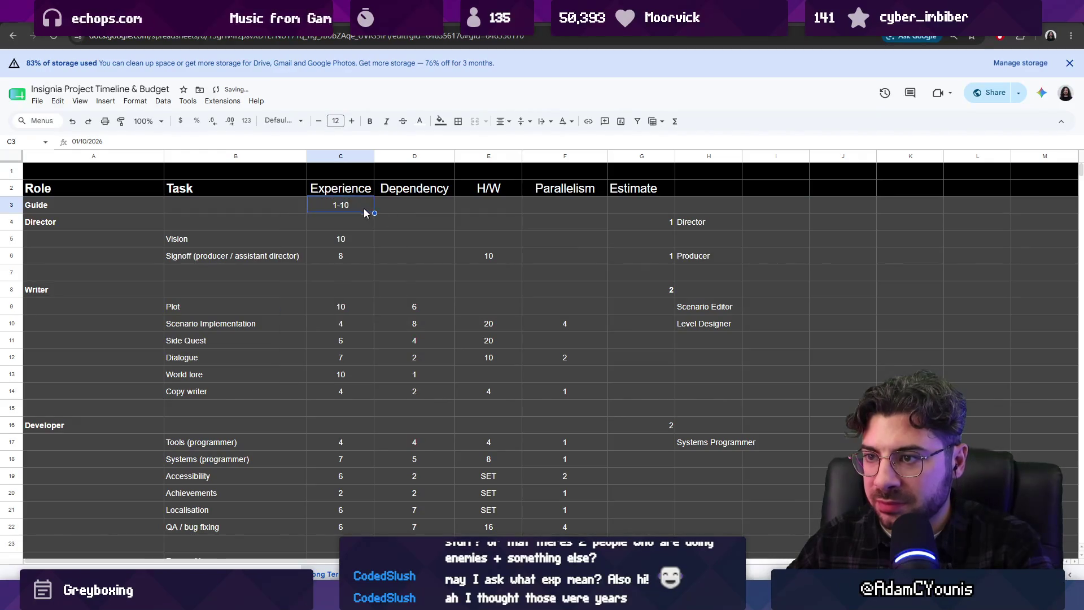
pyautogui.doubleClick(349, 204)
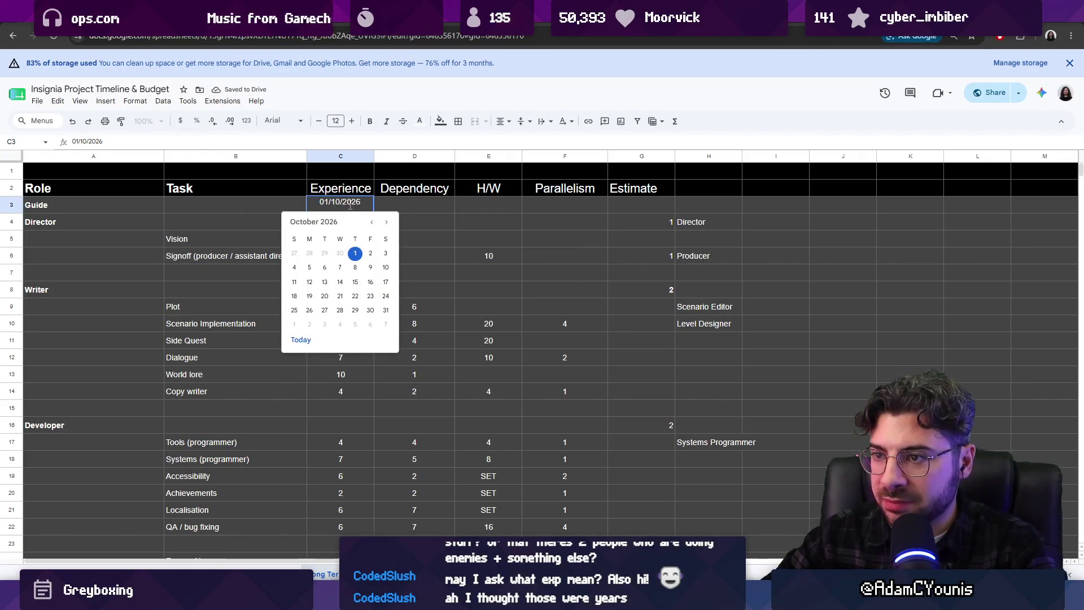
pyautogui.press('Escape')
pyautogui.press('Right')
pyautogui.click(349, 205)
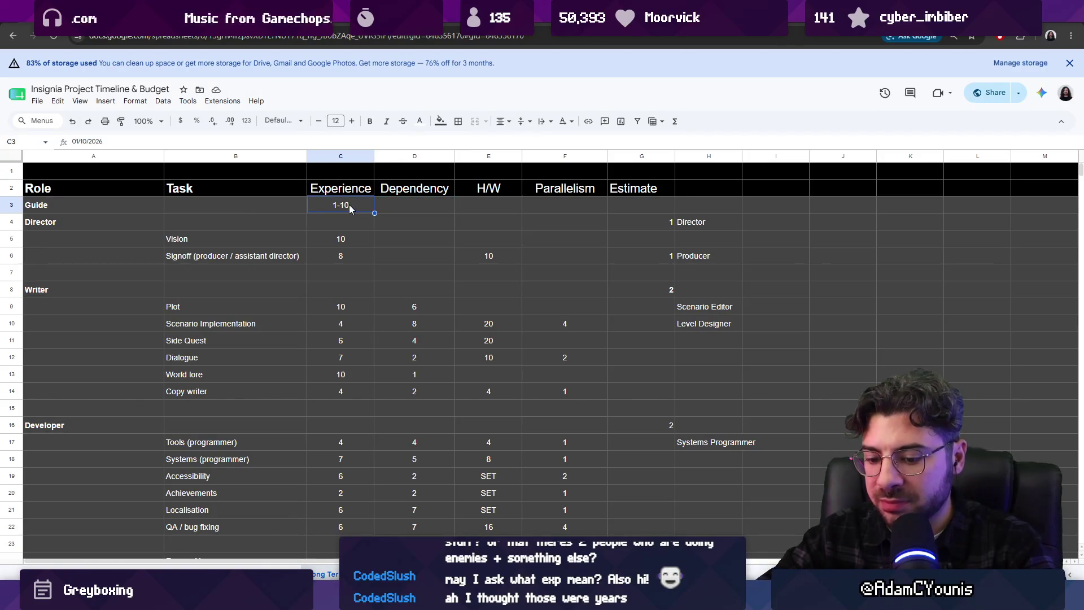
pyautogui.doubleClick(349, 204)
pyautogui.write('(i')
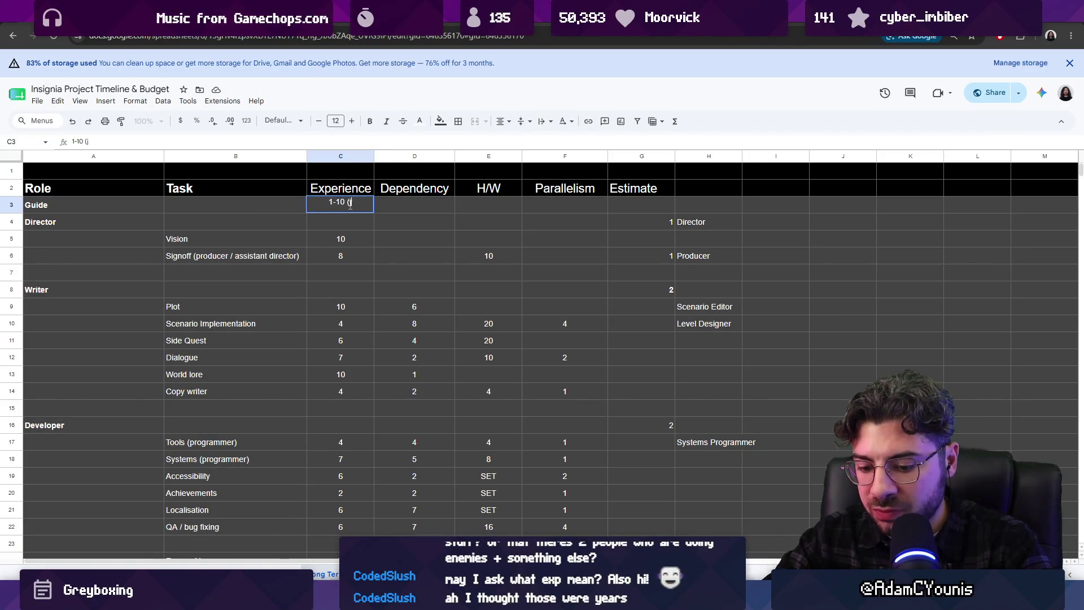
pyautogui.write('jr-')
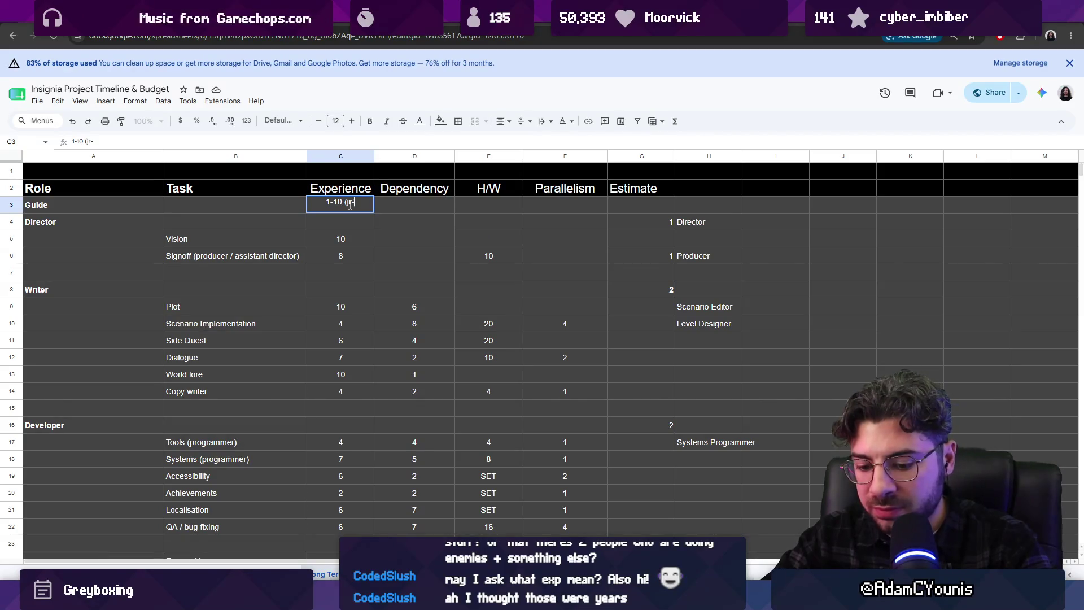
pyautogui.write('principal')
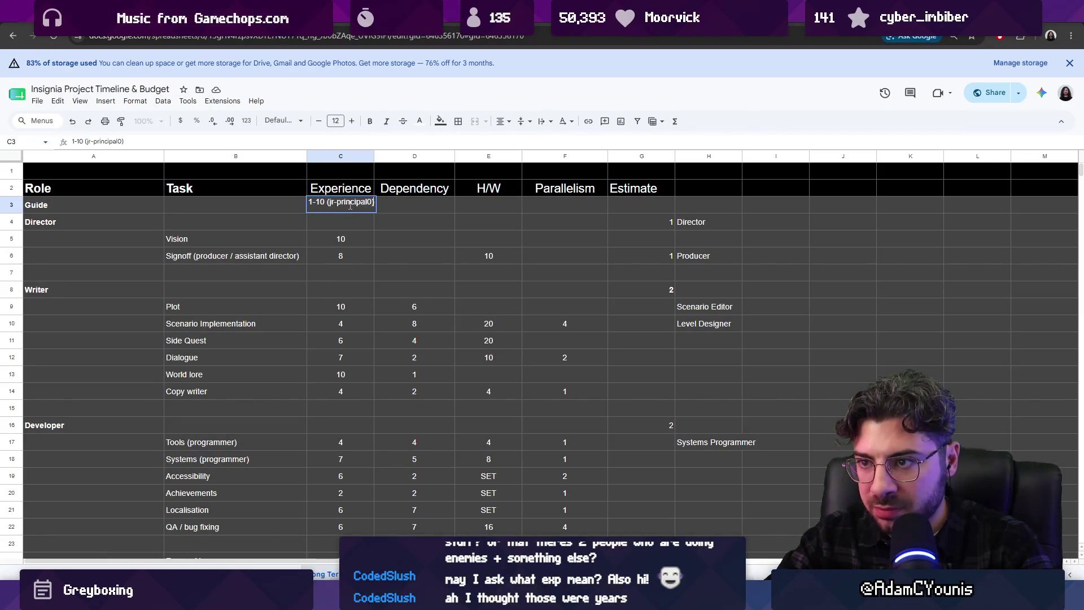
pyautogui.write(')')
pyautogui.click(350, 208)
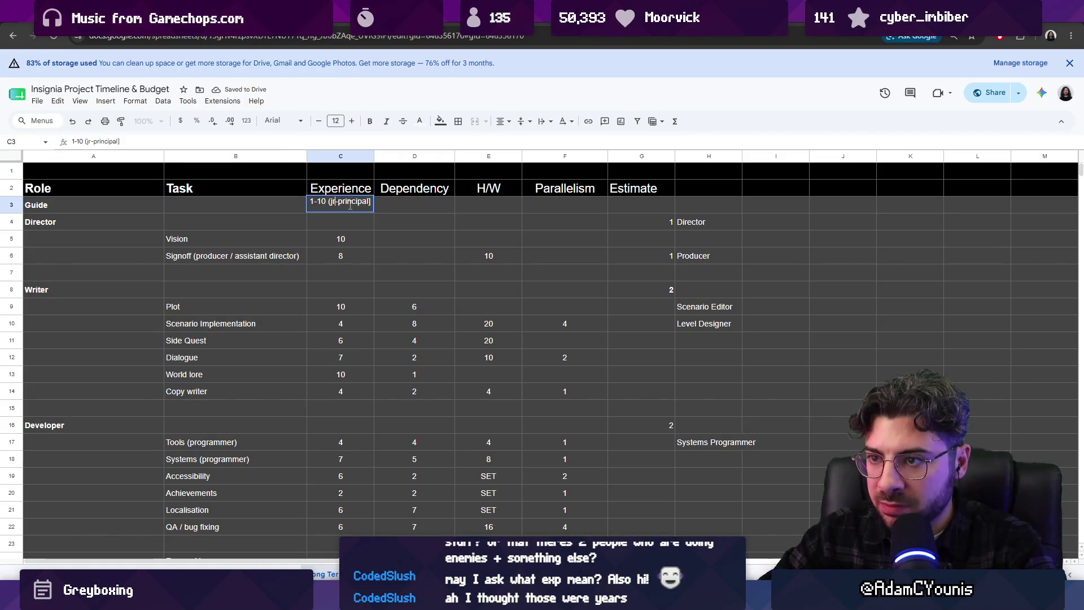
pyautogui.doubleClick(350, 206)
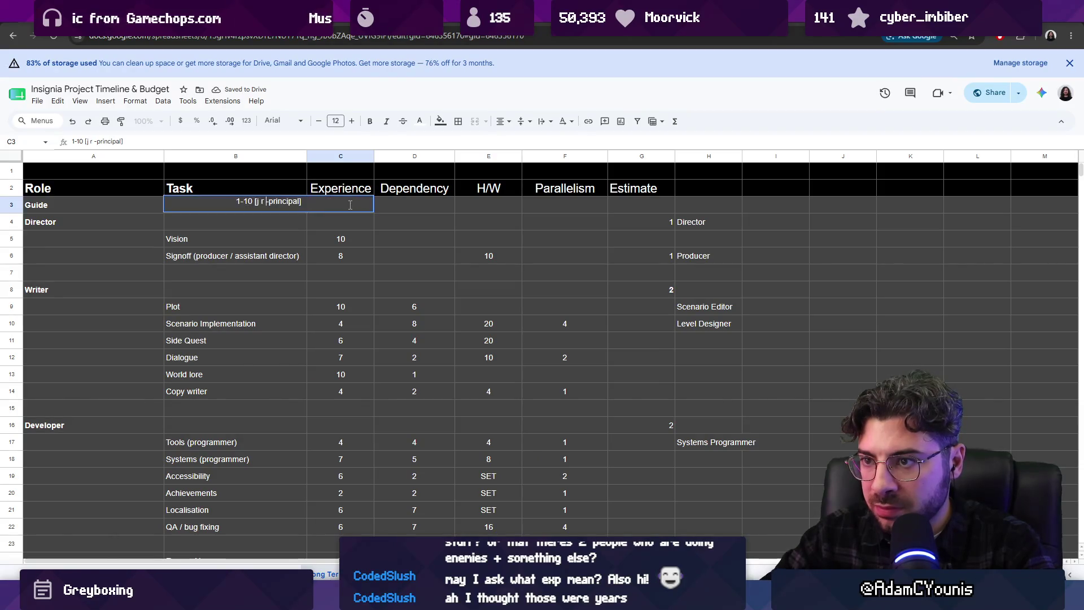
pyautogui.press('Delete')
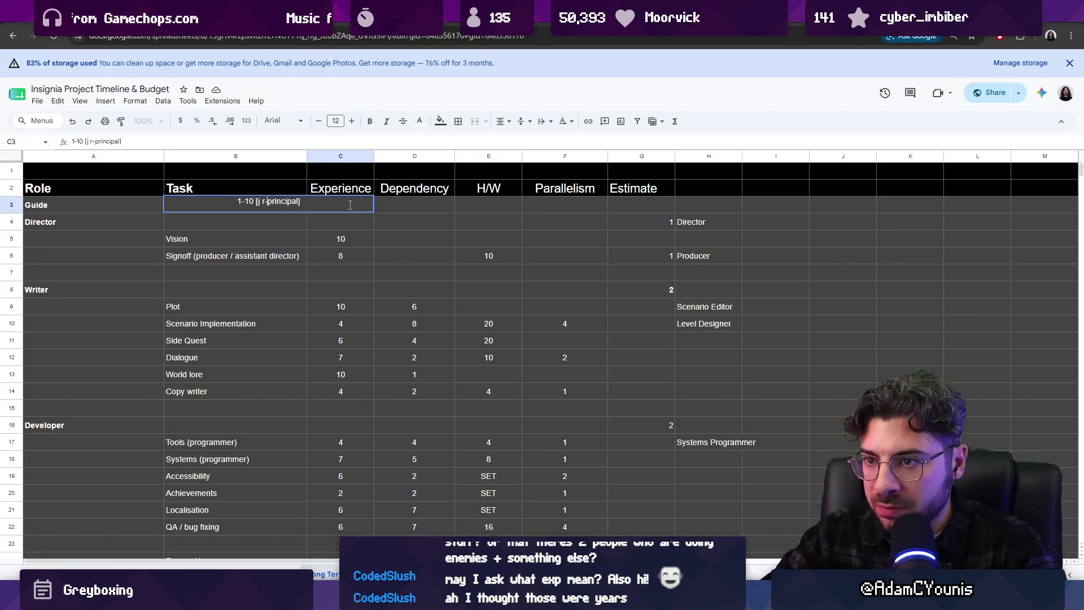
pyautogui.press('Delete')
pyautogui.press('BackSpace')
pyautogui.press('Right')
pyautogui.write('-')
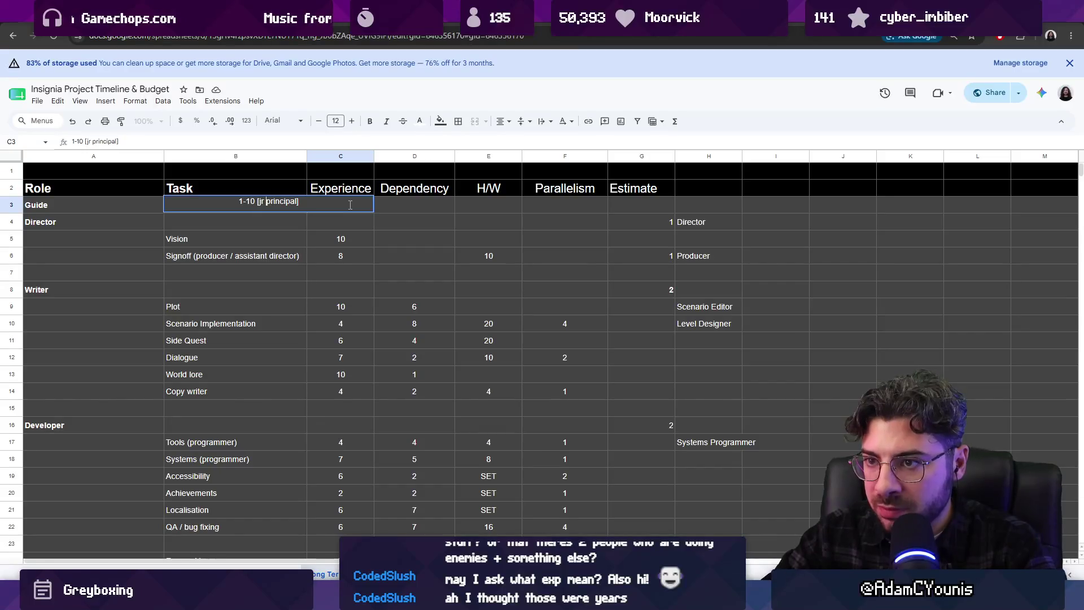
pyautogui.press('Return')
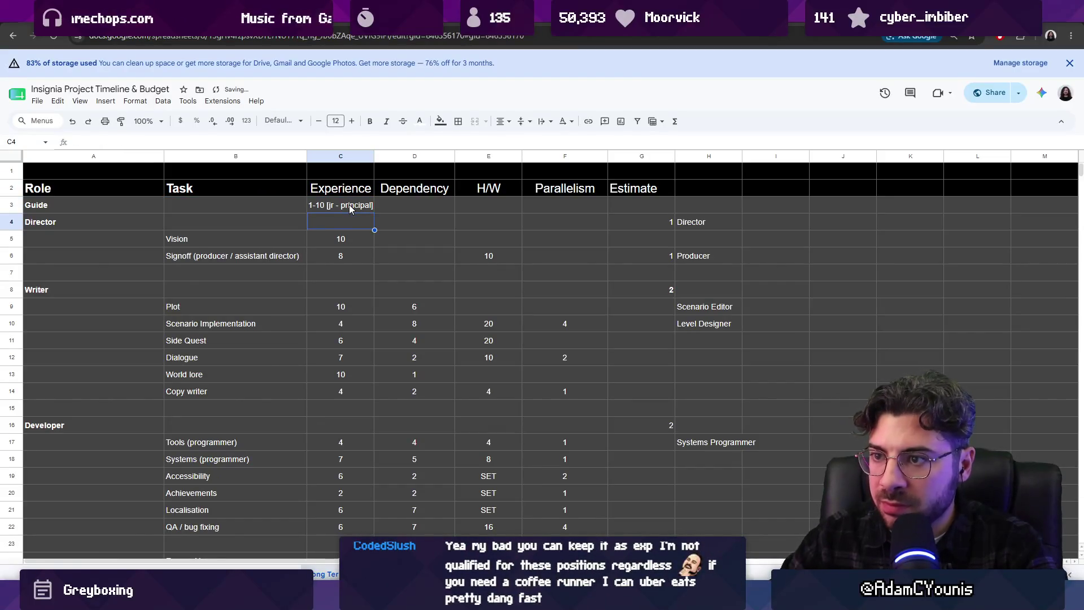
# - Enter the Dependency guide 1-10 [simple - complex] in D3
pyautogui.click(346, 204)
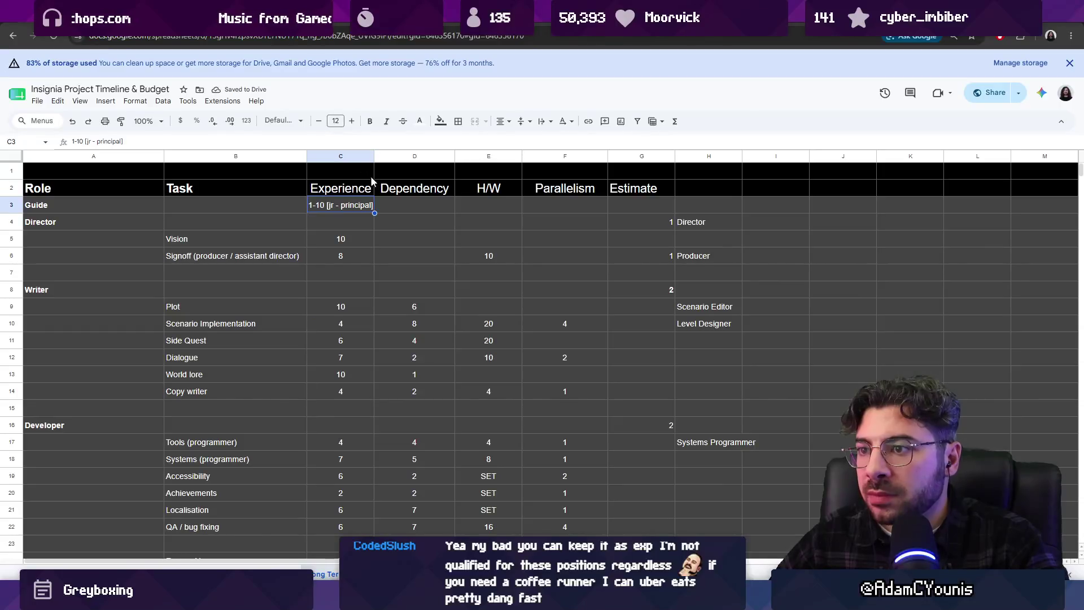
pyautogui.press('Right')
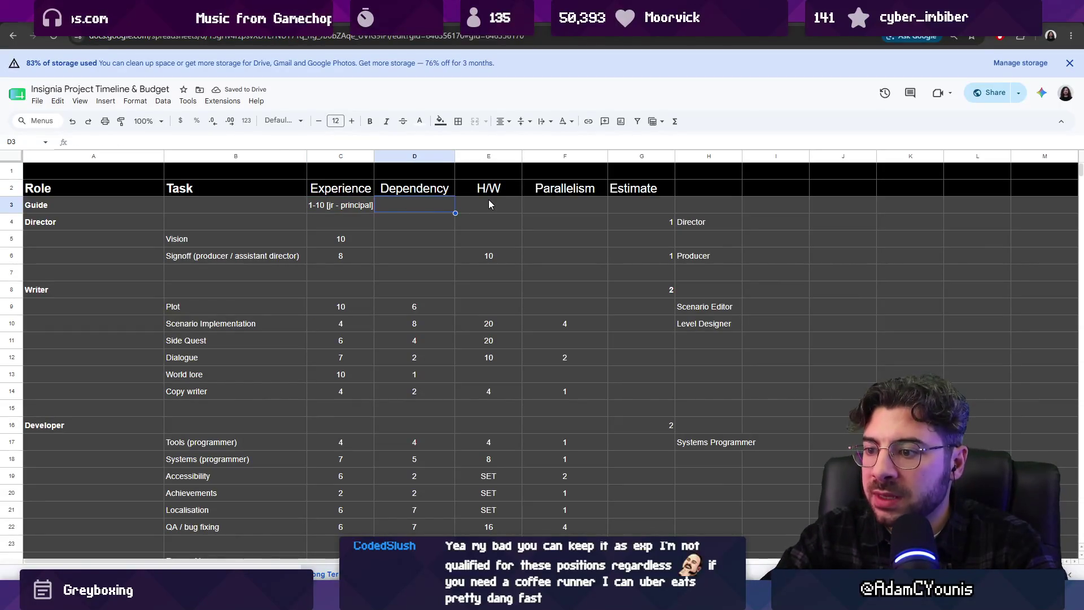
pyautogui.write('1-')
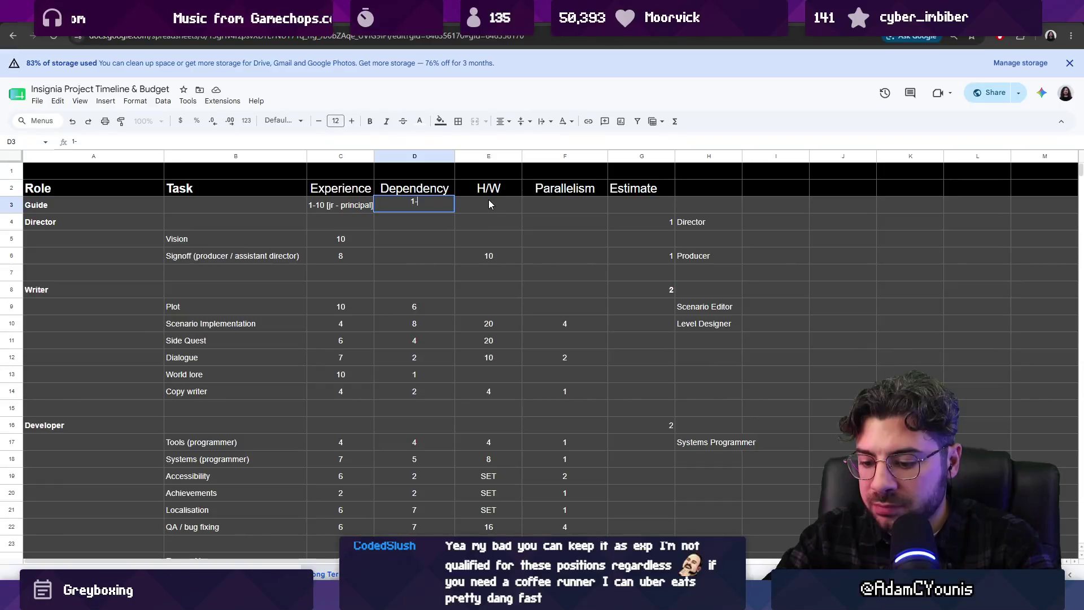
pyautogui.write('10 [')
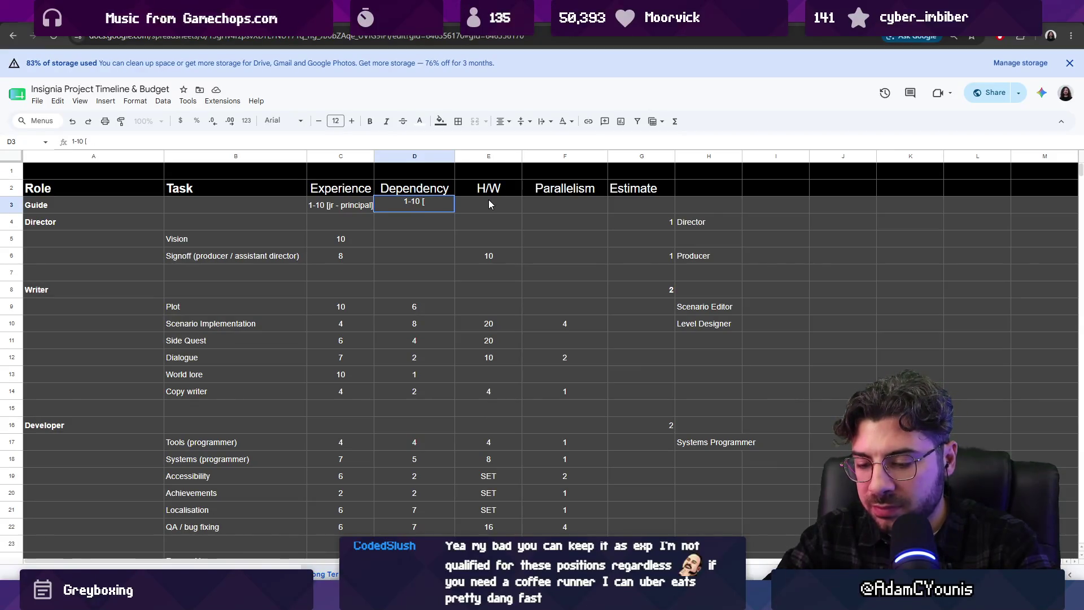
pyautogui.write('simpl')
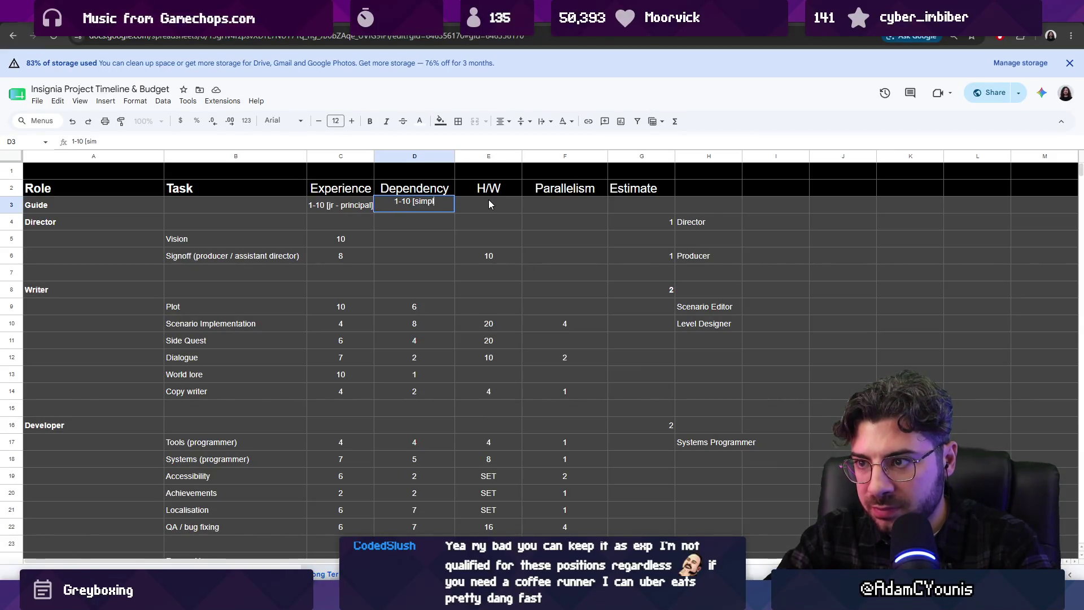
pyautogui.write('e - complex]')
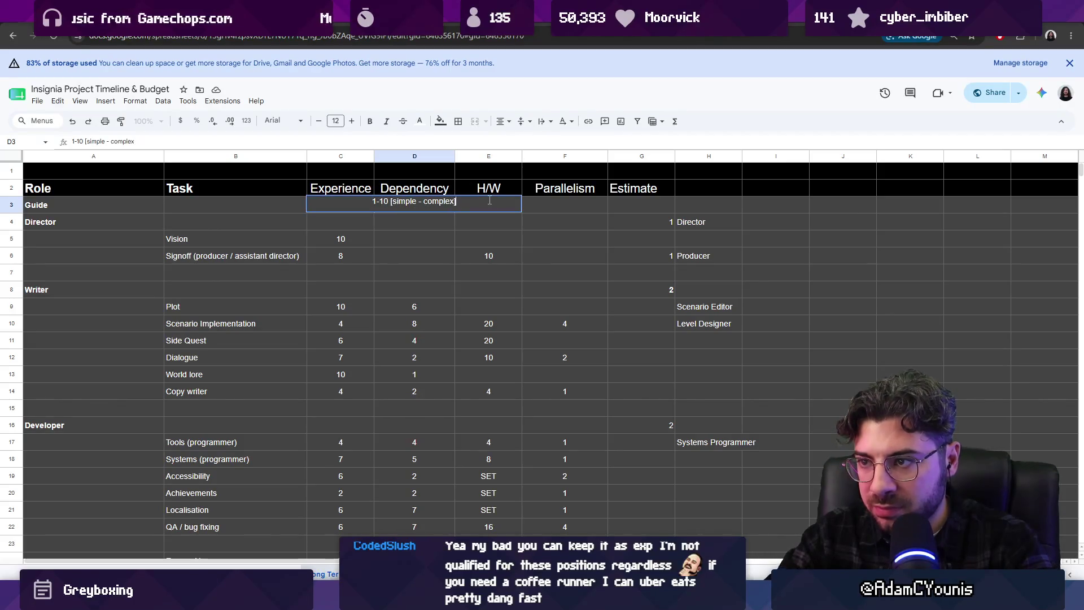
pyautogui.press('Return')
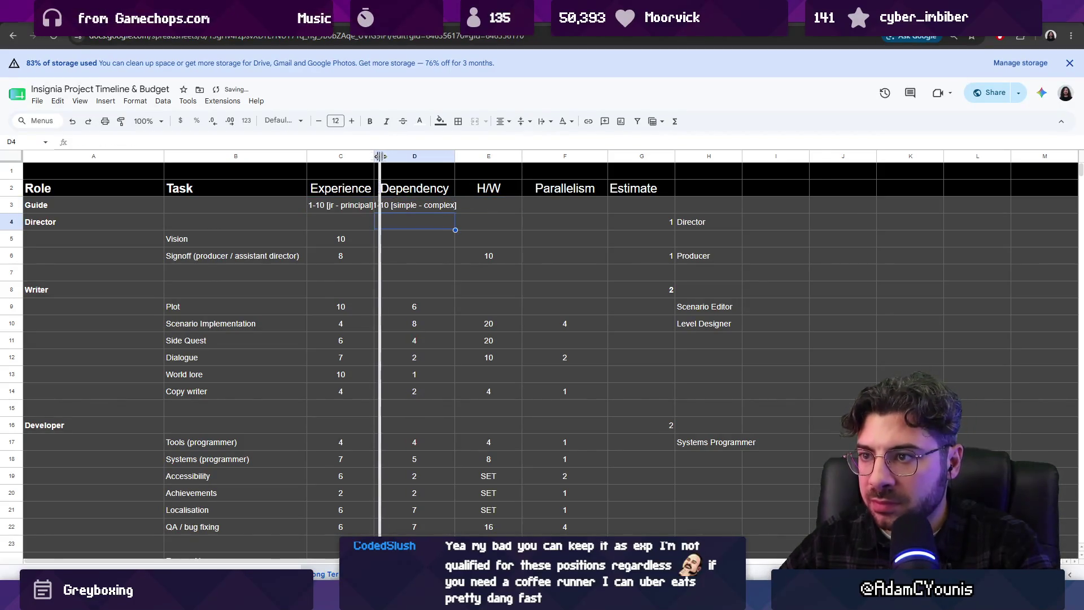
# - Widen the Experience and Dependency columns and spell out junior in the C3 guide
pyautogui.moveTo(374, 157); pyautogui.dragTo(385, 157)
pyautogui.moveTo(469, 157); pyautogui.dragTo(472, 157)
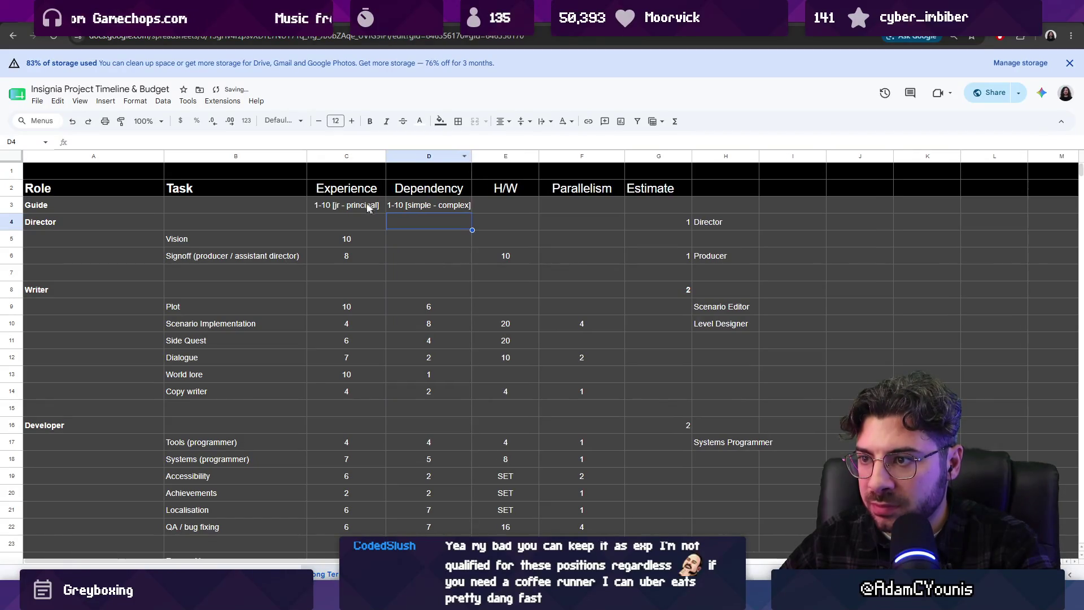
pyautogui.doubleClick(337, 206)
pyautogui.press('BackSpace')
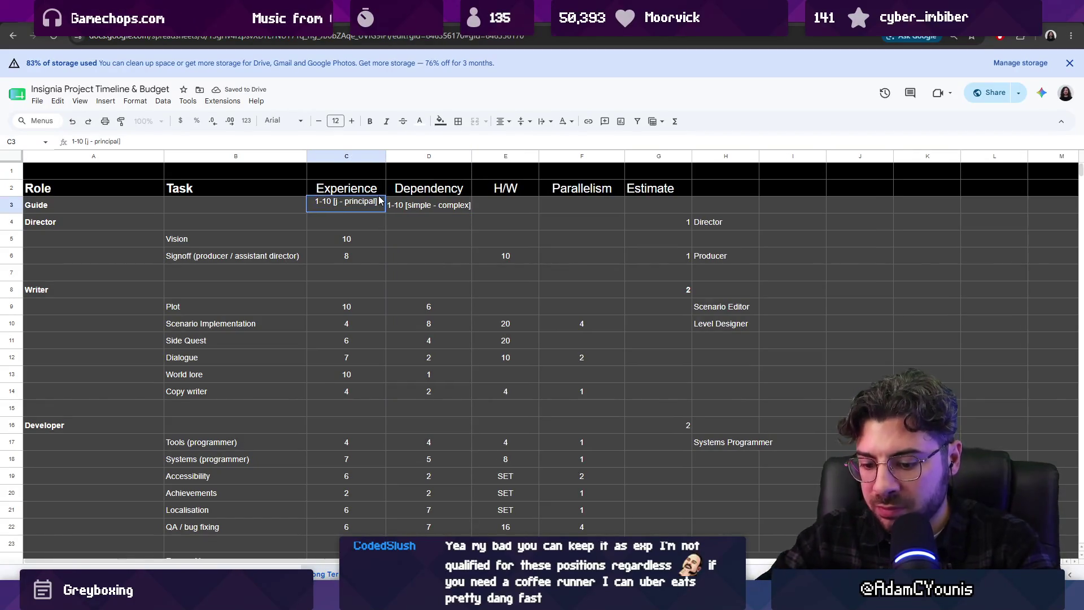
pyautogui.write('unior')
pyautogui.click(379, 194)
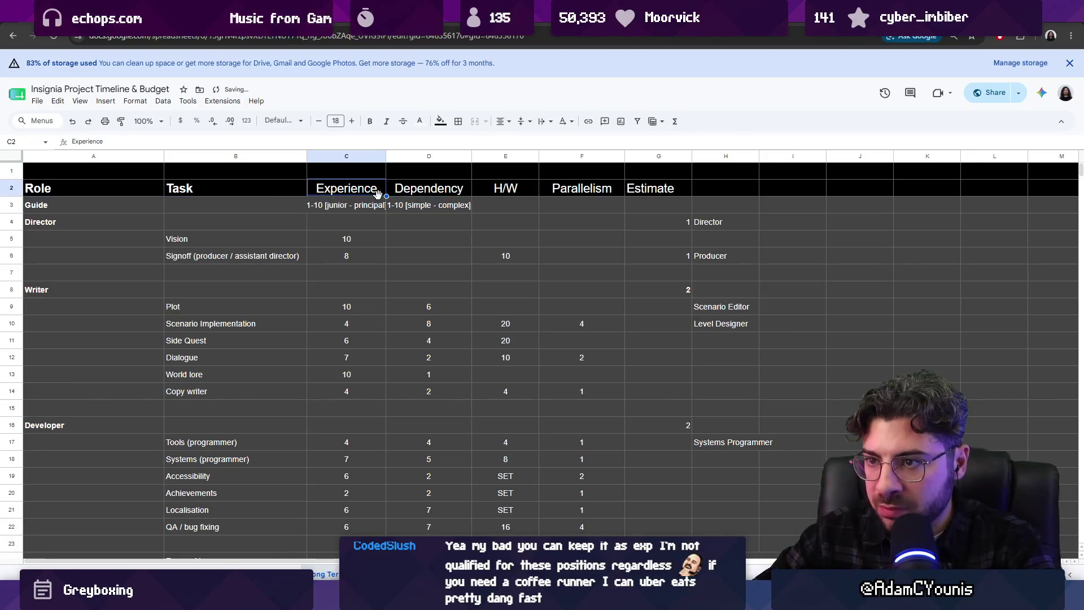
# - Break the Experience and Dependency guide scales onto two lines, 1-10 above the brackets
pyautogui.doubleClick(335, 202)
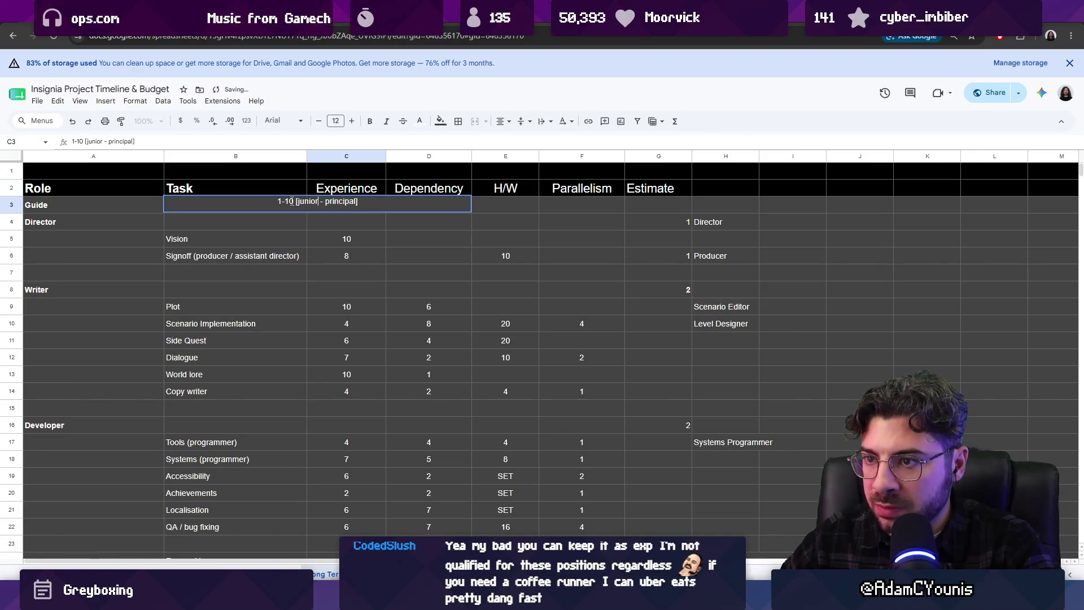
pyautogui.hotkey('ctrl', 'Return')
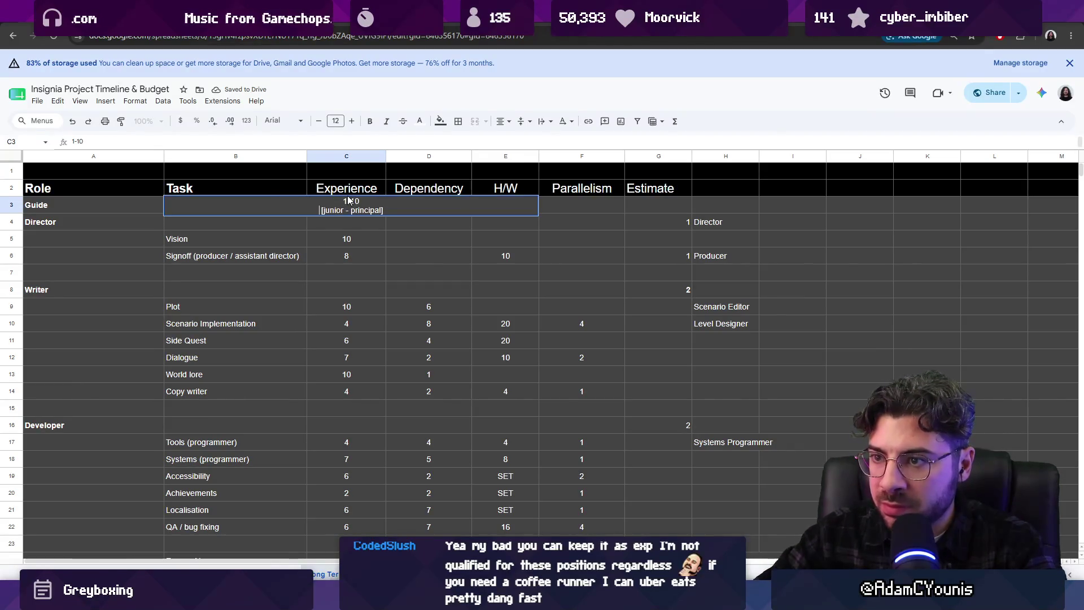
pyautogui.press('Tab')
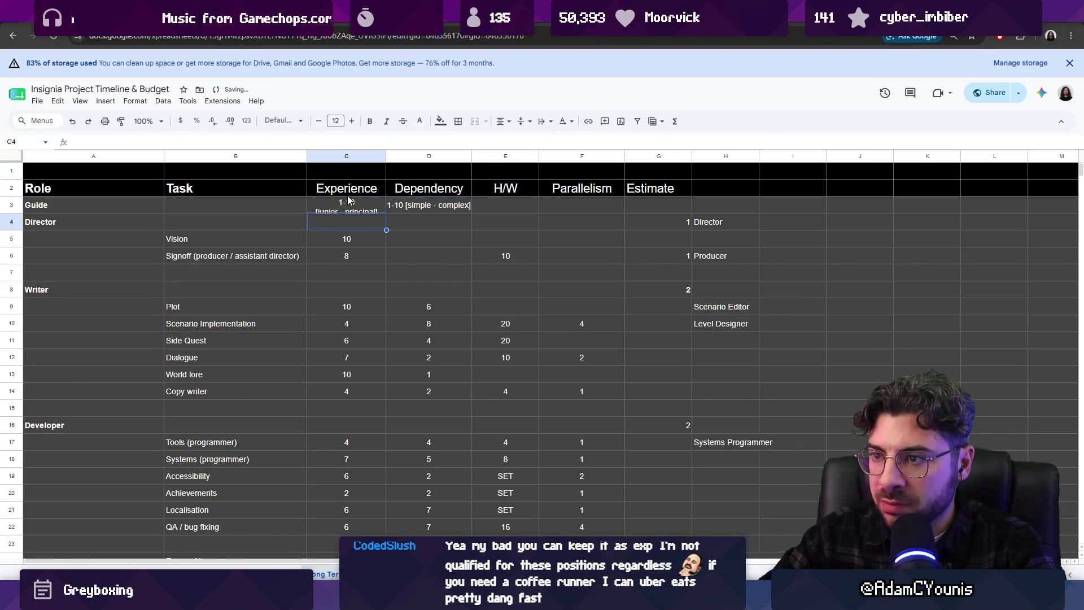
pyautogui.press('Return')
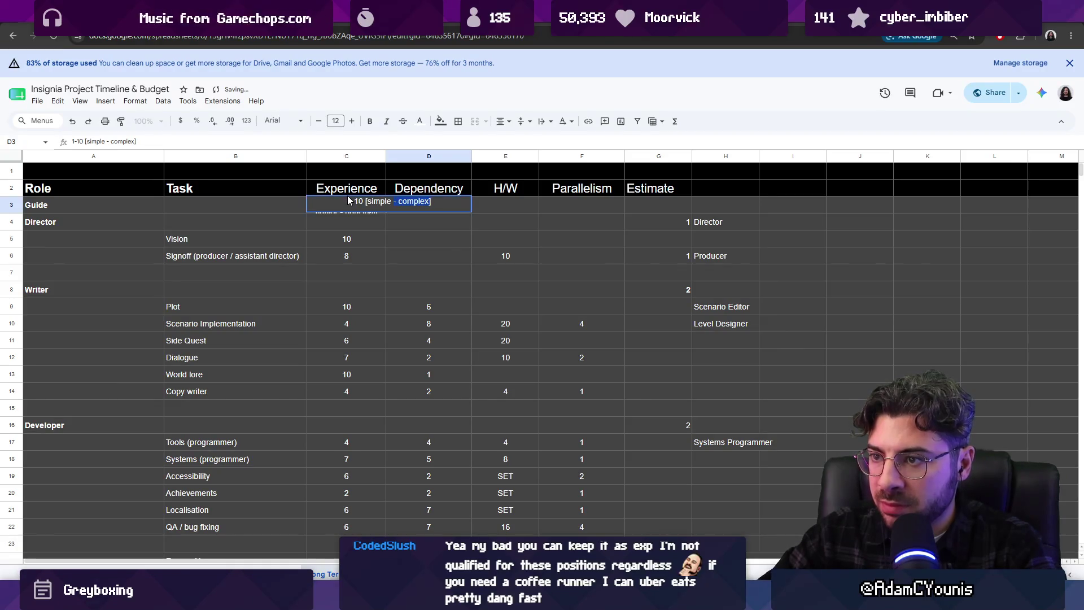
pyautogui.hotkey('ctrl', 'Return')
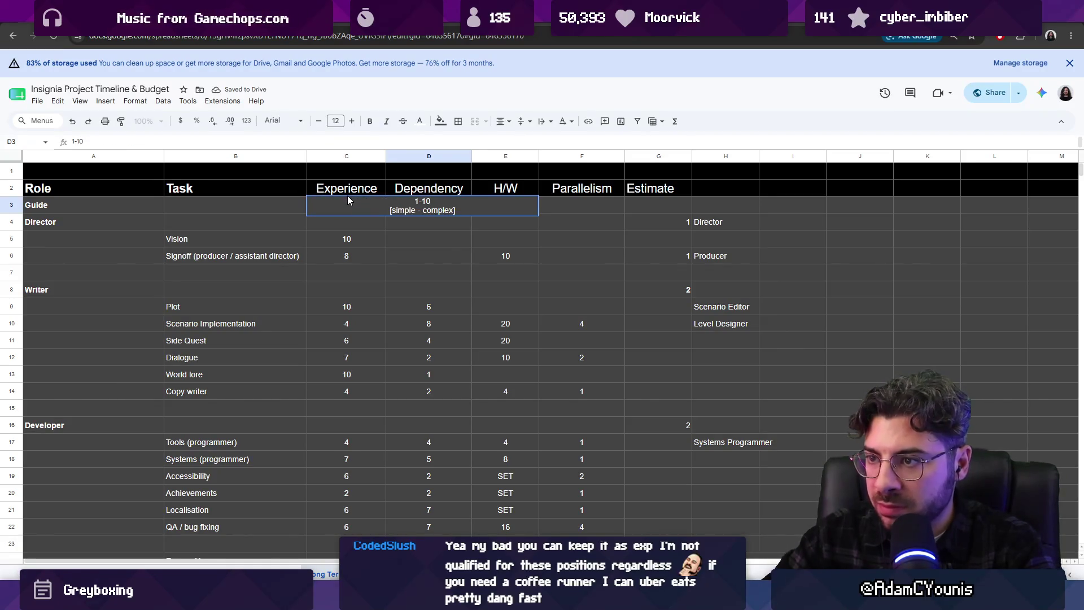
pyautogui.click(423, 237)
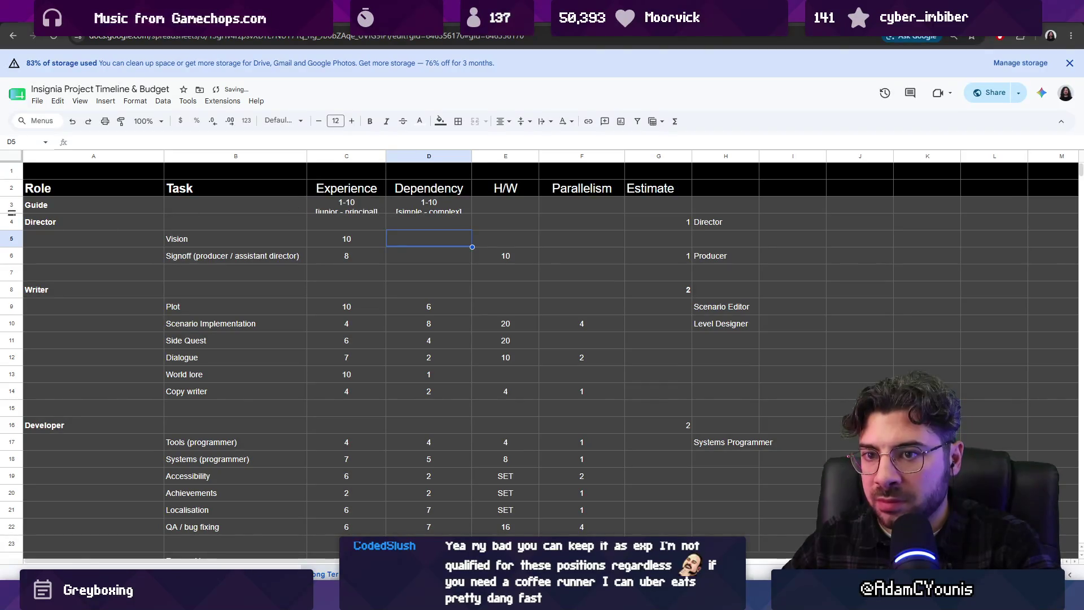
pyautogui.click(501, 214)
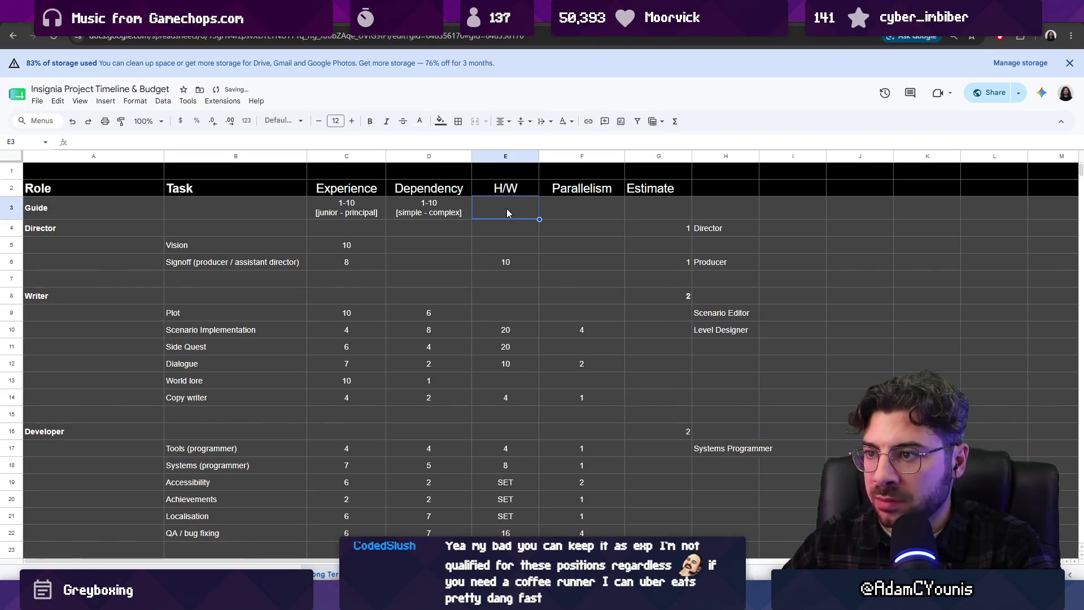
pyautogui.write('hours per week')
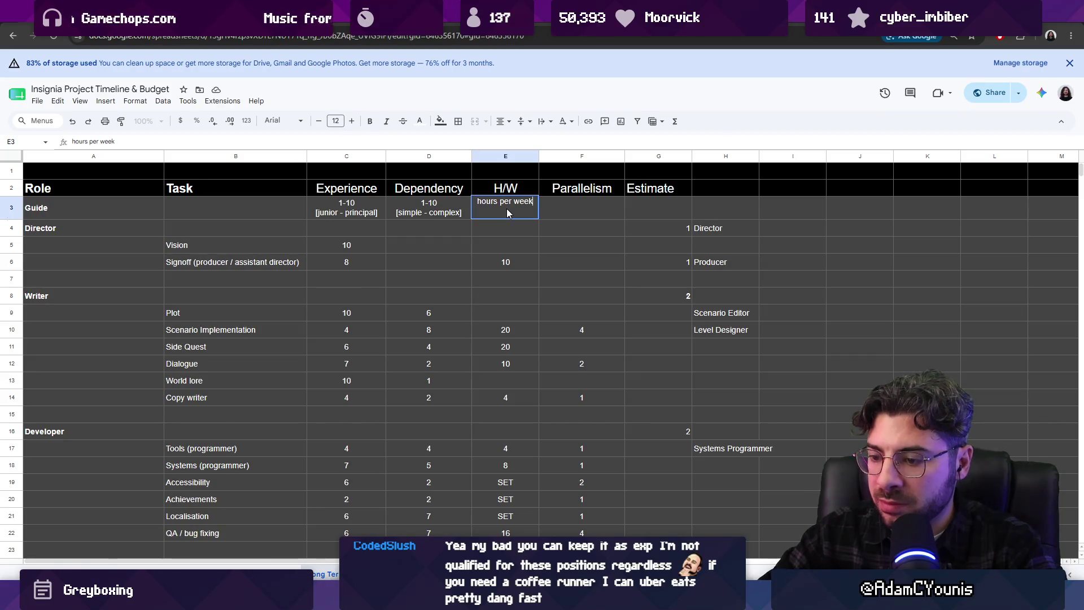
# - Commit 'hours per week' and draft the Parallelism guide note in F3 as 'multiple seats'
pyautogui.press('Tab')
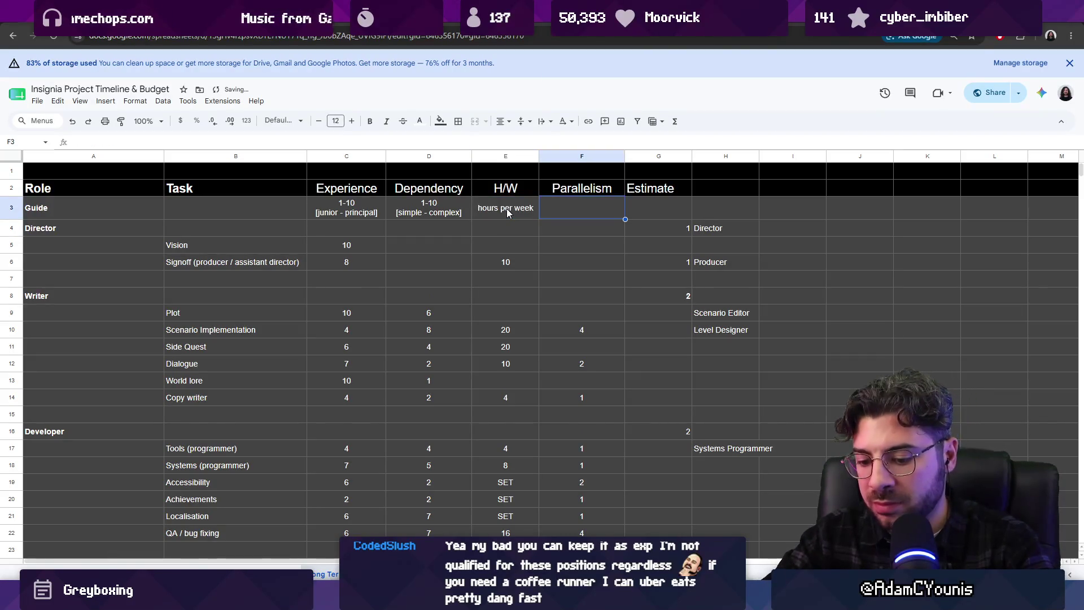
pyautogui.write('people')
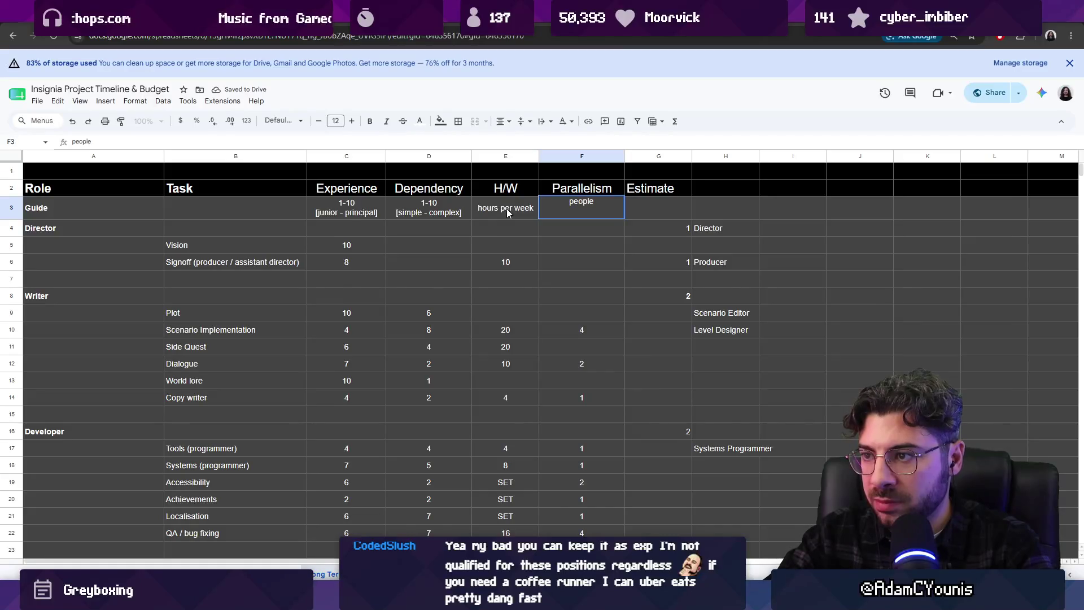
pyautogui.press('BackSpace')
pyautogui.press('BackSpace')
pyautogui.press('BackSpace')
pyautogui.press('BackSpace')
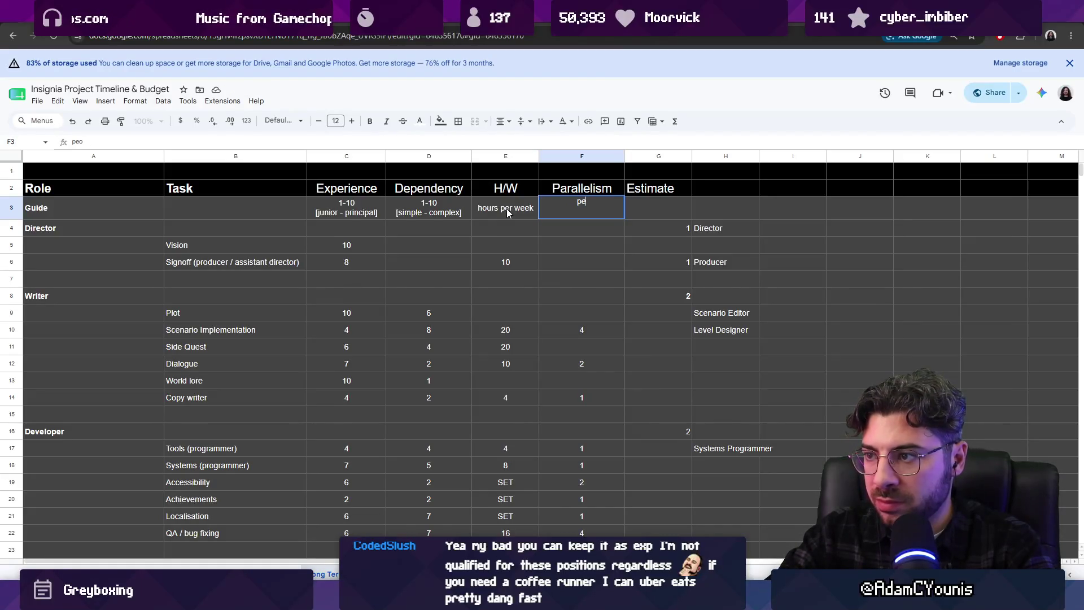
pyautogui.press('BackSpace')
pyautogui.press('BackSpace')
pyautogui.write('number ')
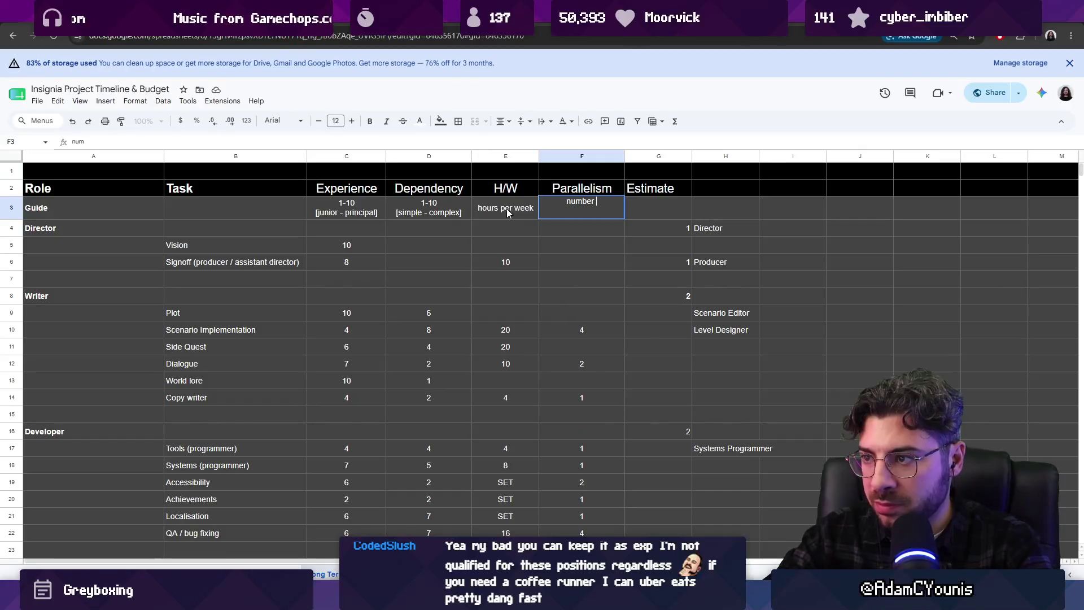
pyautogui.write('of people who could')
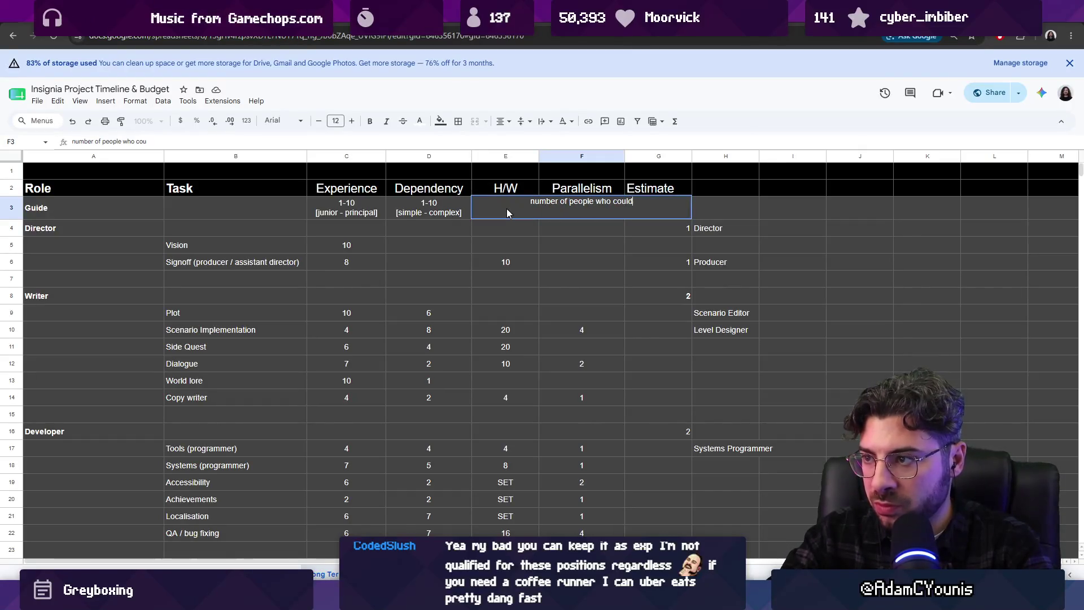
pyautogui.write(' work on this at once')
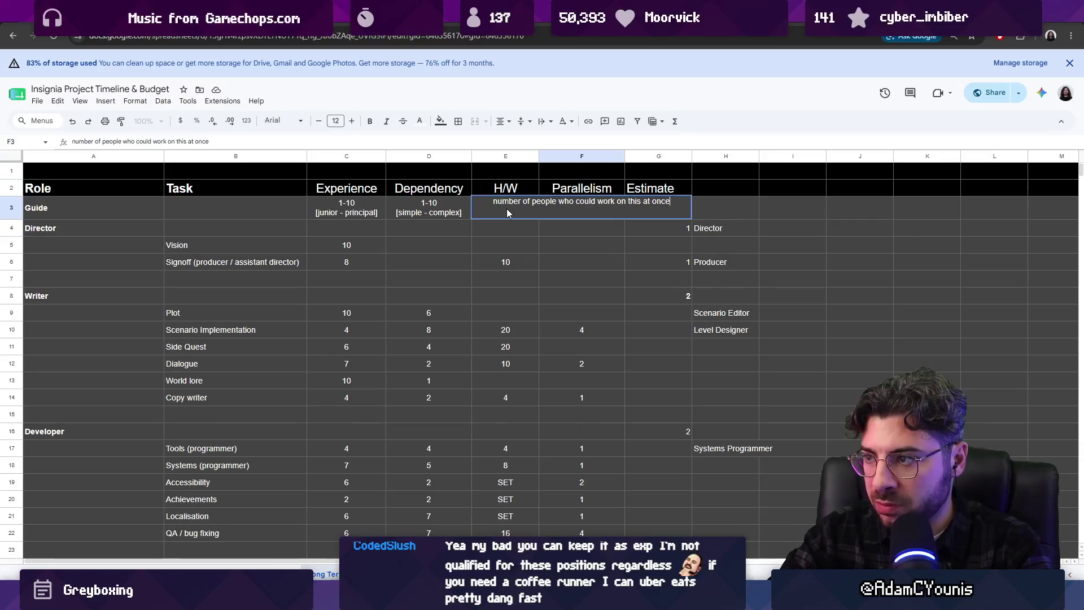
pyautogui.press('Return')
pyautogui.press('Up')
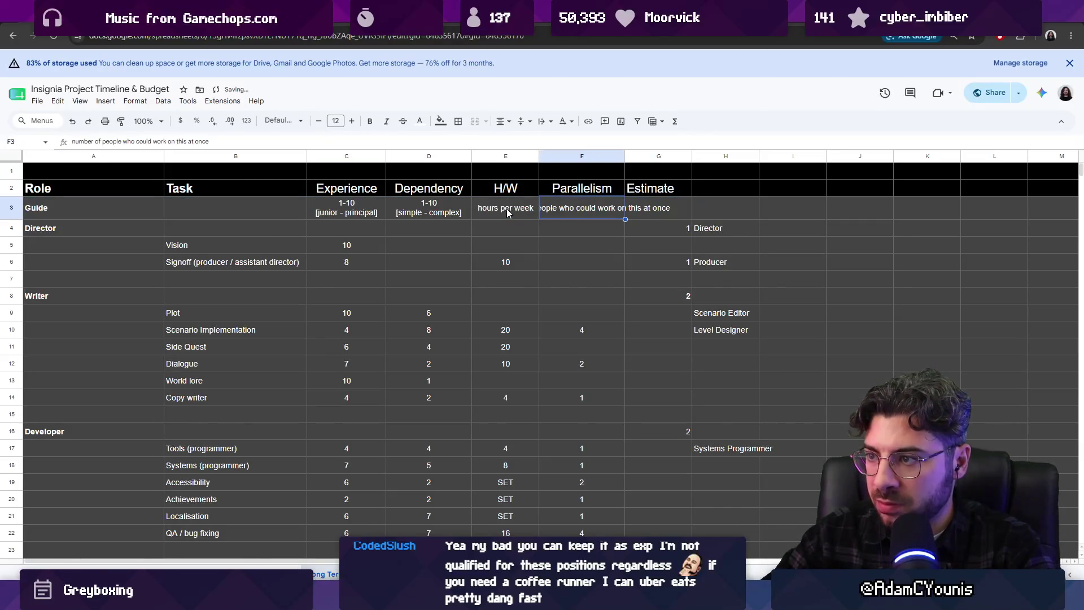
pyautogui.press('Return')
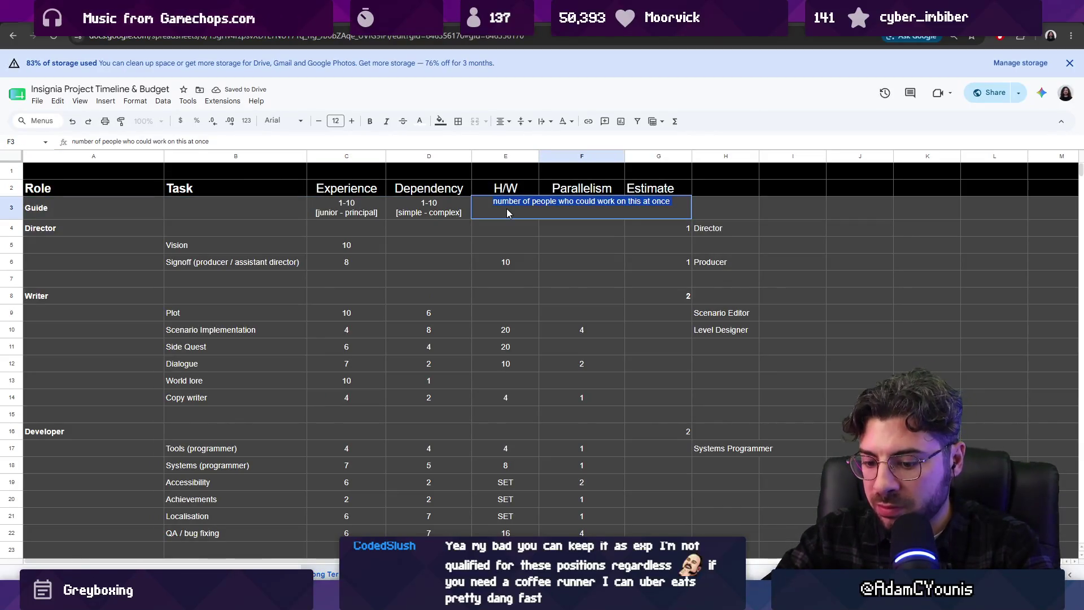
pyautogui.write('opportunity for')
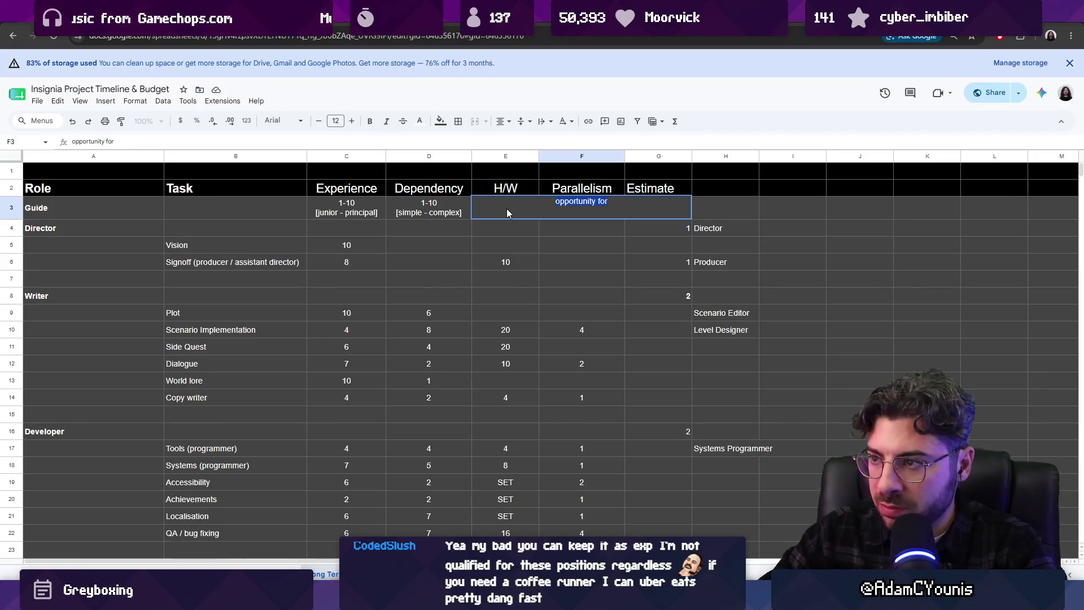
pyautogui.hotkey('ctrl', 'a')
pyautogui.write('multiple sea')
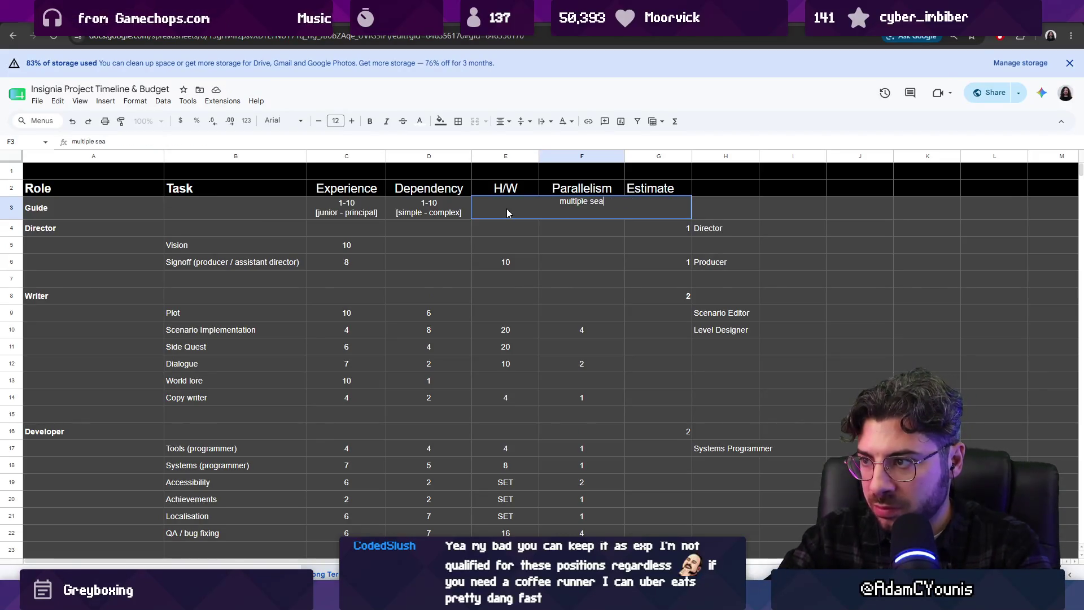
pyautogui.write('ts')
pyautogui.press('Return')
# - Reword F3 to 'number of seats' and enter 'actual seats' as the Estimate note in G3
pyautogui.press('Up')
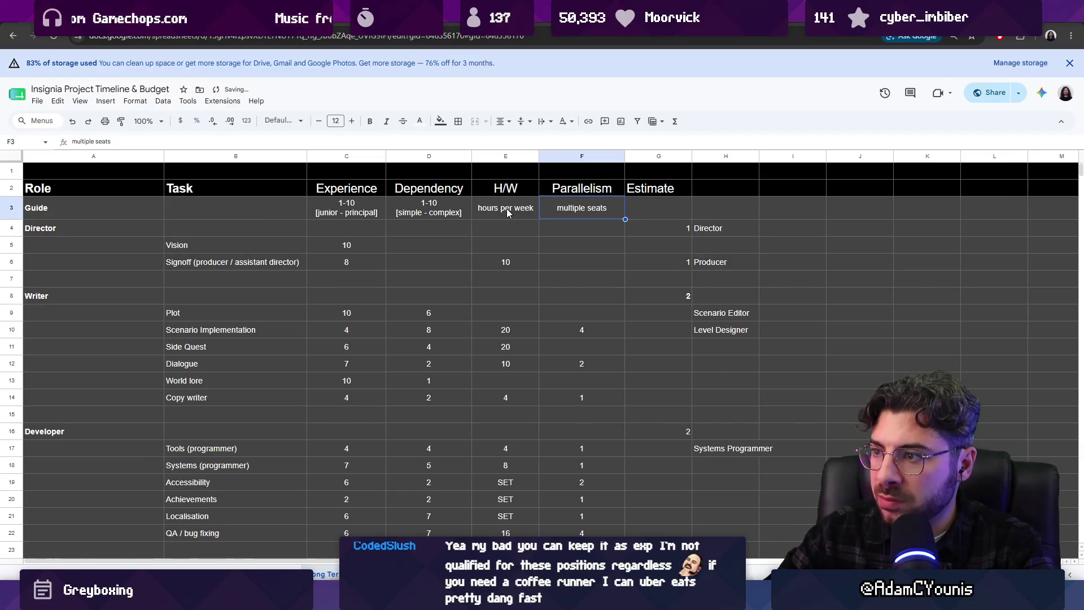
pyautogui.press('F2')
pyautogui.press('Left')
pyautogui.press('Left')
pyautogui.press('Left')
pyautogui.hotkey('ctrl', 'BackSpace')
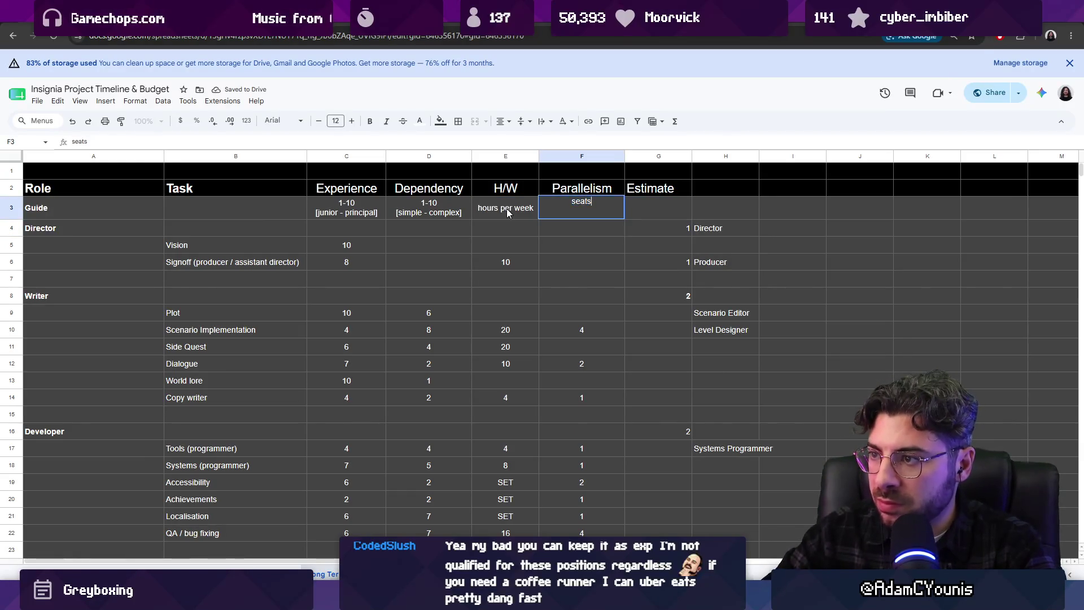
pyautogui.press('End')
pyautogui.press('BackSpace')
pyautogui.write('number')
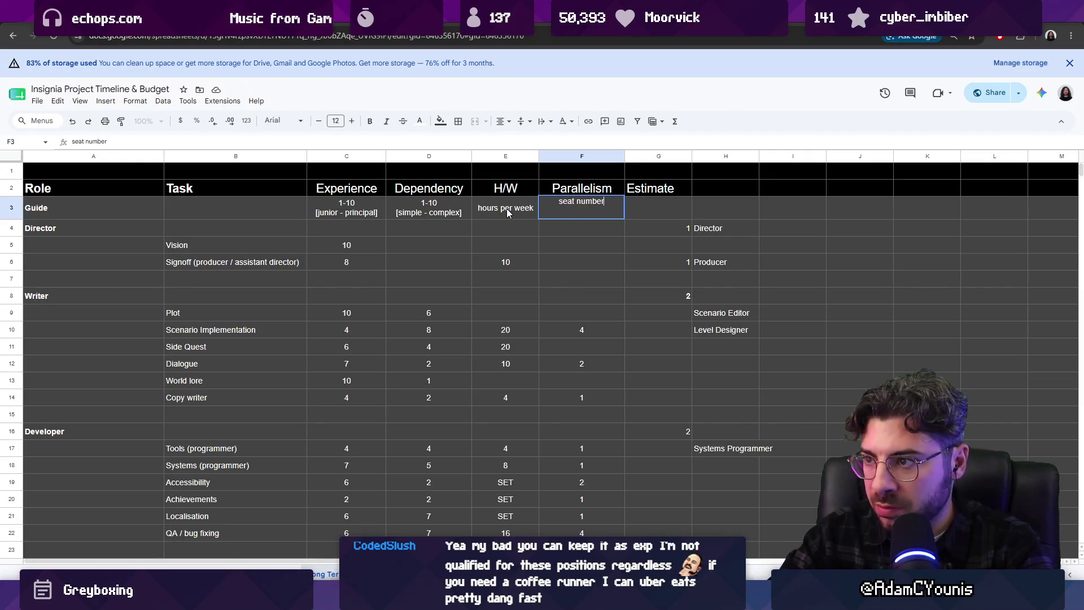
pyautogui.hotkey('ctrl', 'shift', 'Left')
pyautogui.write('number')
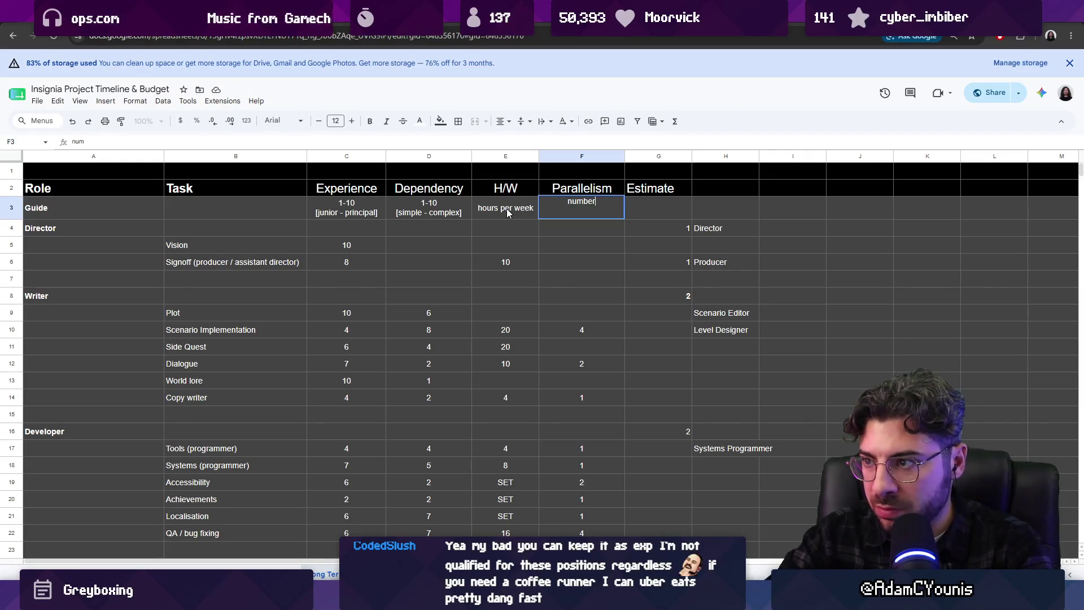
pyautogui.write(' of seats')
pyautogui.press('Tab')
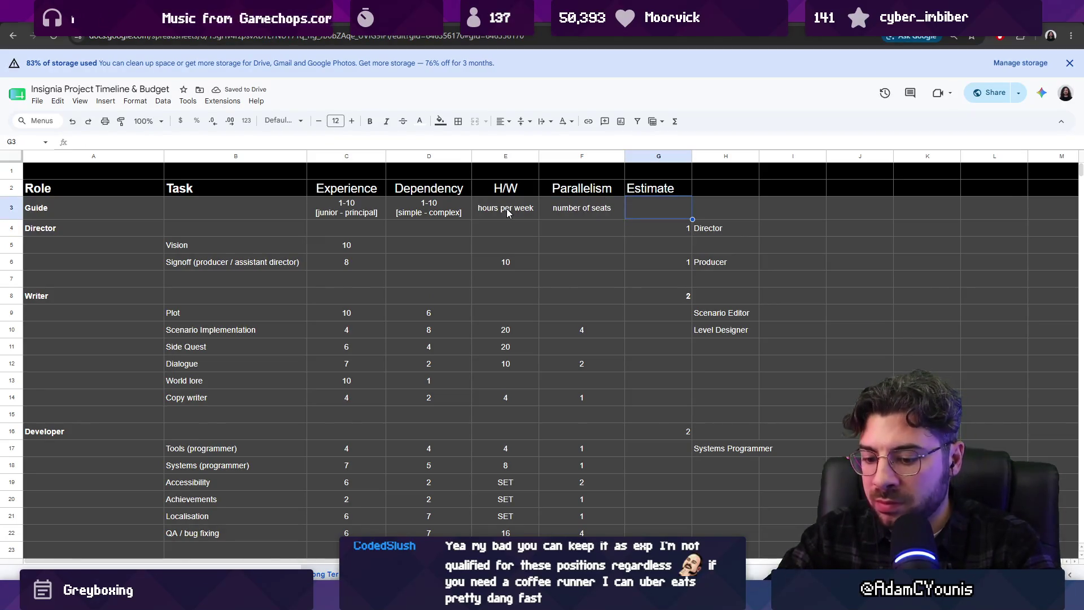
pyautogui.write('actual')
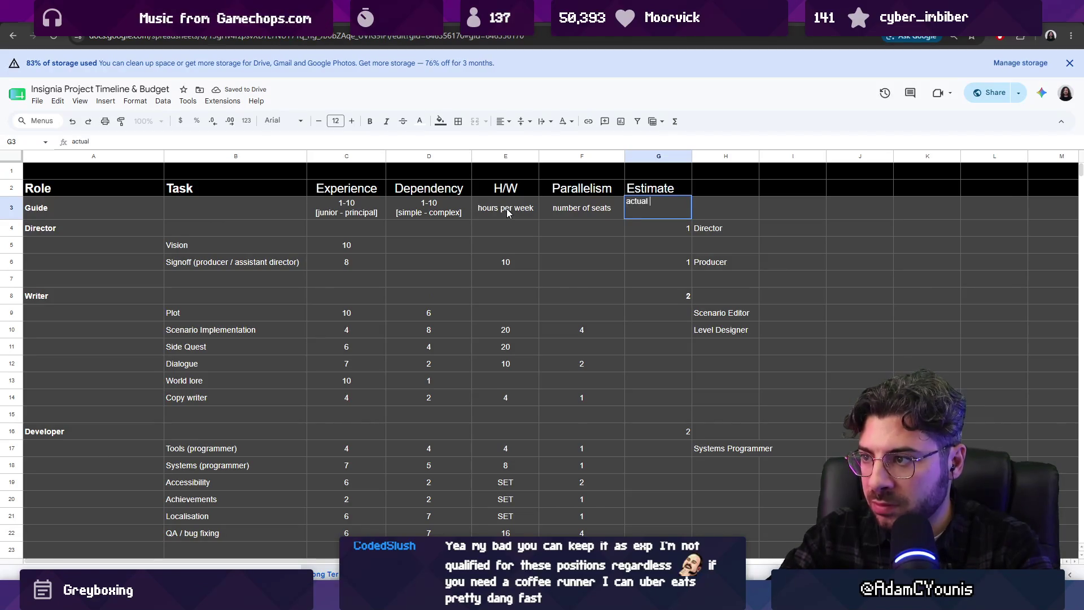
pyautogui.write(' seats')
pyautogui.press('Return')
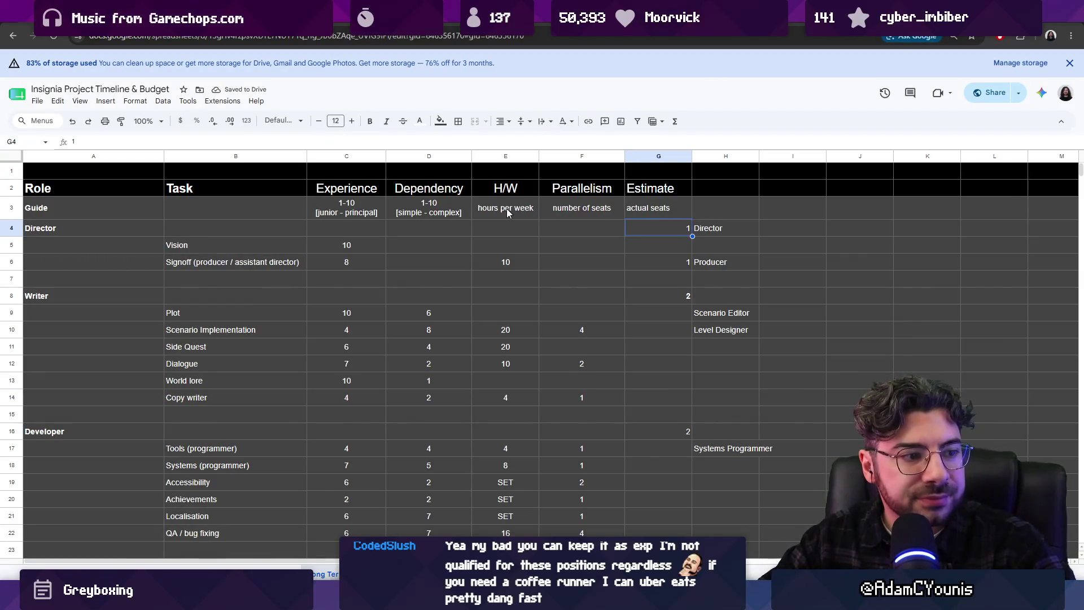
pyautogui.press('Left')
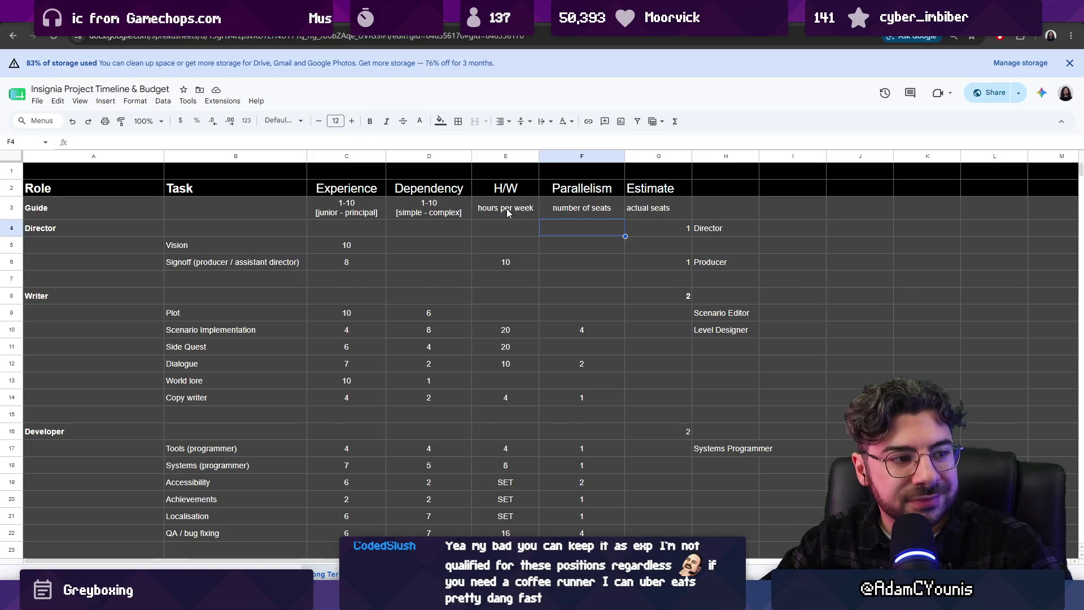
pyautogui.press('Down')
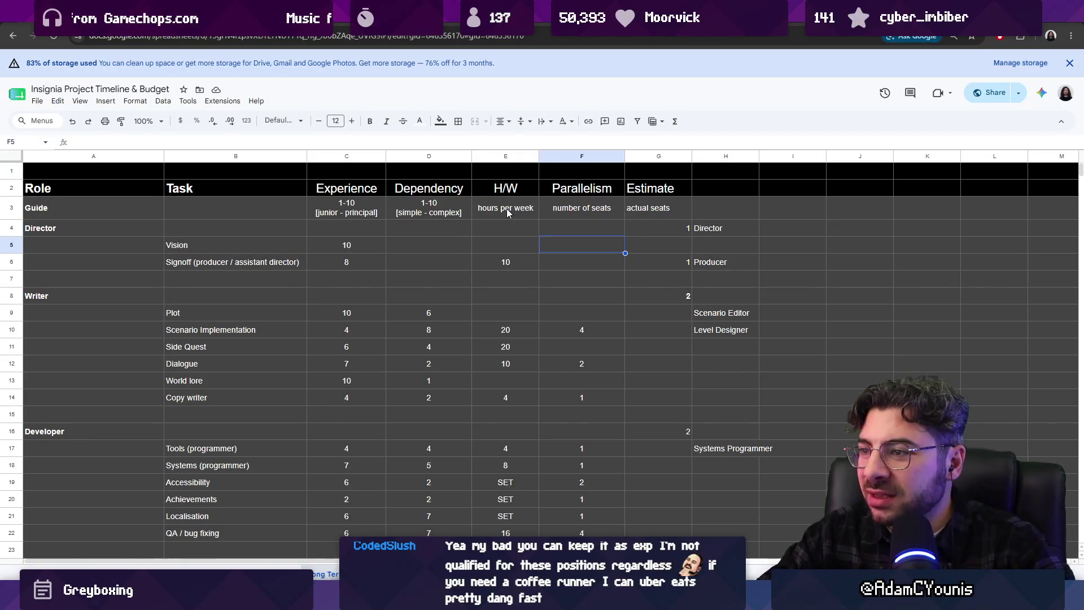
# - Review the column H job titles from Director down to the Enemy and NPC Animator rows
pyautogui.click(757, 231)
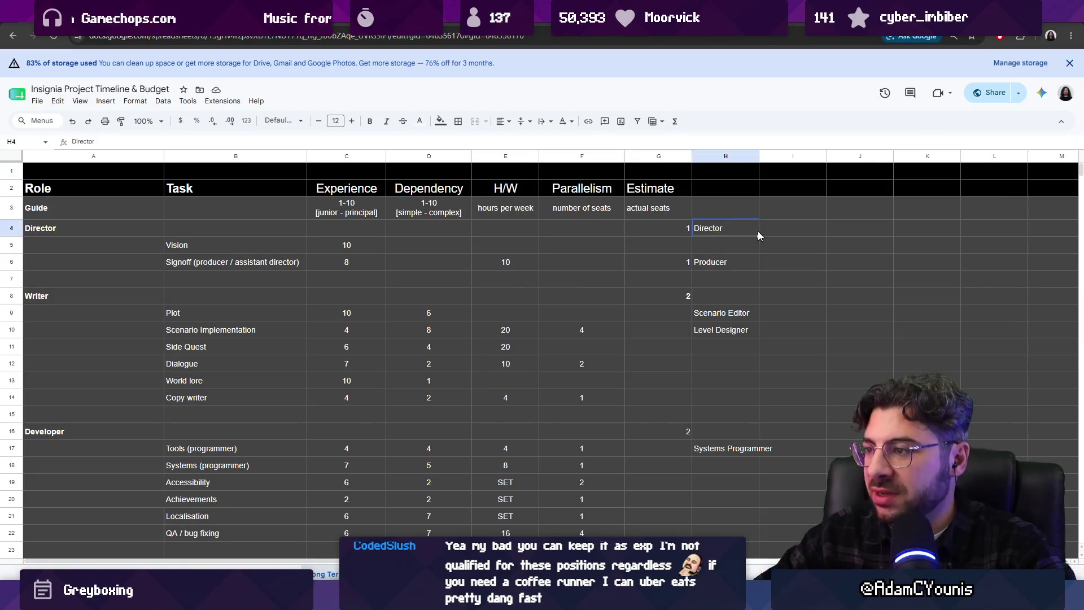
pyautogui.press('Down')
pyautogui.press('Down')
pyautogui.press('Down')
pyautogui.press('Down')
pyautogui.press('Down')
pyautogui.press('Down')
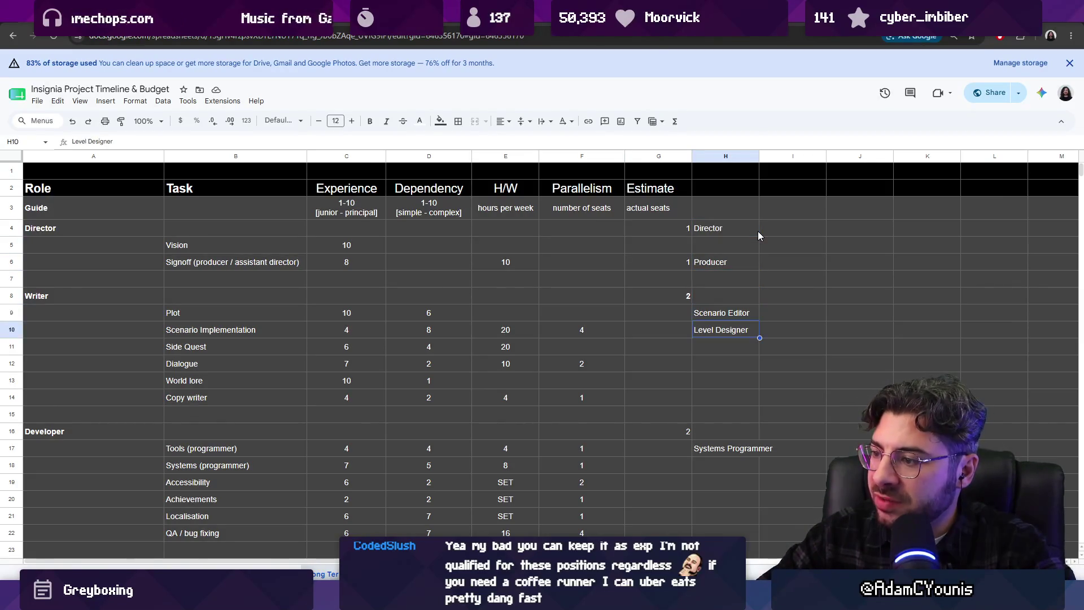
pyautogui.press('Down')
pyautogui.press('Down')
pyautogui.press('Down')
pyautogui.press('Down')
pyautogui.press('Down')
pyautogui.press('Down')
pyautogui.scroll(-4, 853, 252)
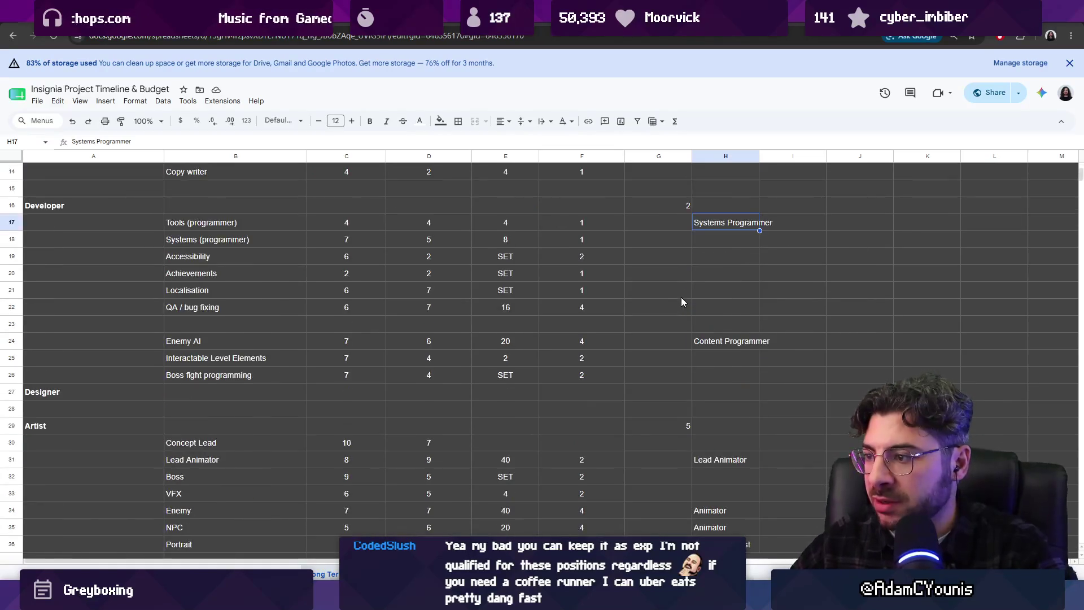
pyautogui.click(718, 340)
pyautogui.scroll(-3, 668, 288)
pyautogui.click(713, 289)
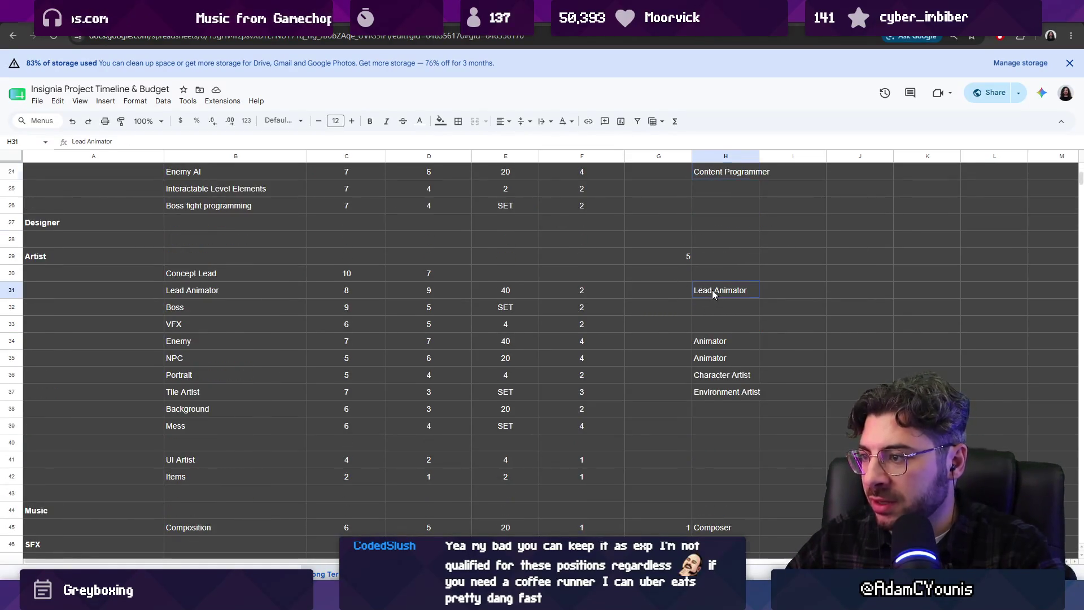
pyautogui.scroll(-1, 710, 318)
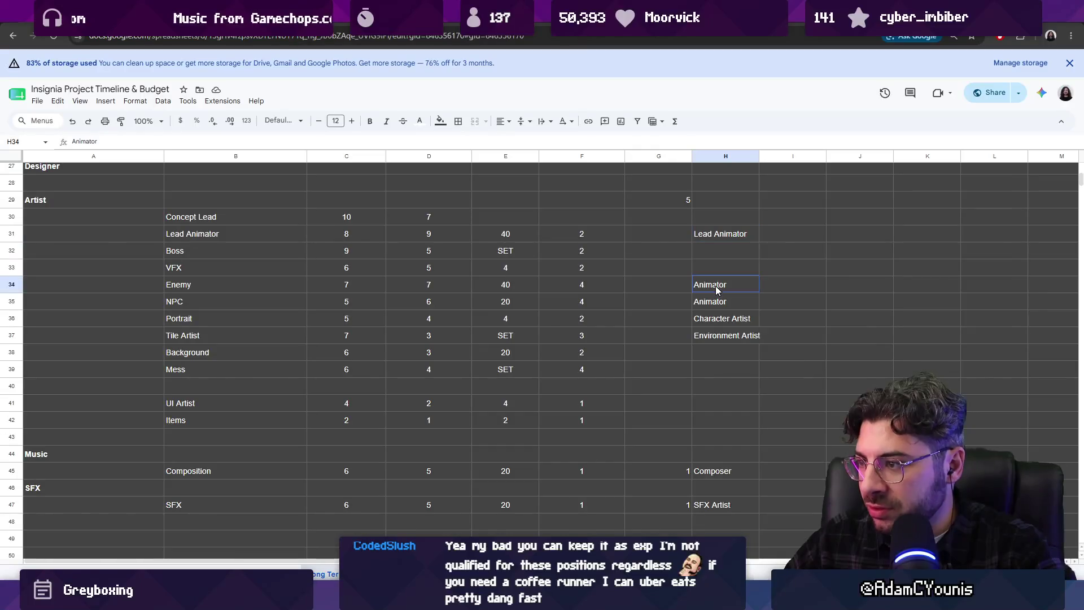
pyautogui.moveTo(716, 286); pyautogui.dragTo(717, 299)
pyautogui.click(716, 301)
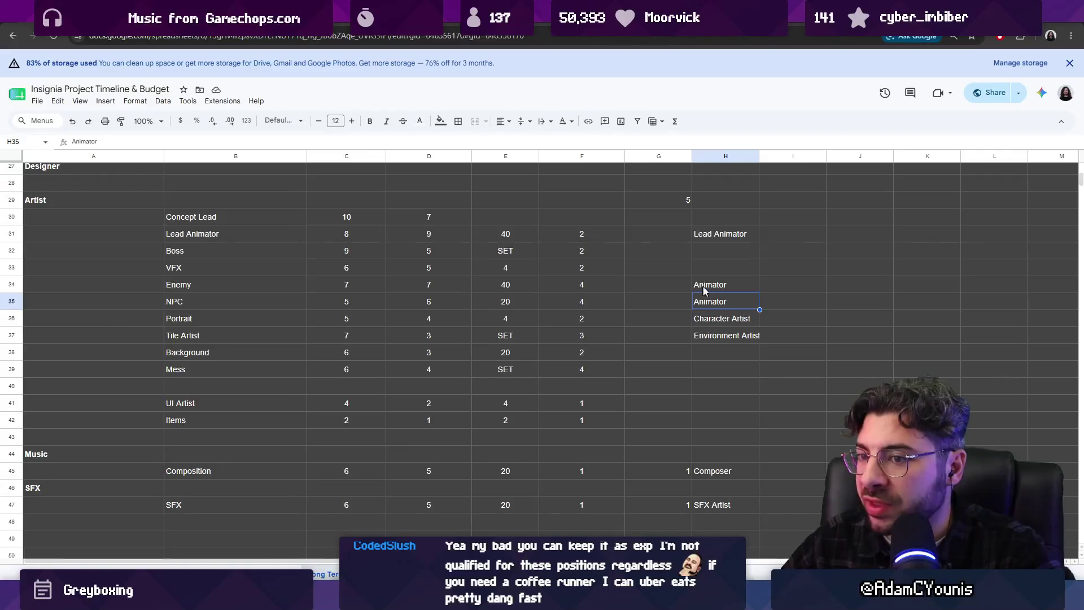
pyautogui.click(712, 286)
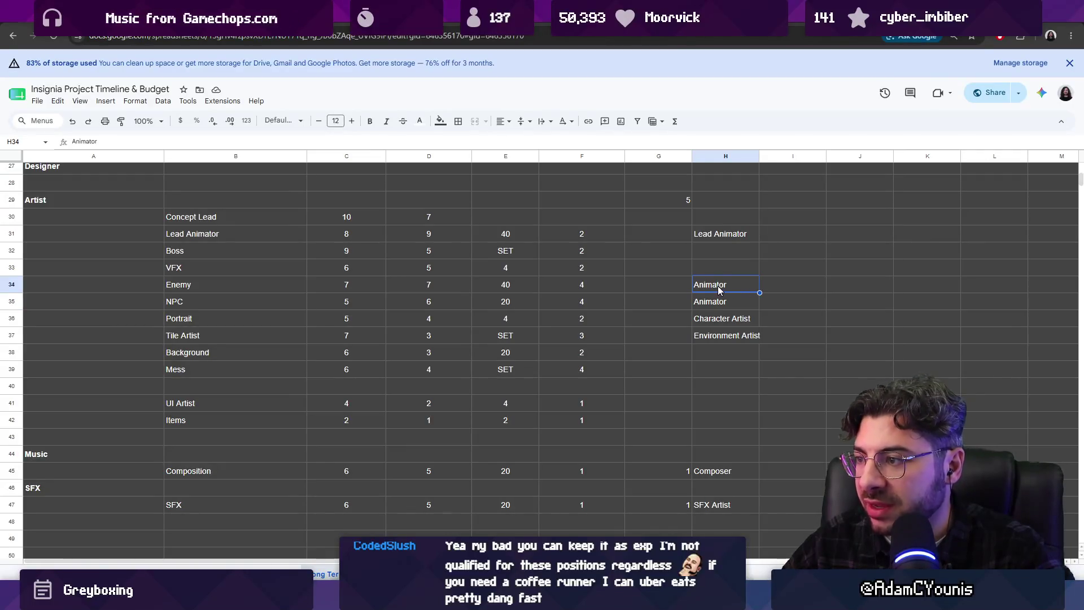
# - Retitle the Enemy and NPC rows 'Animator x2' and clear Character Artist from the Portrait row
pyautogui.doubleClick(756, 283)
pyautogui.write('x')
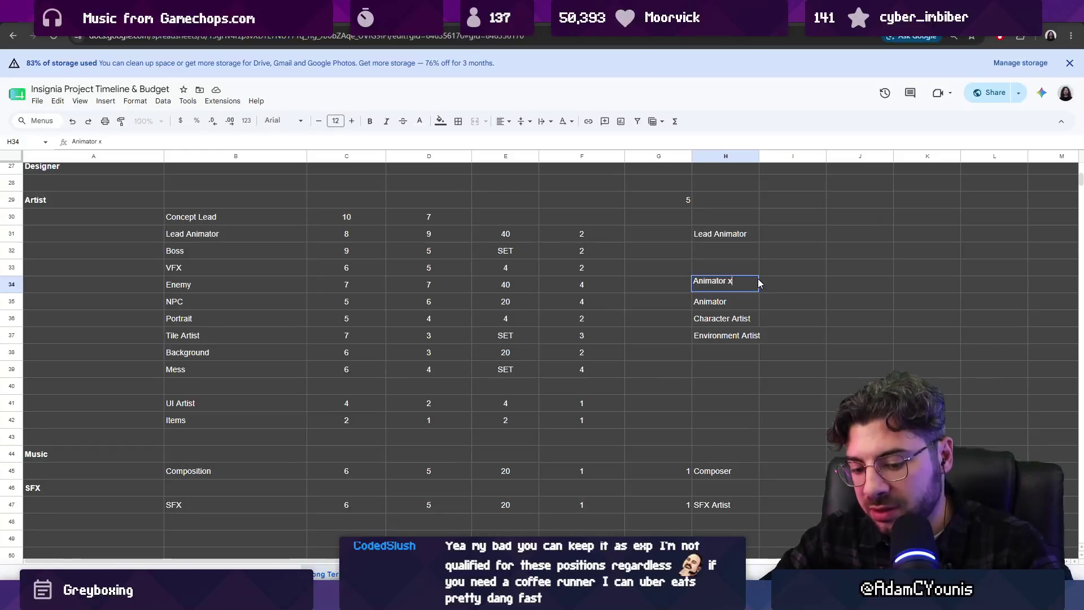
pyautogui.write('2')
pyautogui.press('Return')
pyautogui.write('x2')
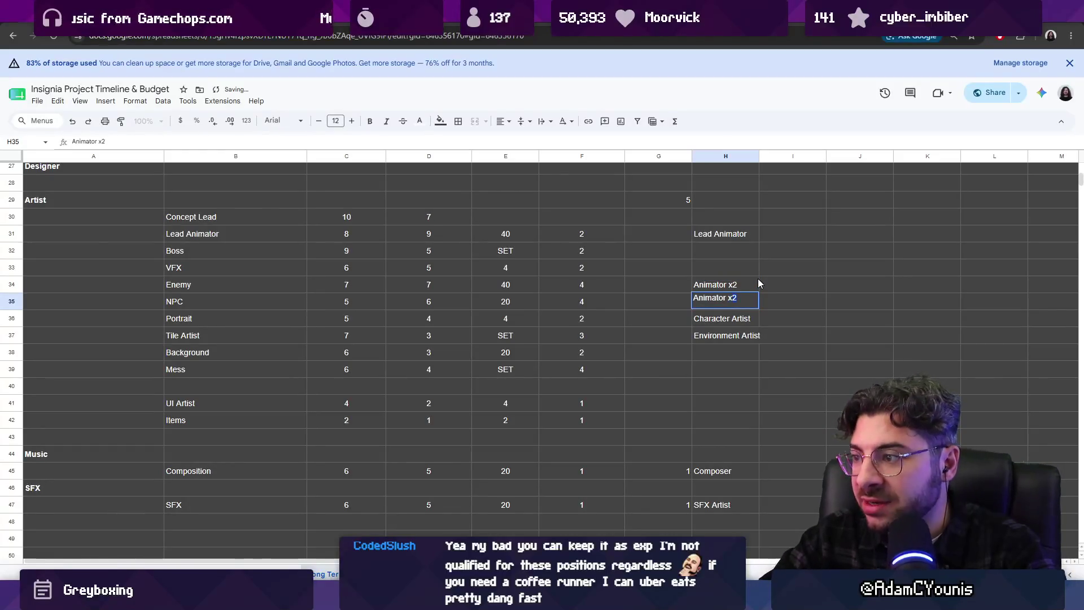
pyautogui.press('Return')
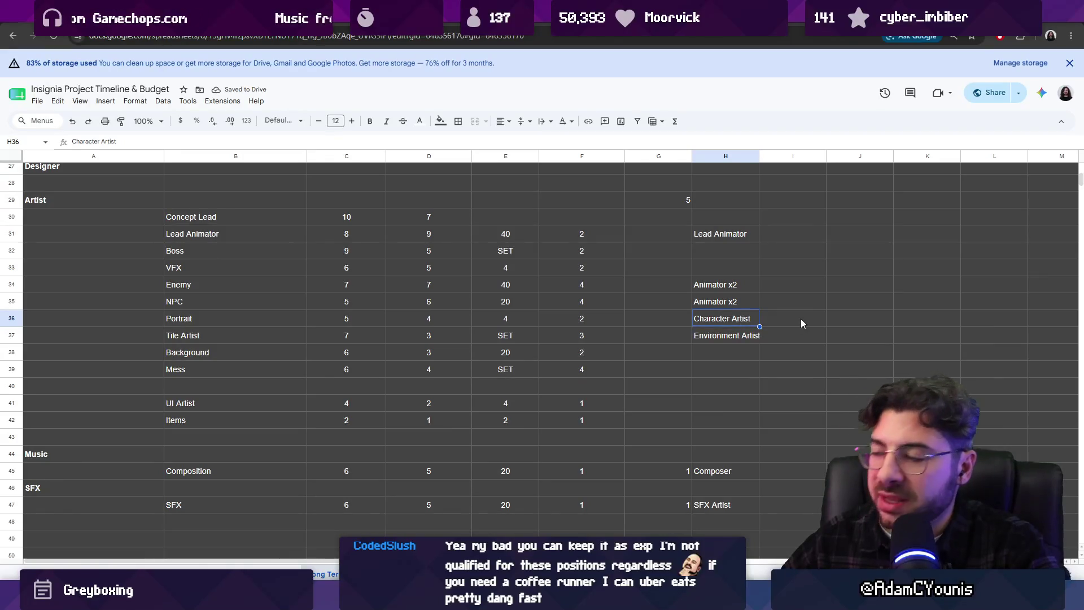
pyautogui.press('Delete')
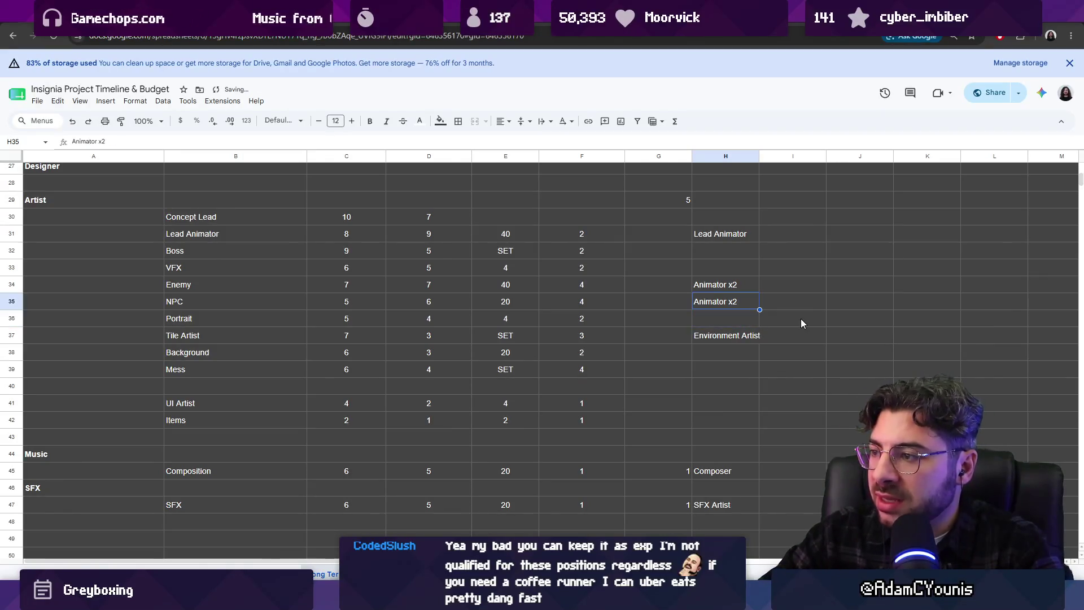
pyautogui.press('Down')
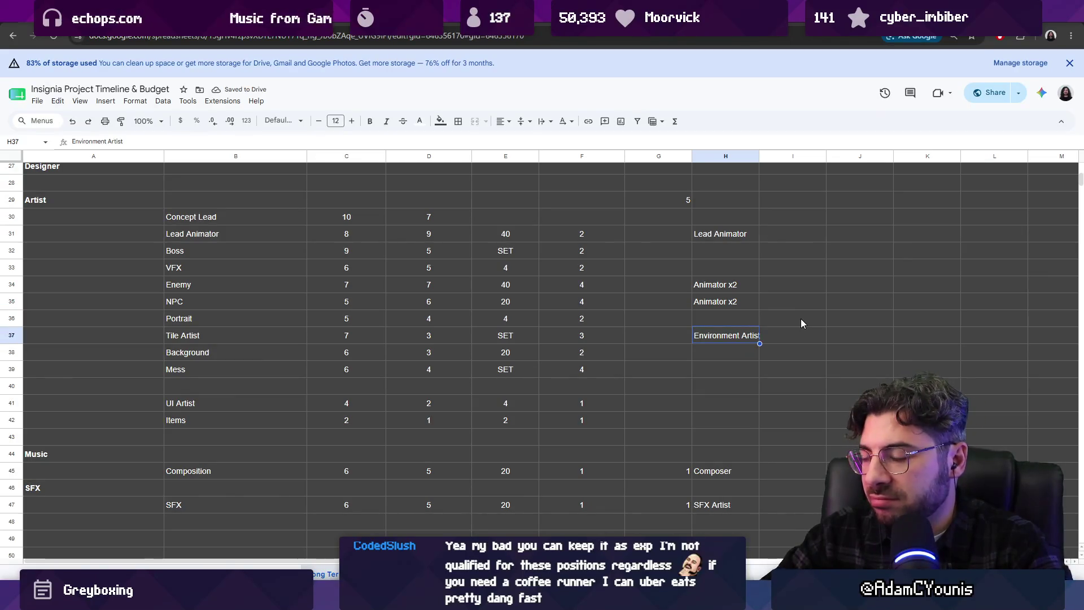
pyautogui.press('Up')
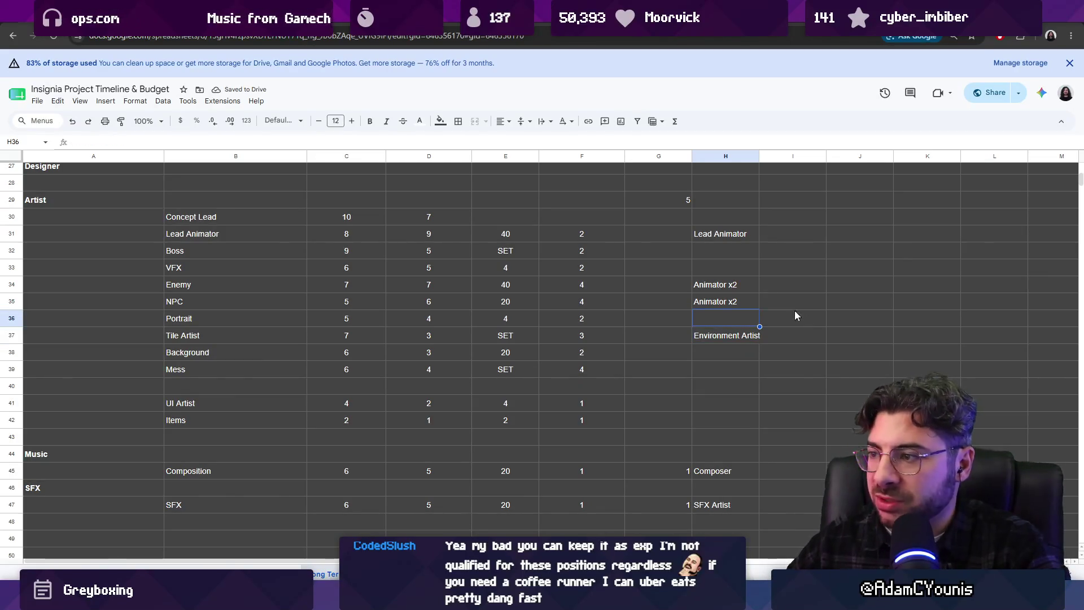
# - Check the Animator x2, Lead Animator, Composer and SFX Artist titles
pyautogui.moveTo(720, 286); pyautogui.dragTo(734, 302)
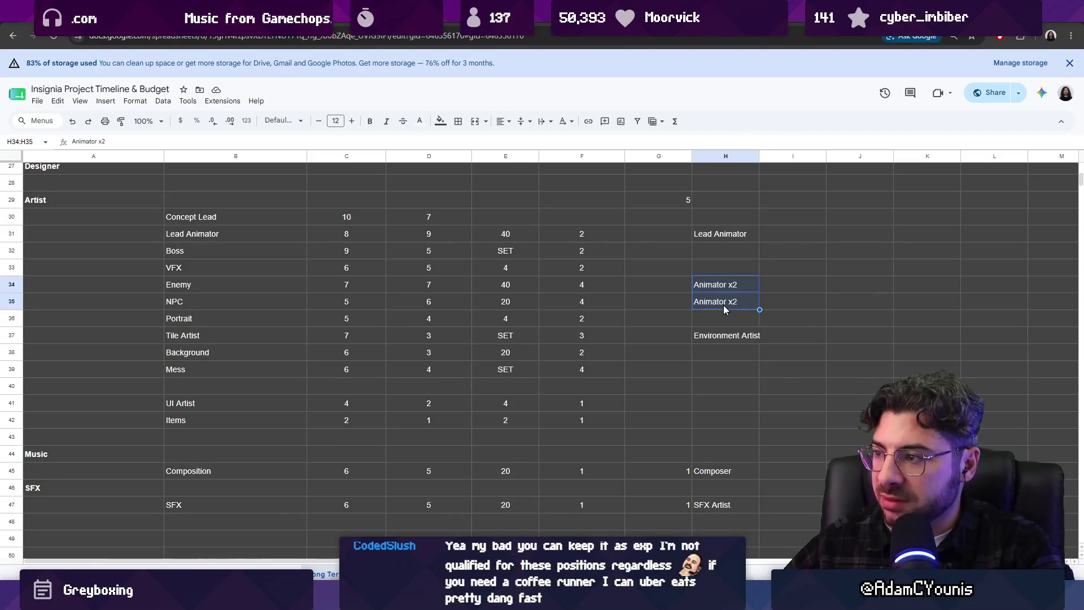
pyautogui.click(709, 240)
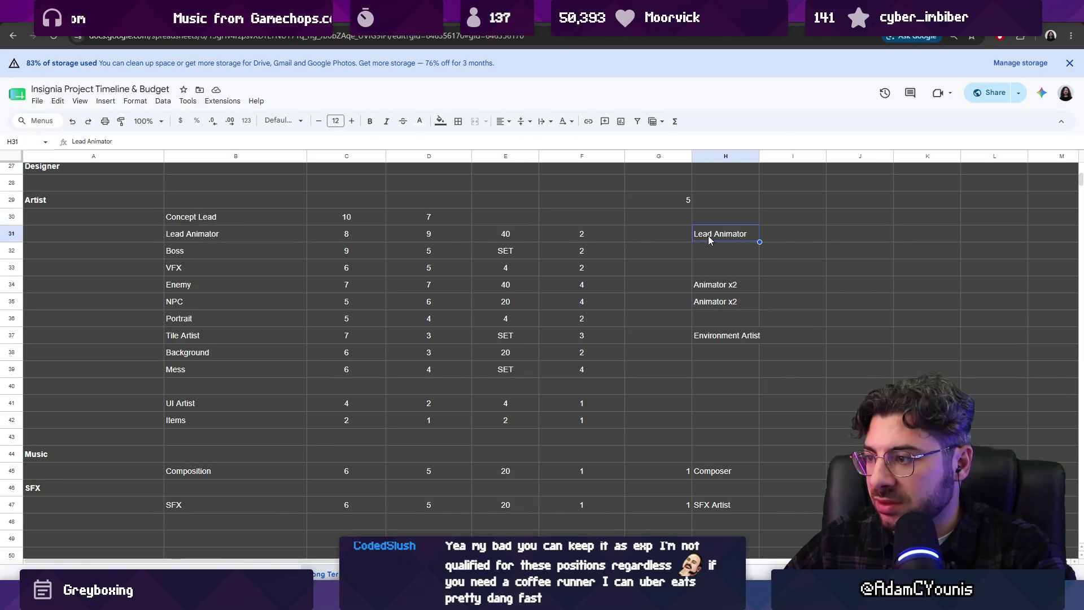
pyautogui.click(732, 473)
pyautogui.click(743, 501)
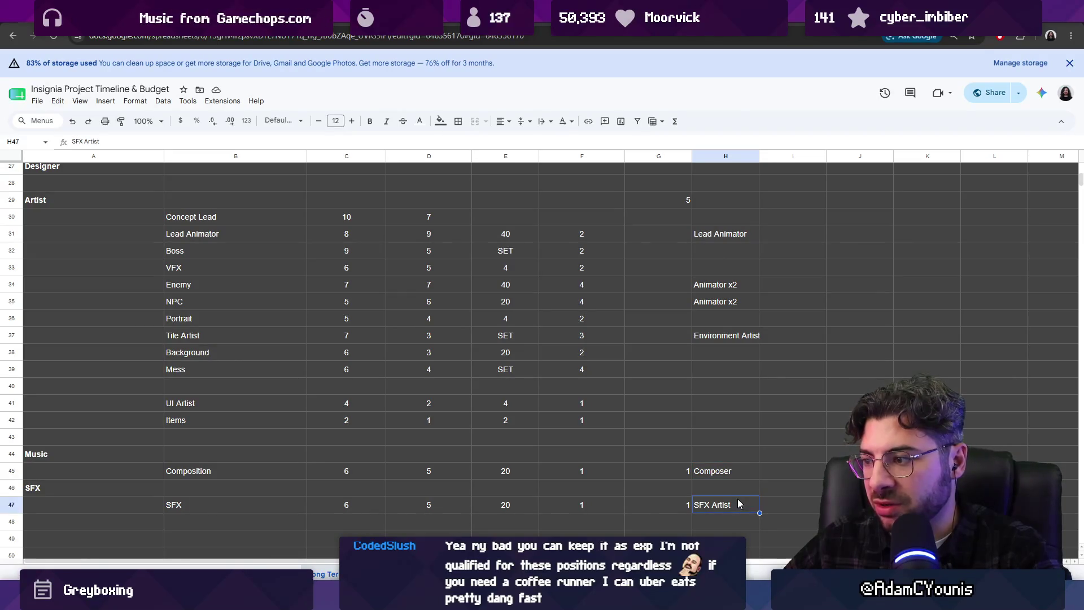
pyautogui.scroll(2, 733, 294)
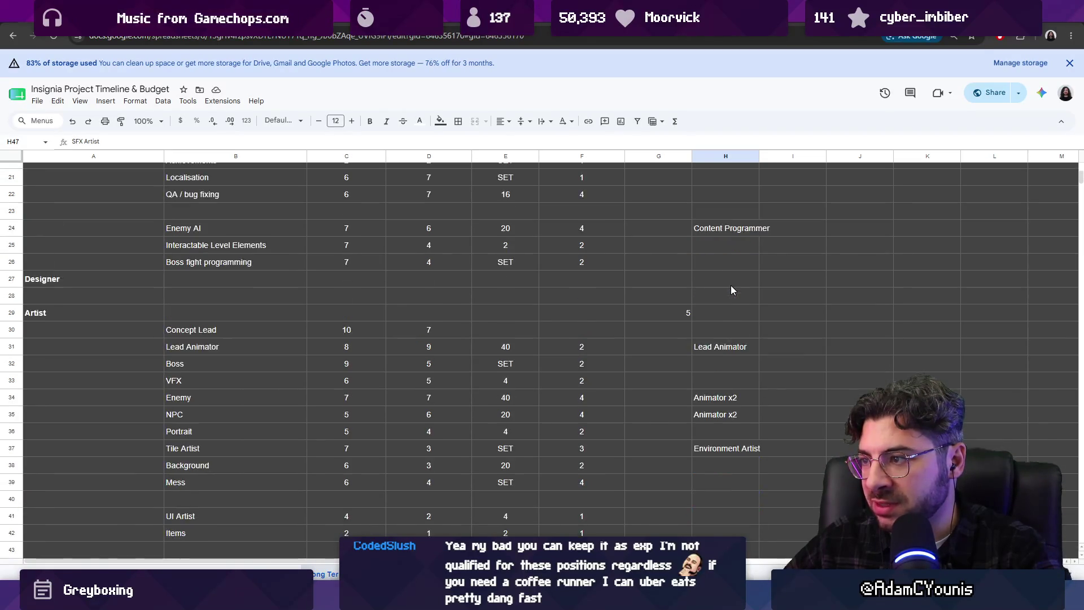
pyautogui.scroll(3, 730, 258)
pyautogui.scroll(3, 724, 237)
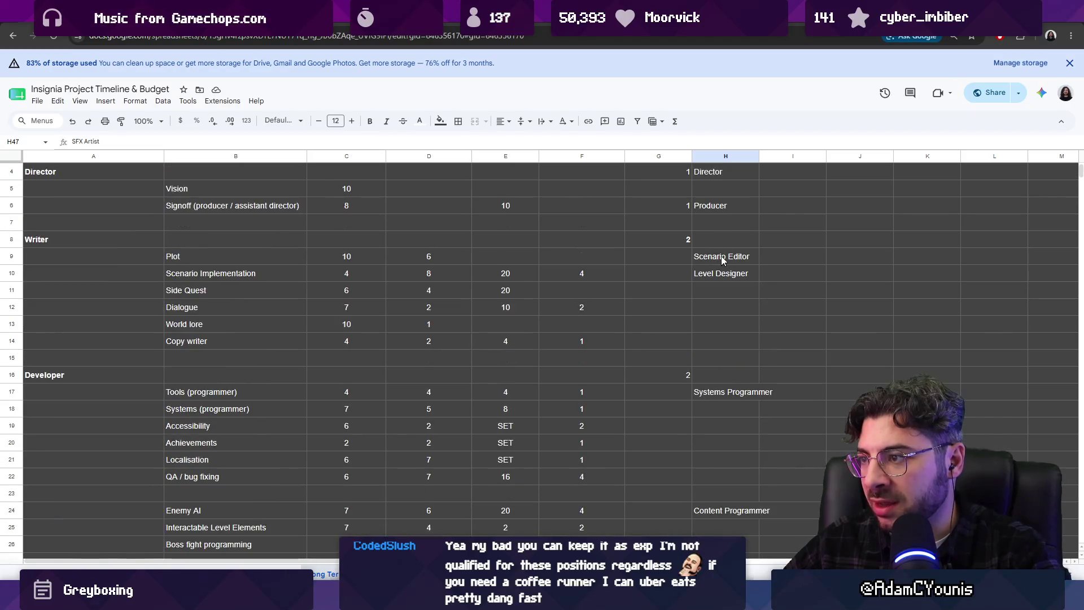
pyautogui.scroll(1, 715, 220)
pyautogui.hotkey('alt', 'Tab')
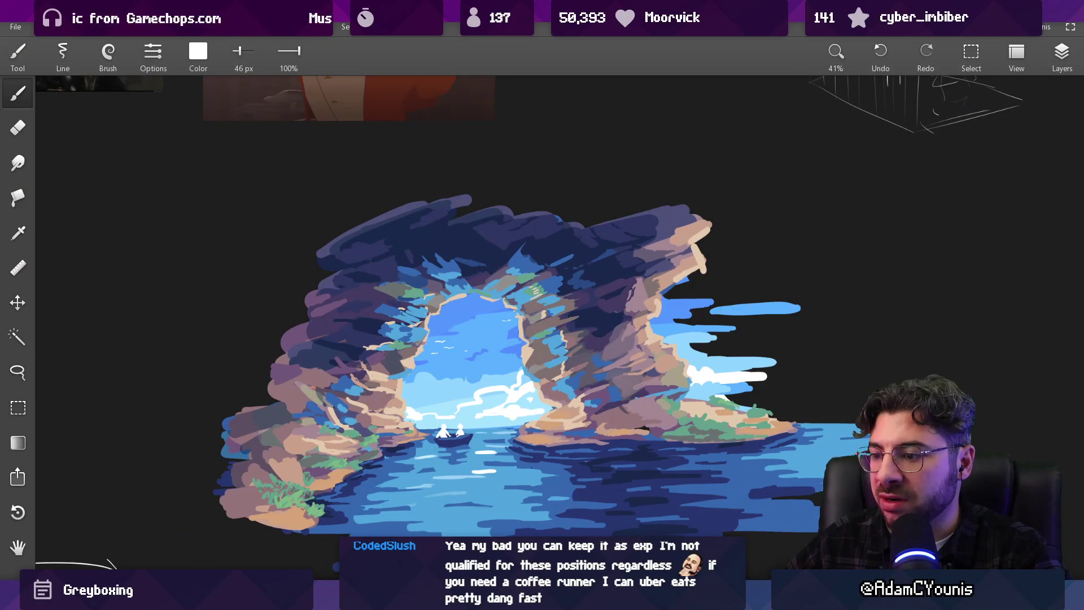
pyautogui.hotkey('alt', 'Tab')
pyautogui.scroll(-1, 518, 387)
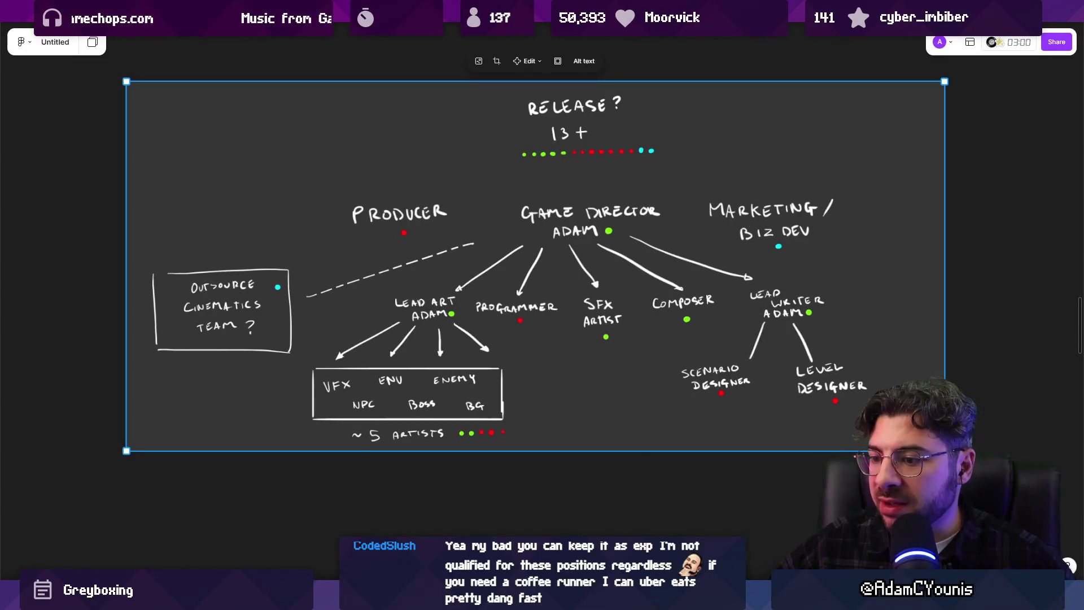
pyautogui.hotkey('alt', 'Tab')
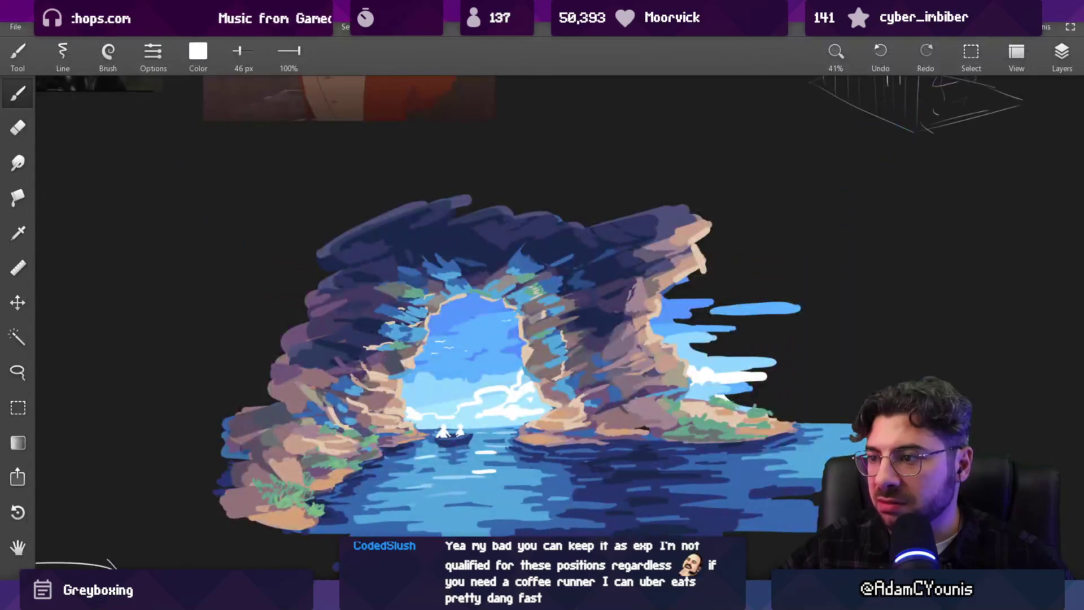
pyautogui.hotkey('alt', 'Tab')
pyautogui.click(746, 543)
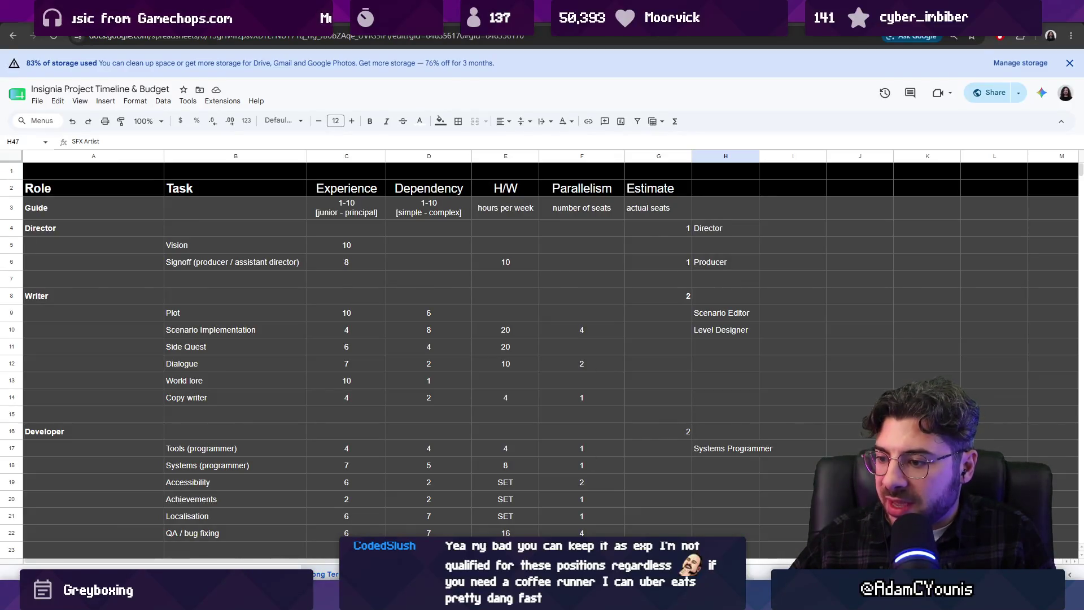
# - Open the Cheverton To Naso scene from Unity's Insignia Graph, then return to the budget spreadsheet
pyautogui.hotkey('alt', 'Tab')
pyautogui.scroll(-3, 468, 293)
pyautogui.scroll(3, 494, 307)
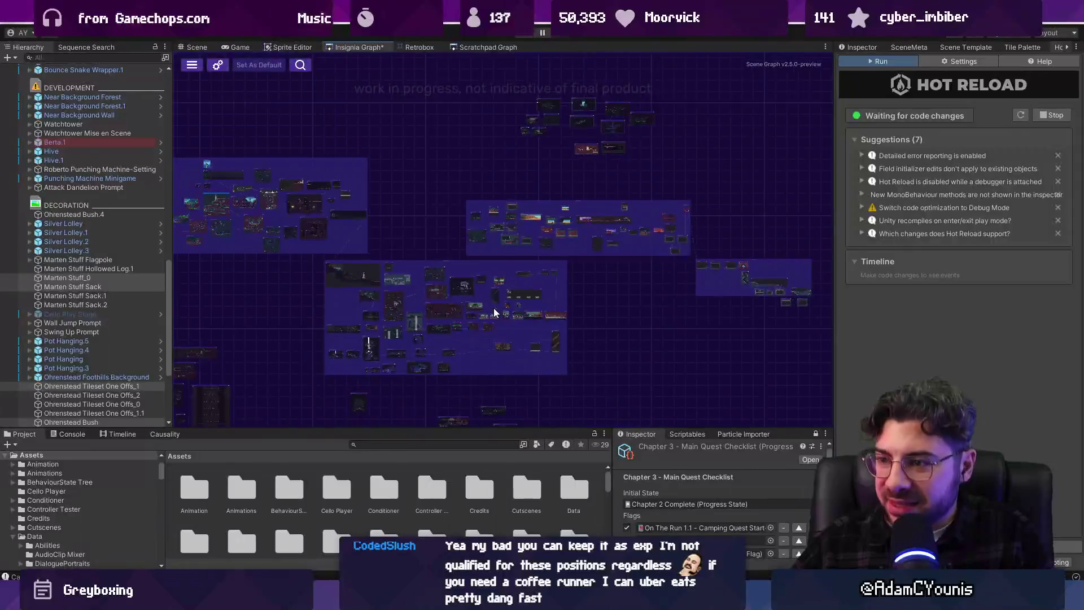
pyautogui.moveTo(614, 450); pyautogui.dragTo(646, 450)
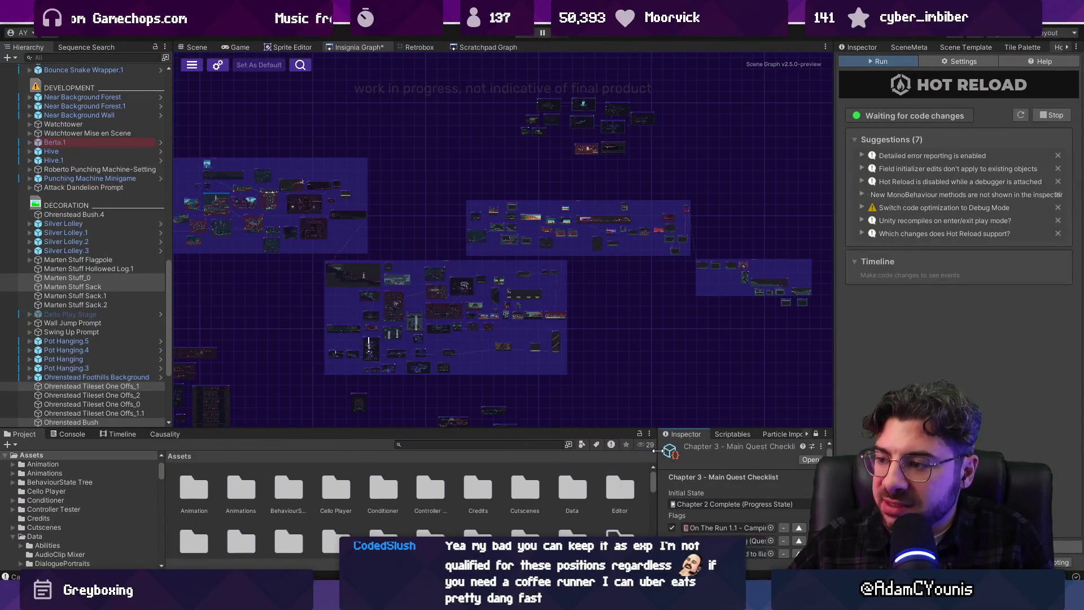
pyautogui.moveTo(644, 324); pyautogui.dragTo(768, 221)
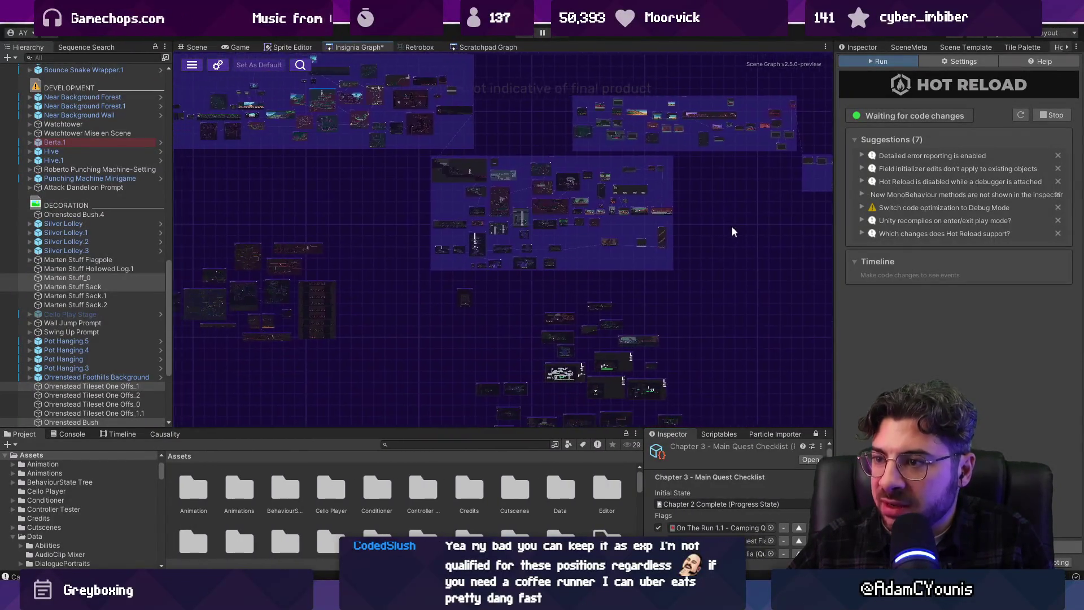
pyautogui.hotkey('alt', 'Tab')
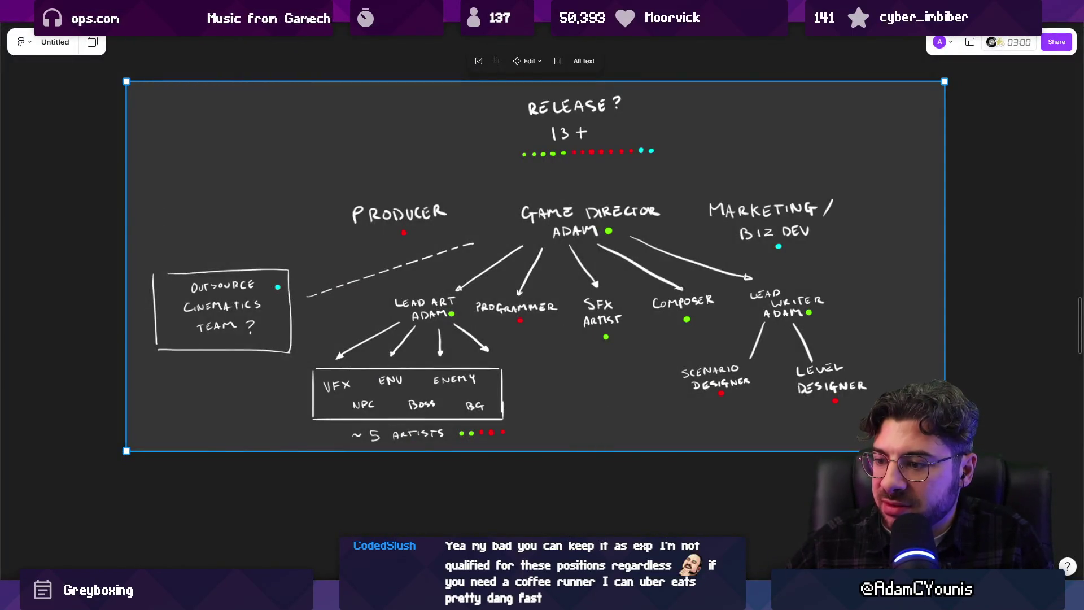
pyautogui.hotkey('alt', 'Tab')
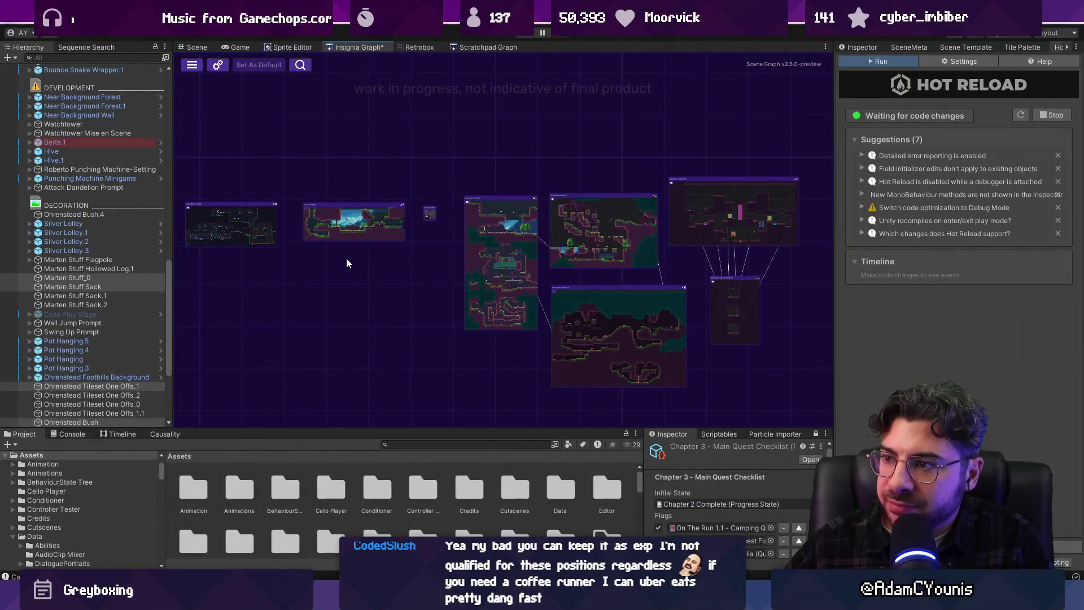
pyautogui.scroll(2, 465, 275)
pyautogui.scroll(-2, 472, 274)
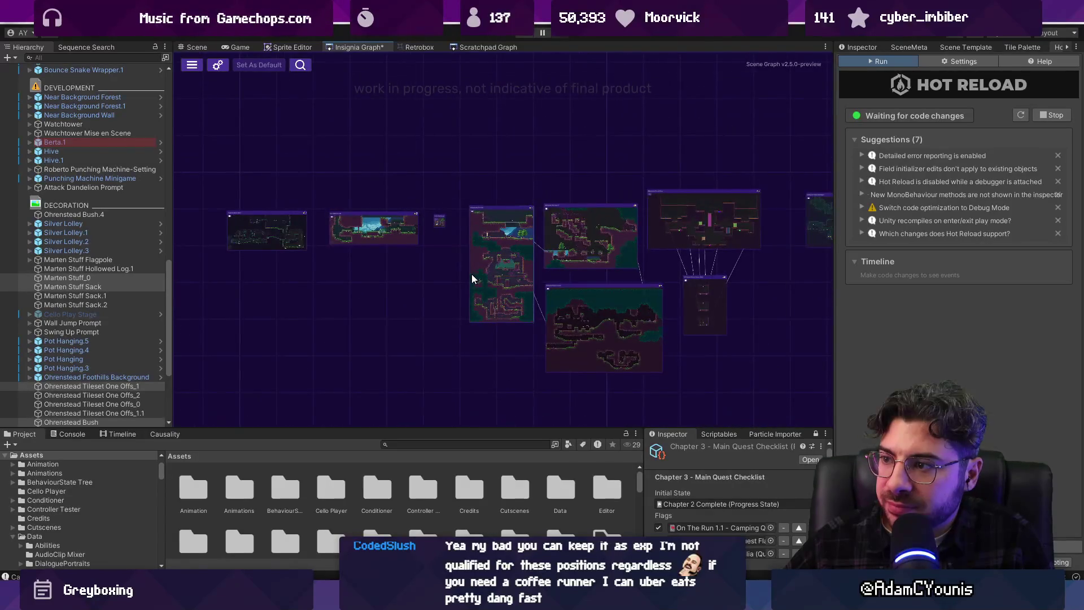
pyautogui.scroll(-2, 630, 312)
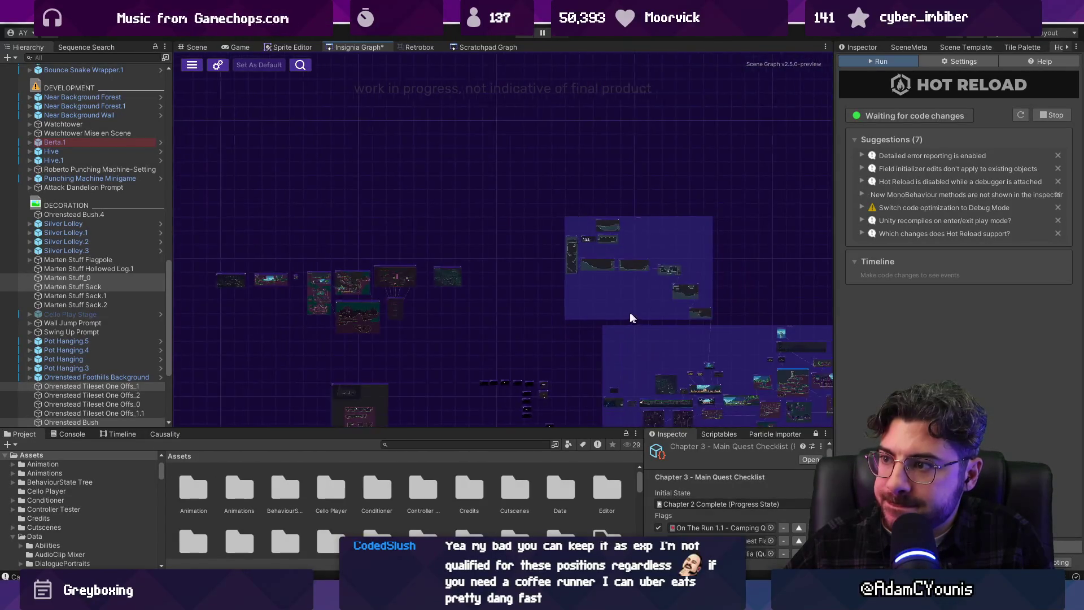
pyautogui.scroll(2, 485, 288)
pyautogui.scroll(-2, 484, 288)
pyautogui.scroll(-1, 555, 243)
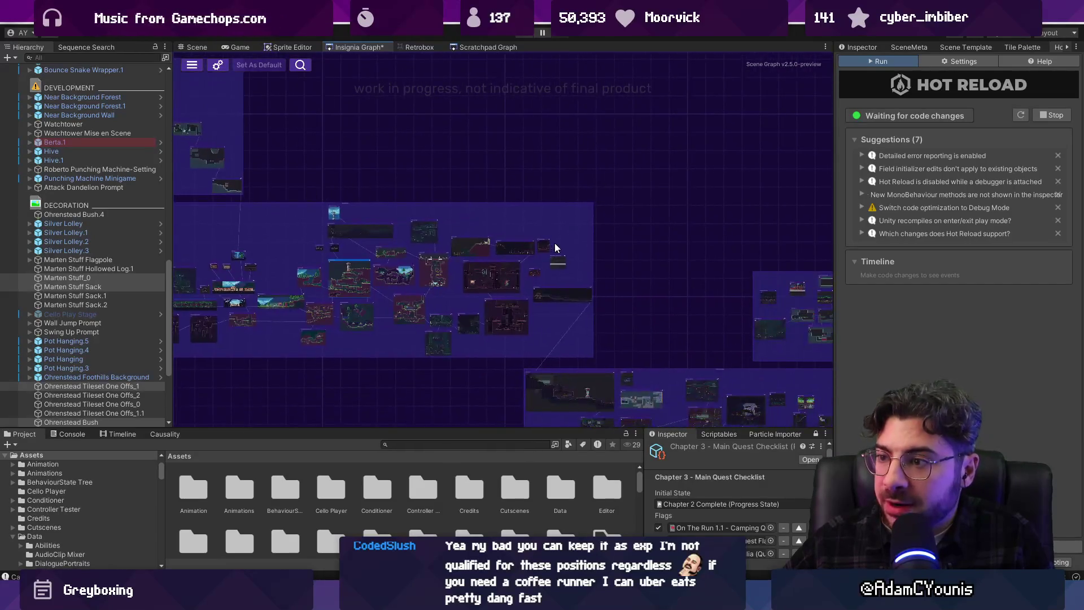
pyautogui.scroll(2, 389, 186)
pyautogui.scroll(2, 646, 240)
pyautogui.scroll(1, 599, 237)
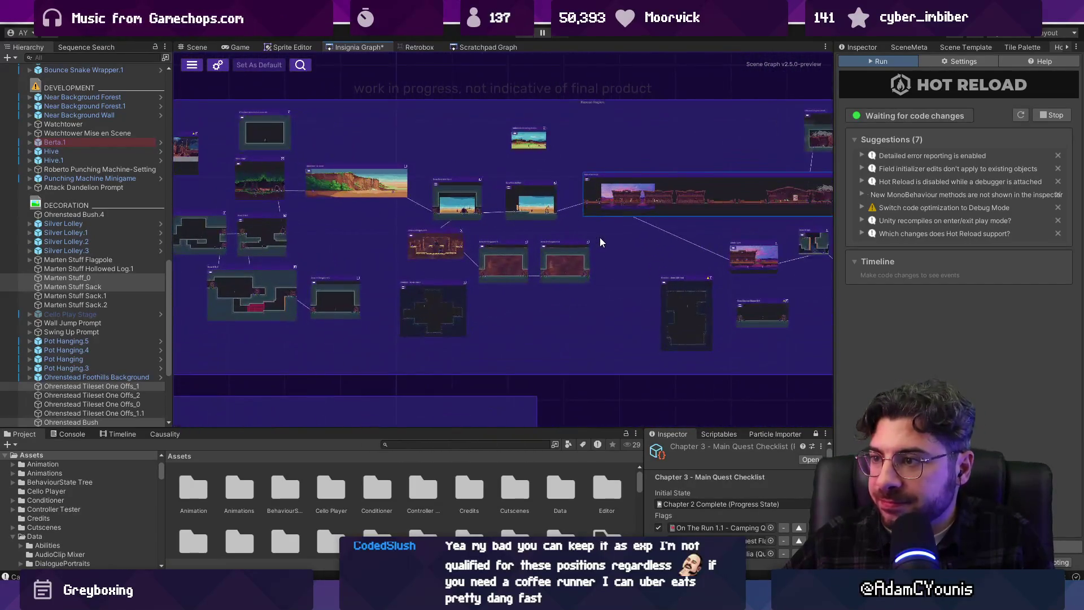
pyautogui.scroll(3, 321, 182)
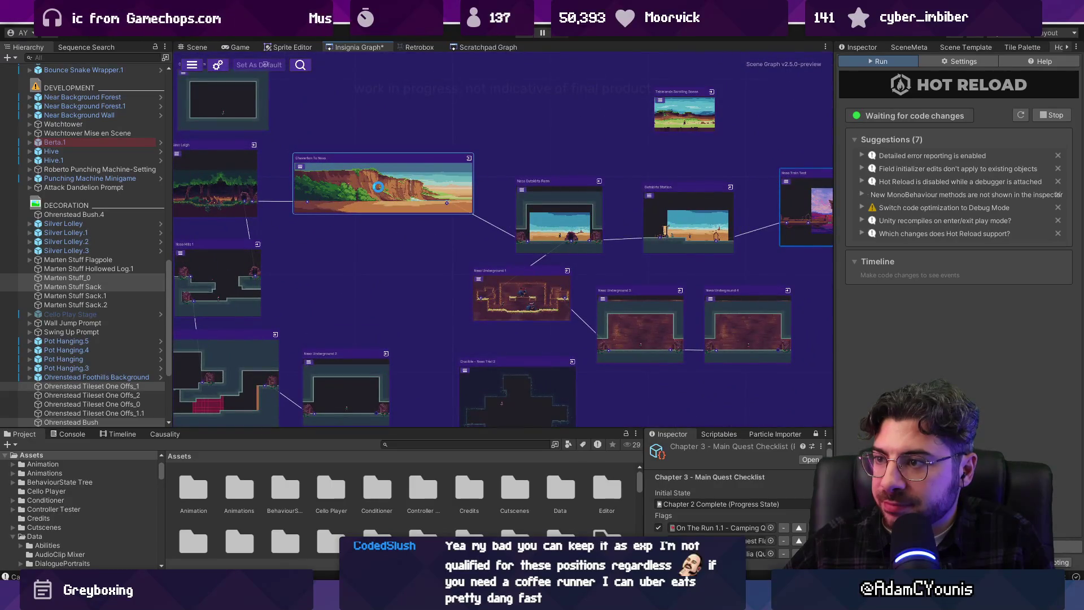
pyautogui.doubleClick(379, 192)
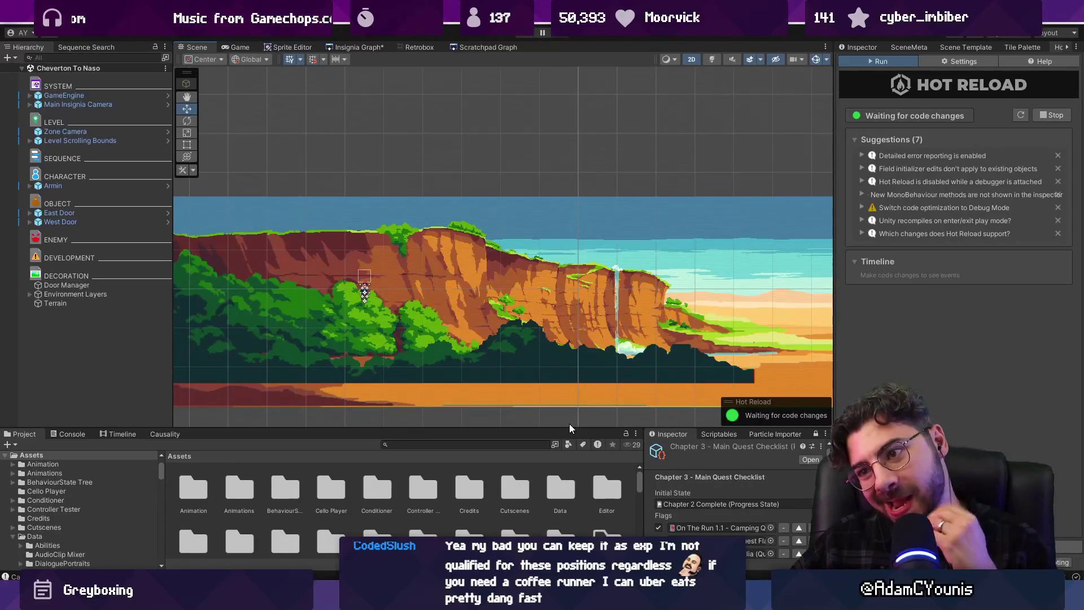
pyautogui.moveTo(569, 424); pyautogui.dragTo(569, 399)
pyautogui.scroll(-2, 440, 282)
pyautogui.scroll(-2, 412, 323)
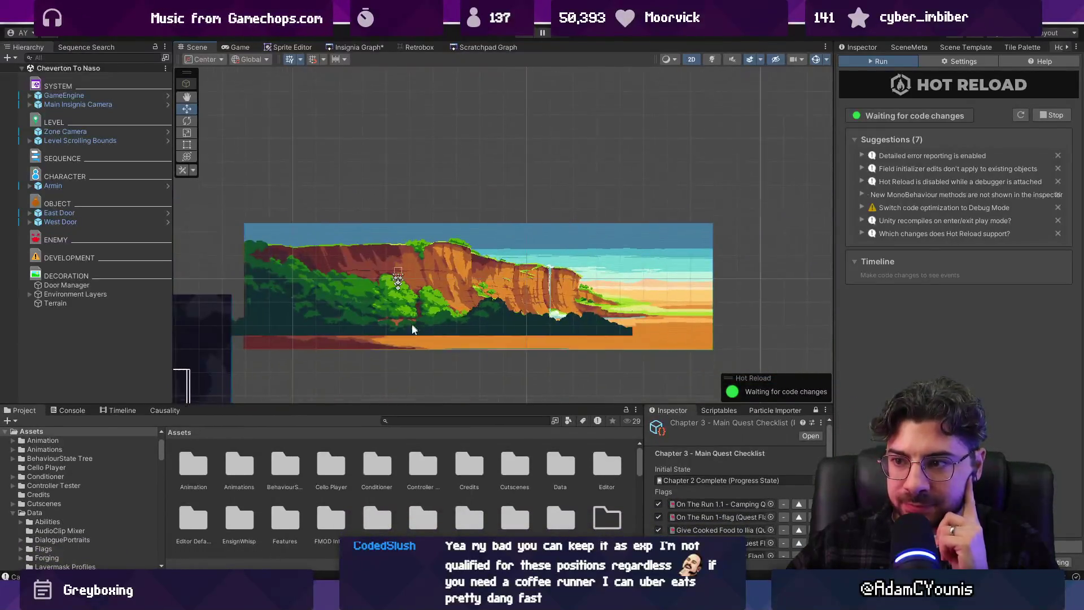
pyautogui.scroll(2, 412, 323)
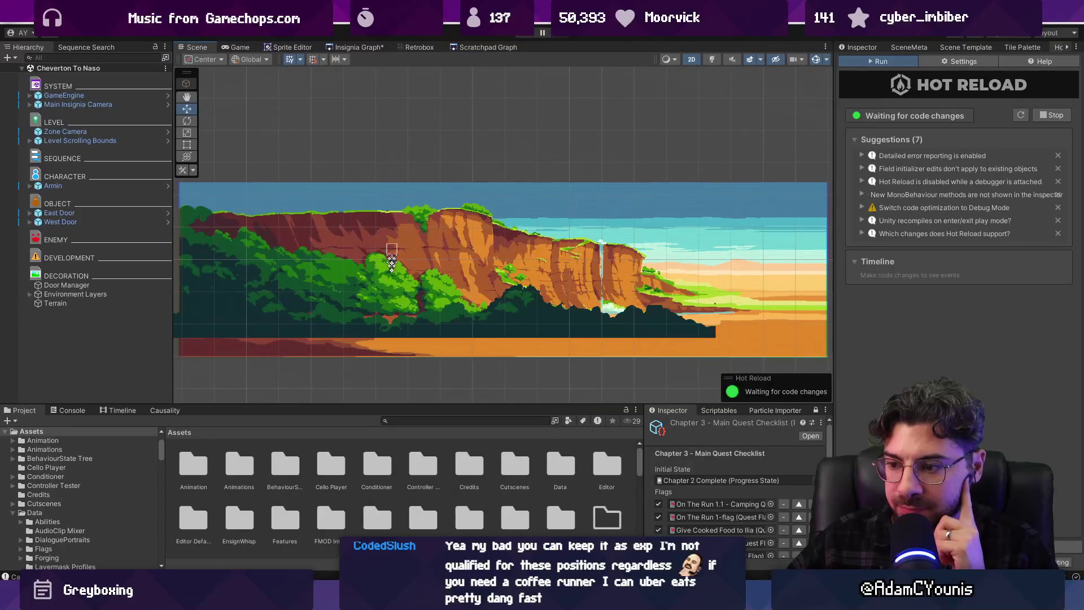
pyautogui.hotkey('alt', 'Tab')
pyautogui.hotkey('alt', 'Tab')
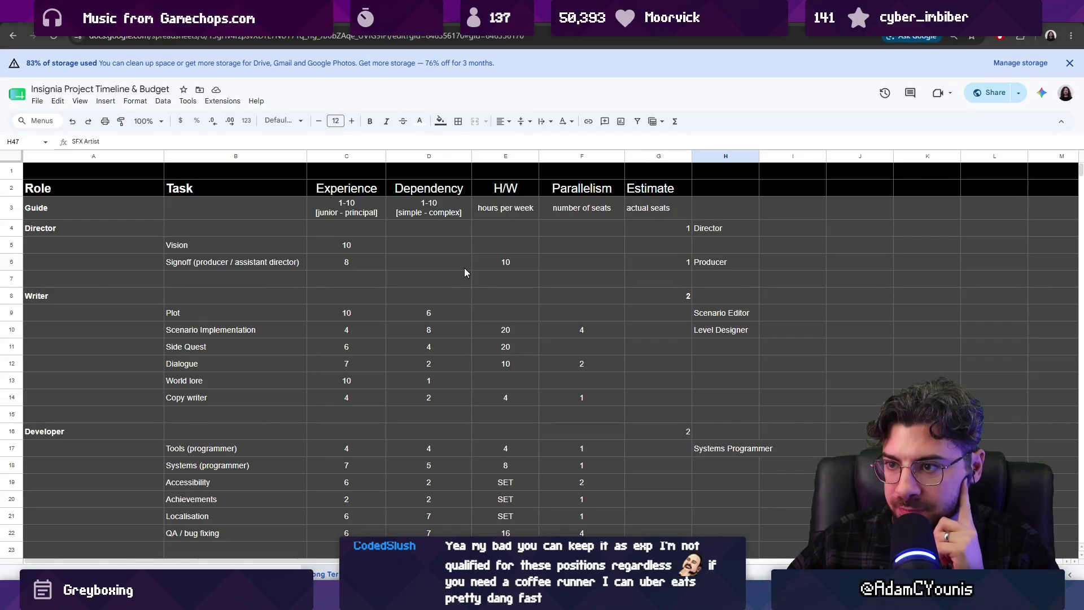
pyautogui.click(703, 313)
pyautogui.doubleClick(738, 312)
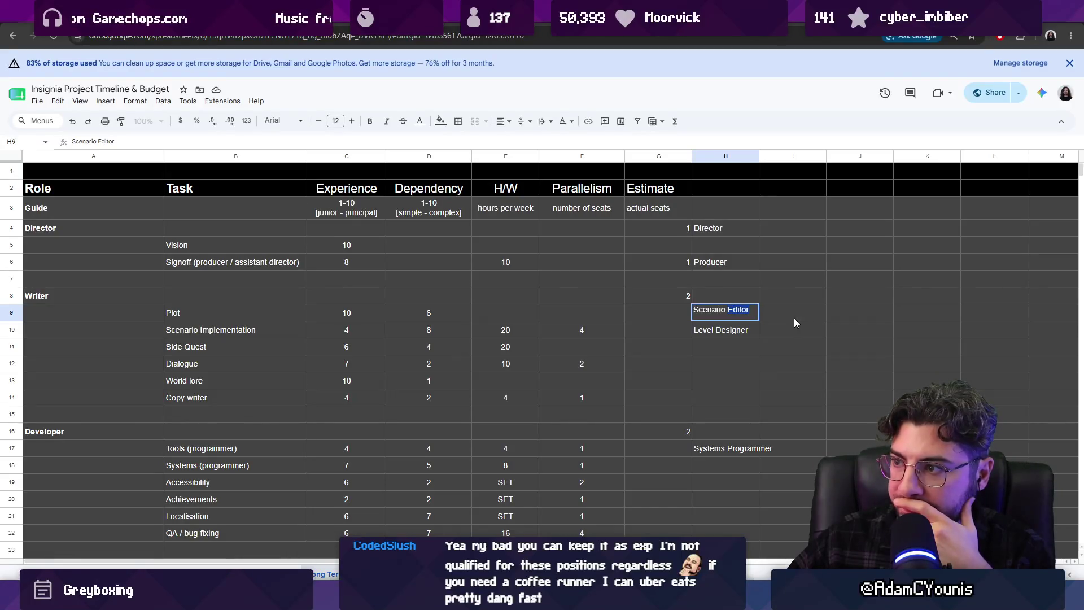
pyautogui.click(719, 228)
pyautogui.doubleClick(725, 228)
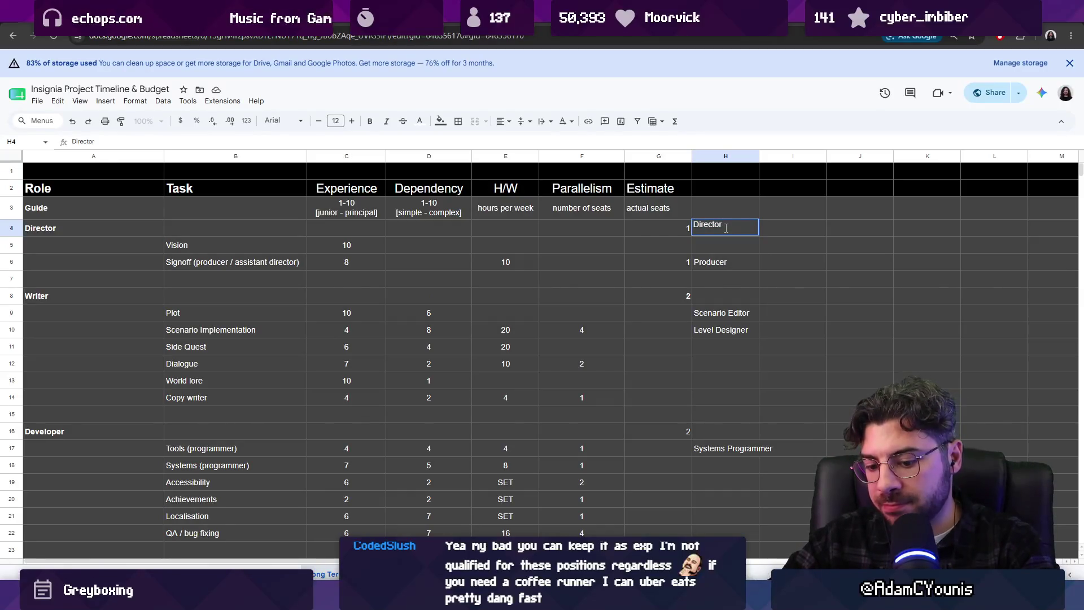
pyautogui.press('Return')
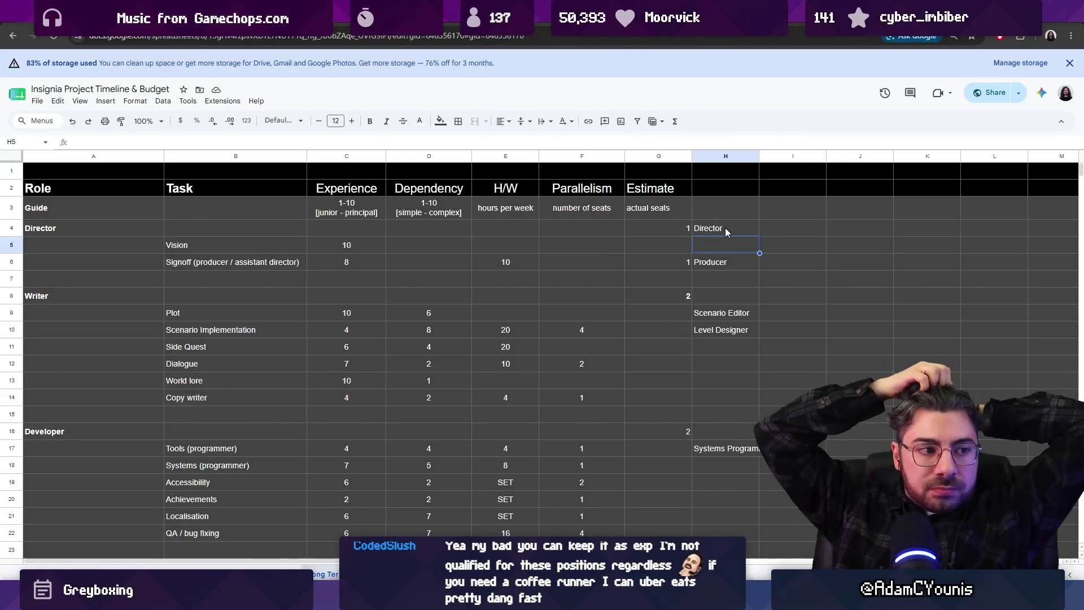
pyautogui.scroll(-3, 710, 229)
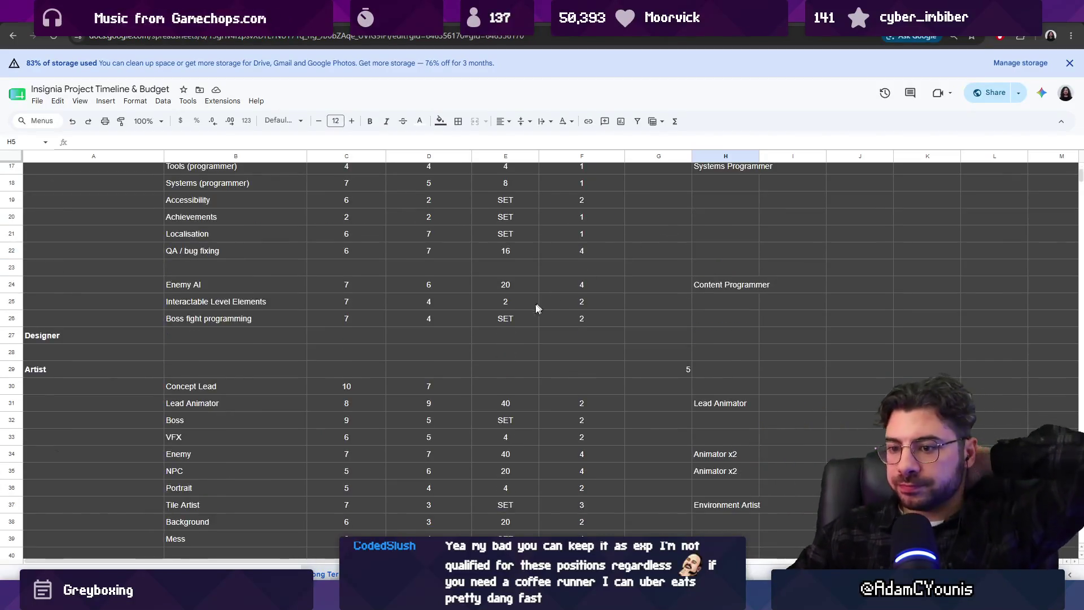
pyautogui.scroll(-2, 527, 316)
pyautogui.scroll(-1, 415, 340)
pyautogui.scroll(-2, 360, 337)
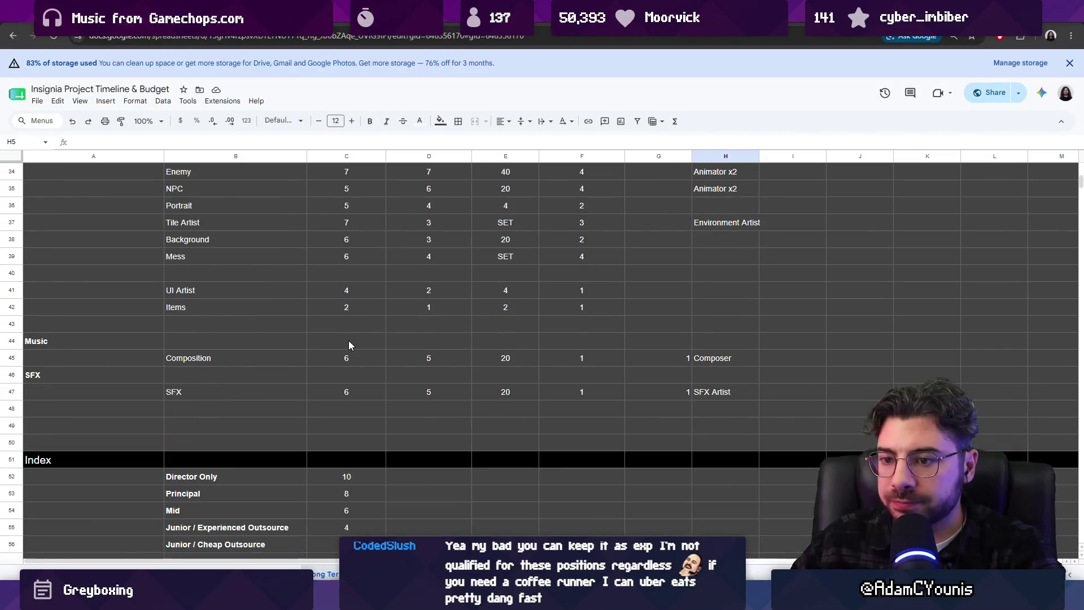
pyautogui.scroll(-3, 349, 340)
pyautogui.scroll(5, 348, 340)
# - Widen column H so the Environment Artist title below the Animator x2 rows fits fully
pyautogui.click(230, 291)
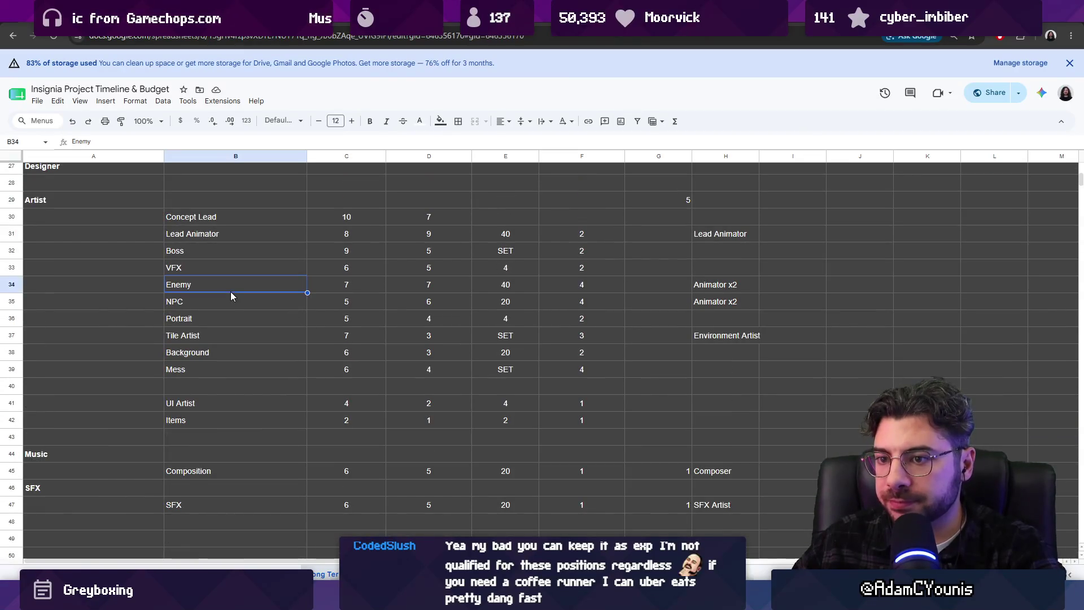
pyautogui.click(229, 300)
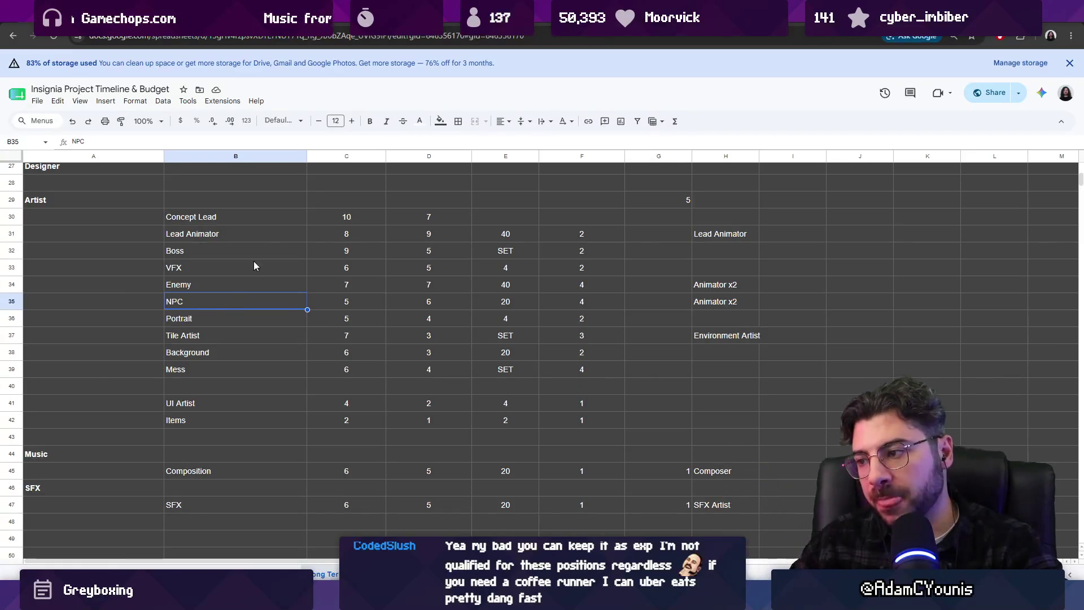
pyautogui.scroll(8, 396, 320)
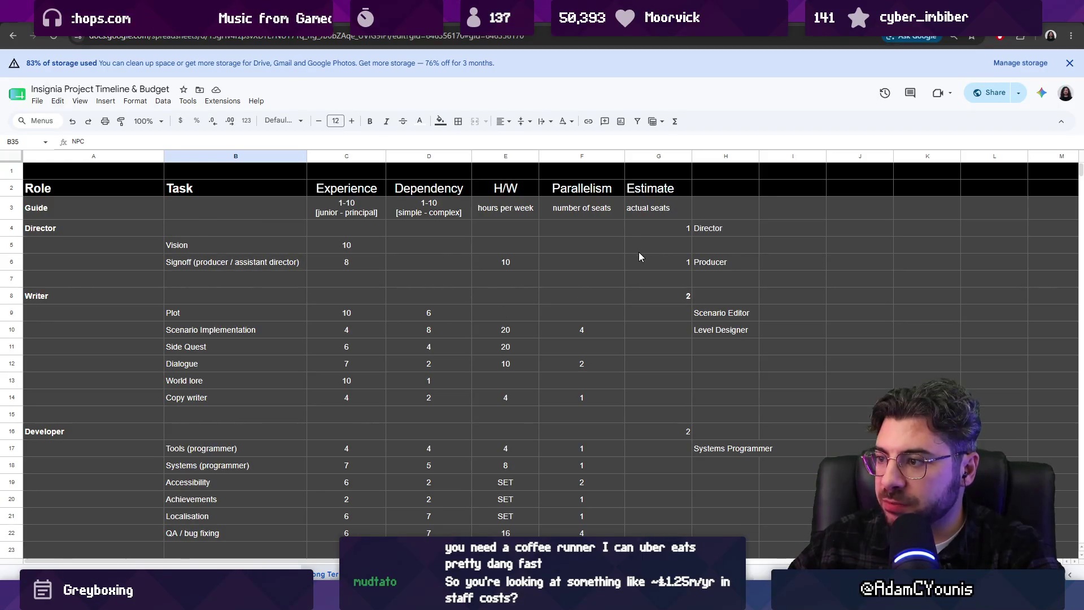
pyautogui.scroll(-5, 639, 251)
pyautogui.scroll(-2, 651, 243)
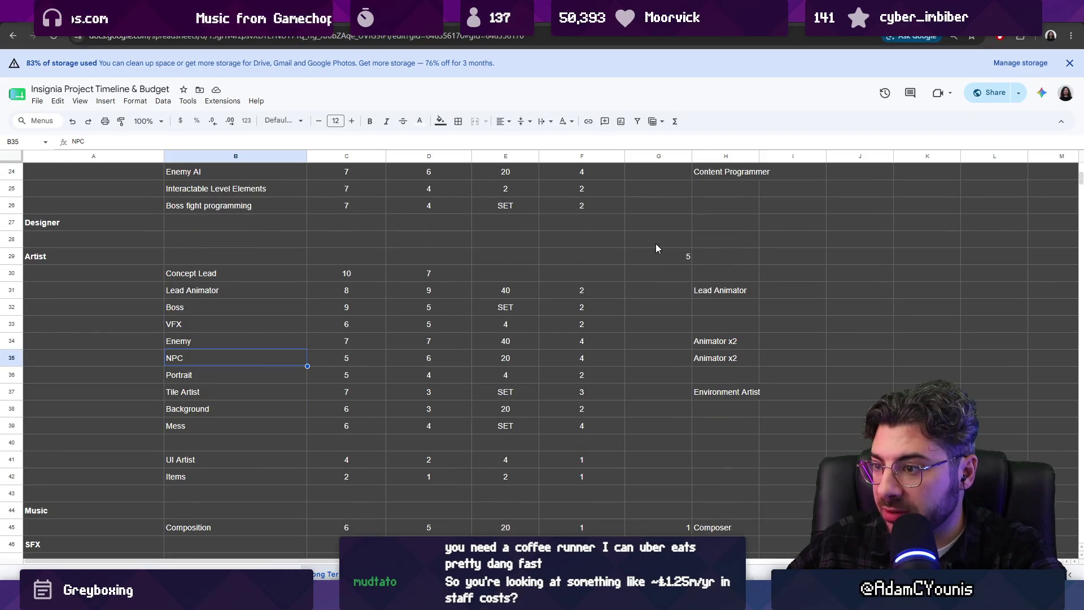
pyautogui.click(727, 343)
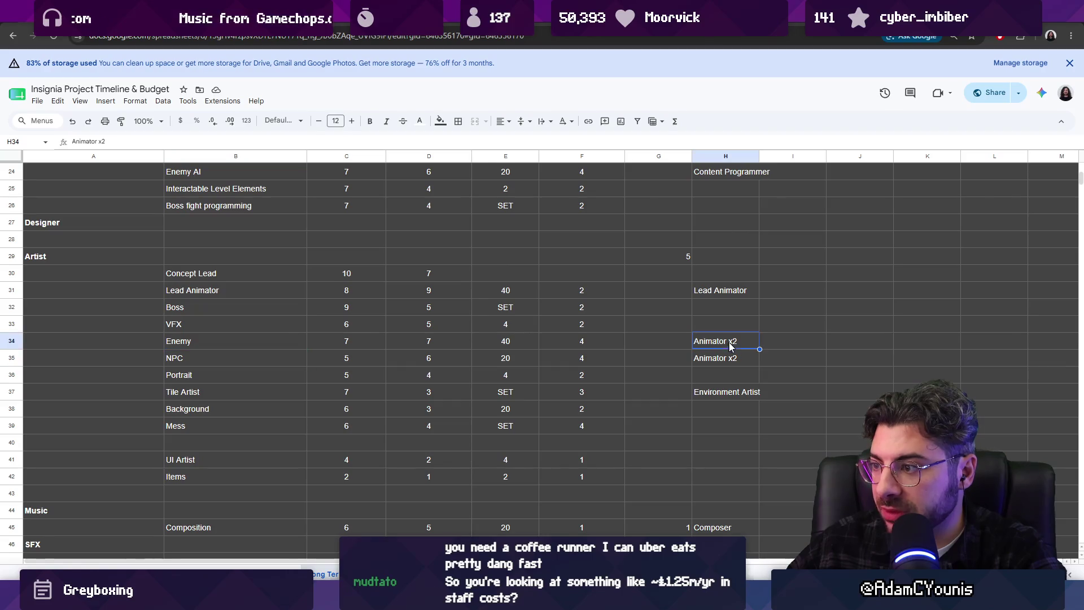
pyautogui.keyDown('shift'); pyautogui.click(752, 360); pyautogui.keyUp('shift')
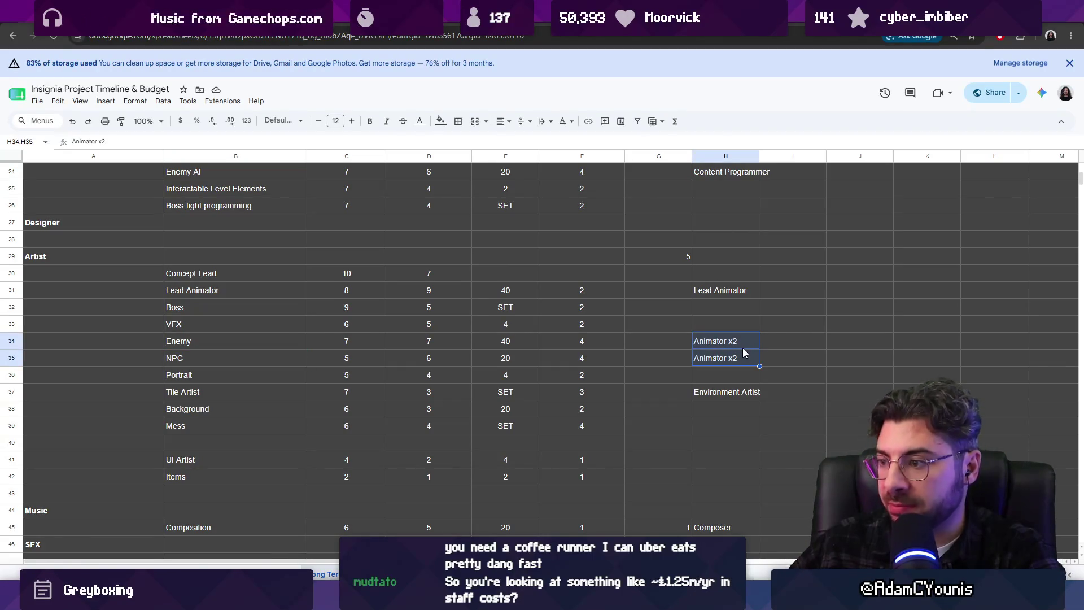
pyautogui.click(751, 391)
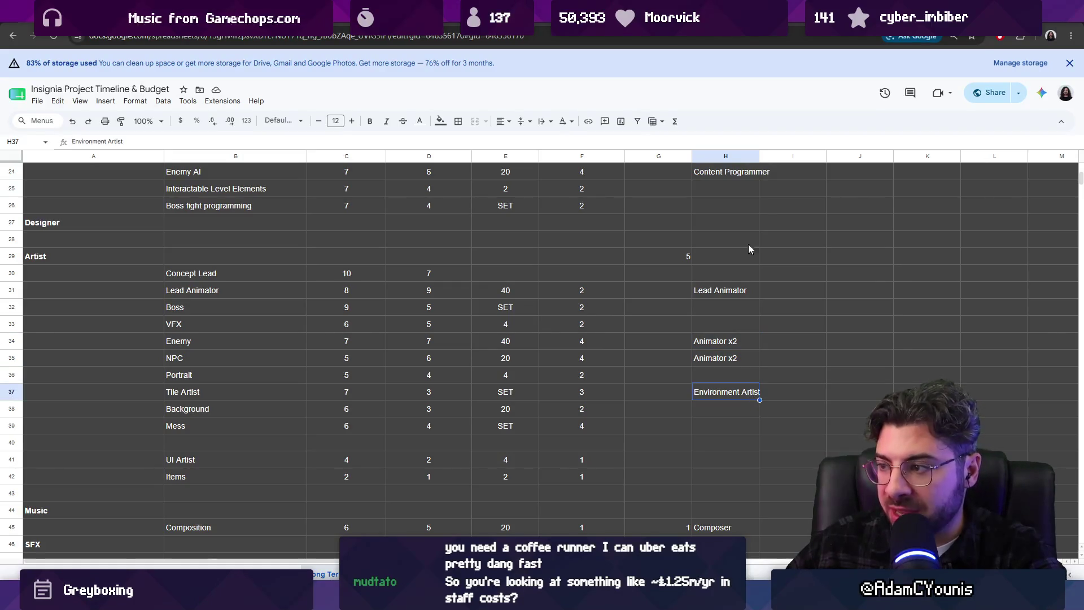
pyautogui.moveTo(766, 162); pyautogui.dragTo(765, 161)
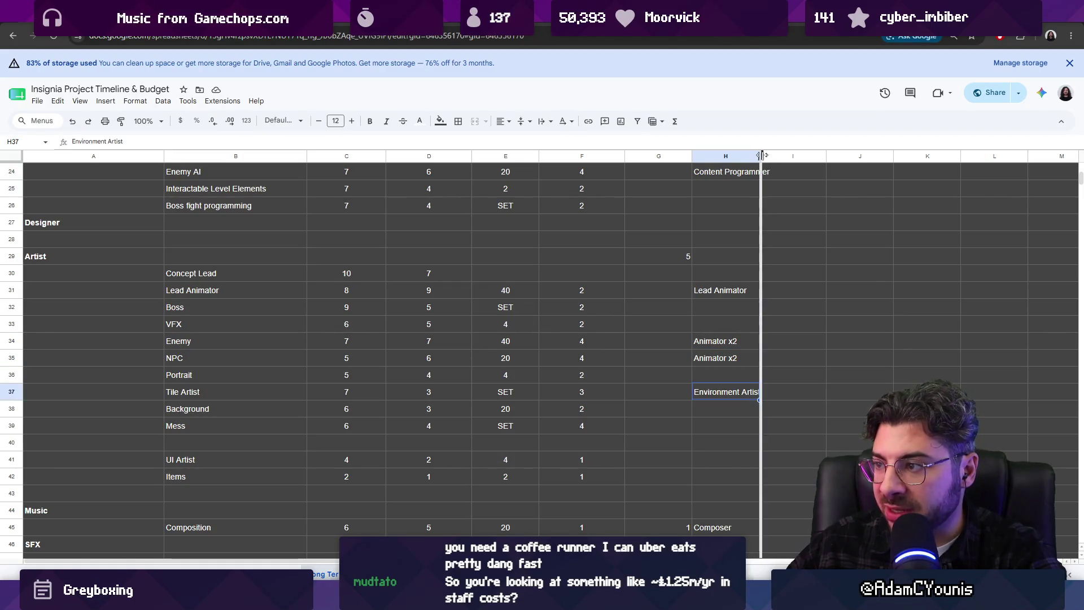
pyautogui.click(792, 393)
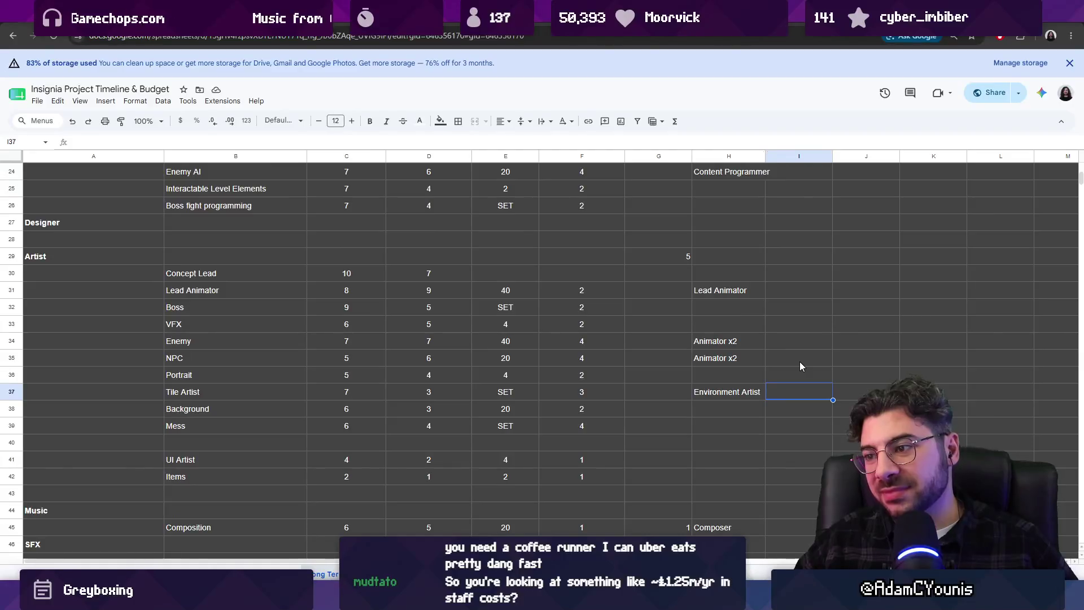
pyautogui.click(800, 362)
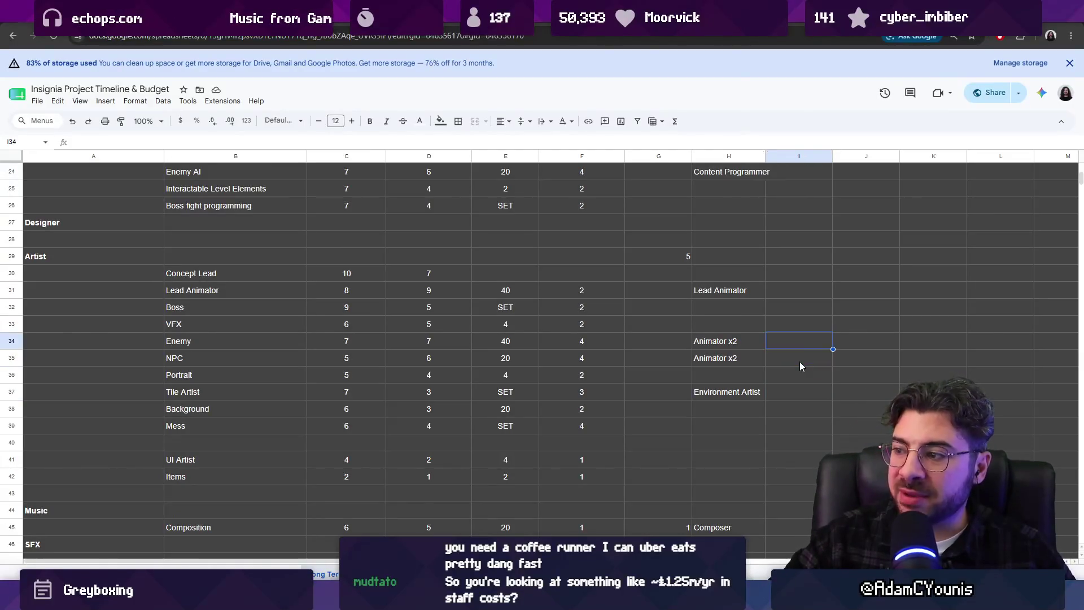
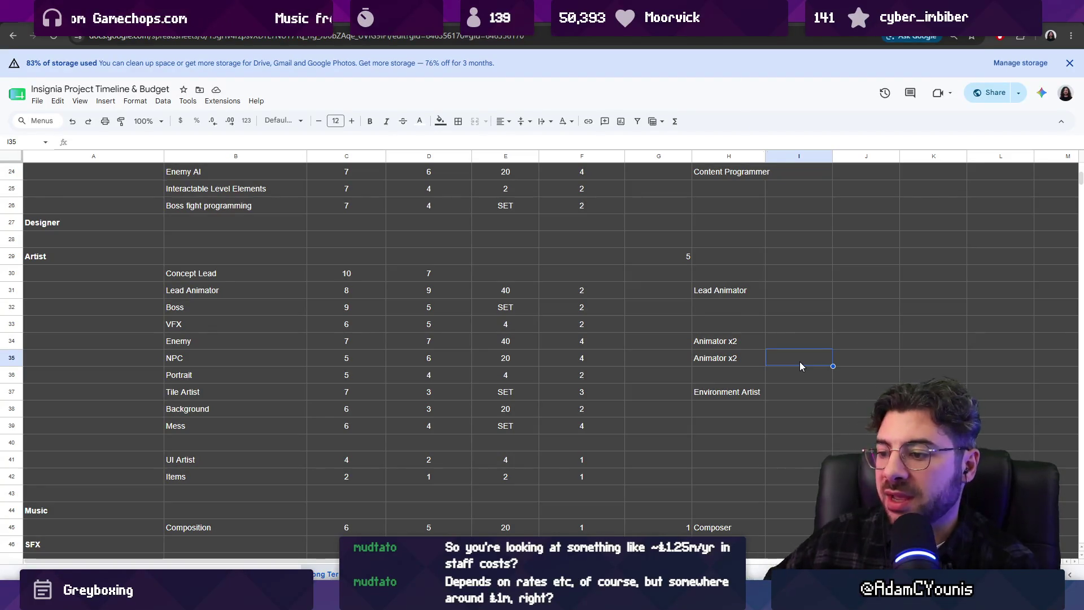
# - Switch to Figma and open the Insignia Production design file
pyautogui.moveTo(505, 543)
pyautogui.click(506, 517)
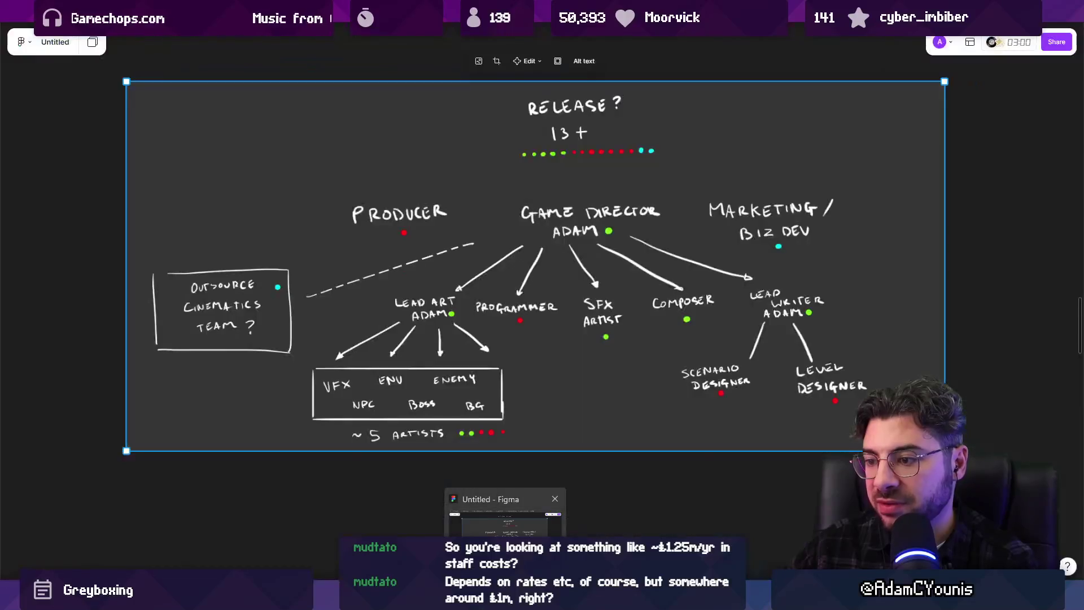
pyautogui.click(194, 17)
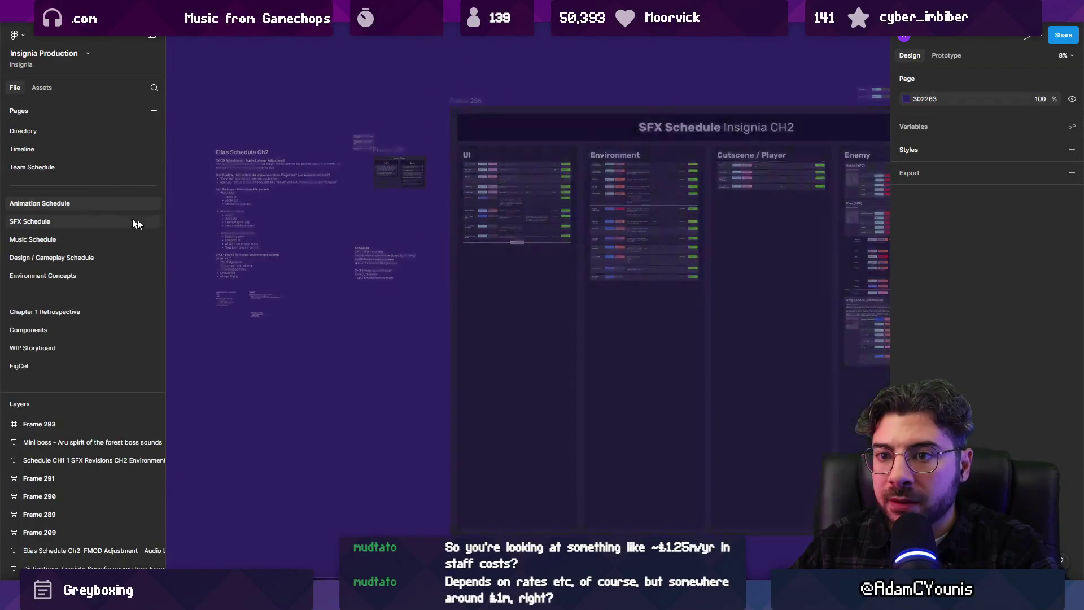
# - Review the Animation Schedule page, selecting Morgan's task column and panning to the Gatekeeper and Galiere cards
pyautogui.click(39, 204)
pyautogui.scroll(3, 465, 248)
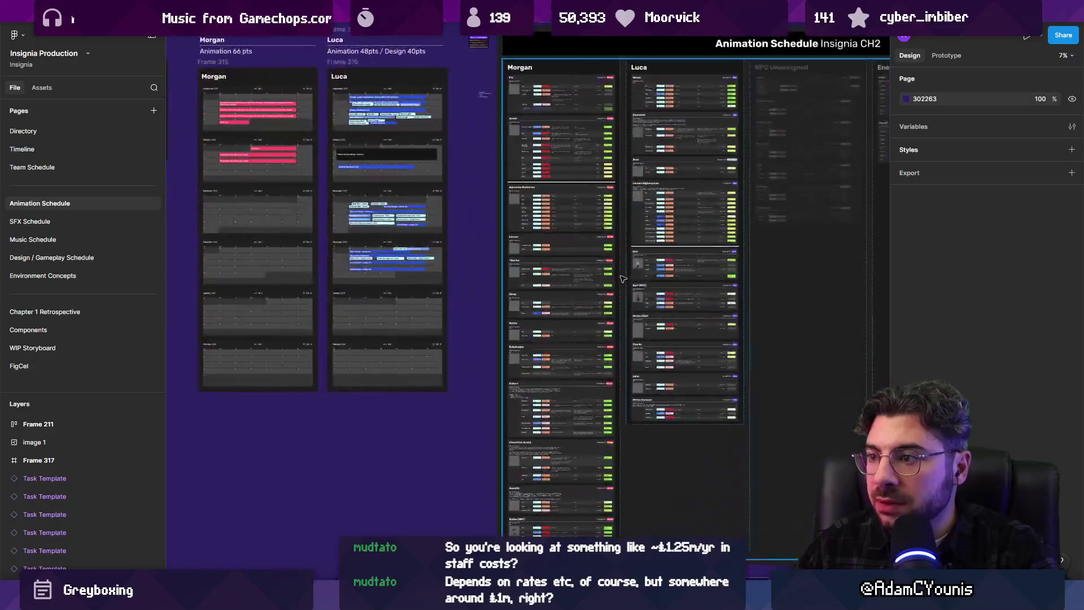
pyautogui.click(586, 248)
pyautogui.moveTo(581, 260); pyautogui.dragTo(469, 255)
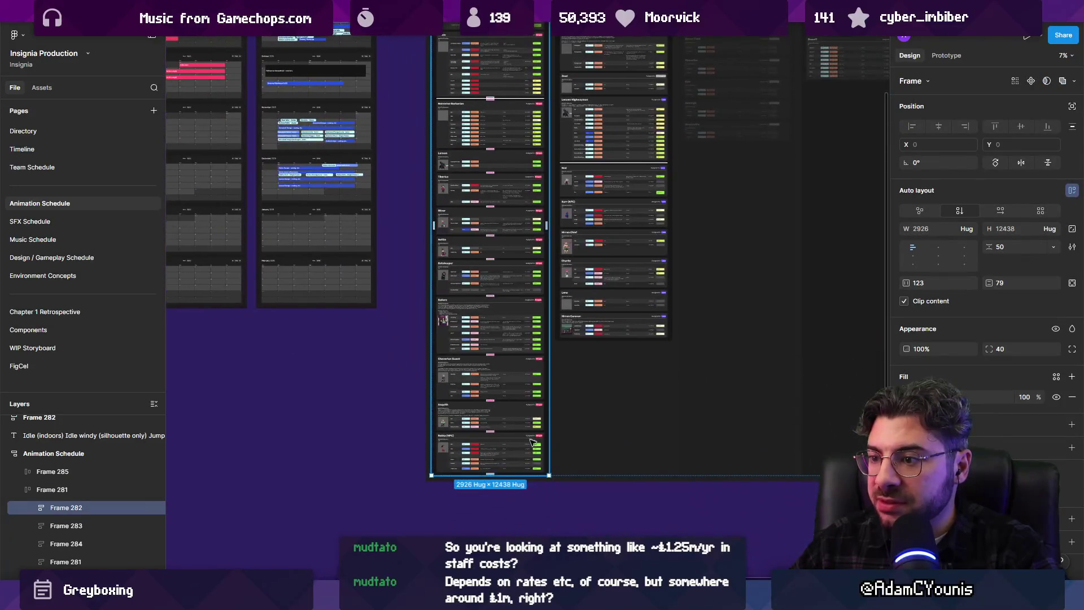
pyautogui.scroll(-2, 467, 255)
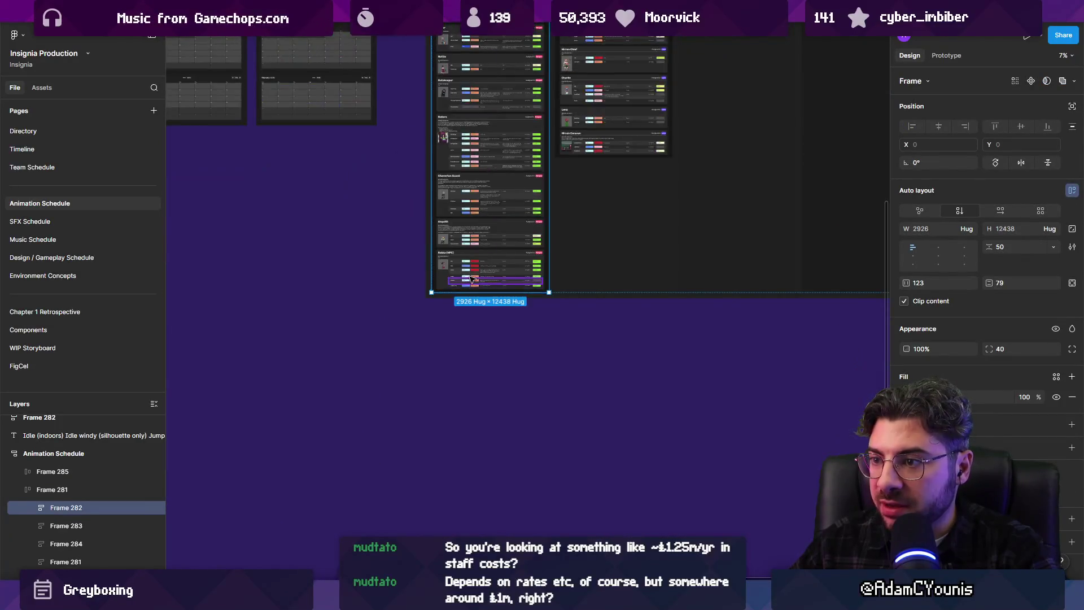
pyautogui.scroll(5, 449, 339)
pyautogui.scroll(2, 438, 395)
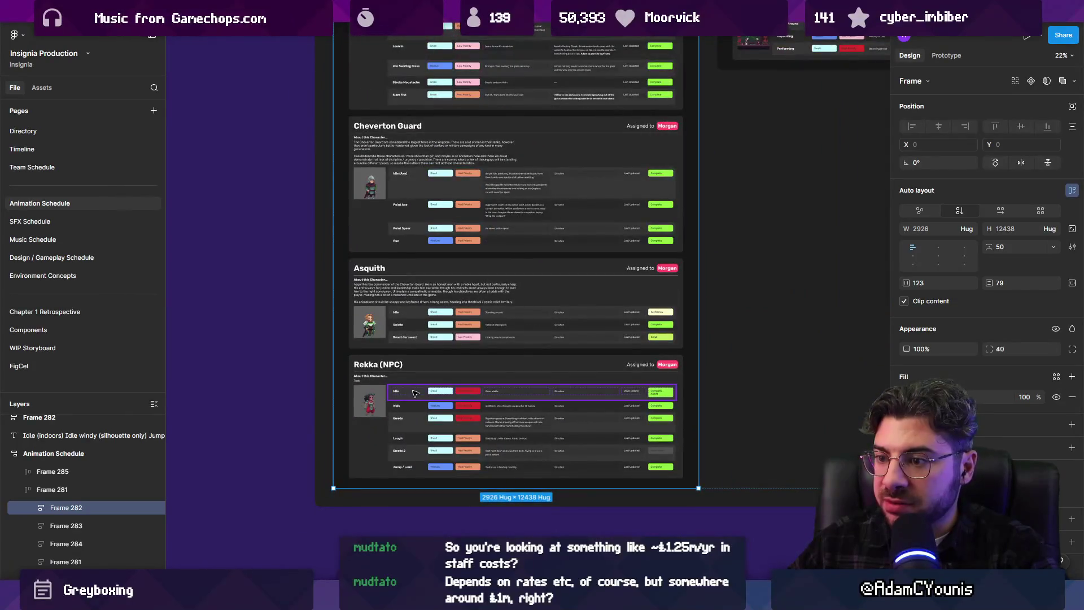
pyautogui.moveTo(391, 179); pyautogui.dragTo(410, 430)
pyautogui.scroll(1, 394, 300)
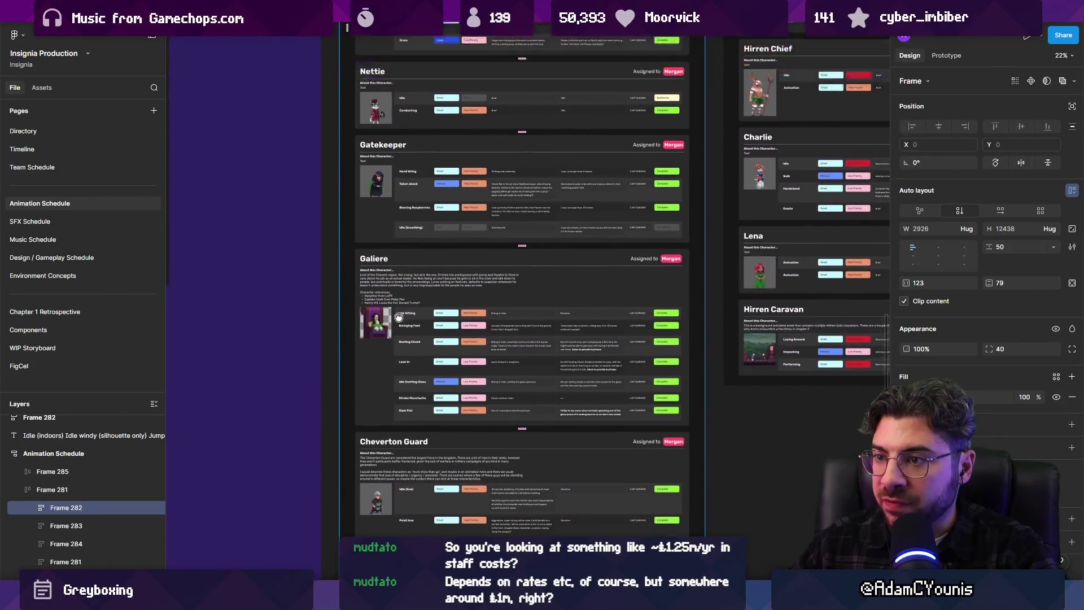
pyautogui.scroll(2, 403, 271)
pyautogui.scroll(1, 395, 220)
pyautogui.scroll(2, 396, 229)
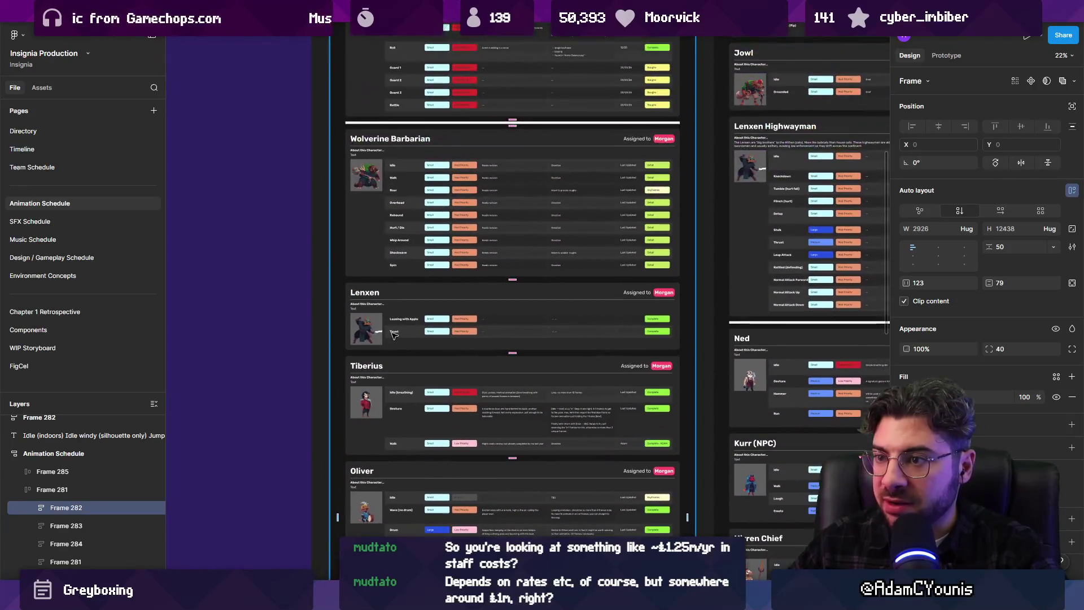
pyautogui.scroll(1, 398, 263)
pyautogui.scroll(1, 401, 288)
pyautogui.scroll(1, 406, 318)
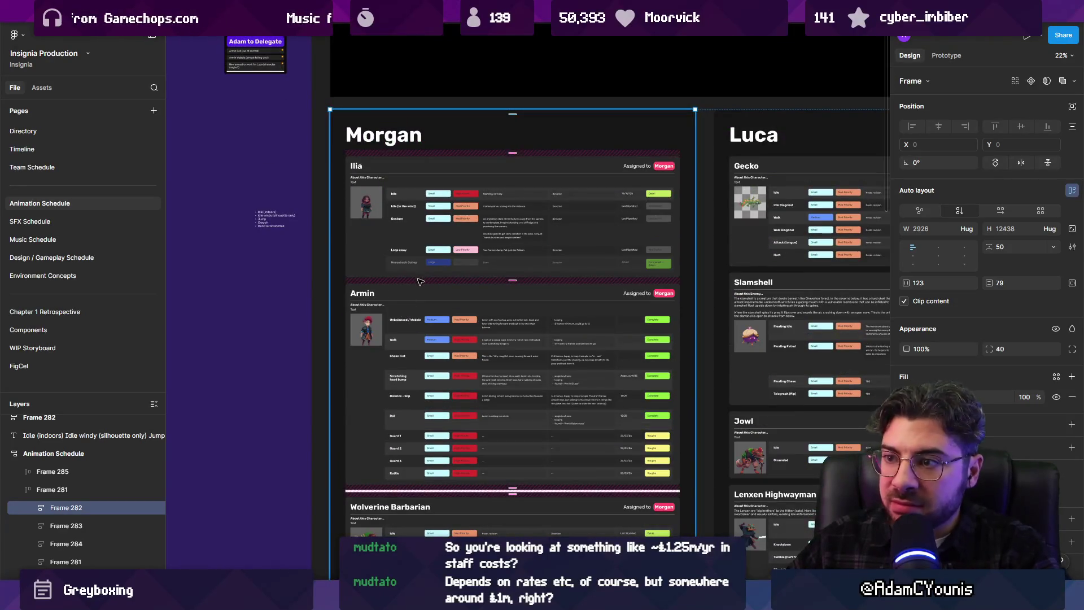
pyautogui.scroll(-3, 406, 322)
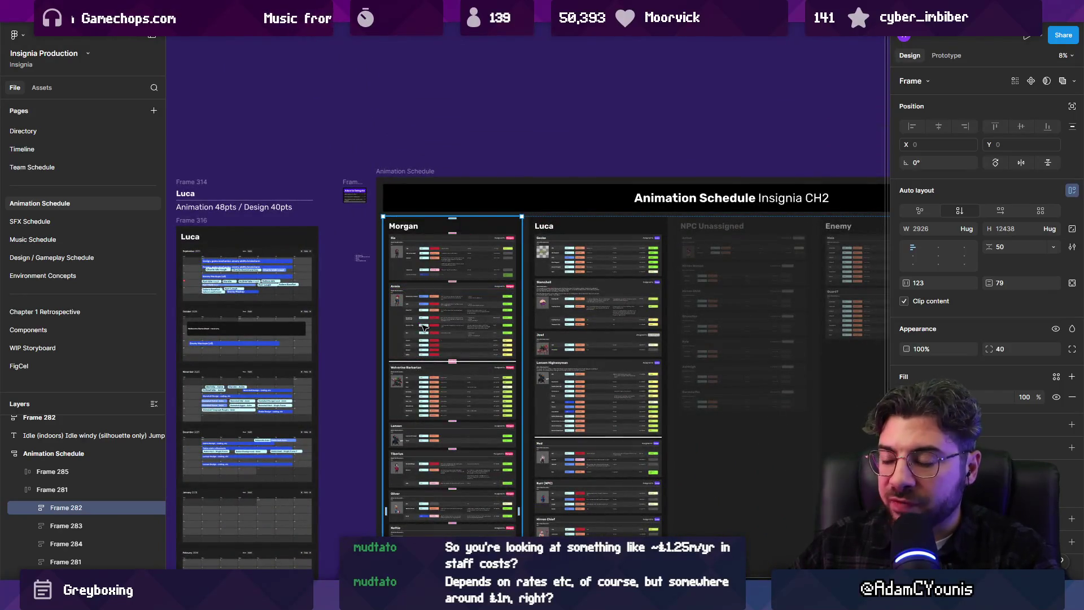
pyautogui.scroll(-1, 424, 328)
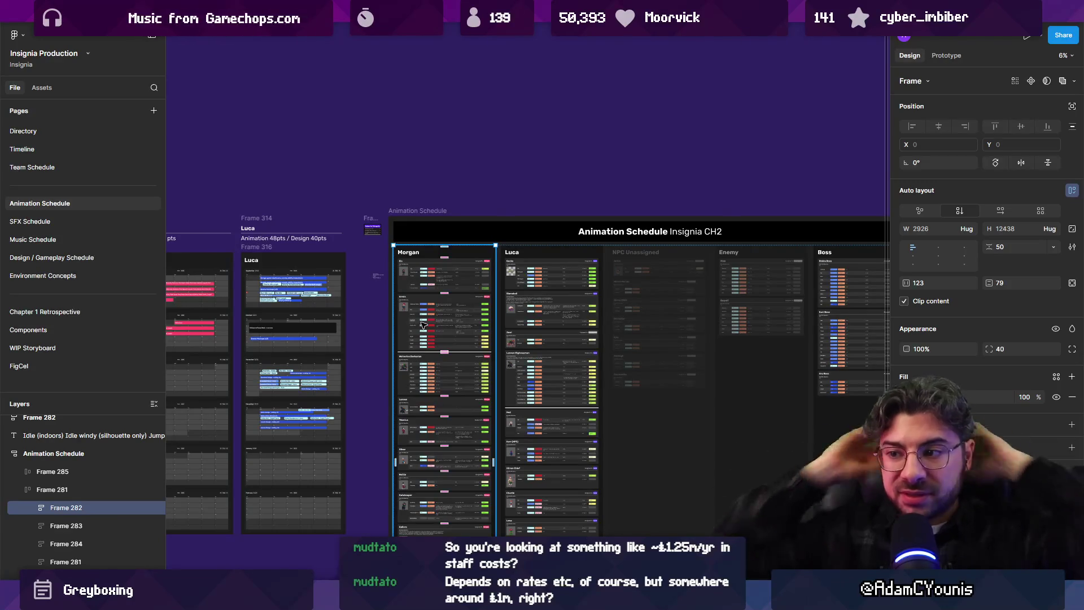
pyautogui.scroll(-2, 473, 317)
# - Inspect Luca's animation task column, then return to the budget spreadsheet
pyautogui.press('super')
pyautogui.press('super')
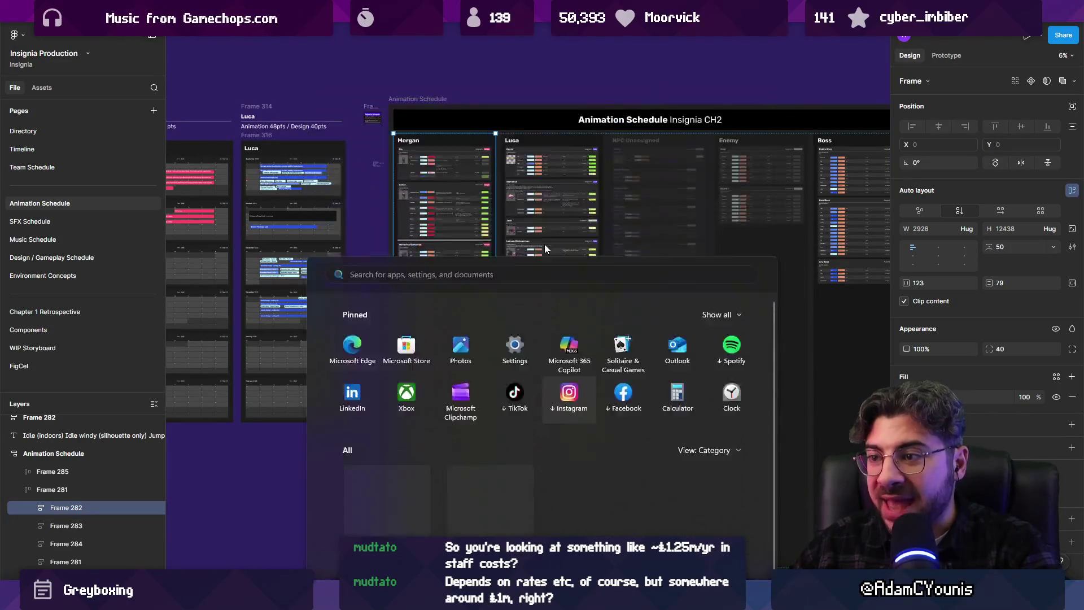
pyautogui.scroll(-2, 521, 263)
pyautogui.click(520, 263)
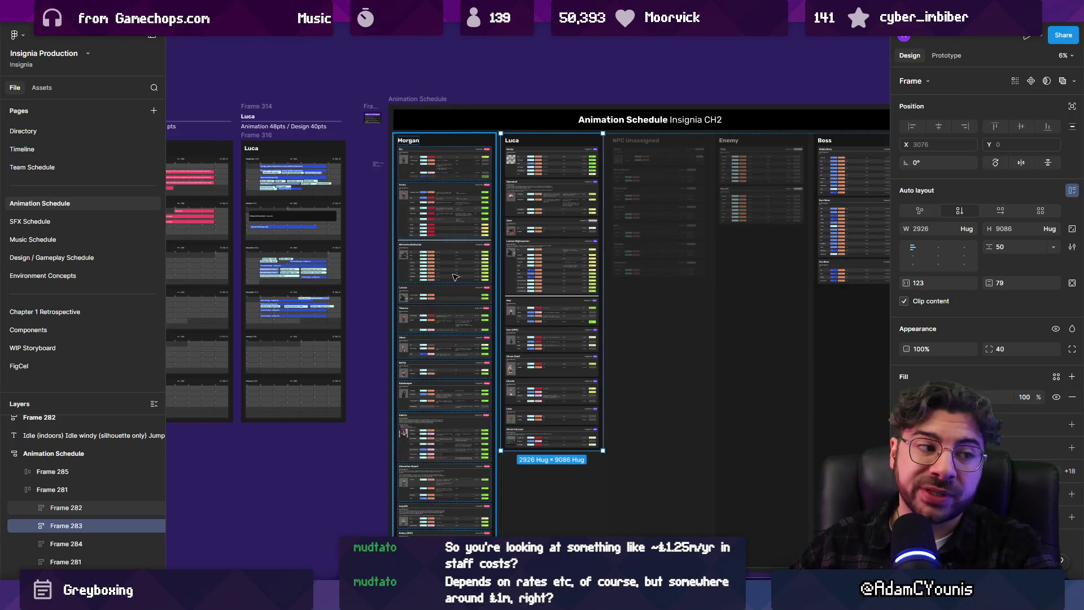
pyautogui.click(373, 282)
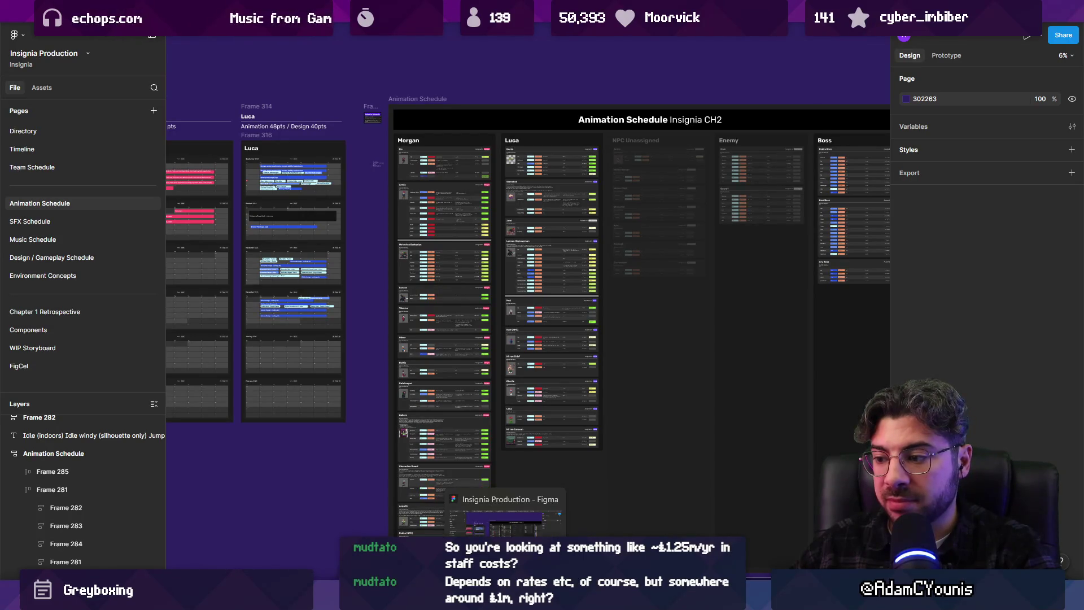
pyautogui.hotkey('alt', 'Tab')
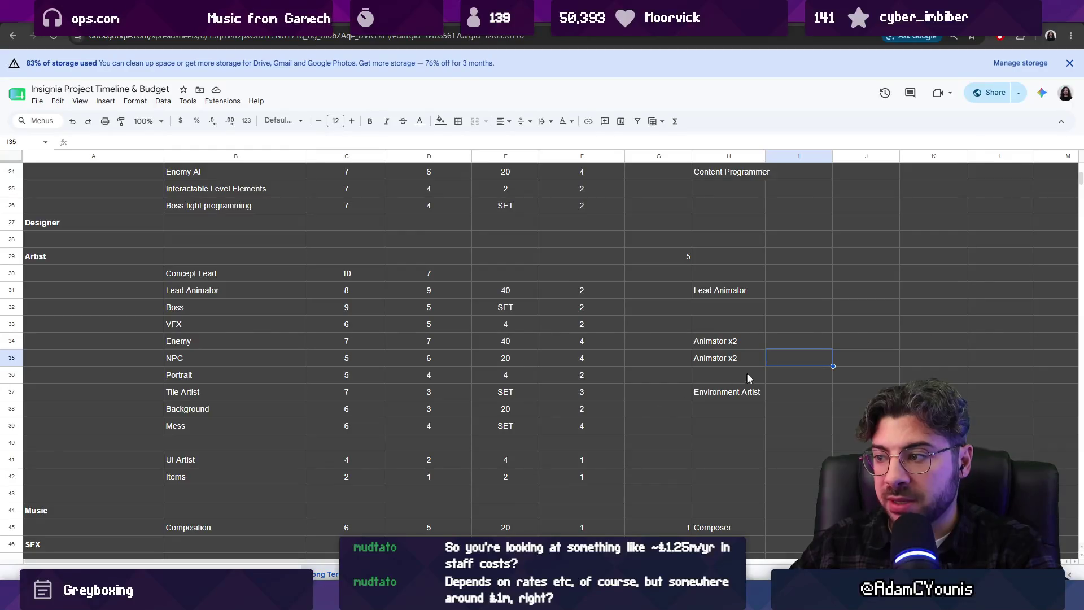
pyautogui.scroll(-5, 752, 388)
# - Add a Chapter Animation Budget heading in D61 with 150pts moved down into D63
pyautogui.click(428, 346)
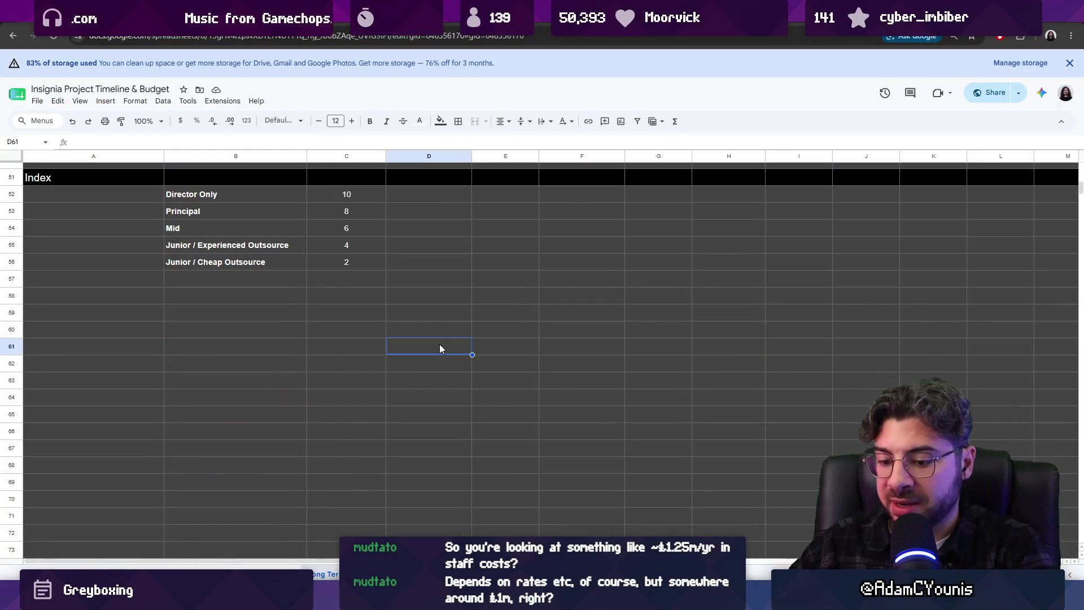
pyautogui.write('Chapter Animation Bud')
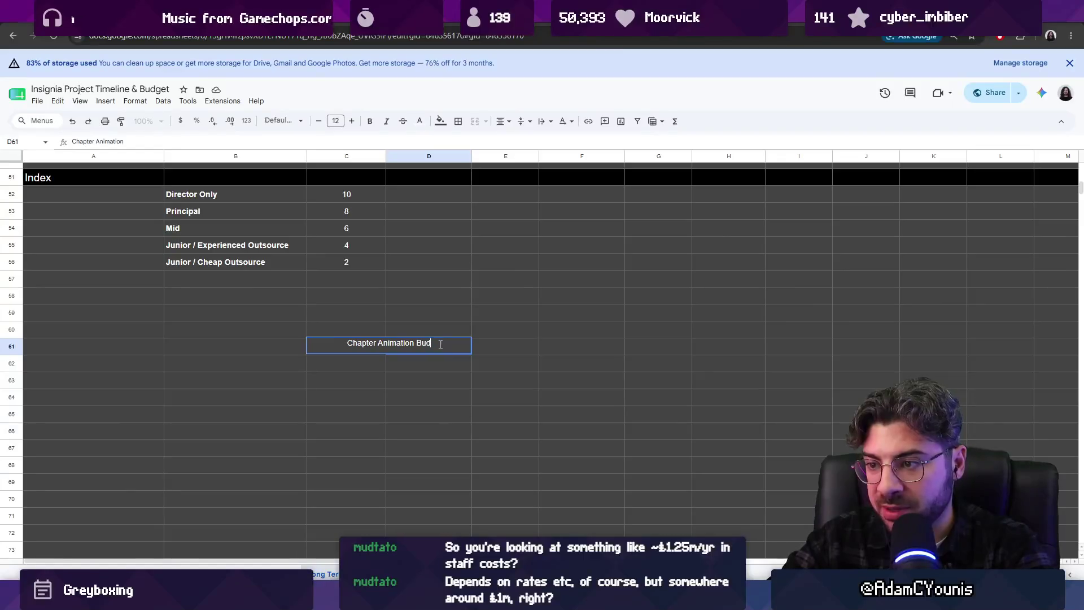
pyautogui.write('get')
pyautogui.press('Return')
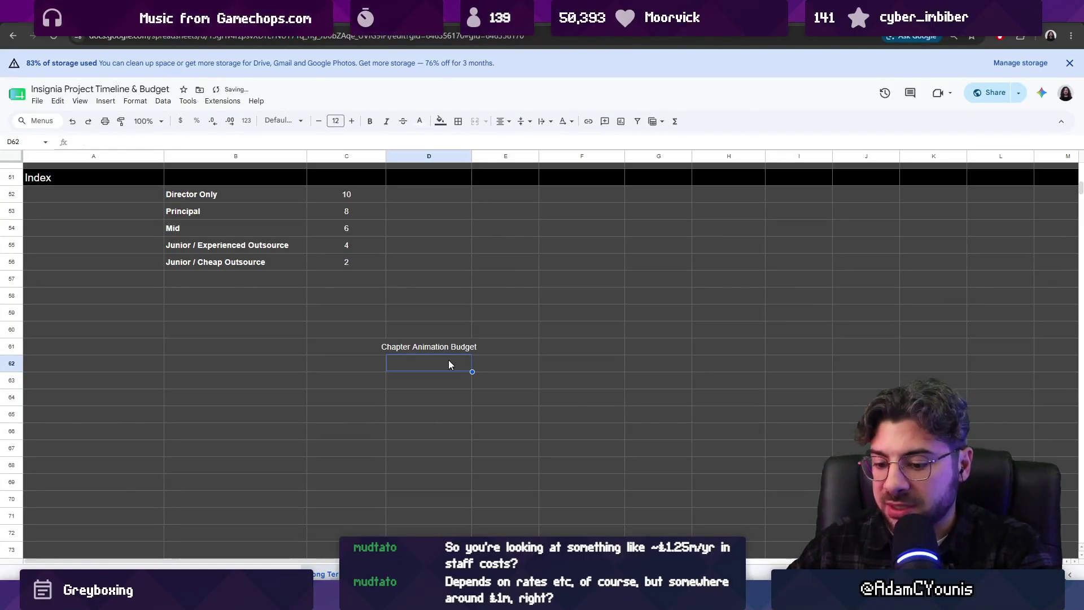
pyautogui.write('150pts')
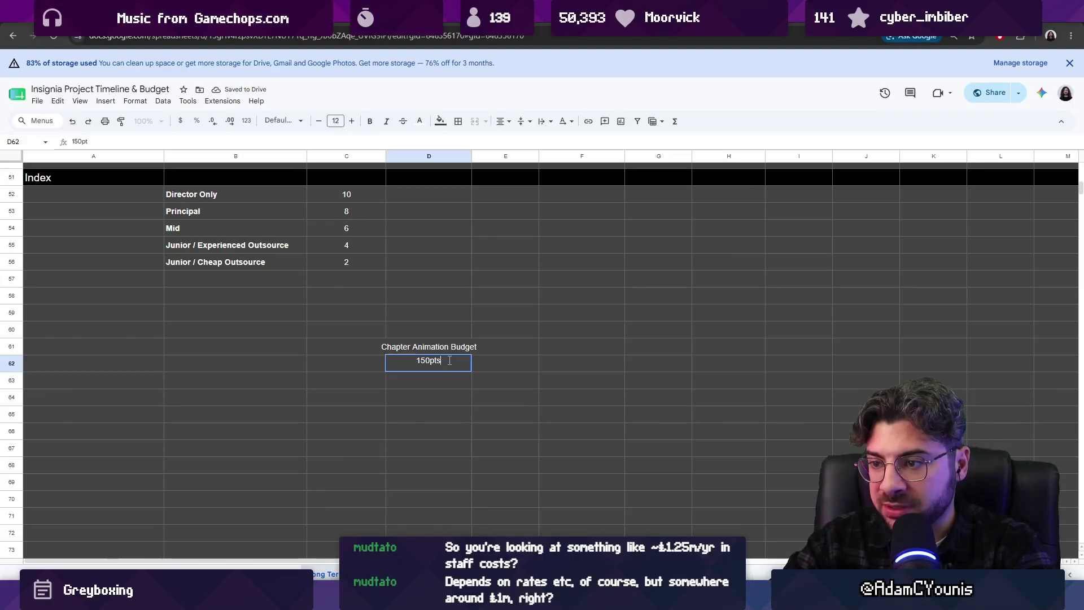
pyautogui.press('Return')
pyautogui.write('6')
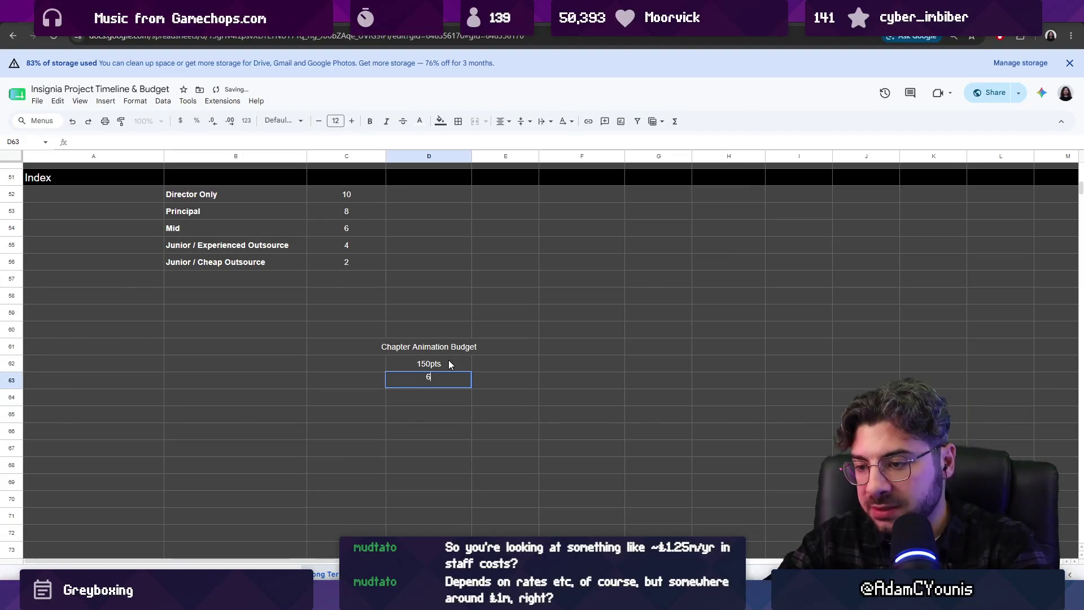
pyautogui.write('0')
pyautogui.press('Escape')
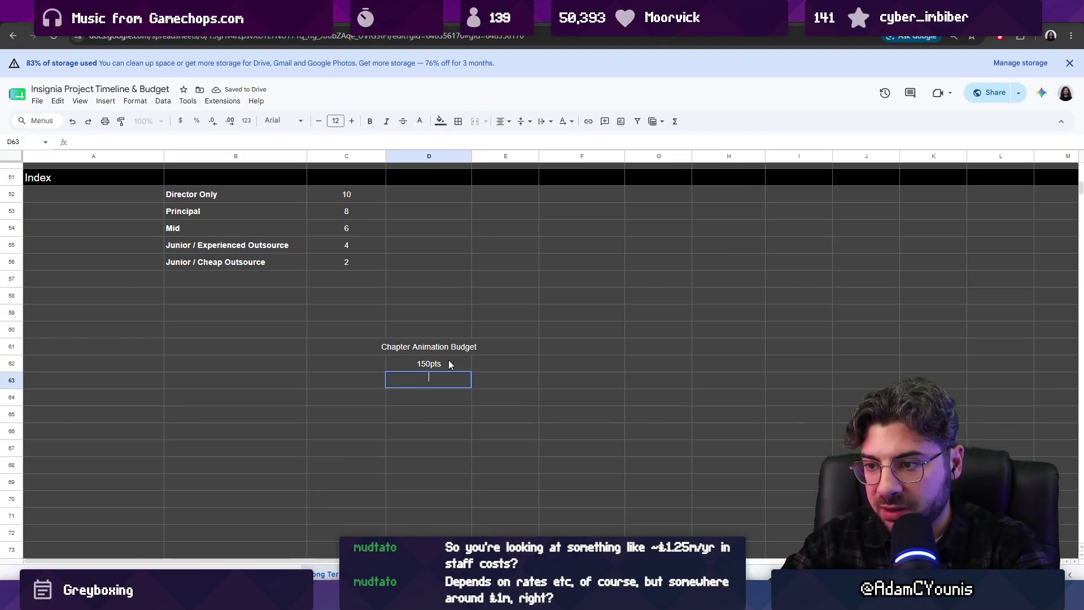
pyautogui.press('Up')
pyautogui.hotkey('ctrl', 'c')
pyautogui.press('Down')
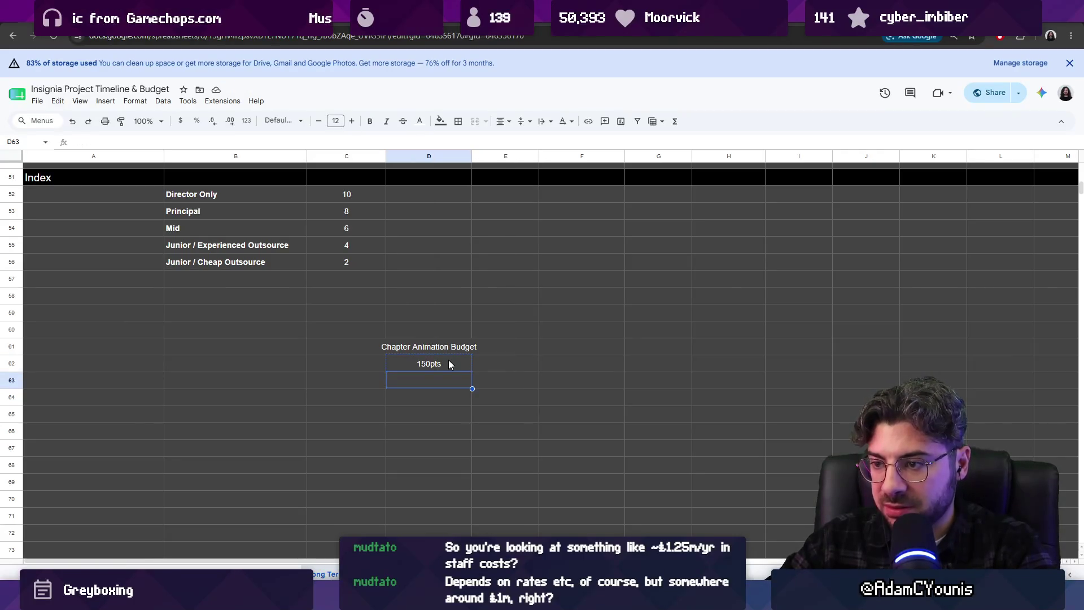
pyautogui.hotkey('ctrl', 'v')
# - Label D62 Total amount and add 1 Person with 60pts in E62:E63
pyautogui.click(448, 365)
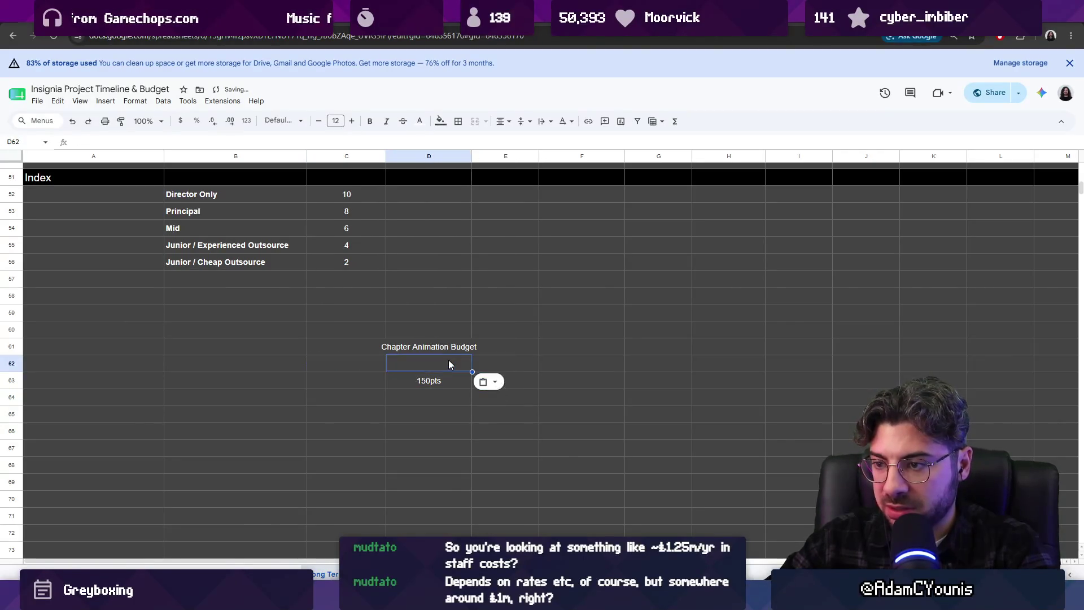
pyautogui.write('total amount')
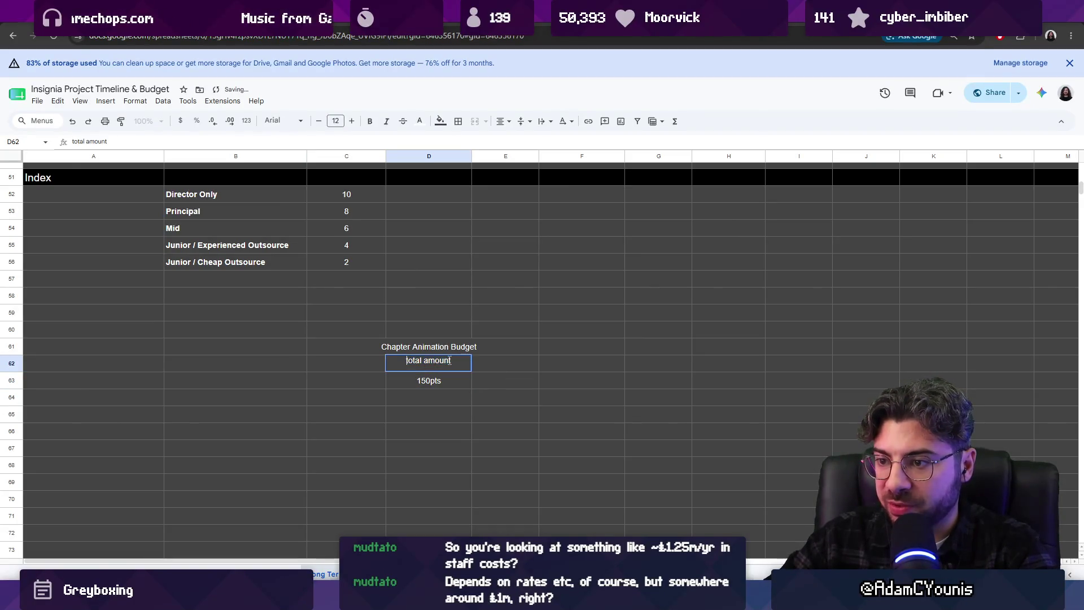
pyautogui.press('Home')
pyautogui.press('Delete')
pyautogui.write('T')
pyautogui.press('Return')
pyautogui.press('Up')
pyautogui.press('Right')
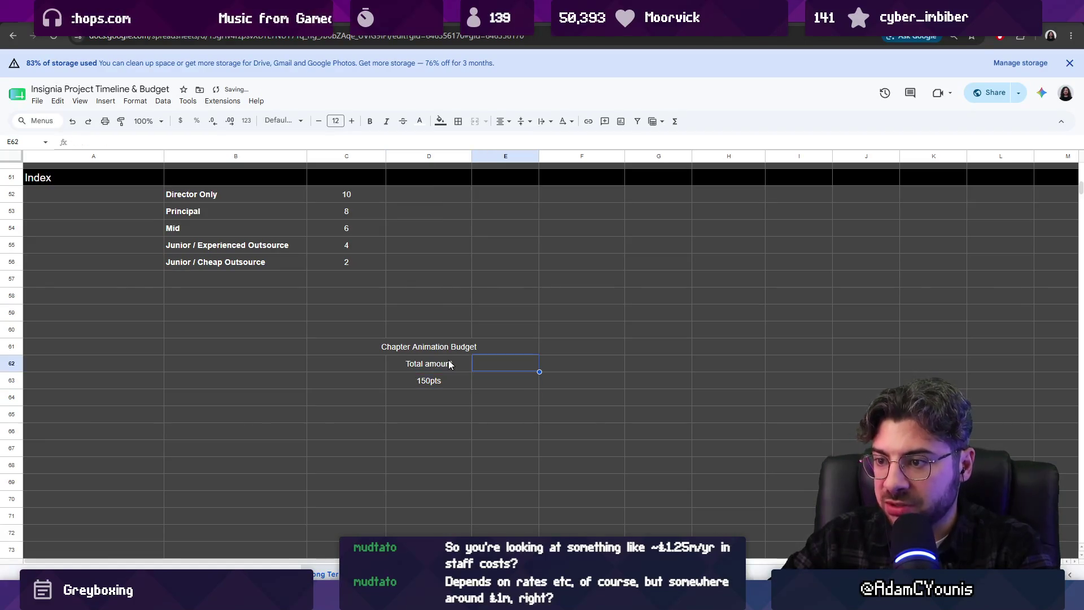
pyautogui.write('Per')
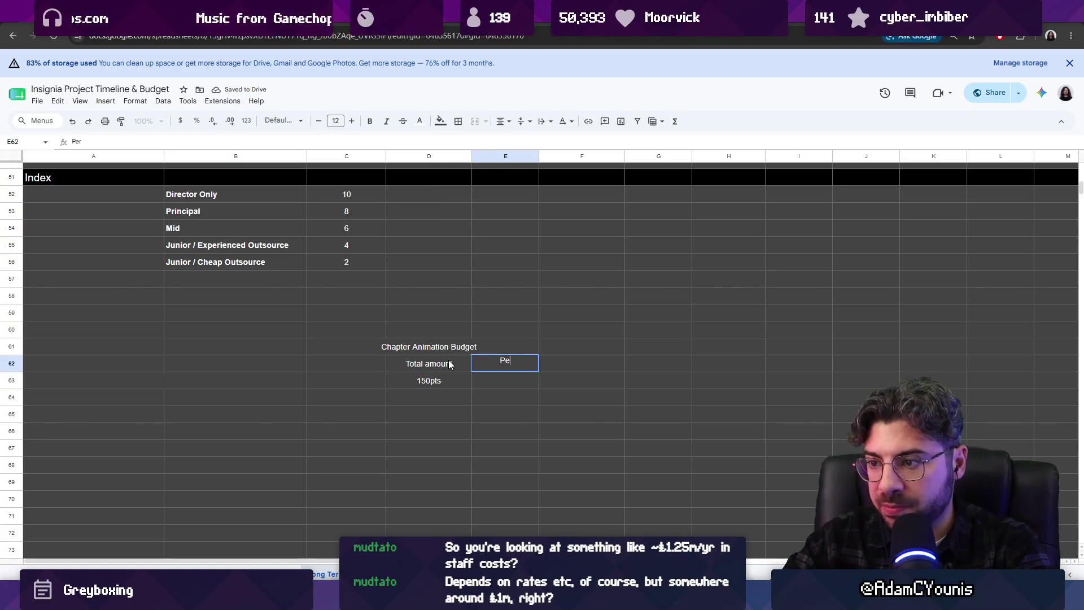
pyautogui.write('1 P')
pyautogui.write('on')
pyautogui.press('Return')
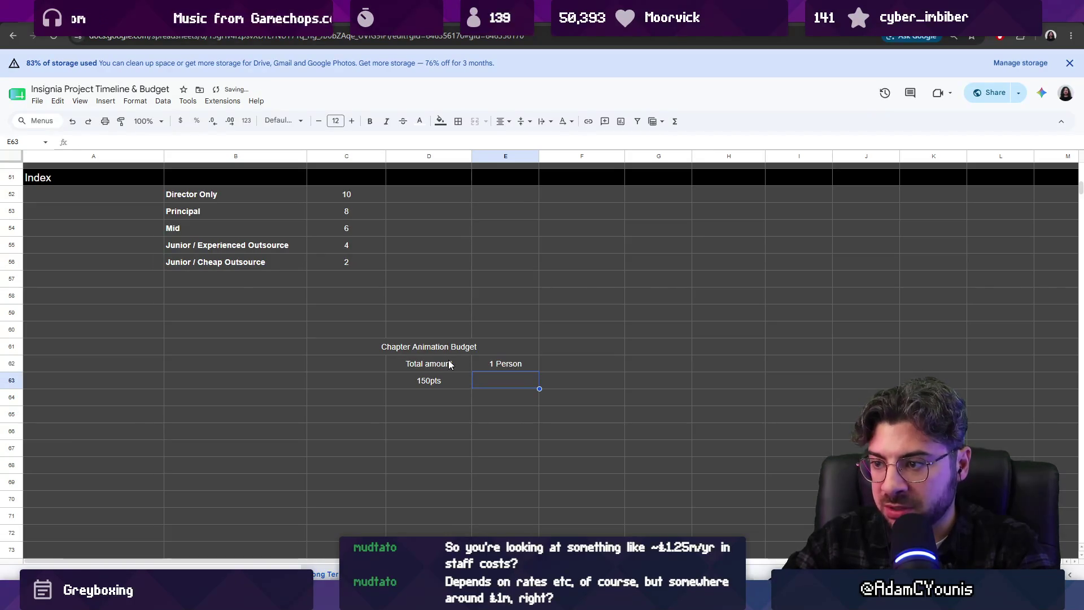
pyautogui.write('60pts')
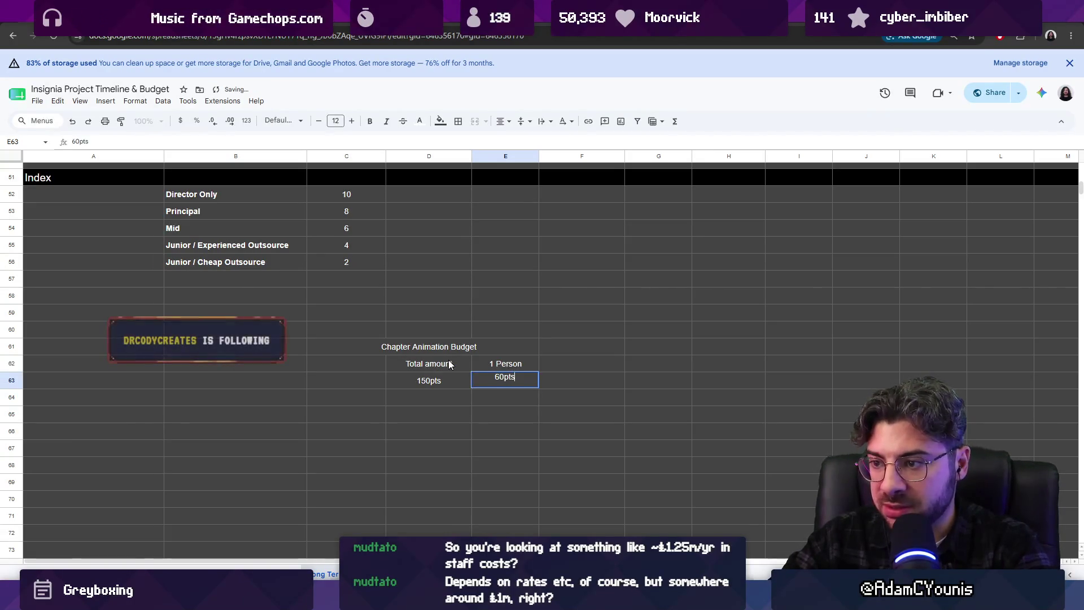
pyautogui.press('Return')
pyautogui.hotkey('ctrl', 'Right')
pyautogui.press('Down')
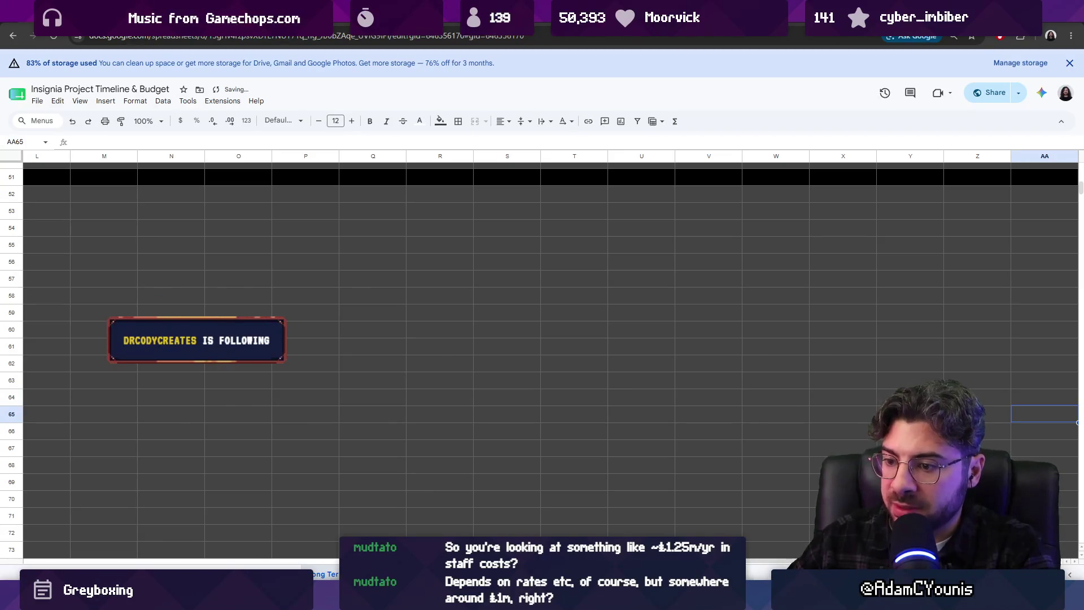
# - Add a $/P header in F62 with per-person costs of 15K AUD and 10K USD below it
pyautogui.click(305, 567)
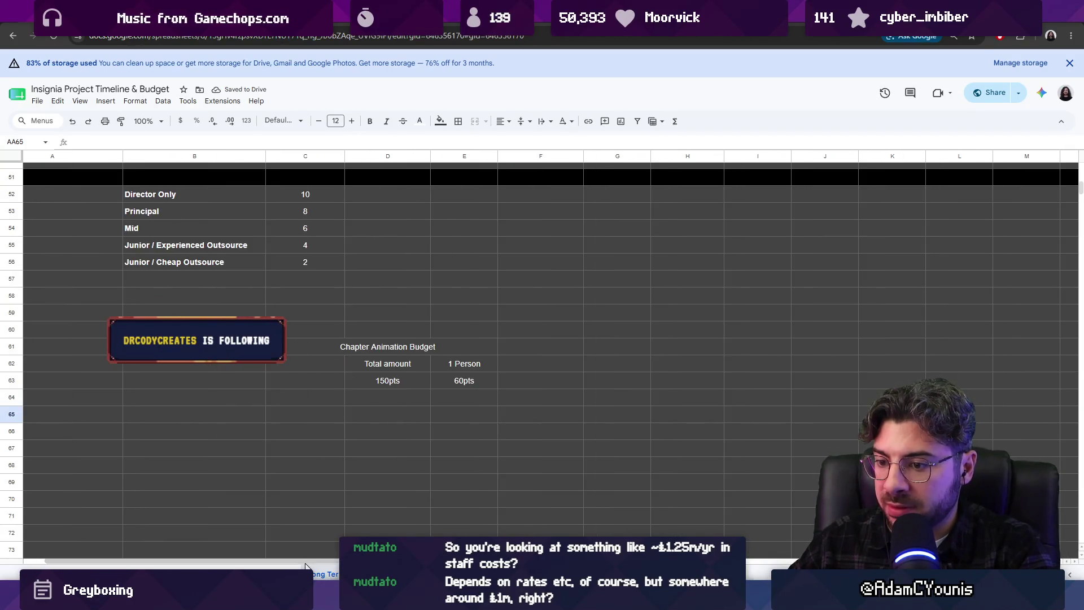
pyautogui.click(512, 373)
pyautogui.write('Pri')
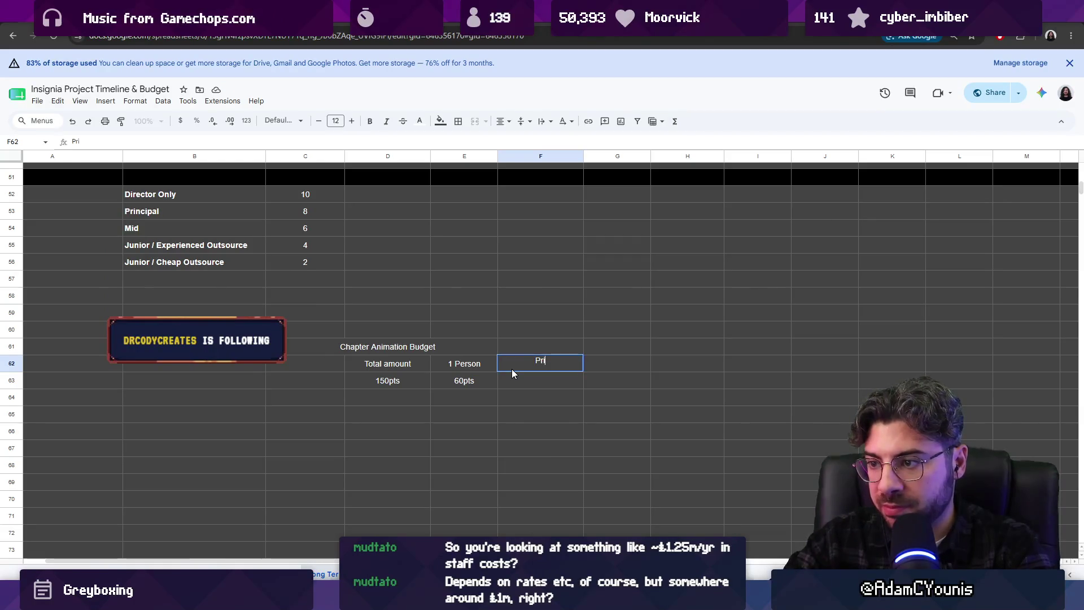
pyautogui.write('PP')
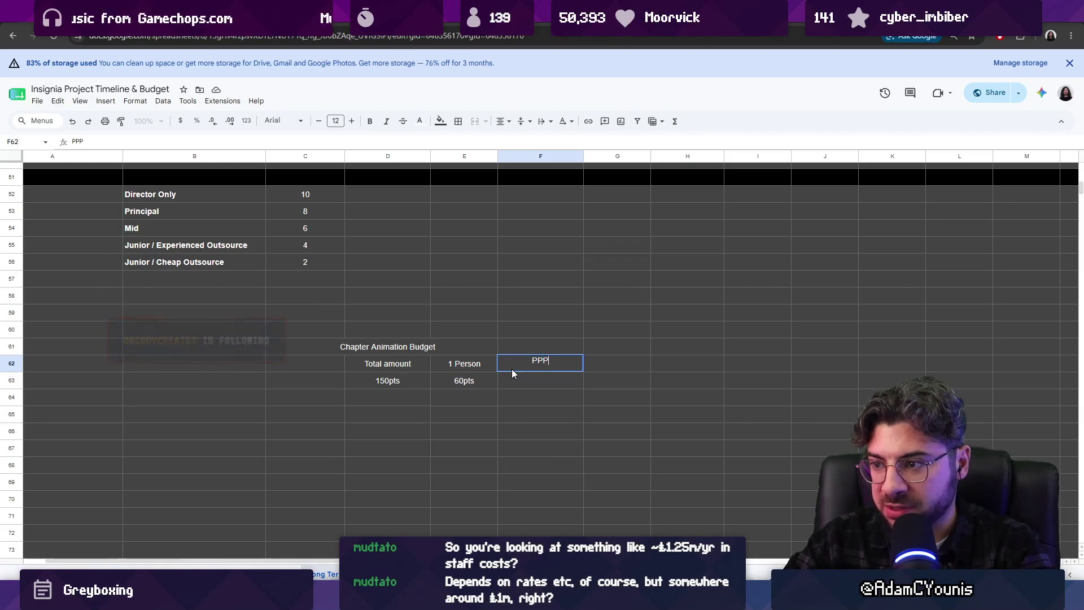
pyautogui.hotkey('shift', 'Left')
pyautogui.hotkey('shift', 'Left')
pyautogui.click(512, 372)
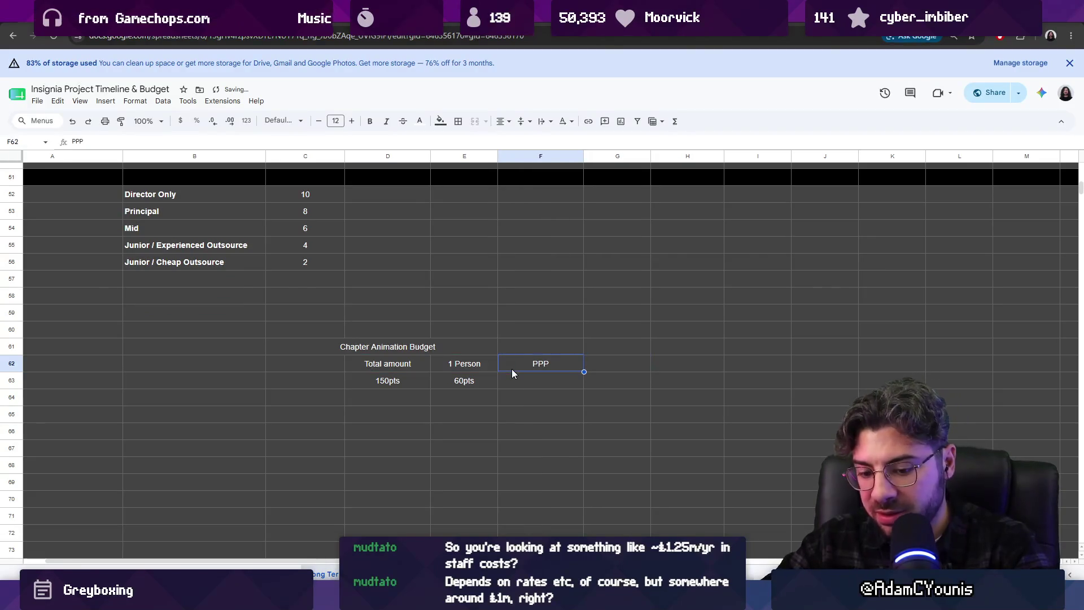
pyautogui.write('$')
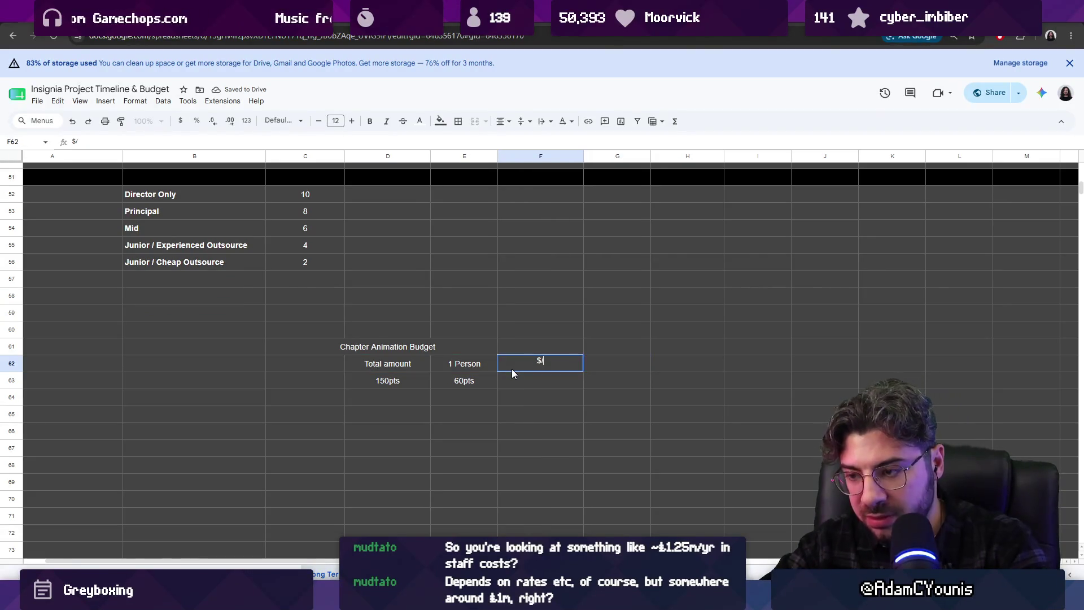
pyautogui.write('/P')
pyautogui.press('Return')
pyautogui.write('1')
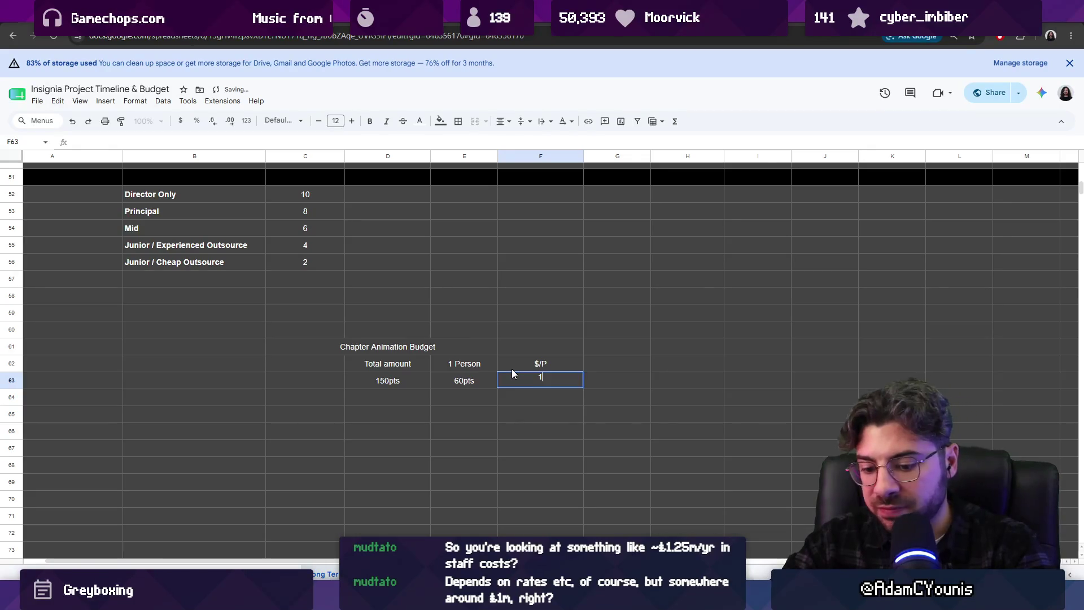
pyautogui.write('5,000')
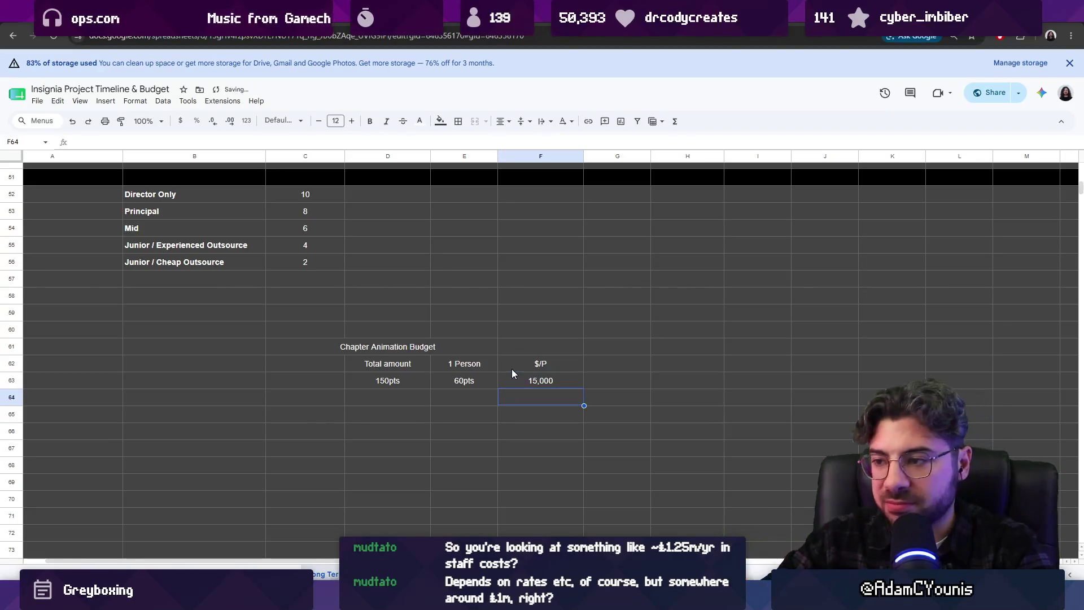
pyautogui.press('BackSpace')
pyautogui.press('BackSpace')
pyautogui.press('BackSpace')
pyautogui.write('15000 AUD')
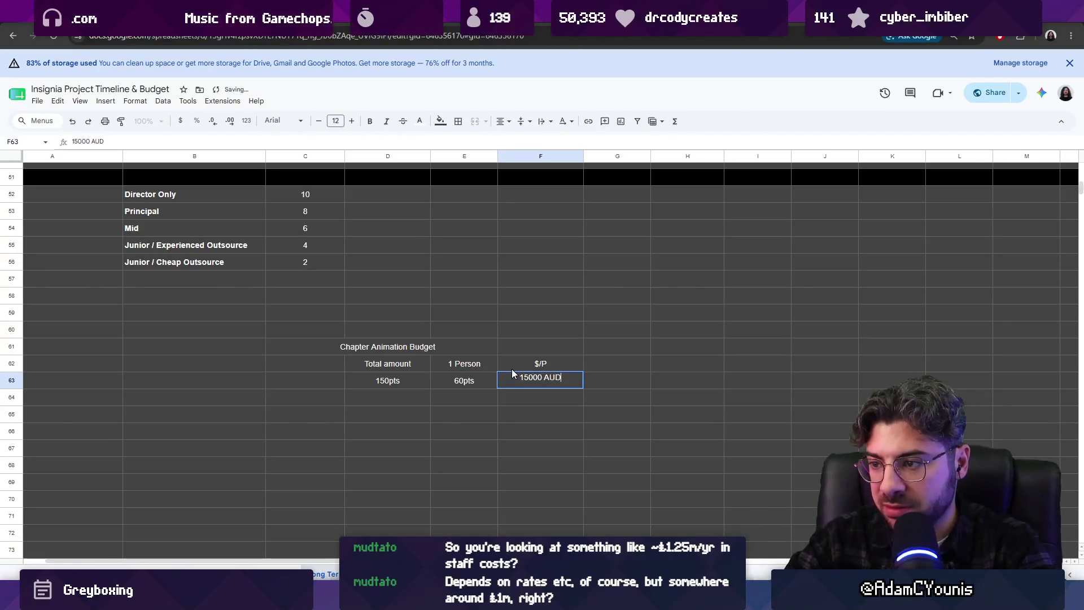
pyautogui.press('Return')
pyautogui.press('Up')
pyautogui.press('Right')
pyautogui.write('10K')
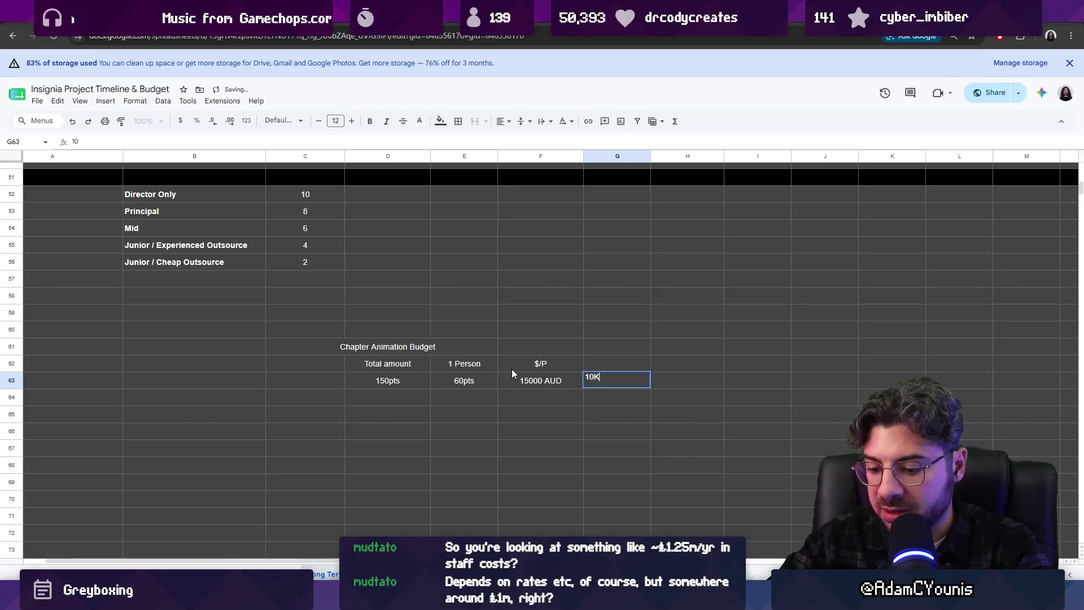
pyautogui.write(' USD')
pyautogui.press('Return')
pyautogui.press('Up')
pyautogui.press('Return')
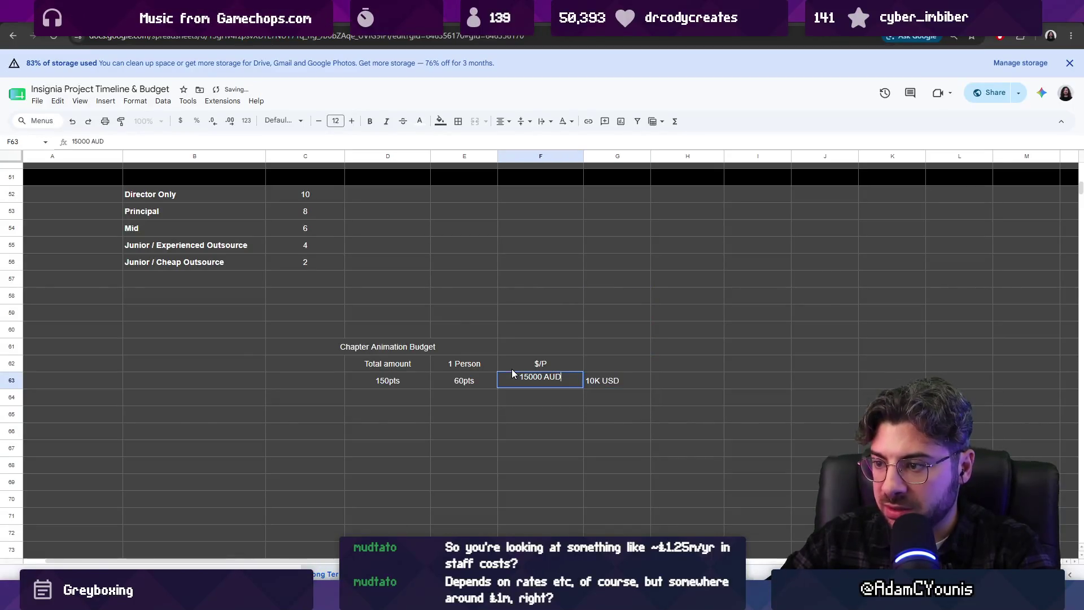
pyautogui.press('BackSpace')
pyautogui.press('BackSpace')
pyautogui.press('BackSpace')
pyautogui.write('K')
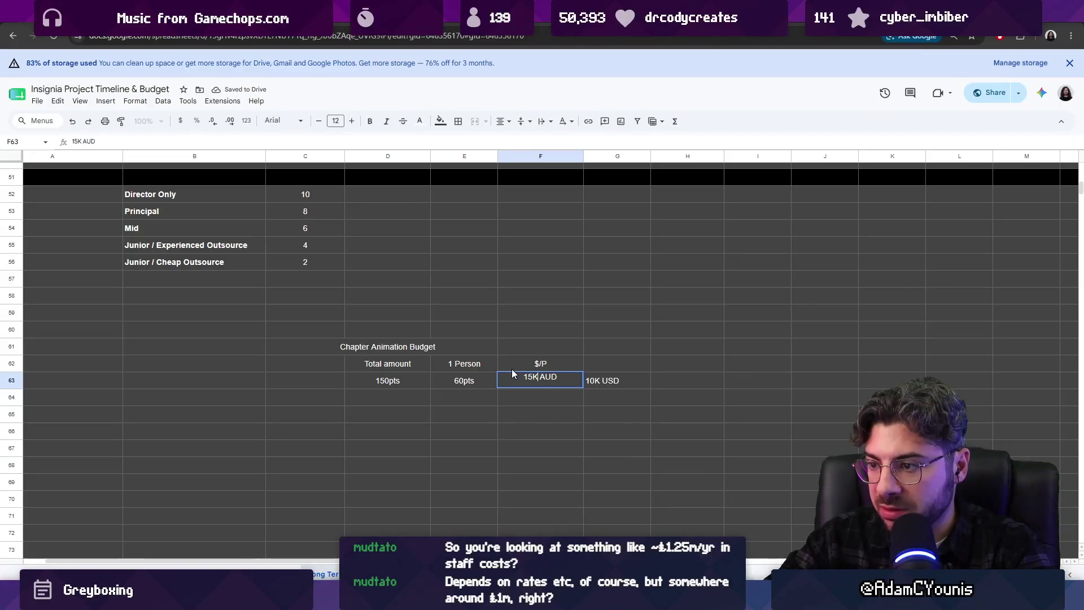
pyautogui.press('Return')
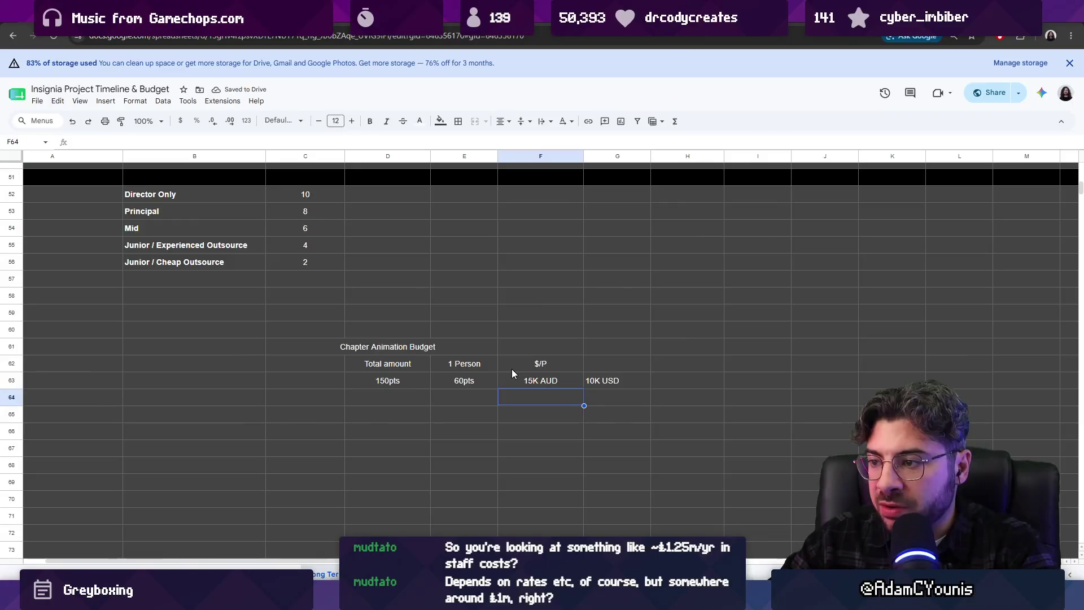
# - Enter per-chapter costs of 30K USD / Chapter in G64 and 45k AUD in F64
pyautogui.press('Right')
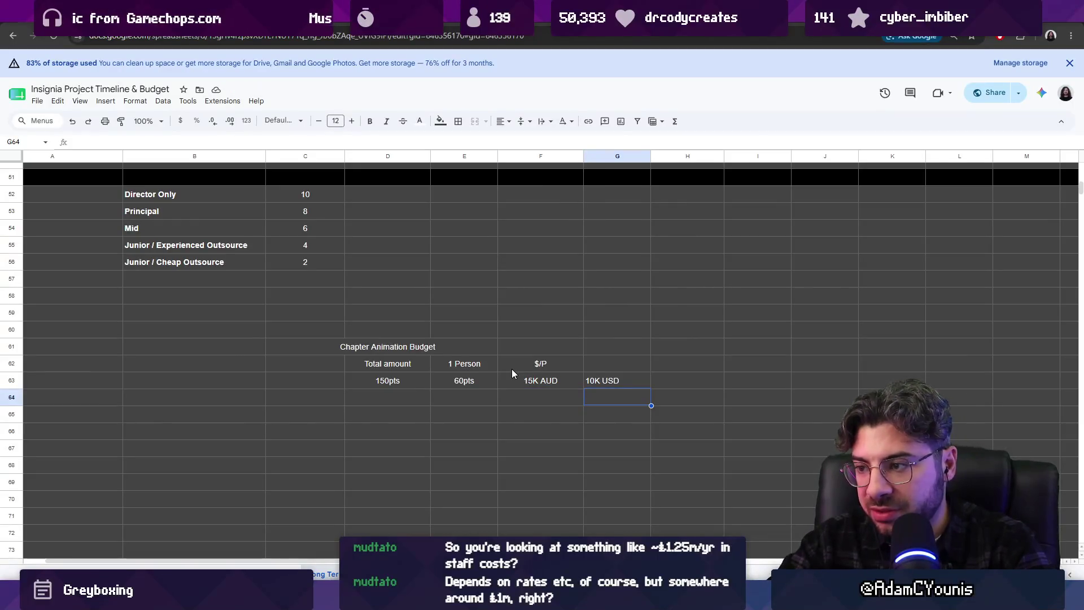
pyautogui.write('30-')
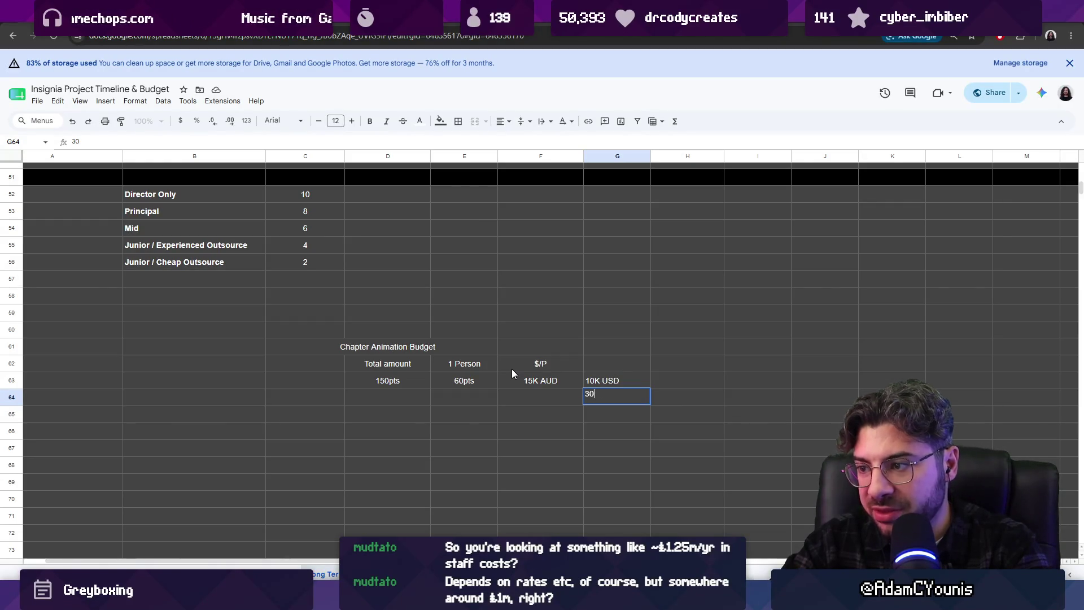
pyautogui.write('k')
pyautogui.press('BackSpace')
pyautogui.write('K USD')
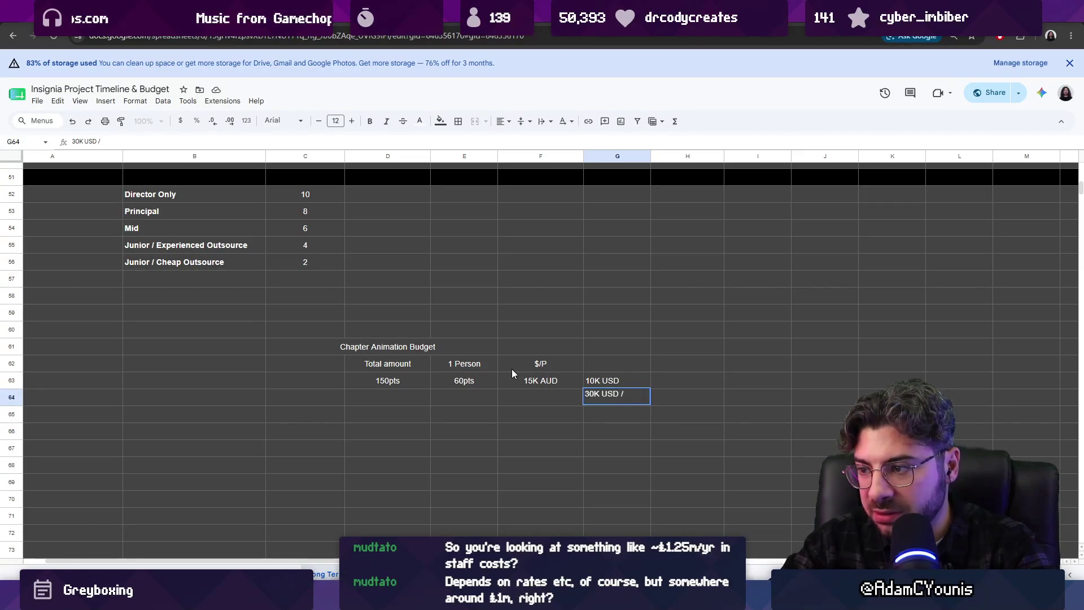
pyautogui.write(' / Chapter')
pyautogui.press('Return')
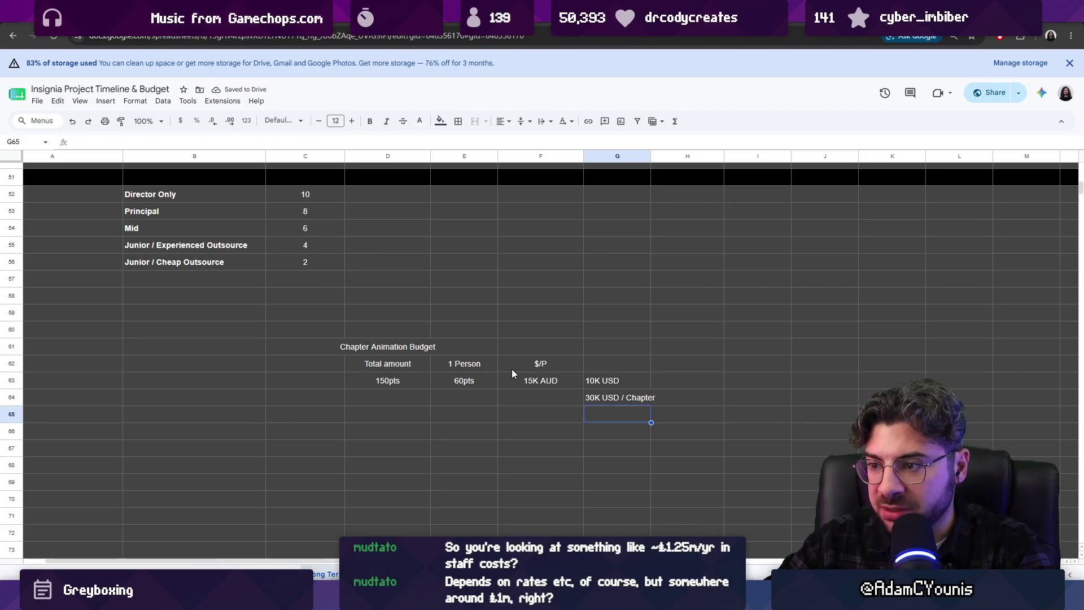
pyautogui.press('Left')
pyautogui.press('Left')
pyautogui.press('Up')
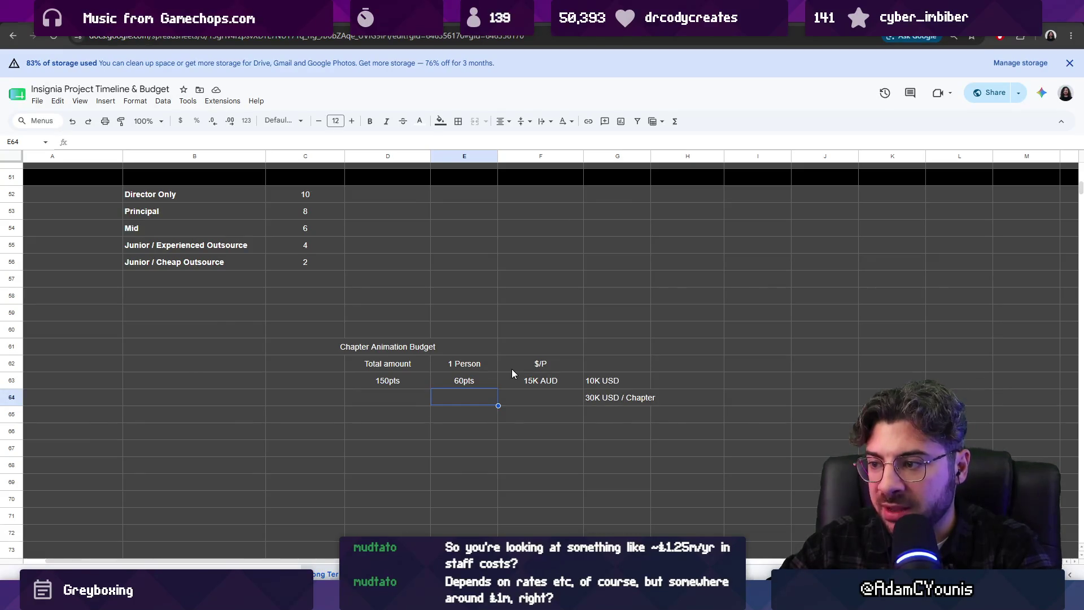
pyautogui.press('Up')
pyautogui.press('Right')
pyautogui.press('Down')
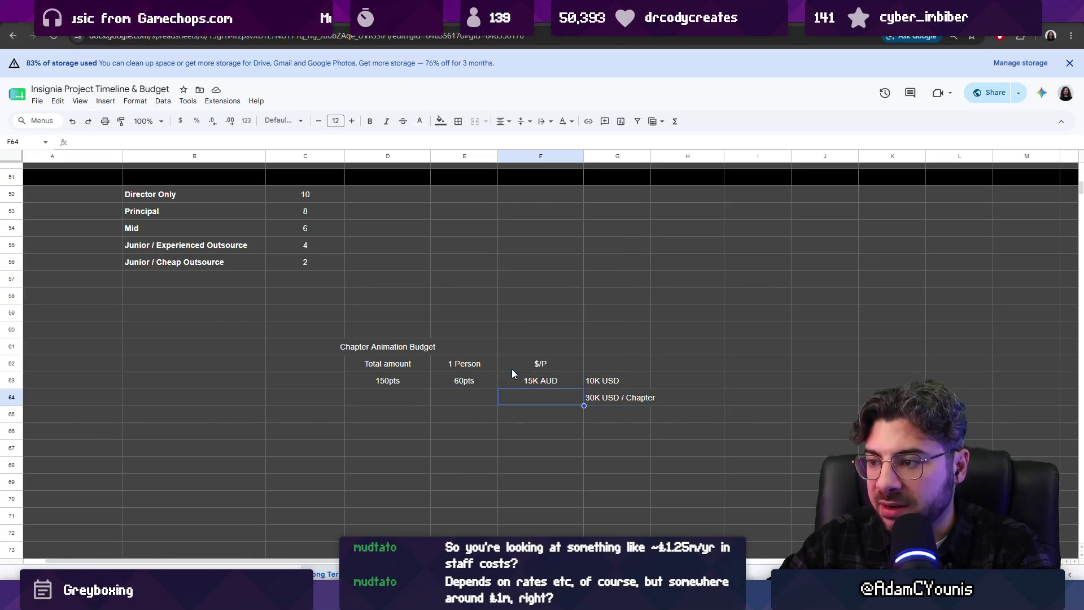
pyautogui.write('45k')
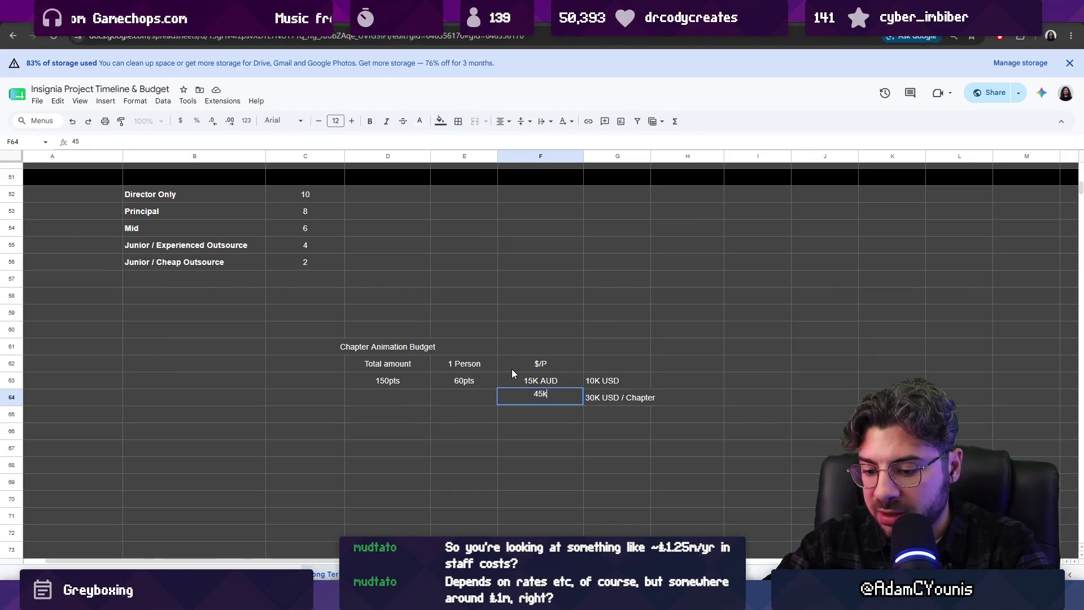
pyautogui.write(' AUD')
pyautogui.press('Return')
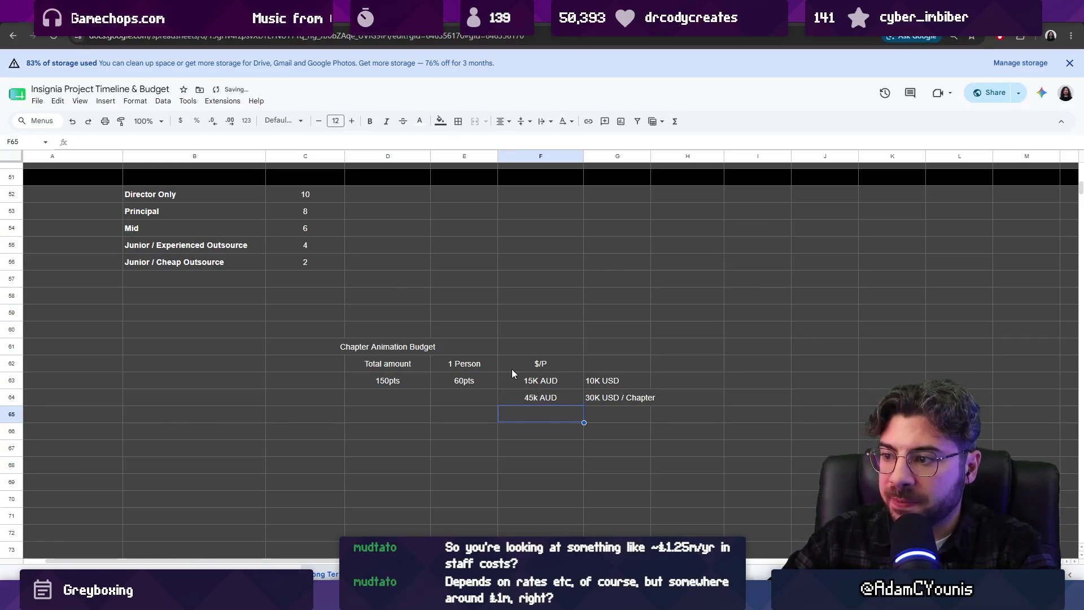
pyautogui.press('Up')
pyautogui.press('Right')
pyautogui.press('Right')
pyautogui.press('Right')
pyautogui.press('Left')
pyautogui.press('Up')
pyautogui.press('Up')
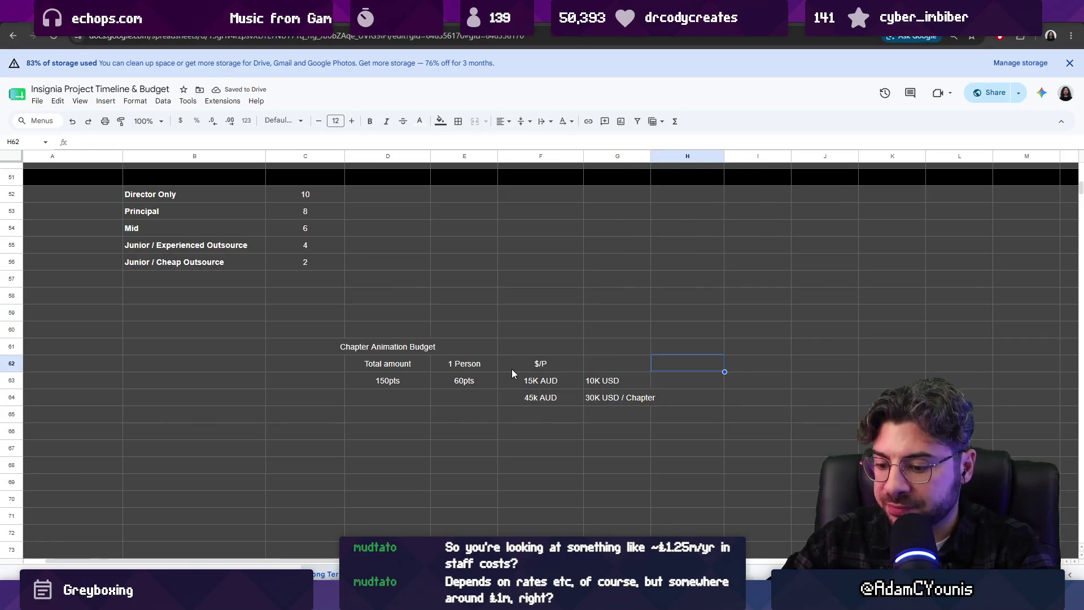
pyautogui.write('10K')
# - Add a Chapters header in H62 with a count of 5 below it
pyautogui.press('BackSpace')
pyautogui.press('BackSpace')
pyautogui.press('BackSpace')
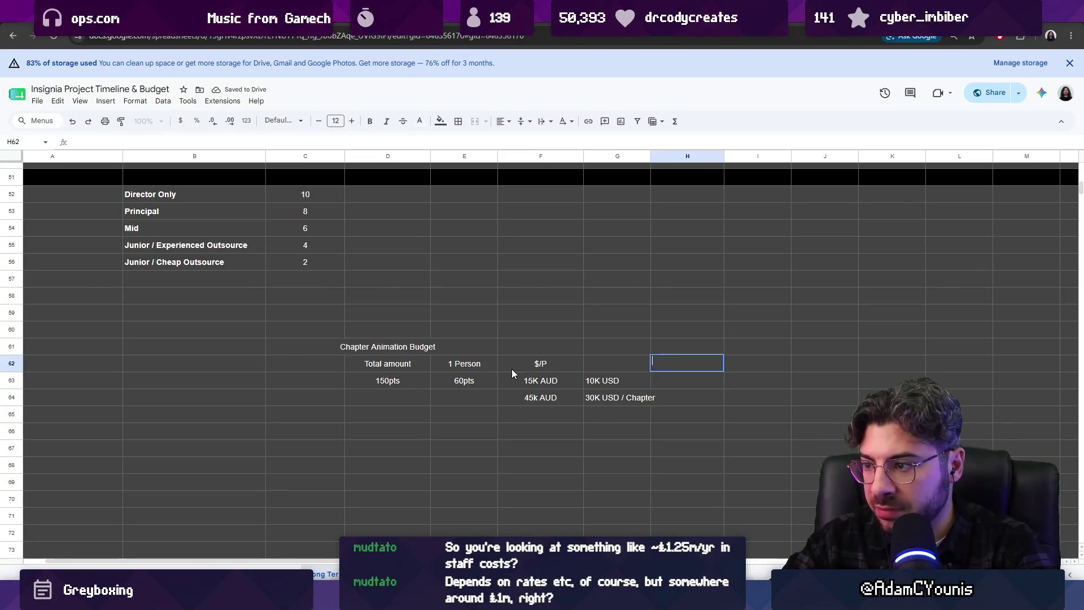
pyautogui.write('Chaptere')
pyautogui.press('Return')
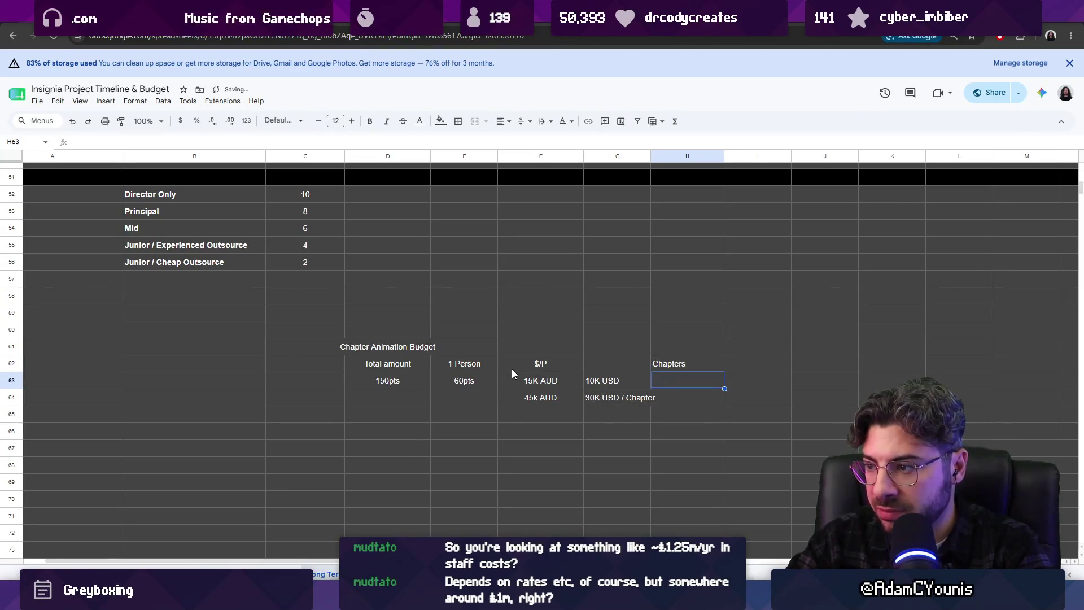
pyautogui.write('5')
pyautogui.press('Return')
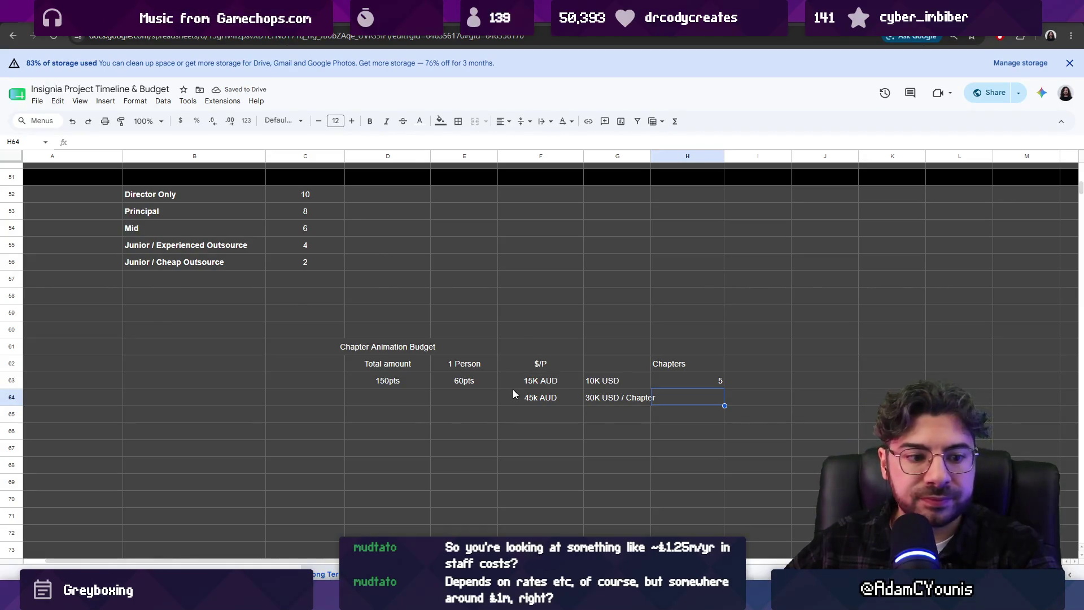
pyautogui.click(712, 386)
# - Add an Estimate header in I62 with a 150K USD estimate in I63
pyautogui.click(753, 364)
pyautogui.write('Estimate')
pyautogui.press('Return')
pyautogui.write('50K USD')
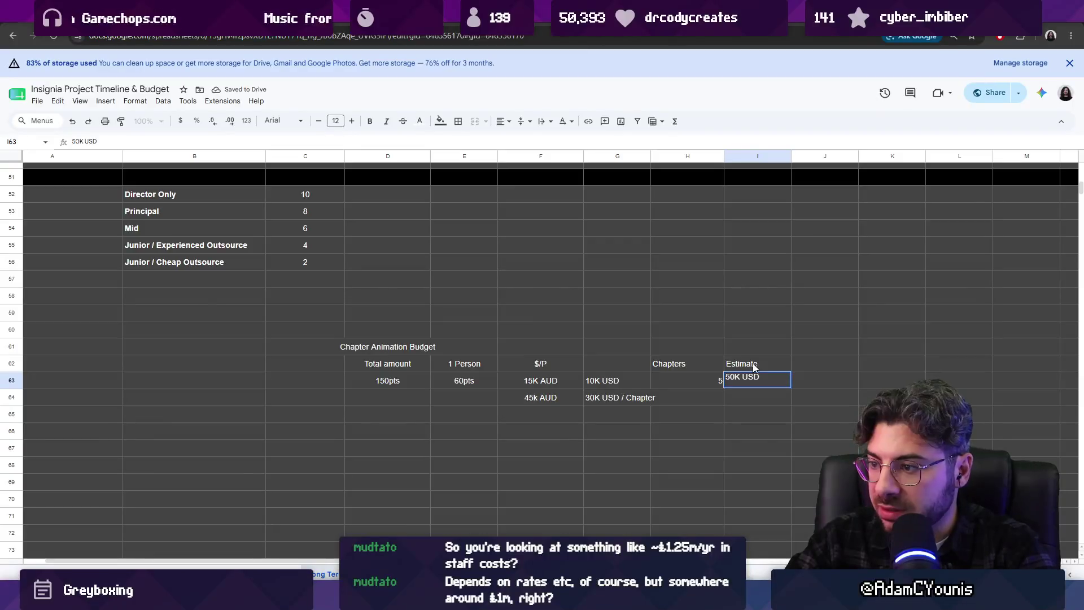
pyautogui.hotkey('ctrl', 'Return')
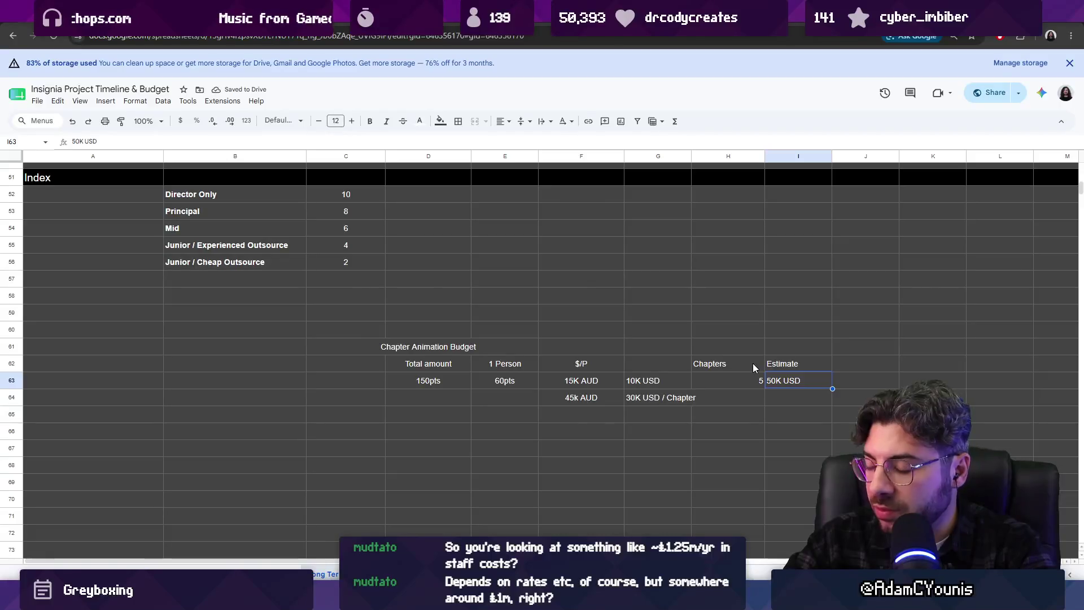
pyautogui.write('1')
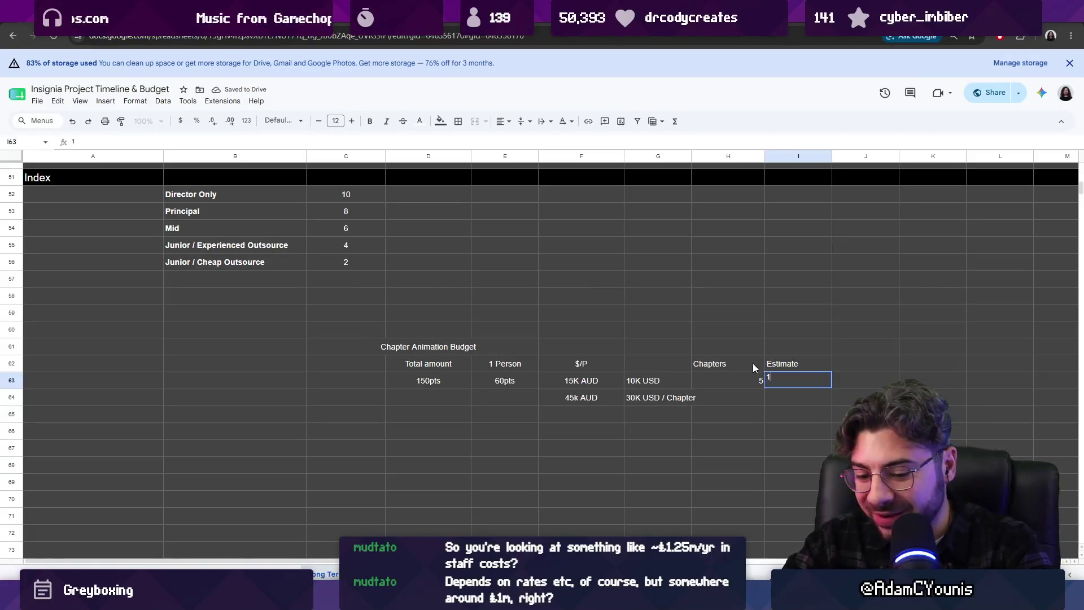
pyautogui.write('50kUSD')
pyautogui.press('Left')
pyautogui.press('Left')
pyautogui.press('Right')
pyautogui.press('Right')
pyautogui.press('Return')
pyautogui.press('BackSpace')
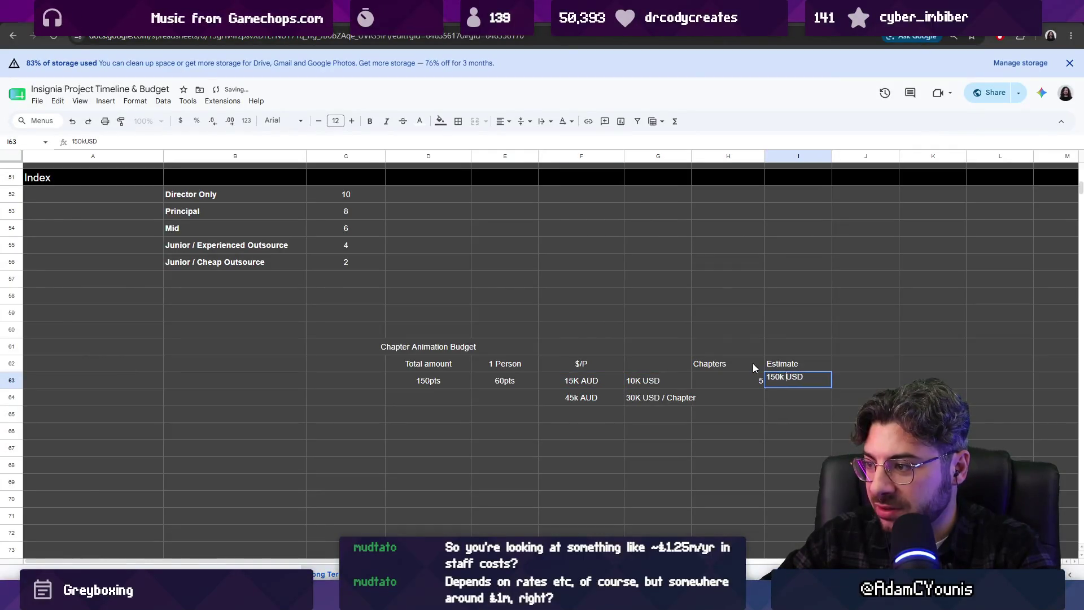
pyautogui.write('K')
pyautogui.press('Return')
# - Move the 150K USD estimate down into I64 and clear the leftover fill in I63
pyautogui.press('Up')
pyautogui.hotkey('ctrl', 'x')
pyautogui.press('Down')
pyautogui.hotkey('ctrl', 'v')
pyautogui.press('Right')
pyautogui.press('Up')
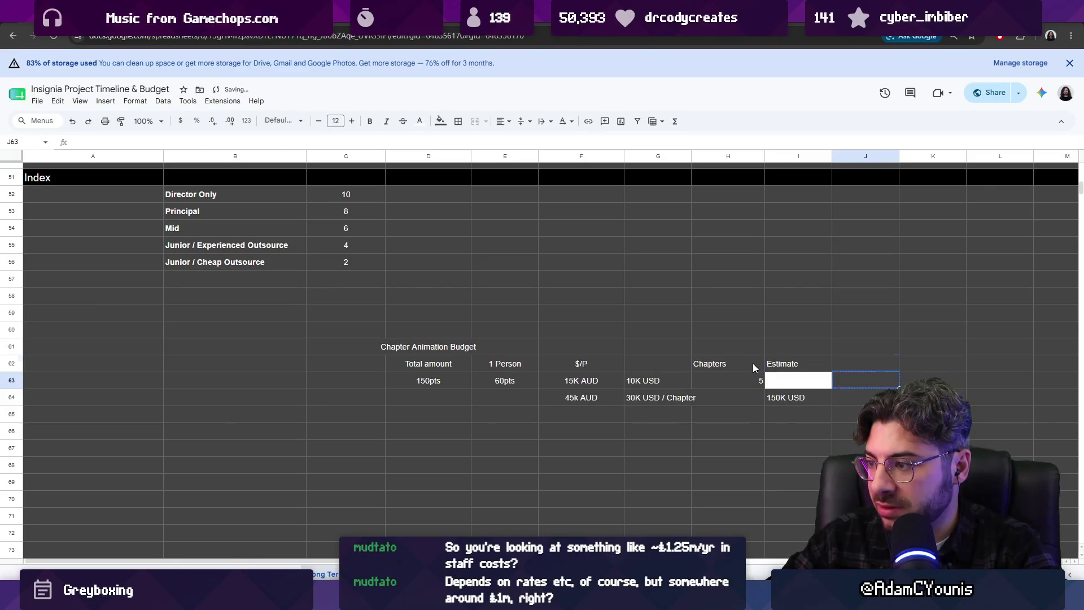
pyautogui.press('Up')
pyautogui.press('Down')
pyautogui.press('Left')
pyautogui.hotkey('ctrl', 'v')
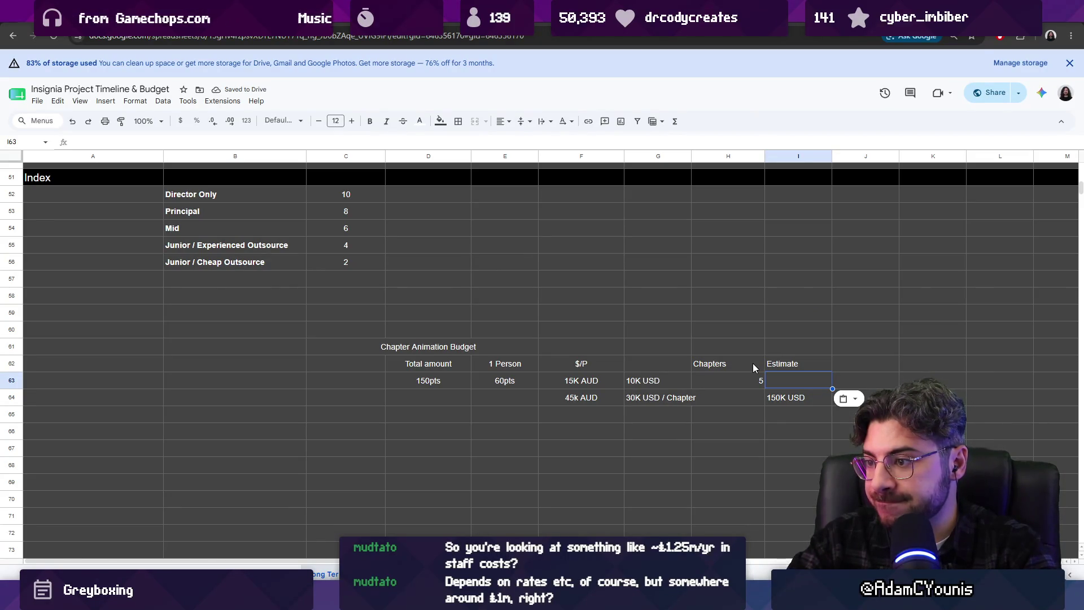
pyautogui.press('Down')
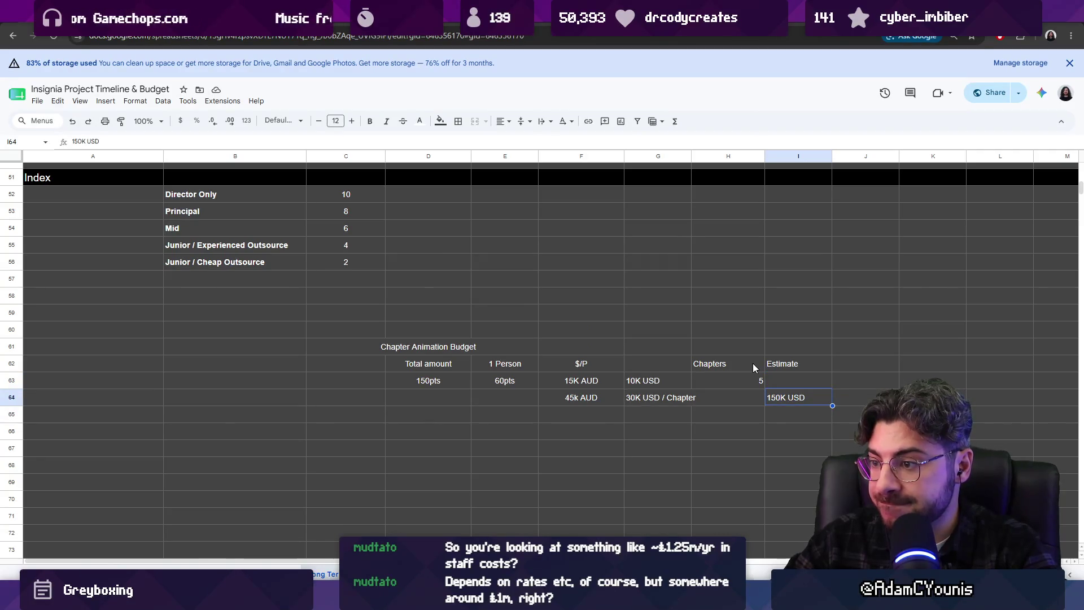
pyautogui.press('Up')
pyautogui.press('Up')
# - Paste an Estimate label into D65 and move the 150K USD total into G66, clearing I64
pyautogui.press('Down')
pyautogui.press('Left')
pyautogui.press('Down')
pyautogui.press('Down')
pyautogui.press('Left')
pyautogui.press('Left')
pyautogui.press('Left')
pyautogui.press('Left')
pyautogui.hotkey('ctrl', 'v')
pyautogui.press('Right')
pyautogui.press('Right')
pyautogui.press('Right')
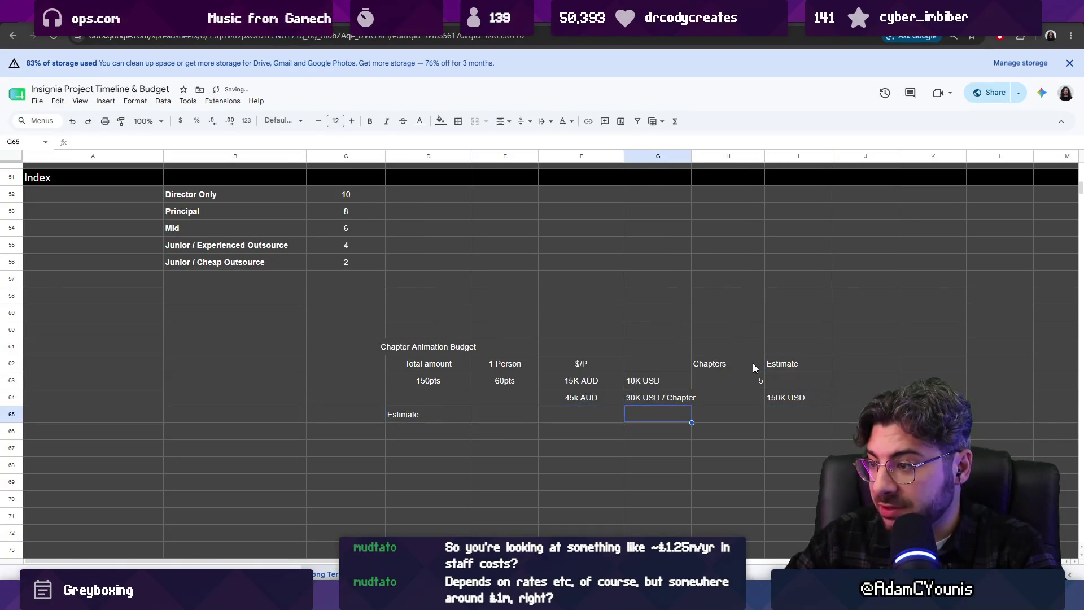
pyautogui.press('Right')
pyautogui.press('Right')
pyautogui.press('Up')
pyautogui.hotkey('ctrl', 'c')
pyautogui.press('Down')
pyautogui.press('Down')
pyautogui.press('Left')
pyautogui.press('Left')
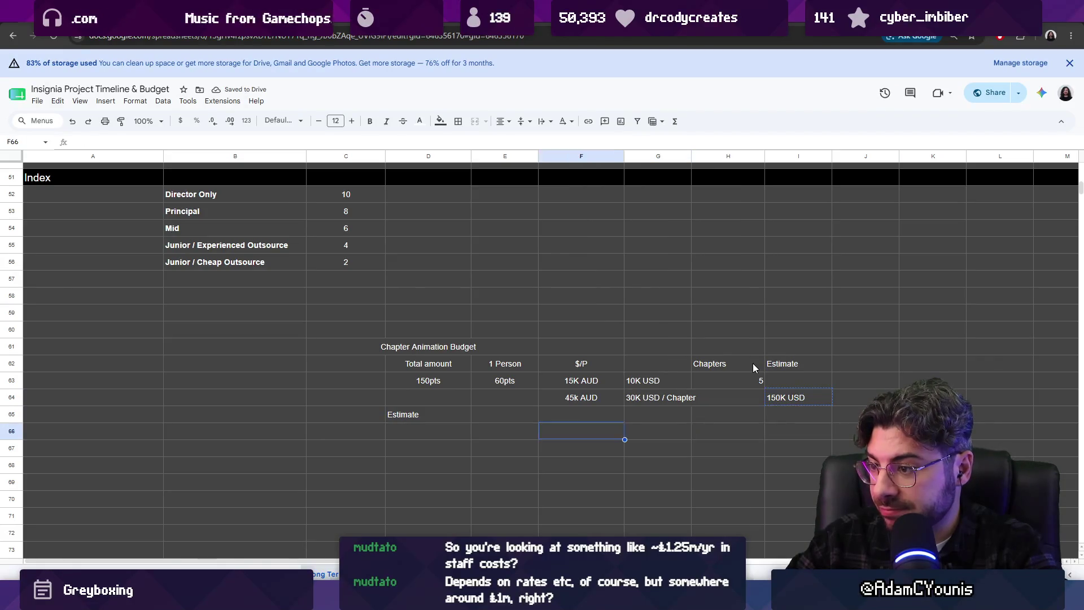
pyautogui.hotkey('ctrl', 'v')
pyautogui.press('Right')
pyautogui.press('Right')
pyautogui.press('Right')
pyautogui.press('Up')
pyautogui.press('Up')
pyautogui.press('Left')
pyautogui.press('Delete')
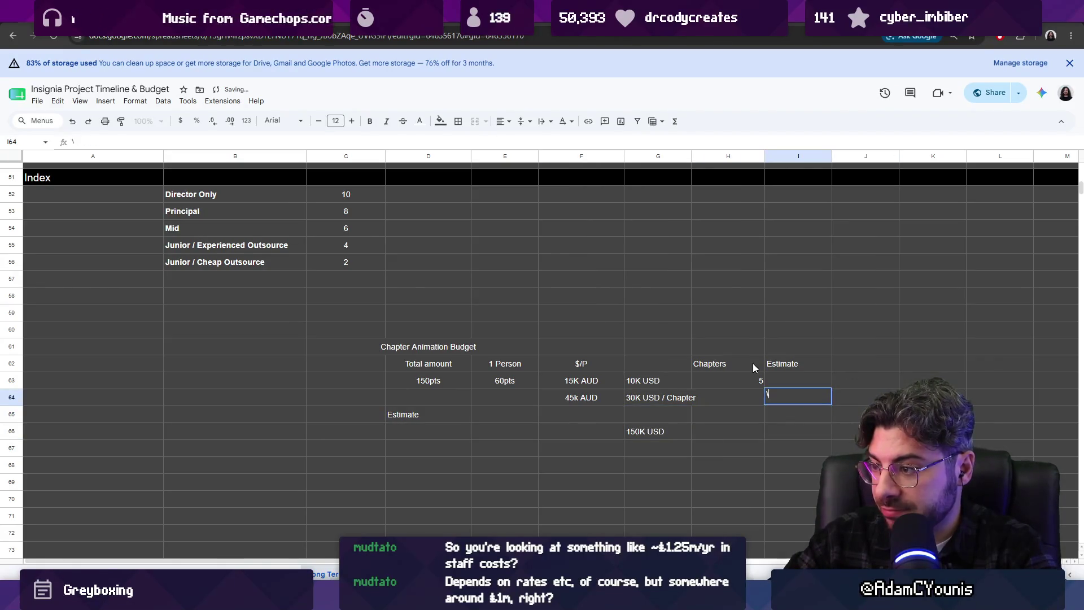
# - Enter the 225K AUD animation total in F66, checking 45*5 with Windows search
pyautogui.press('Down')
pyautogui.press('Down')
pyautogui.press('Left')
pyautogui.press('Left')
pyautogui.press('Left')
pyautogui.hotkey('ctrl', 'v')
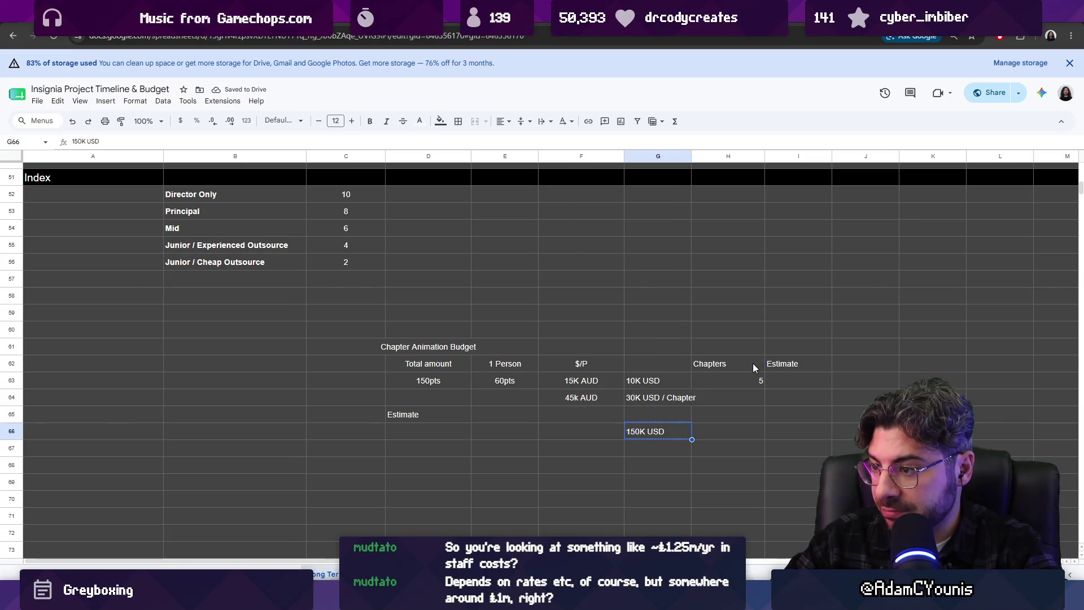
pyautogui.press('Return')
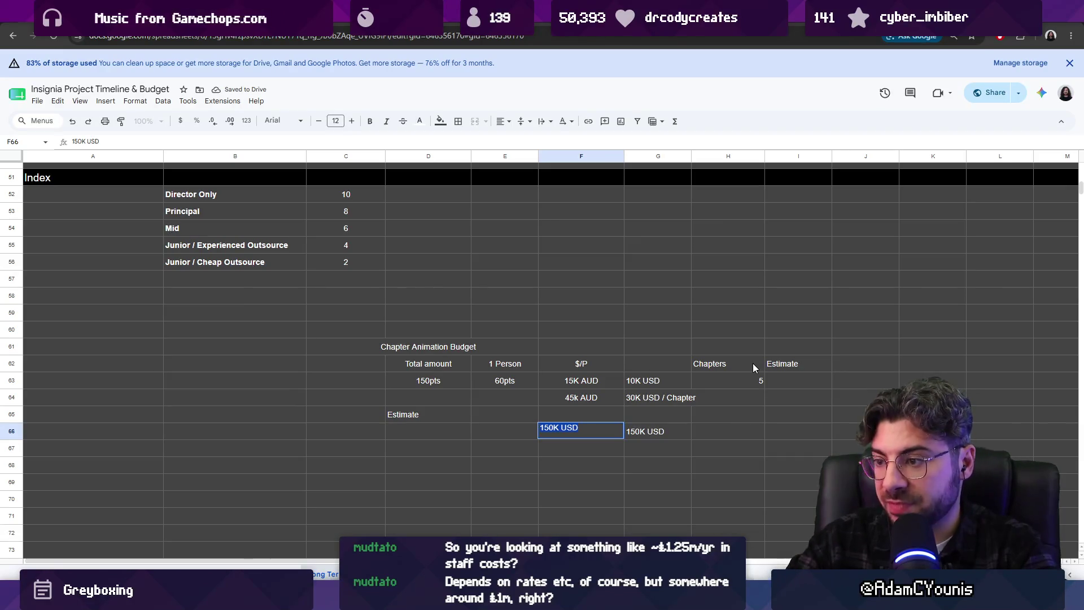
pyautogui.write('454')
pyautogui.press('BackSpace')
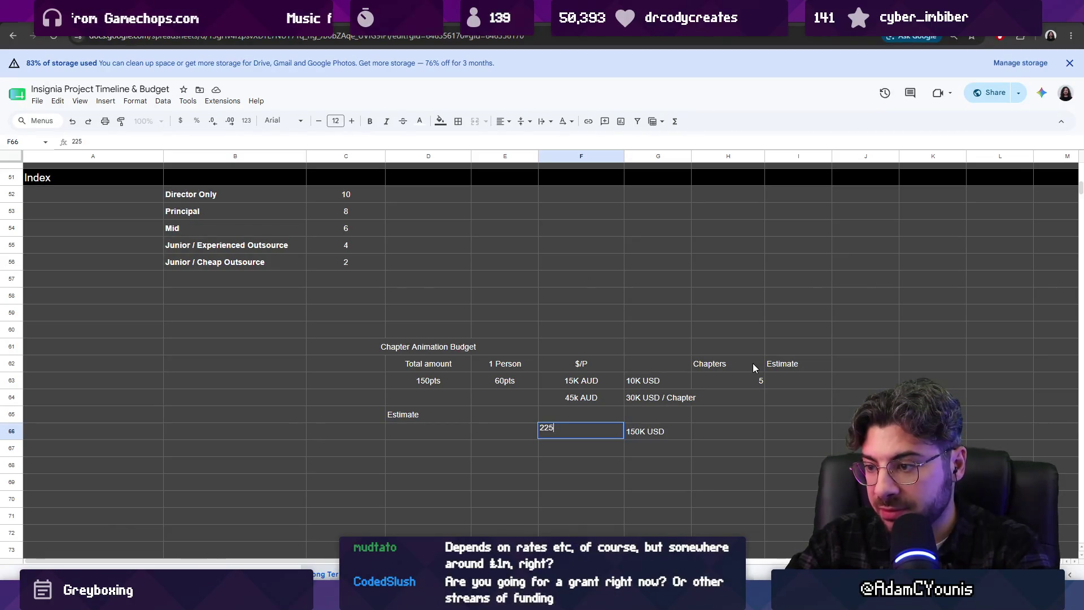
pyautogui.write('K AUD')
pyautogui.press('BackSpace')
pyautogui.press('BackSpace')
pyautogui.press('BackSpace')
pyautogui.write('AUD')
pyautogui.press('Return')
pyautogui.press('Return')
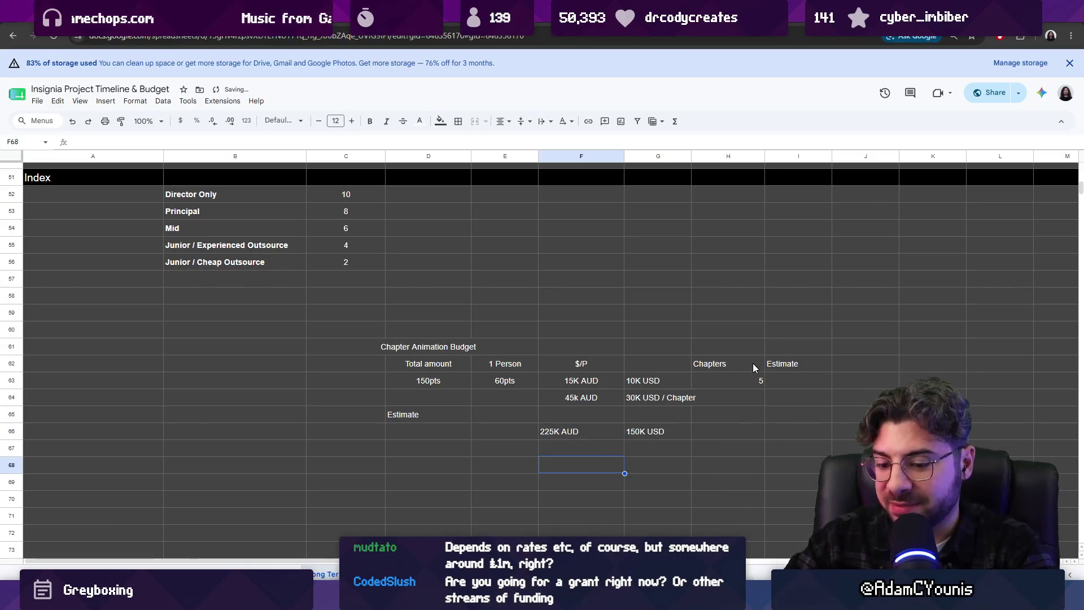
pyautogui.press('super')
pyautogui.write('45*5=')
pyautogui.press('Escape')
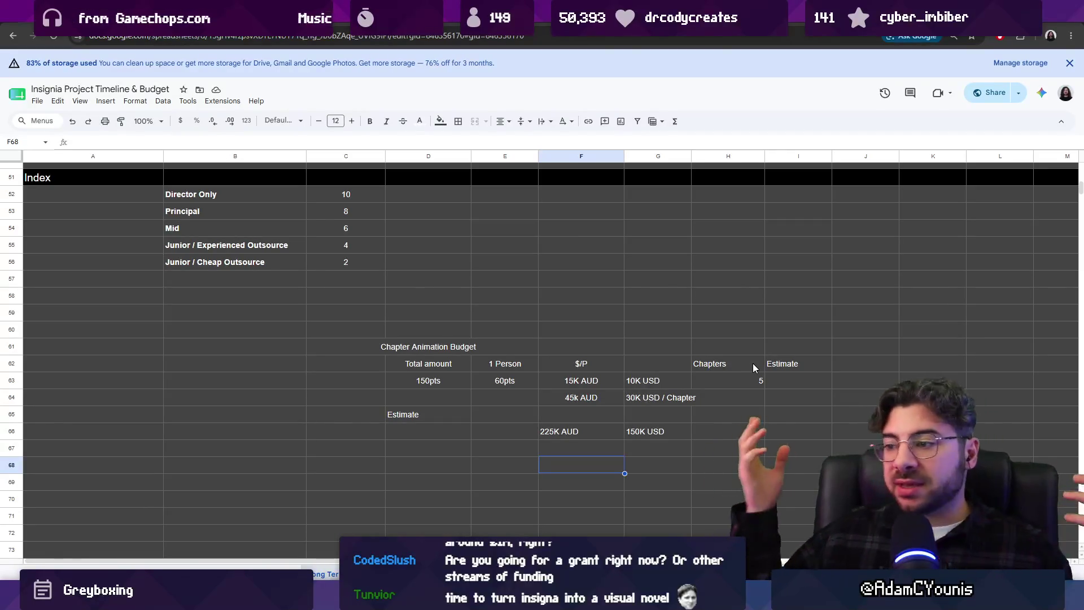
pyautogui.click(641, 433)
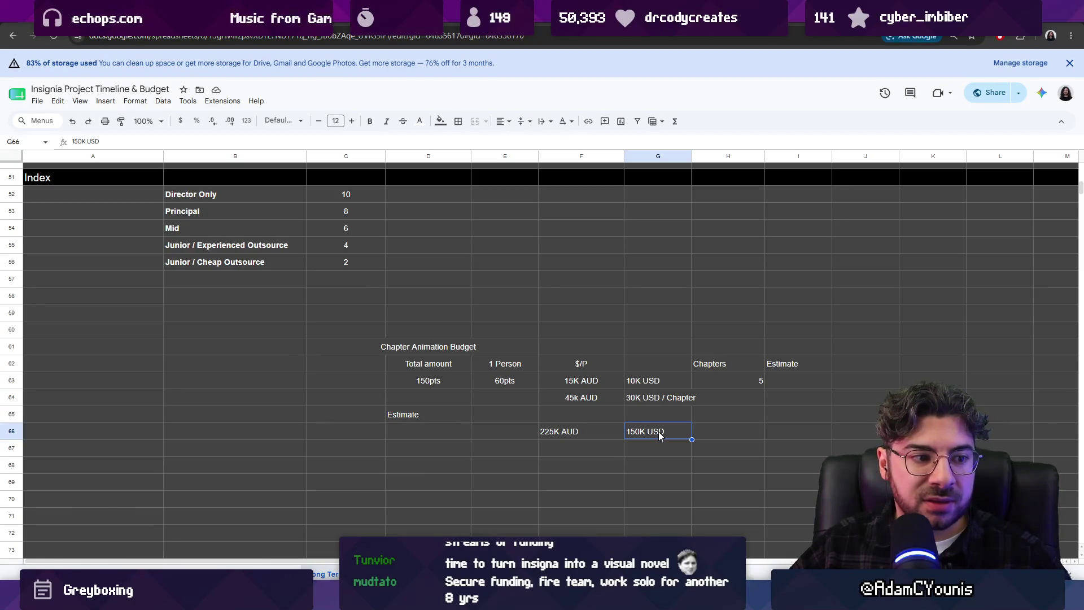
pyautogui.click(701, 429)
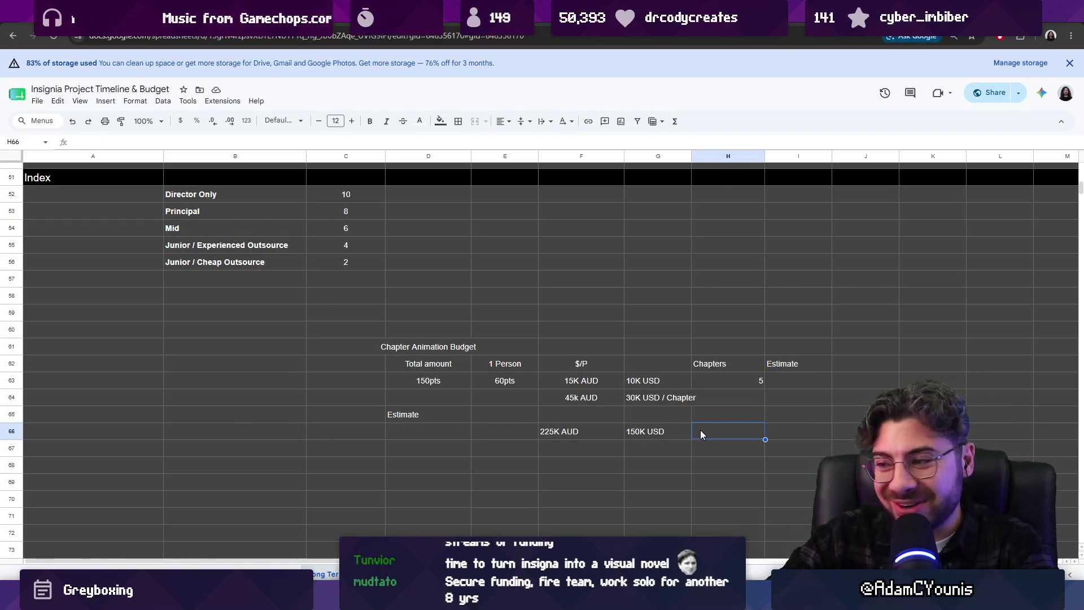
pyautogui.write('+')
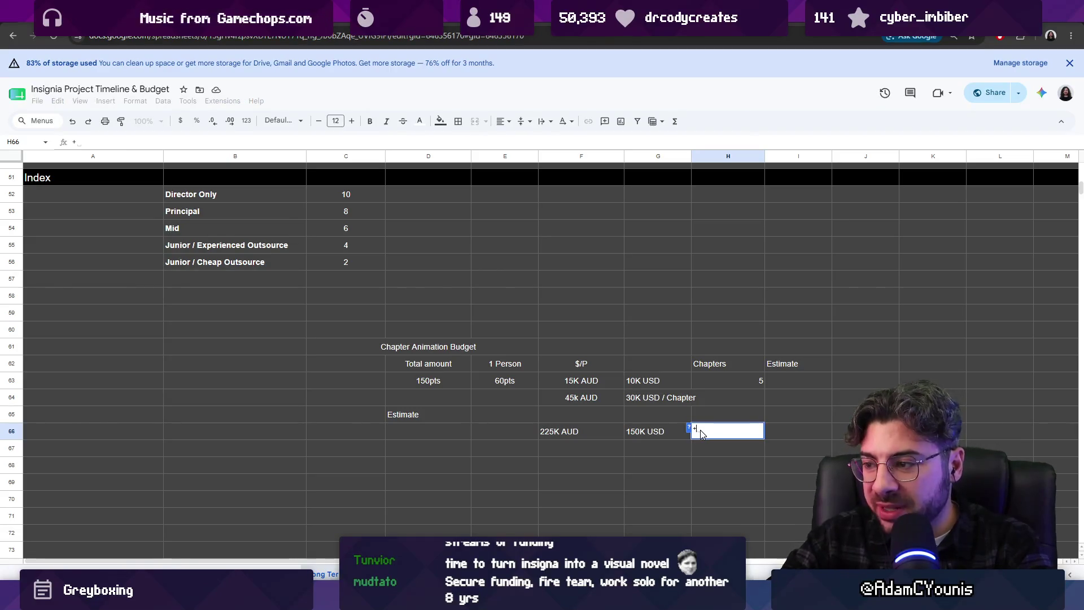
pyautogui.write('C')
pyautogui.press('BackSpace')
pyautogui.press('BackSpace')
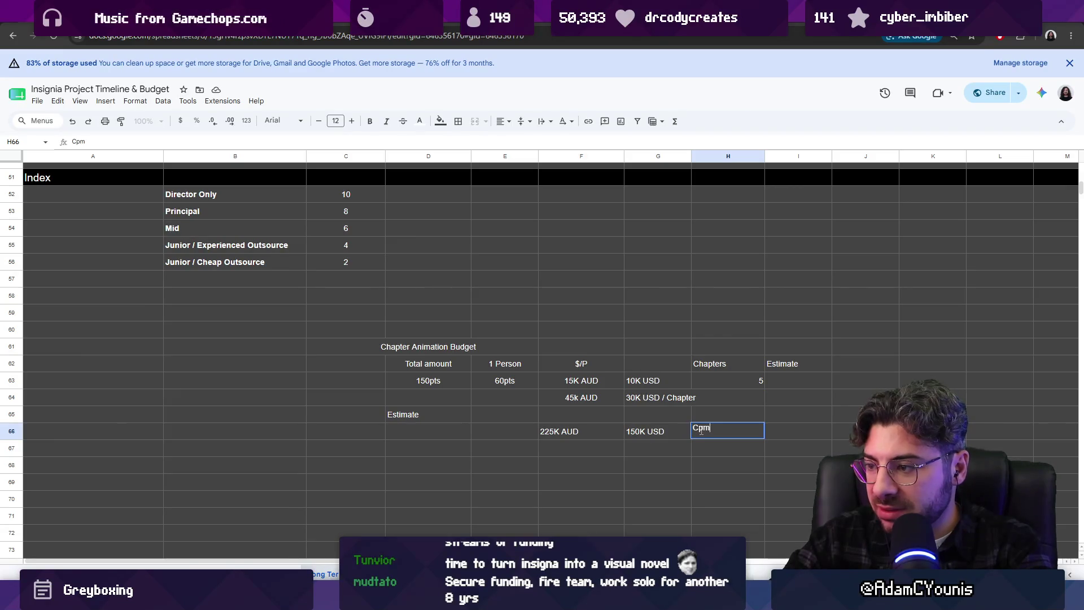
pyautogui.scroll(5, 700, 430)
pyautogui.click(700, 430)
pyautogui.scroll(-5, 731, 435)
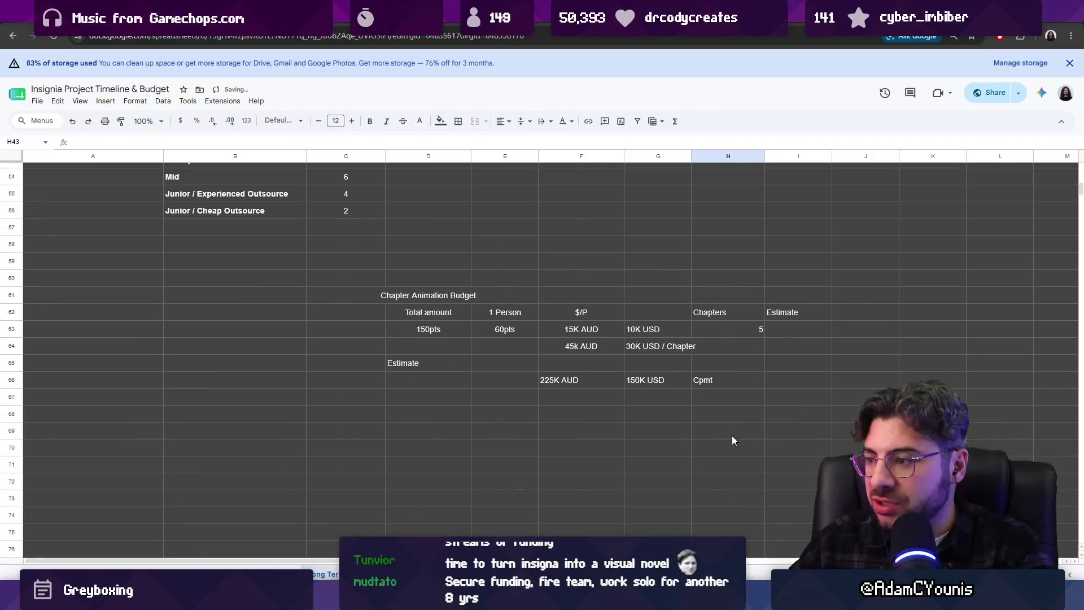
pyautogui.click(727, 379)
pyautogui.press('Delete')
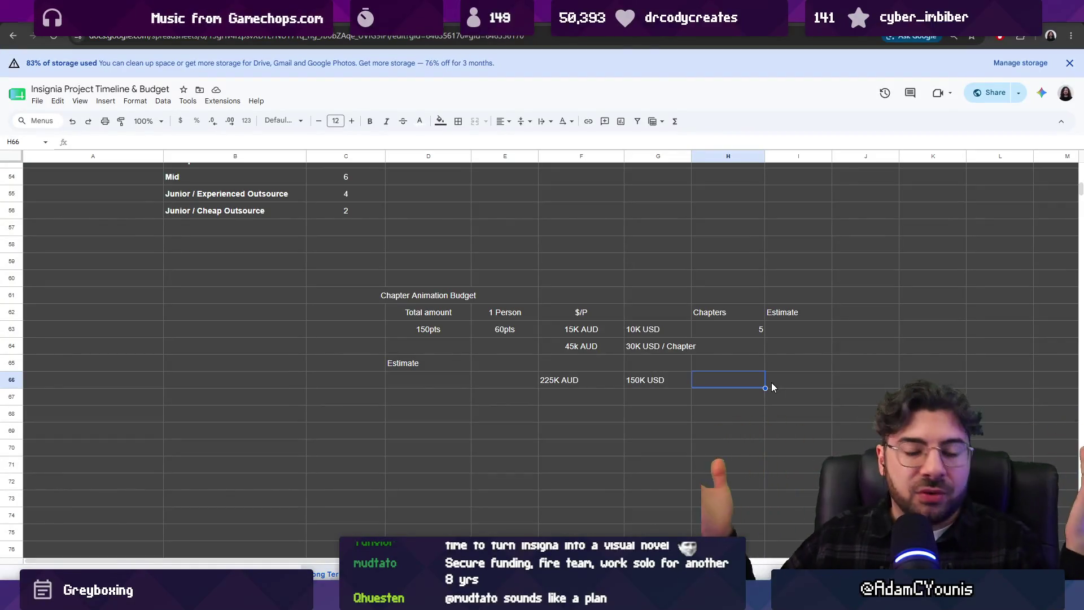
pyautogui.scroll(3, 686, 403)
pyautogui.scroll(3, 687, 404)
pyautogui.scroll(1, 661, 402)
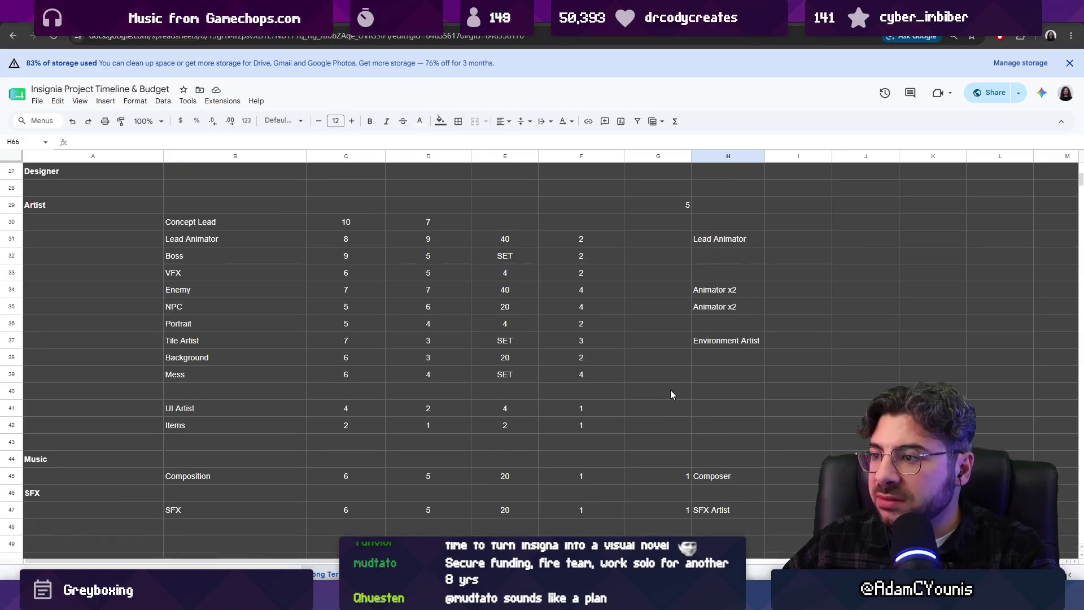
pyautogui.scroll(-5, 730, 292)
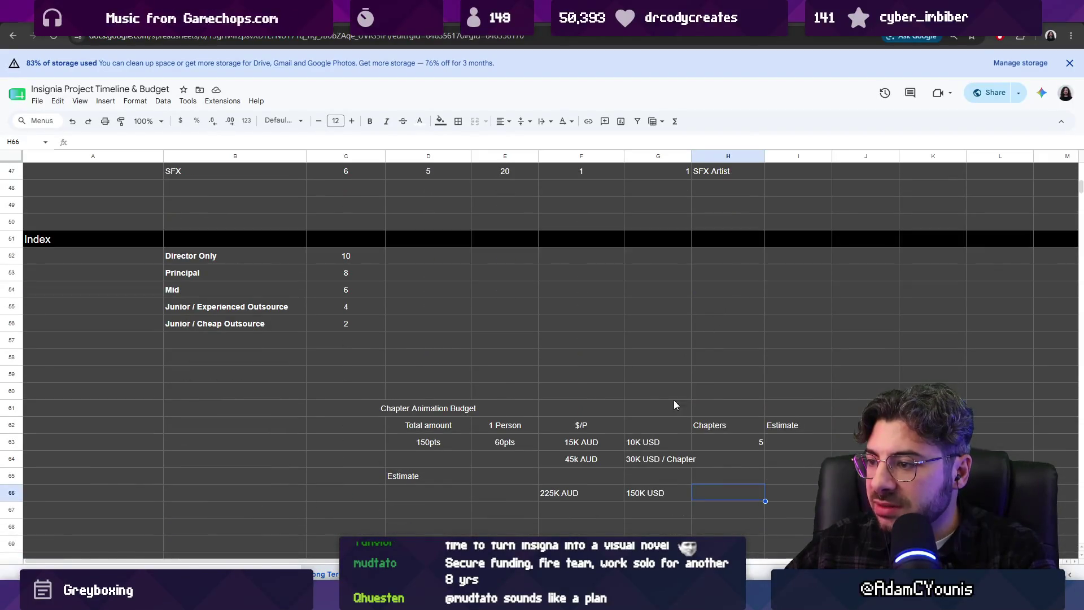
pyautogui.click(494, 442)
pyautogui.click(446, 443)
pyautogui.click(483, 442)
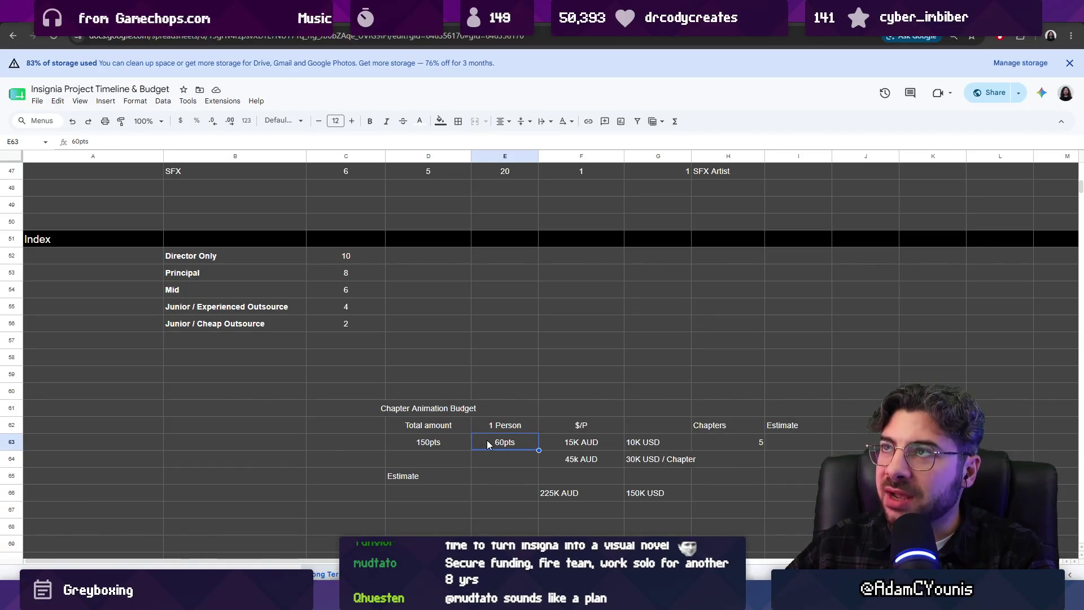
pyautogui.click(649, 495)
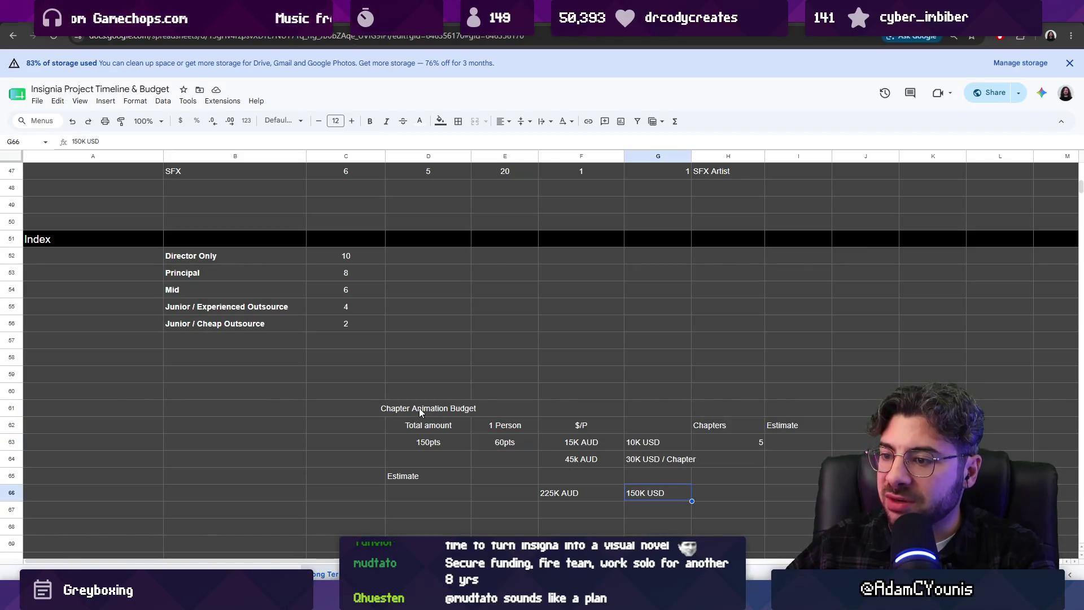
pyautogui.click(401, 412)
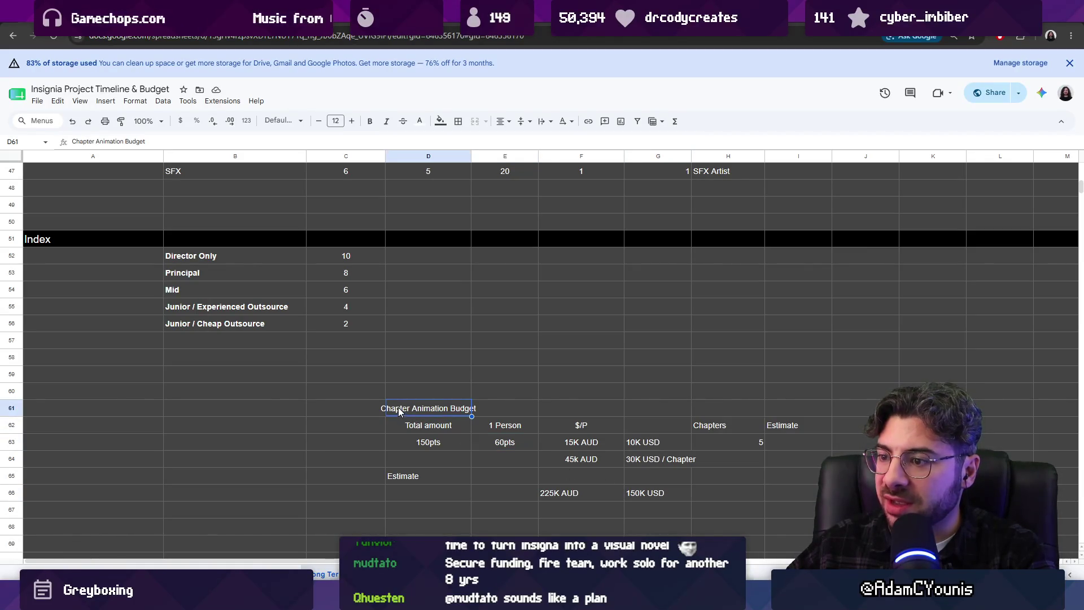
# - Retitle the table Animation Budget and make the title and Estimate label bold
pyautogui.doubleClick(410, 406)
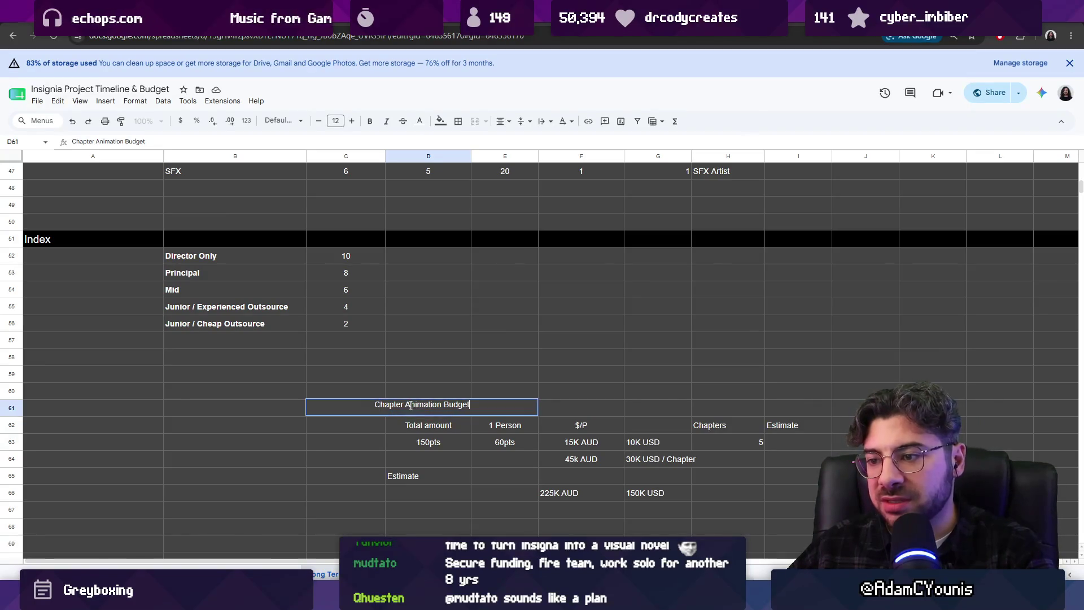
pyautogui.press('BackSpace')
pyautogui.press('BackSpace')
pyautogui.press('BackSpace')
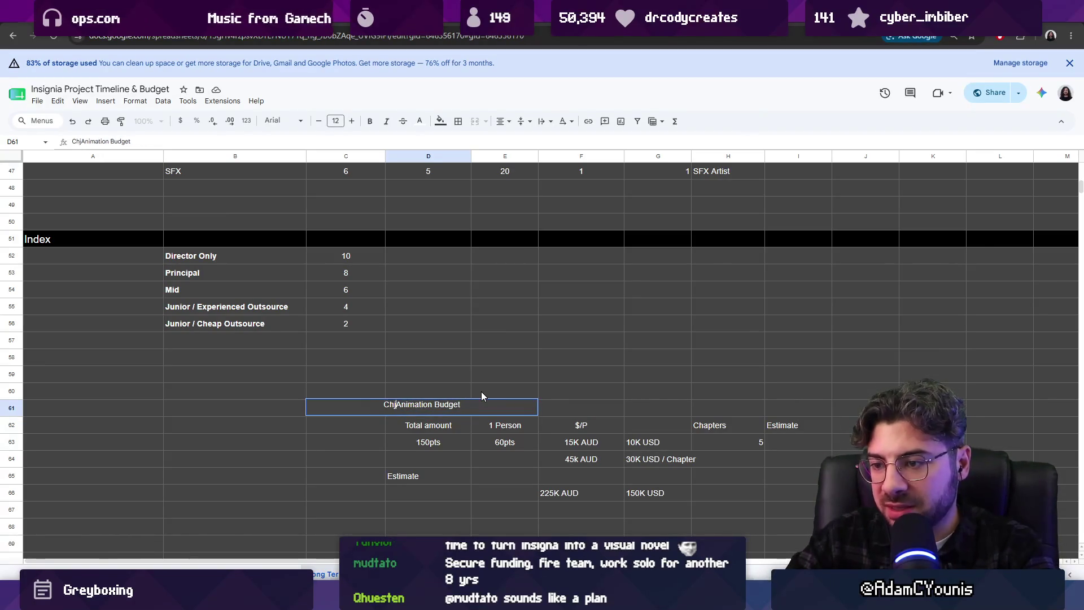
pyautogui.press('BackSpace')
pyautogui.press('BackSpace')
pyautogui.write('Cha')
pyautogui.press('BackSpace')
pyautogui.press('BackSpace')
pyautogui.press('BackSpace')
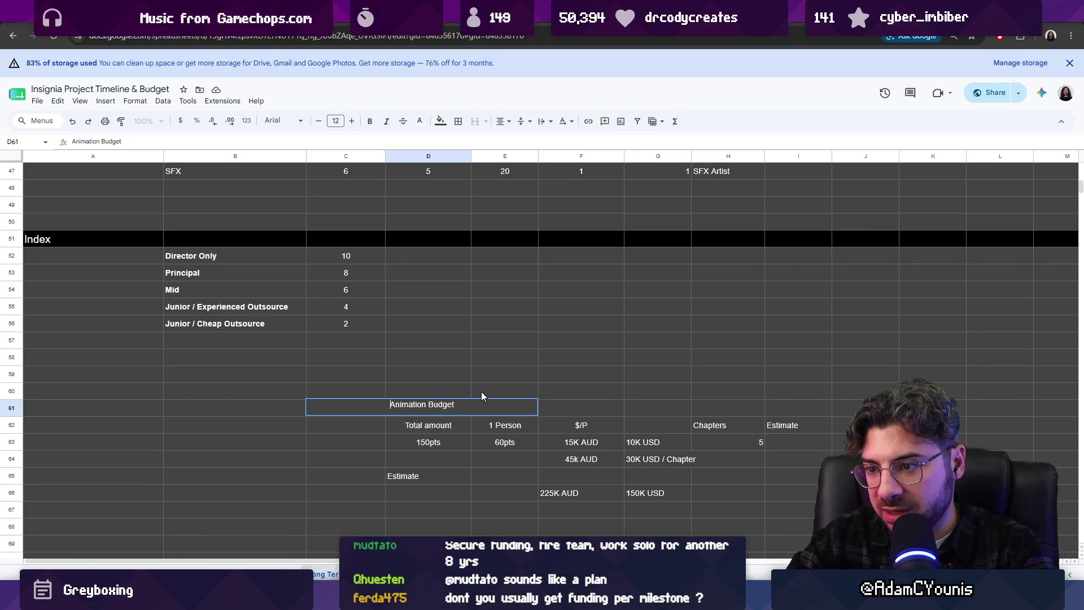
pyautogui.press('Return')
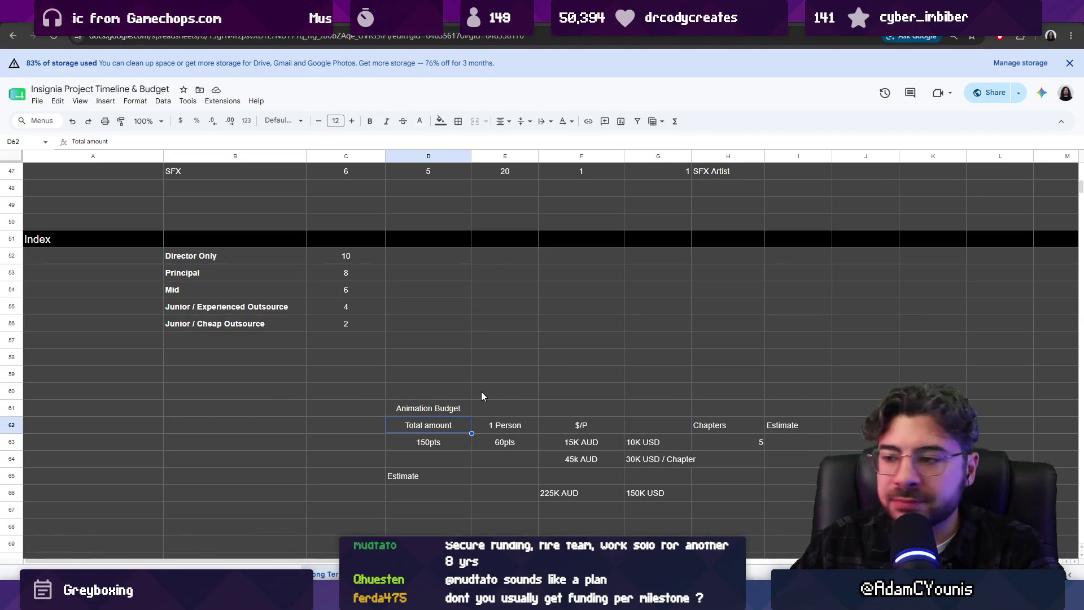
pyautogui.click(458, 408)
pyautogui.hotkey('ctrl', 'b')
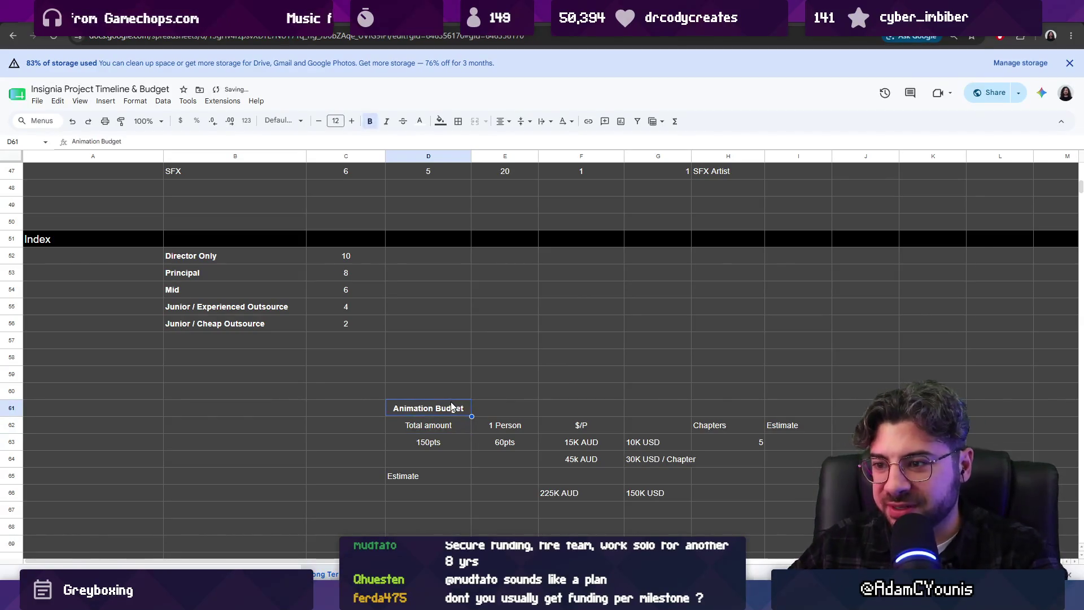
pyautogui.click(427, 478)
pyautogui.hotkey('ctrl', 'b')
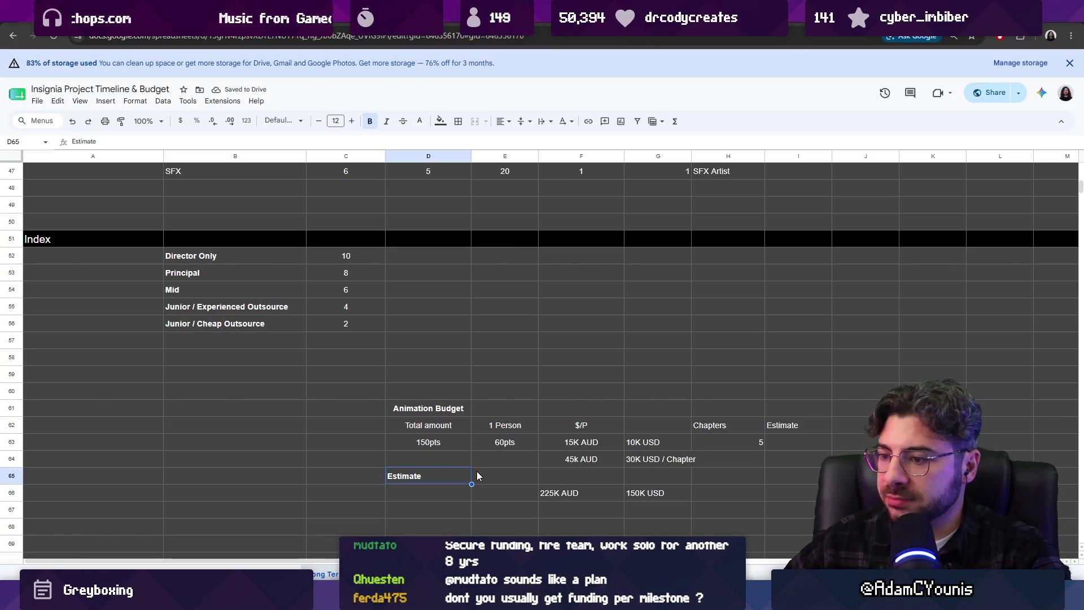
# - Label D64 Chapter Cost and change the Estimate label to Total Cost
pyautogui.press('Up')
pyautogui.write('/Chapter')
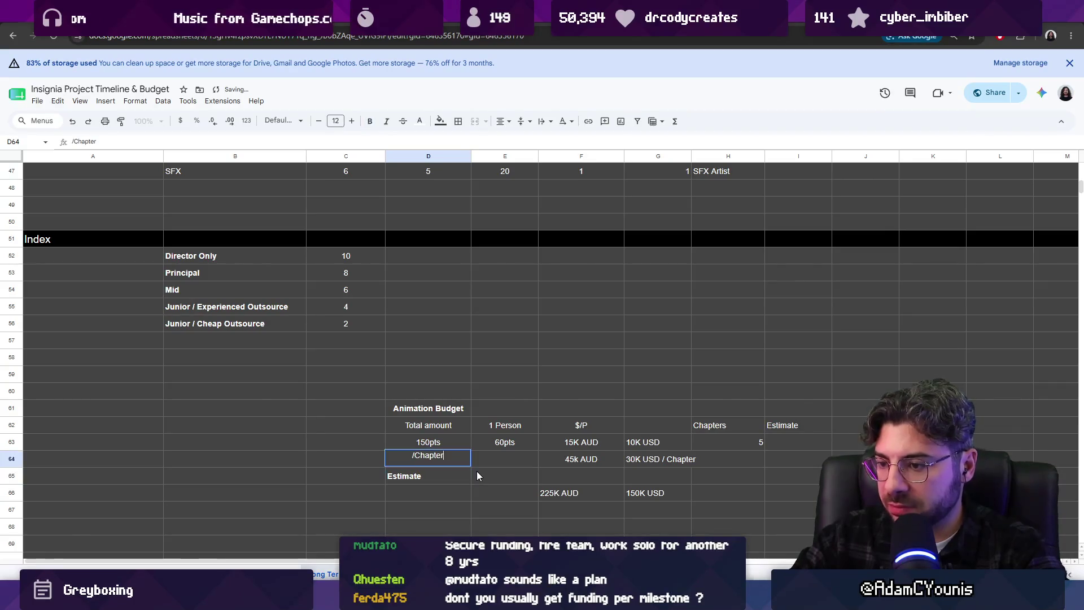
pyautogui.write('Chapter')
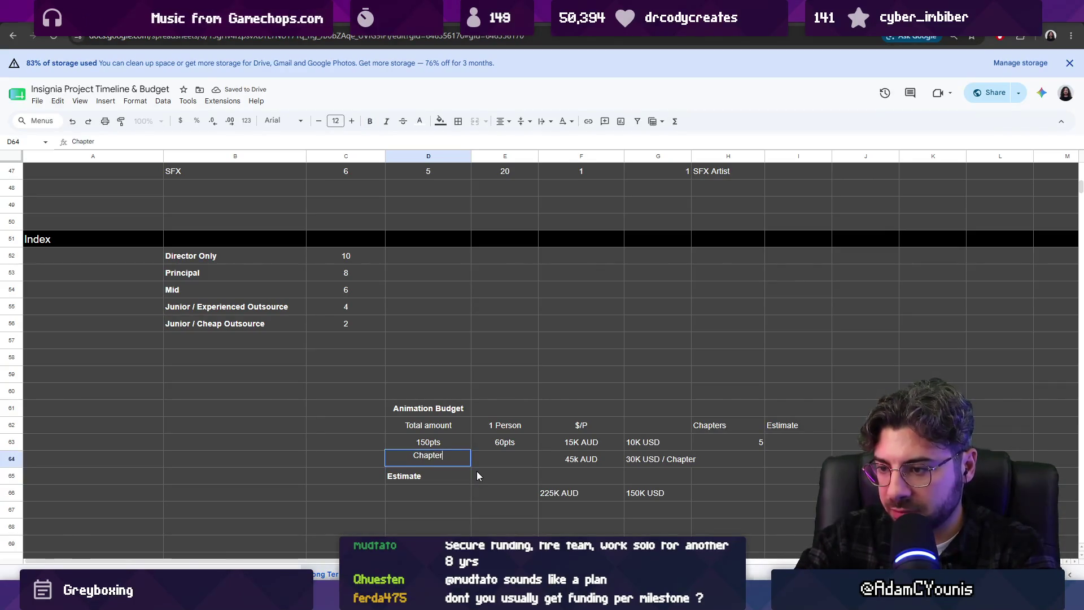
pyautogui.press('Return')
pyautogui.press('Return')
pyautogui.write('E')
pyautogui.press('BackSpace')
pyautogui.press('BackSpace')
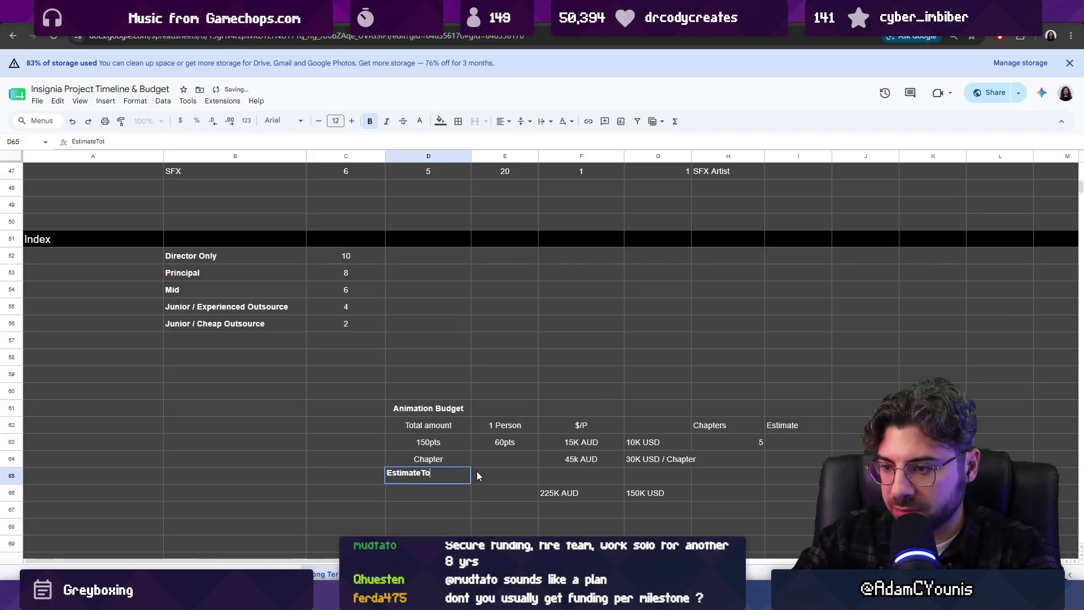
pyautogui.hotkey('shift', 'Return')
pyautogui.press('Return')
pyautogui.write('Cost')
pyautogui.press('Return')
pyautogui.press('Return')
pyautogui.hotkey('ctrl', 'a')
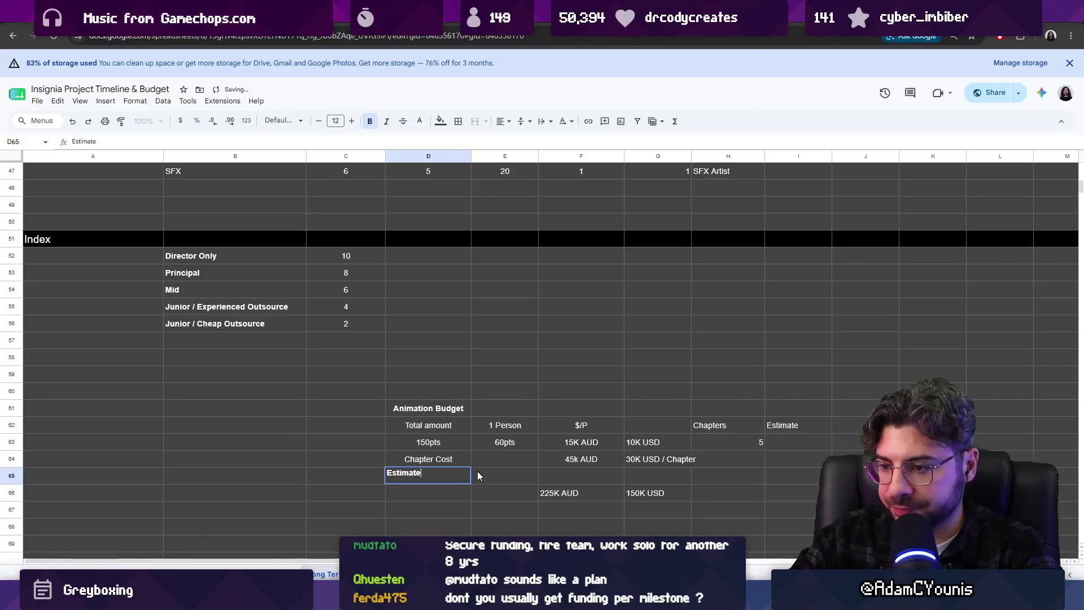
pyautogui.write('Total Cost')
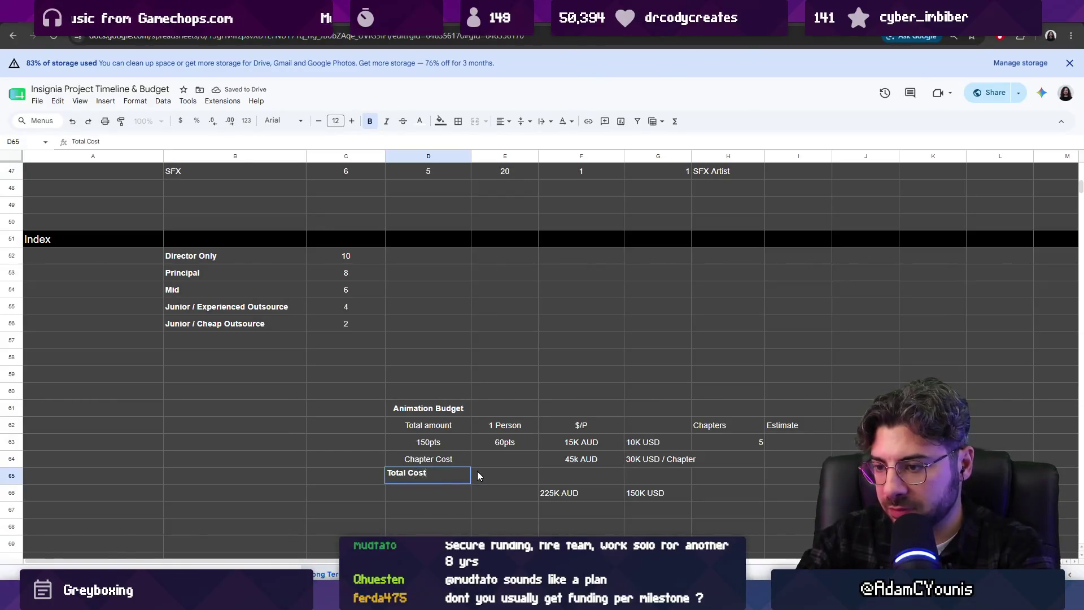
pyautogui.press('Return')
# - Move the bold Total Cost label down to D66 beside the totals, clearing D65
pyautogui.click(430, 476)
pyautogui.hotkey('ctrl', 'c')
pyautogui.press('Down')
pyautogui.hotkey('ctrl', 'v')
pyautogui.press('Up')
pyautogui.press('Delete')
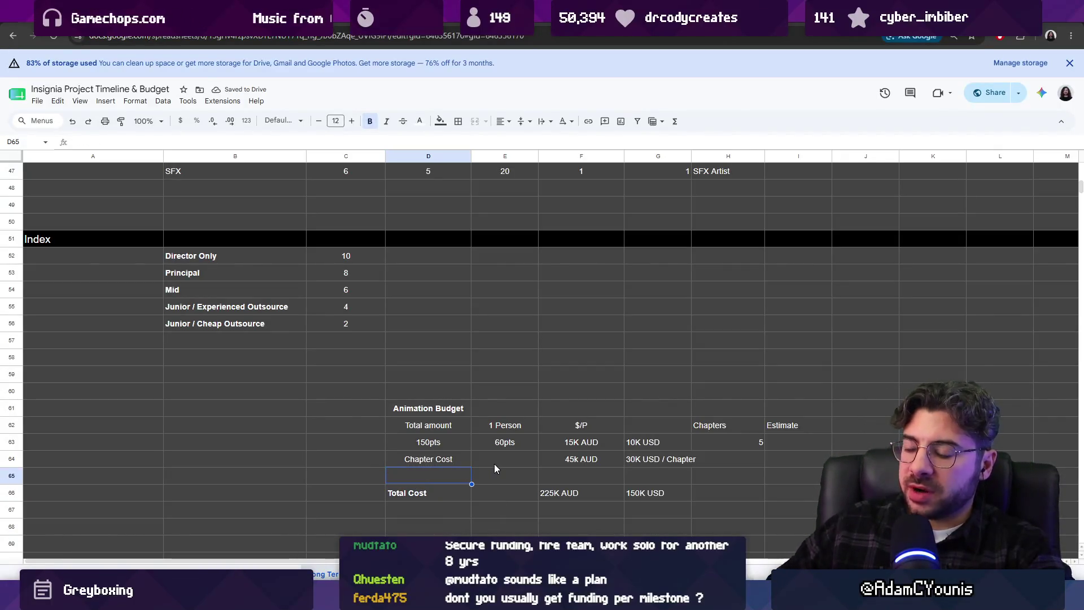
pyautogui.scroll(-5, 474, 436)
# - Add a bold Programming Budget heading in D68, renamed from Engineering Budget
pyautogui.press('Down')
pyautogui.press('Down')
pyautogui.press('Down')
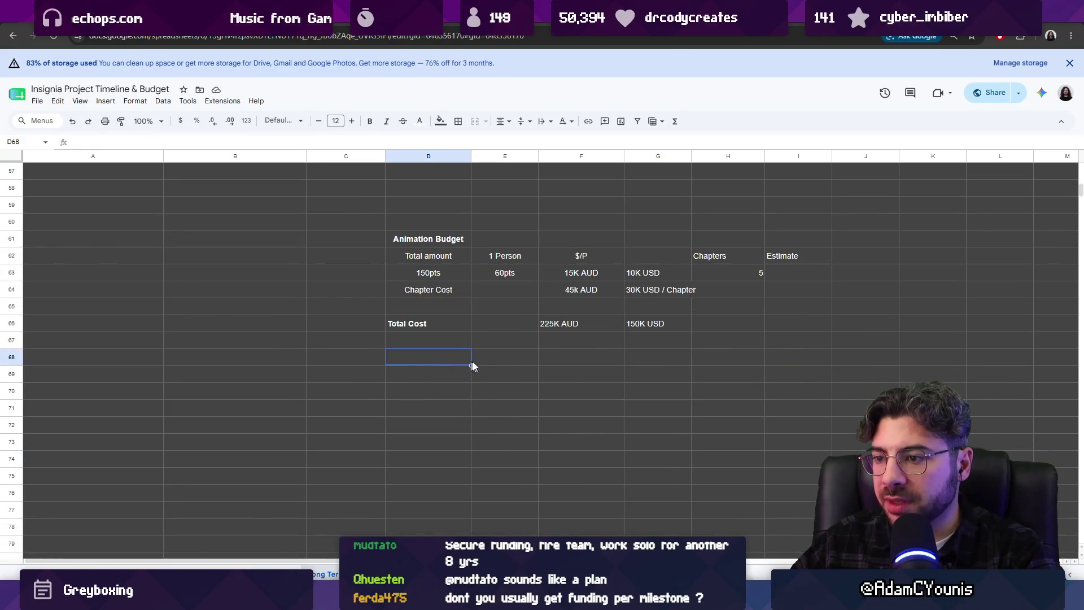
pyautogui.write('Engineering Budget')
pyautogui.press('BackSpace')
pyautogui.press('BackSpace')
pyautogui.write('et')
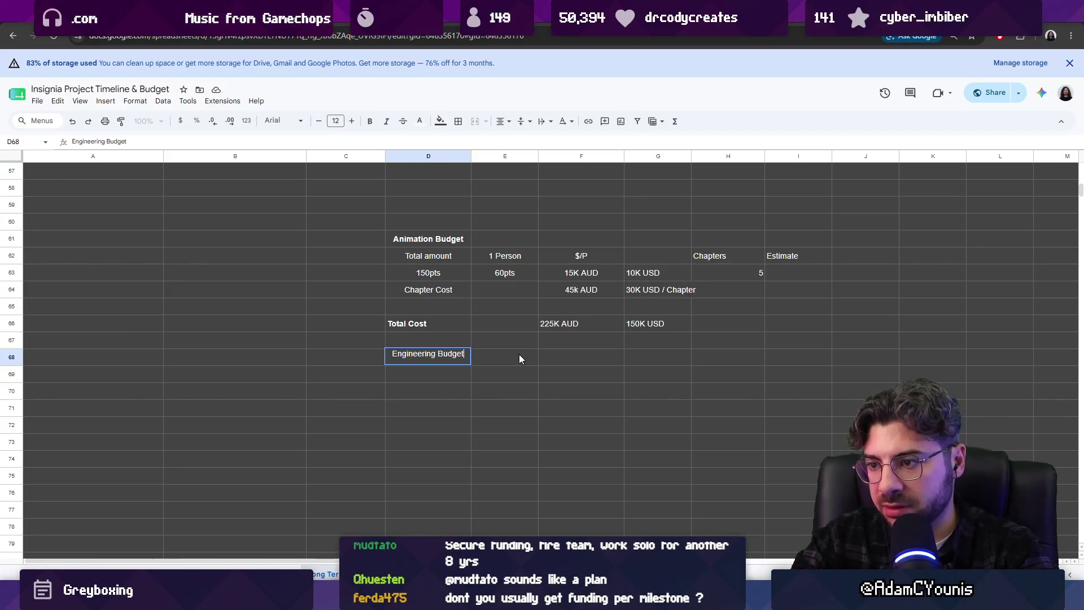
pyautogui.click(520, 359)
pyautogui.press('Left')
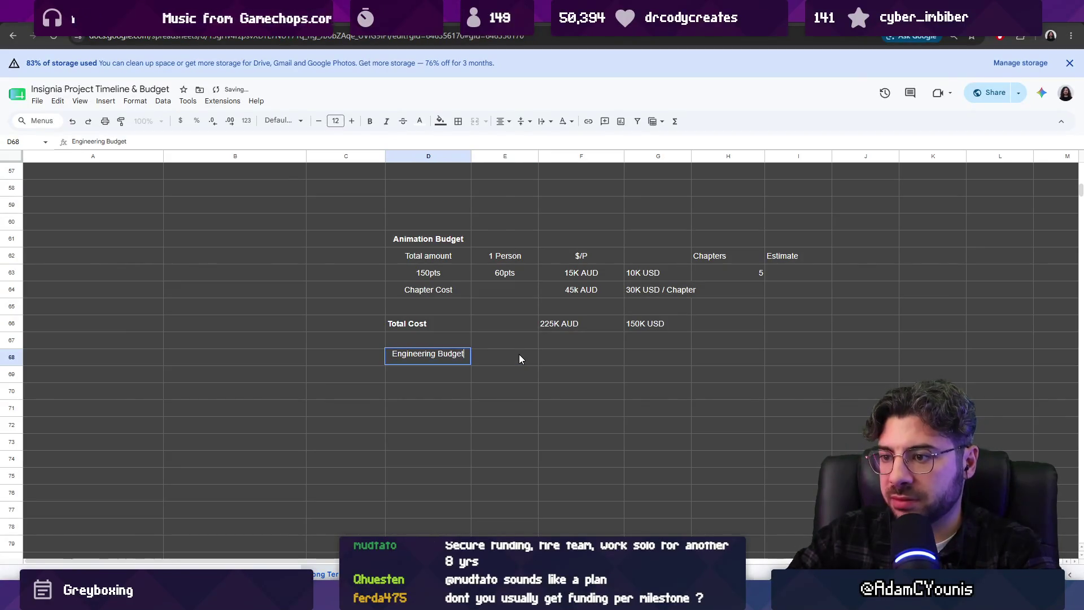
pyautogui.hotkey('ctrl', 'Delete')
pyautogui.write('Programming')
pyautogui.press('Return')
pyautogui.press('Up')
pyautogui.hotkey('ctrl', 'b')
pyautogui.press('Right')
pyautogui.press('Down')
pyautogui.scroll(7, 508, 338)
pyautogui.scroll(3, 469, 306)
pyautogui.scroll(1, 466, 323)
pyautogui.scroll(-1, 469, 321)
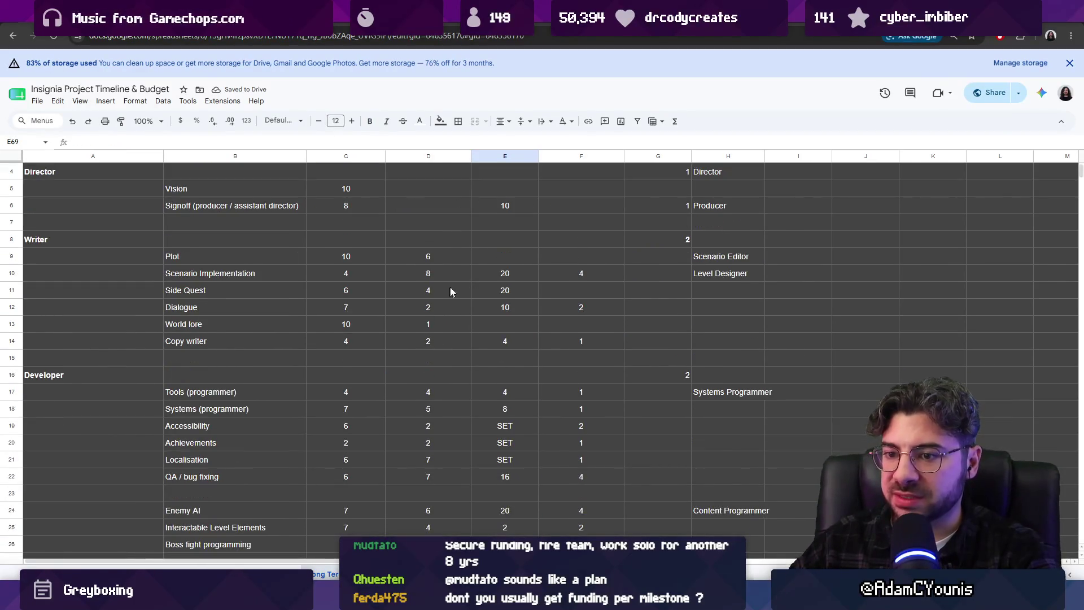
pyautogui.scroll(-3, 481, 294)
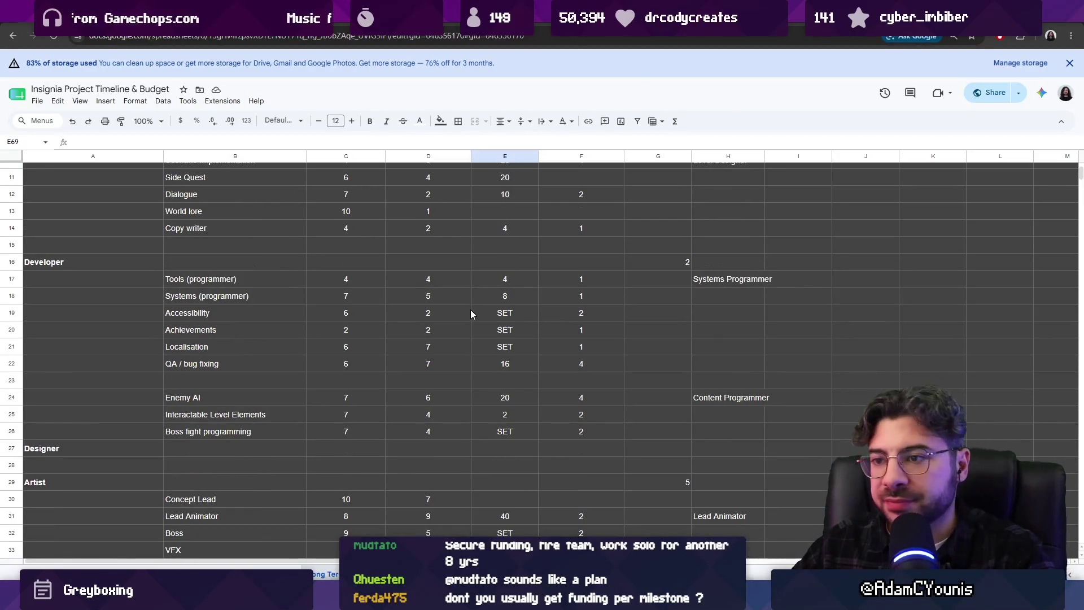
# - Review the developer task estimates from Enemy AI through the boss fight rows, then deselect them
pyautogui.moveTo(709, 281); pyautogui.dragTo(413, 432)
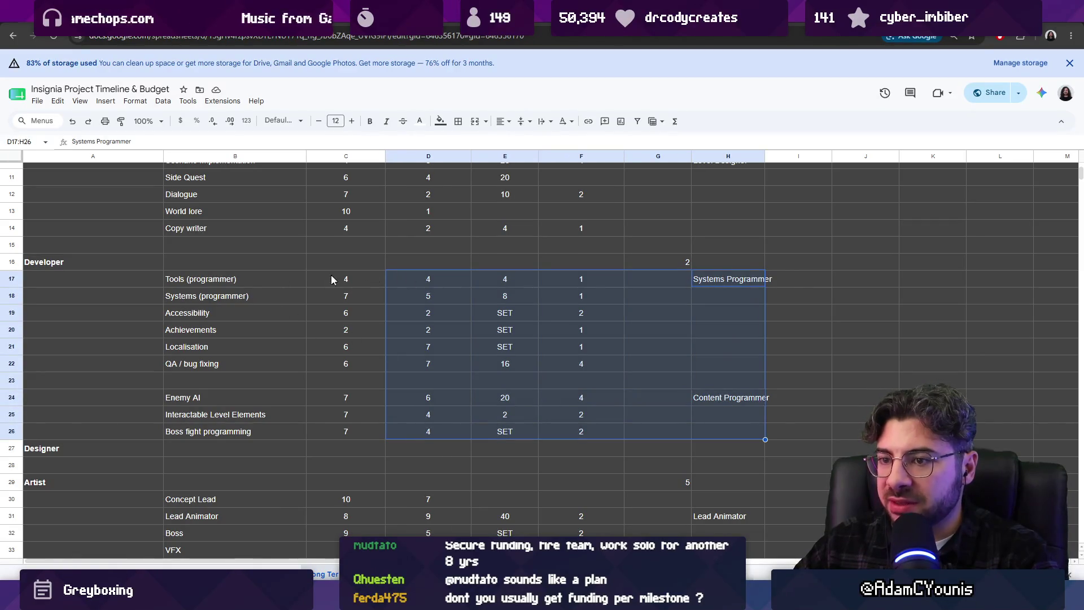
pyautogui.moveTo(250, 400); pyautogui.dragTo(581, 440)
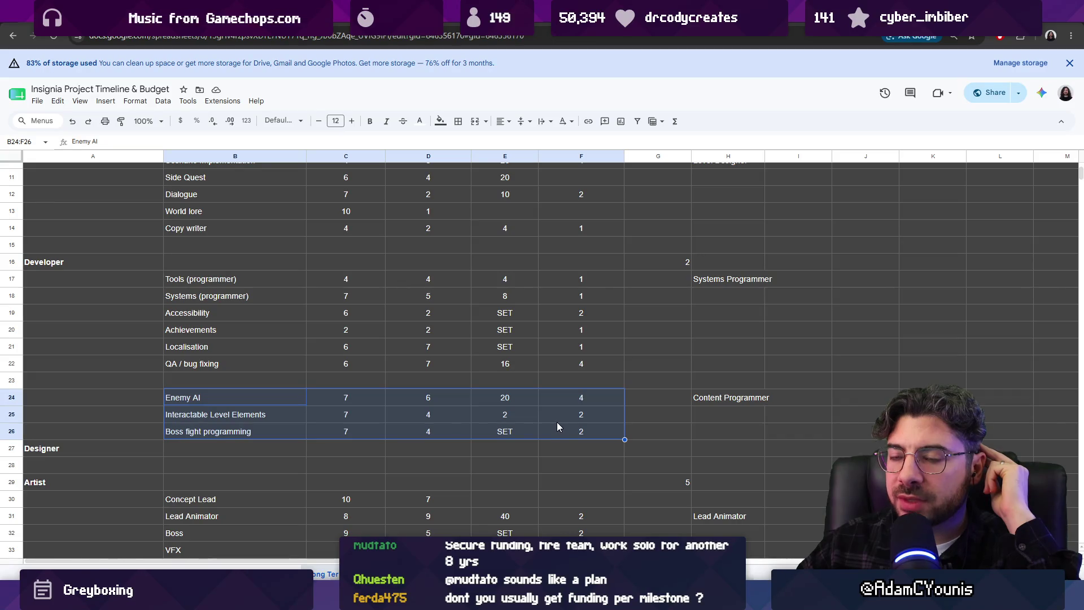
pyautogui.click(644, 416)
pyautogui.scroll(-3, 639, 423)
pyautogui.scroll(-5, 633, 422)
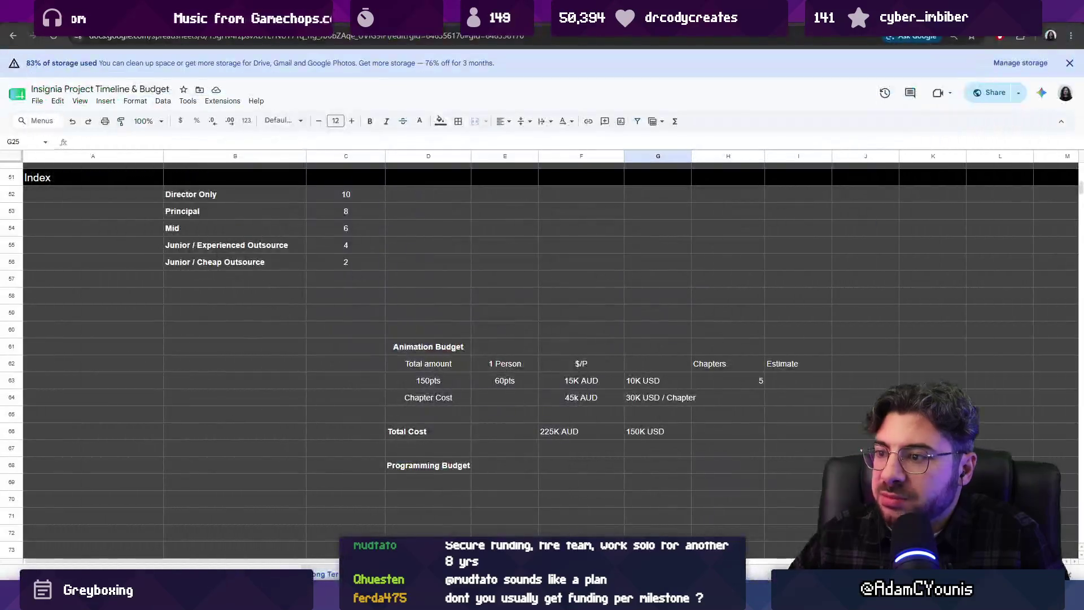
pyautogui.click(542, 517)
pyautogui.click(170, 16)
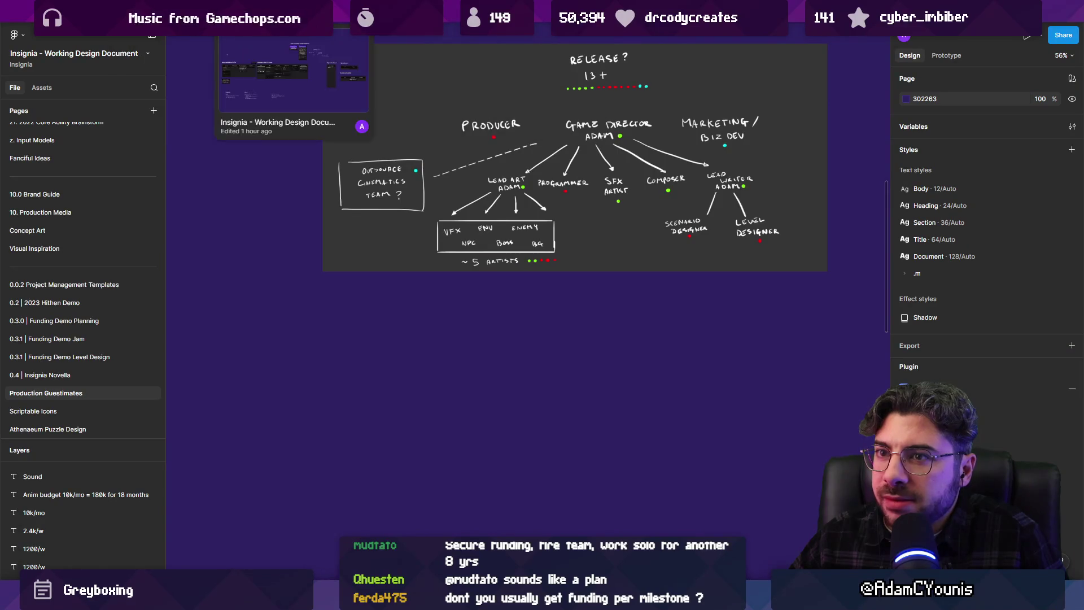
pyautogui.scroll(5, 103, 169)
pyautogui.scroll(5, 103, 169)
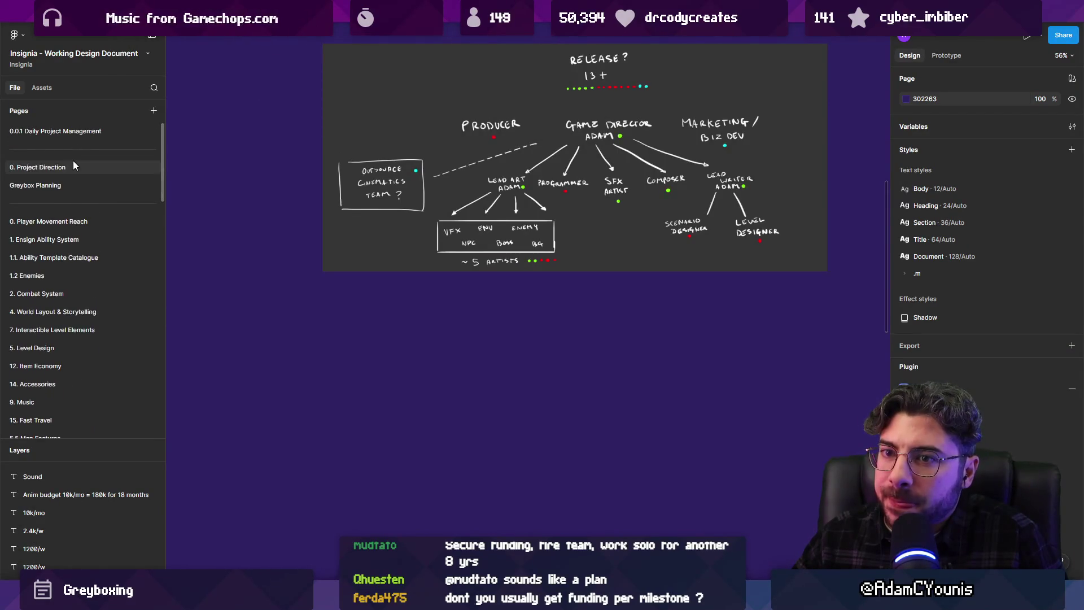
pyautogui.click(73, 166)
pyautogui.click(77, 185)
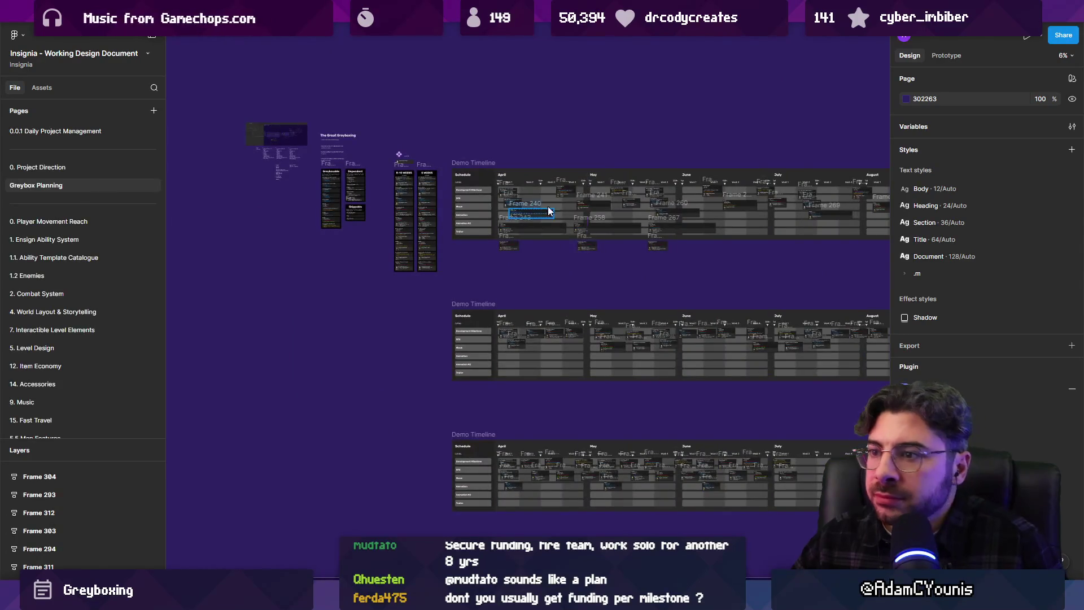
pyautogui.scroll(5, 408, 216)
pyautogui.scroll(5, 409, 215)
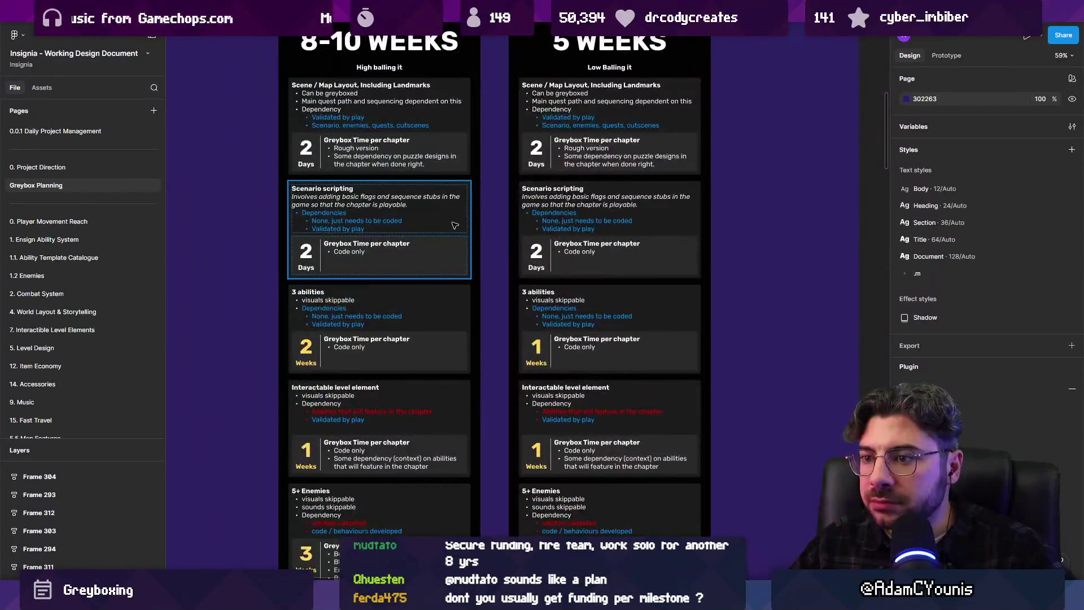
pyautogui.scroll(-5, 454, 225)
pyautogui.scroll(5, 483, 240)
pyautogui.scroll(-3, 483, 240)
pyautogui.scroll(-5, 484, 240)
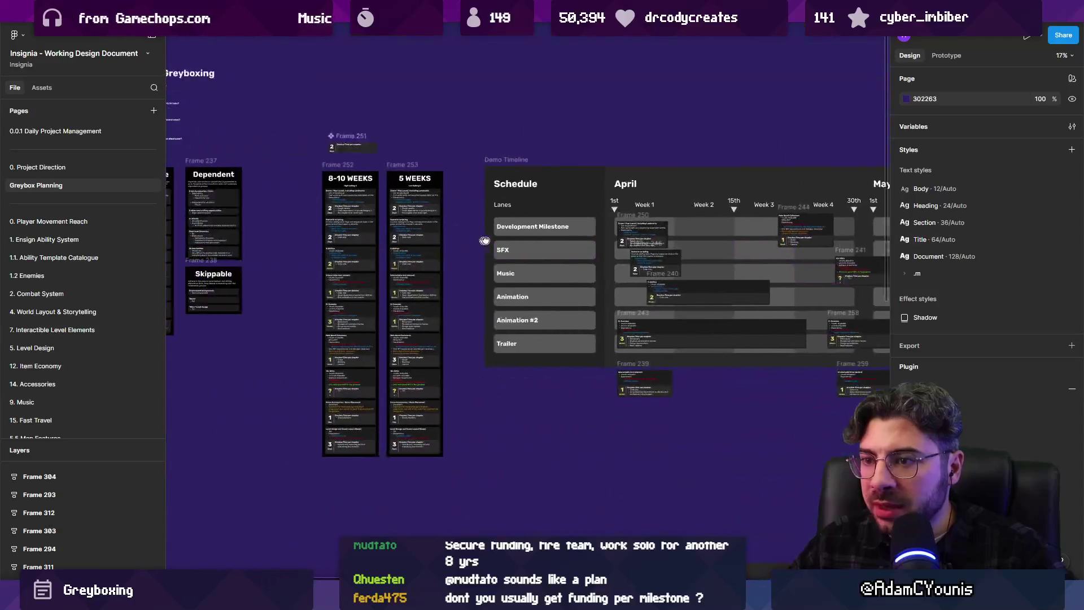
pyautogui.scroll(5, 483, 241)
pyautogui.hscroll(-5, 394, 190)
pyautogui.scroll(-2, 394, 189)
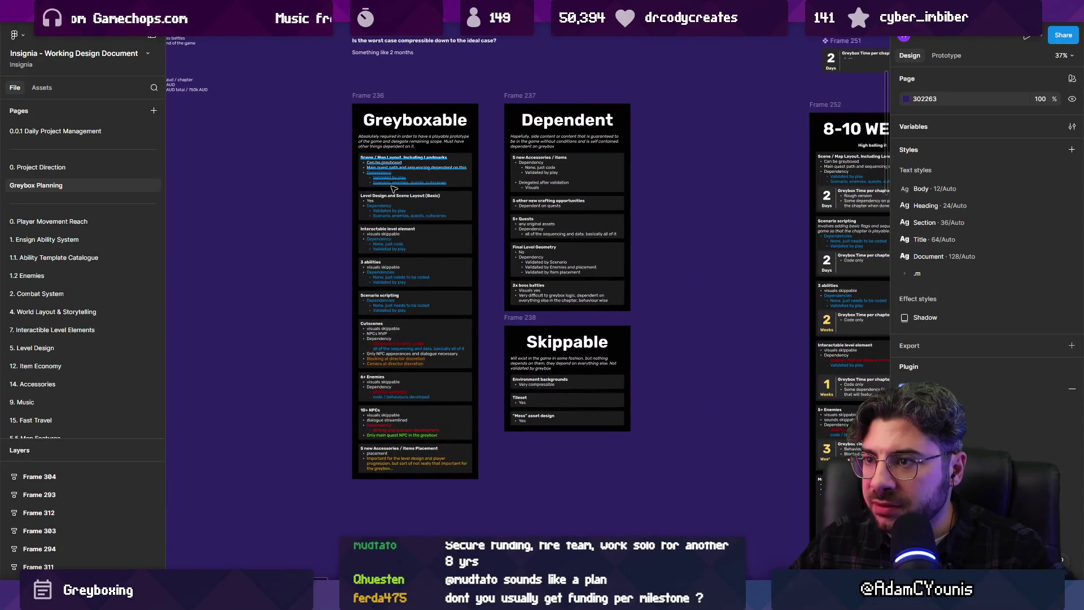
pyautogui.scroll(3, 509, 212)
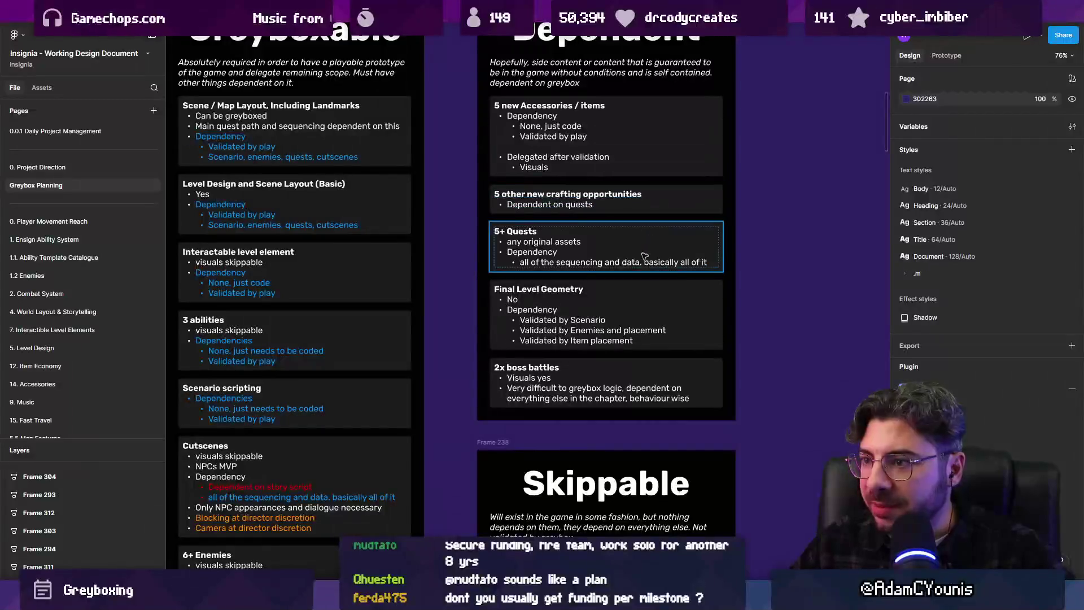
pyautogui.scroll(2, 542, 245)
pyautogui.hscroll(-2, 542, 246)
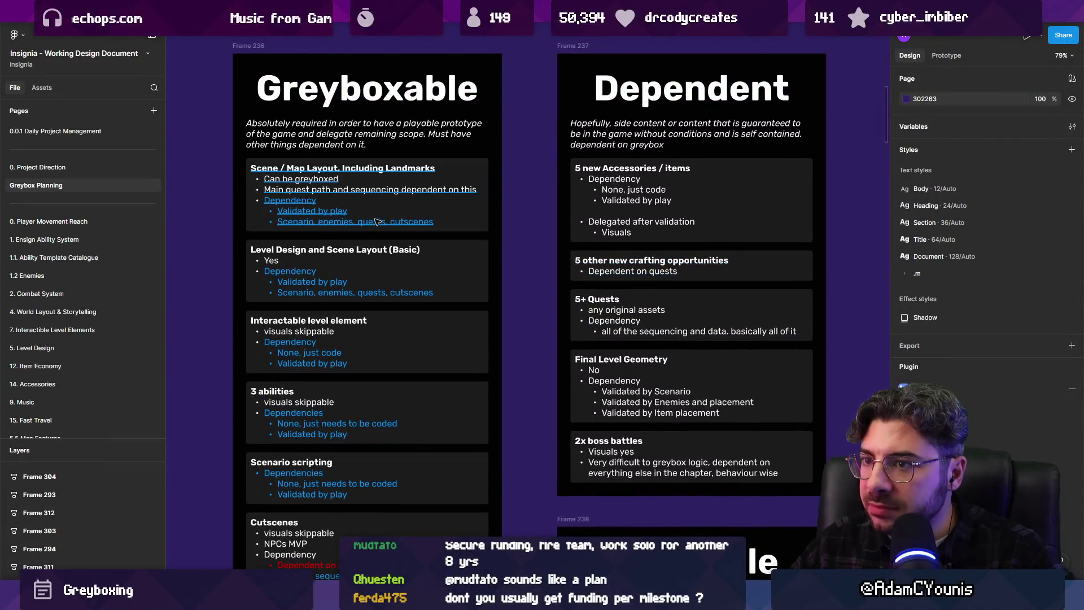
pyautogui.scroll(-3, 512, 236)
pyautogui.scroll(-2, 529, 233)
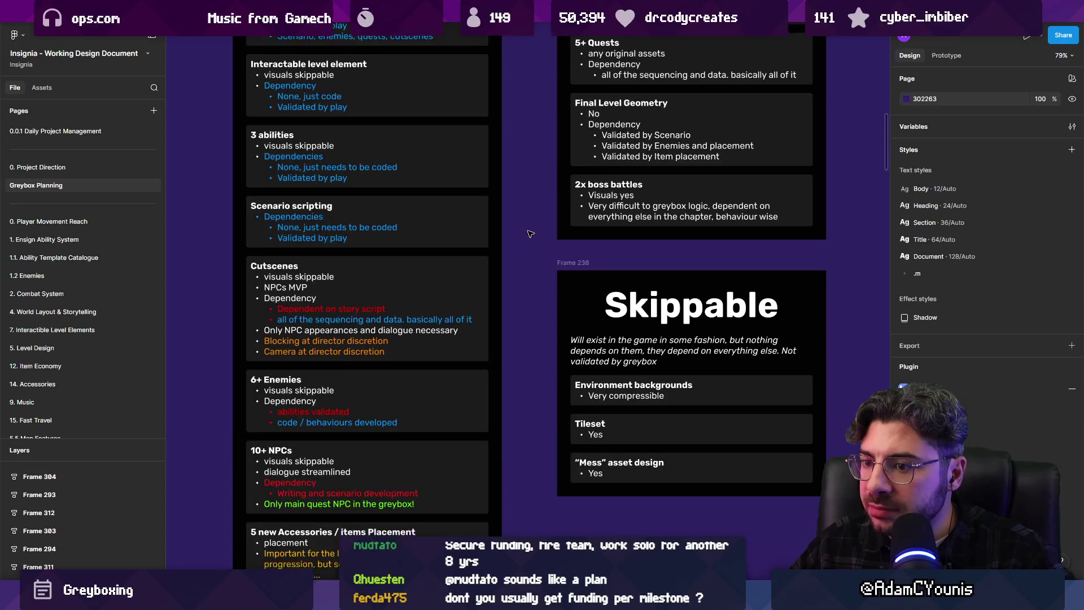
pyautogui.click(298, 357)
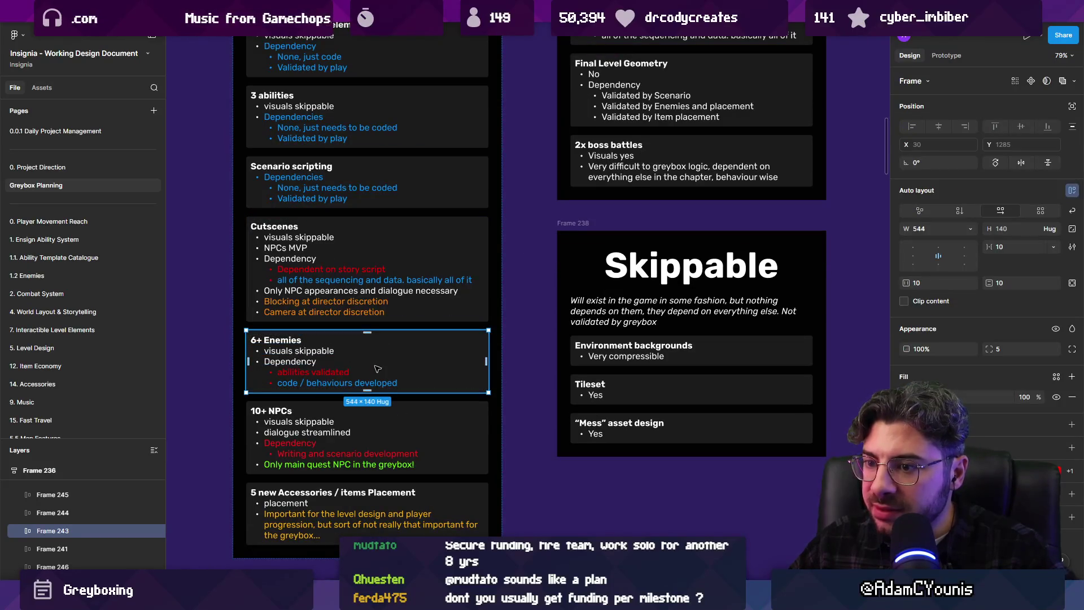
pyautogui.scroll(-5, 380, 371)
pyautogui.scroll(3, 593, 255)
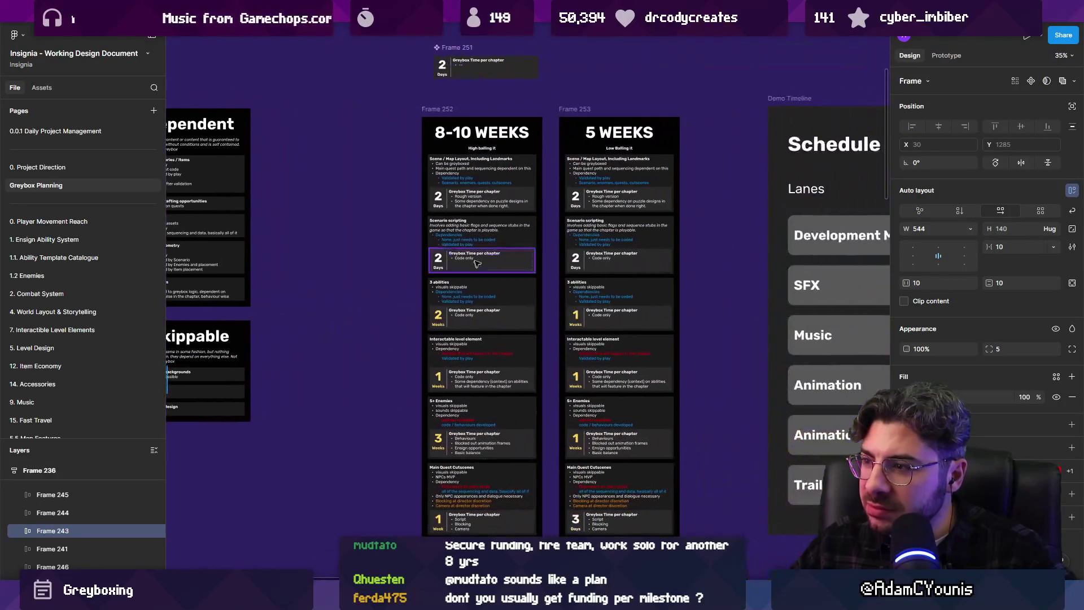
pyautogui.scroll(2, 583, 218)
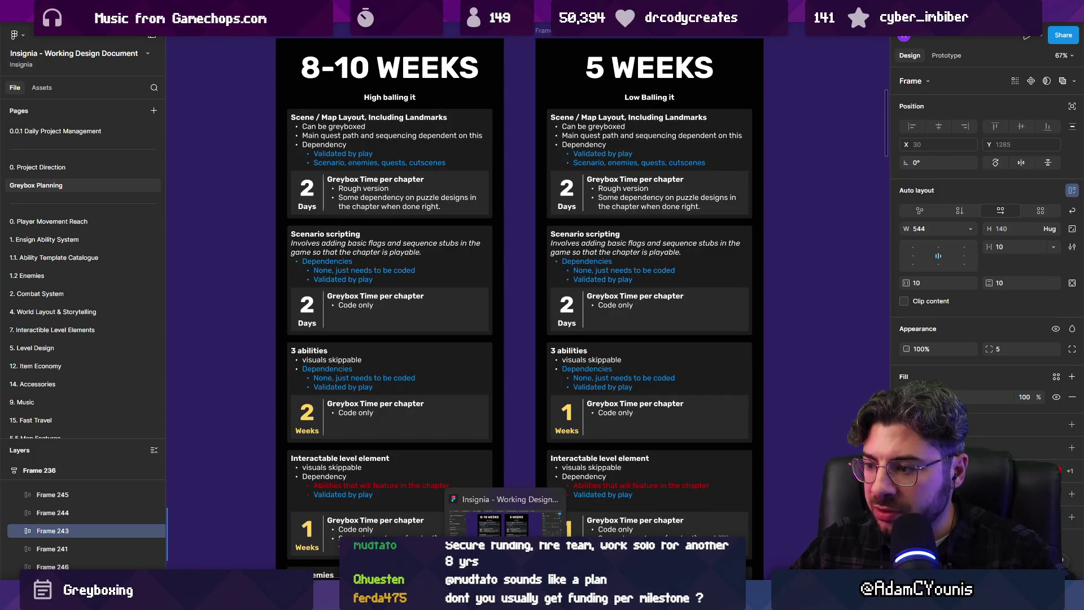
pyautogui.click(726, 519)
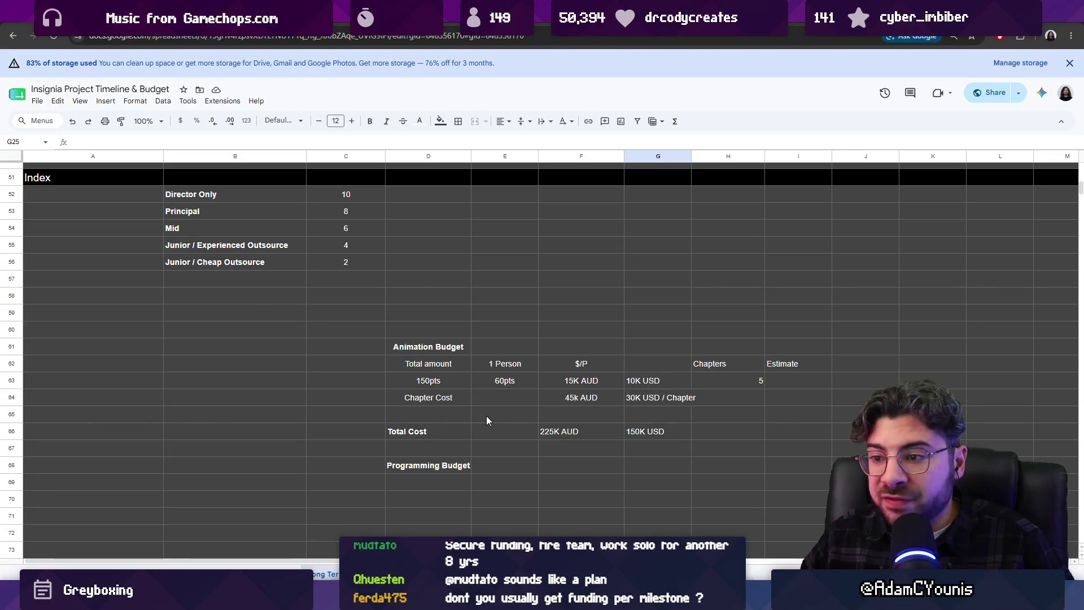
# - Change the animation chapter count to 3 and move to the 225K AUD total cost
pyautogui.click(740, 372)
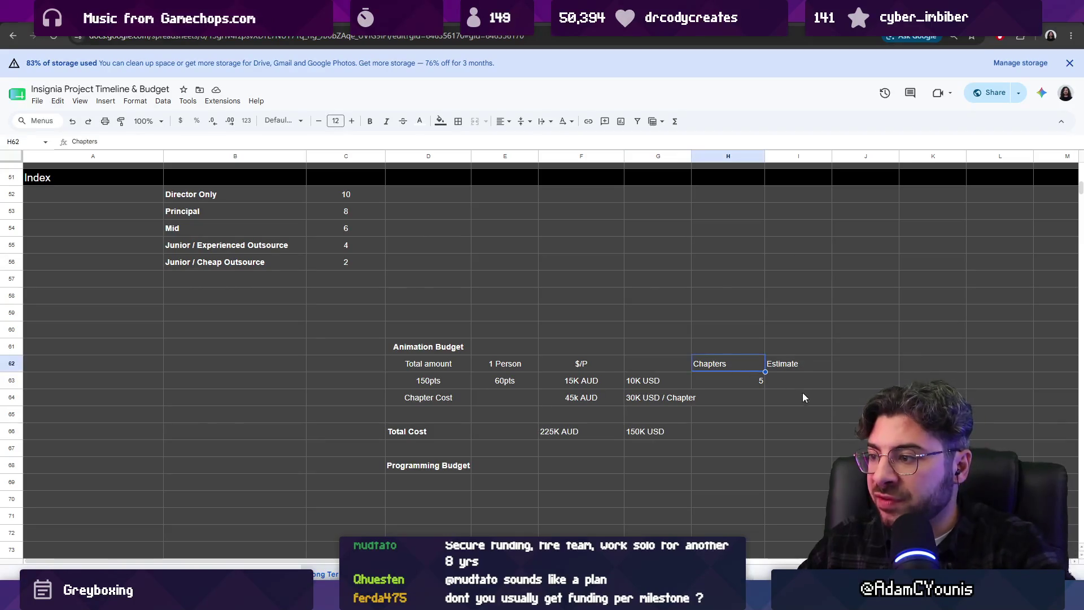
pyautogui.write('3')
pyautogui.press('Return')
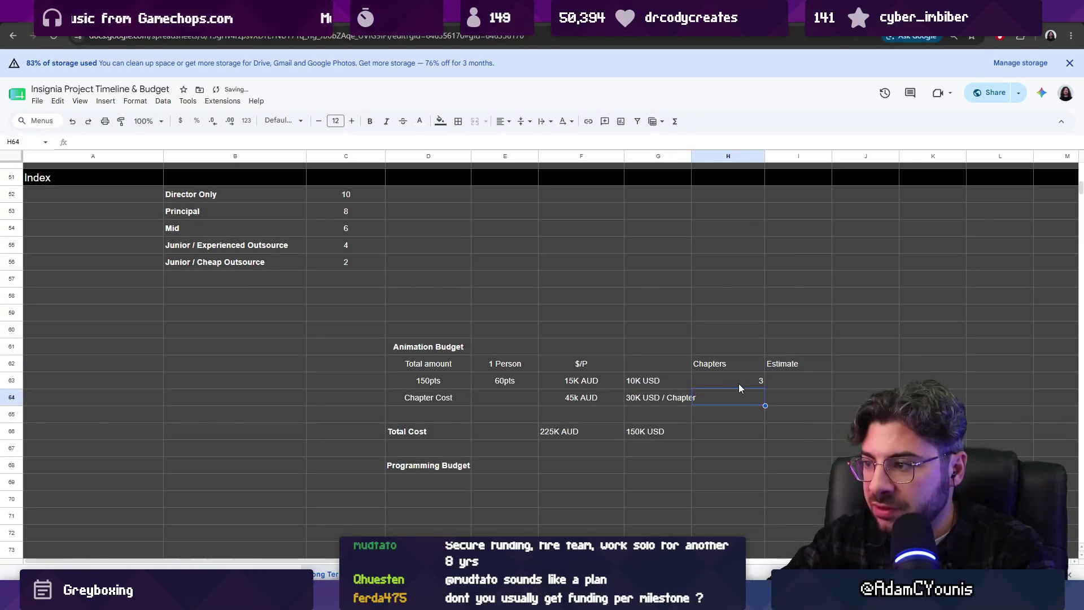
pyautogui.click(645, 430)
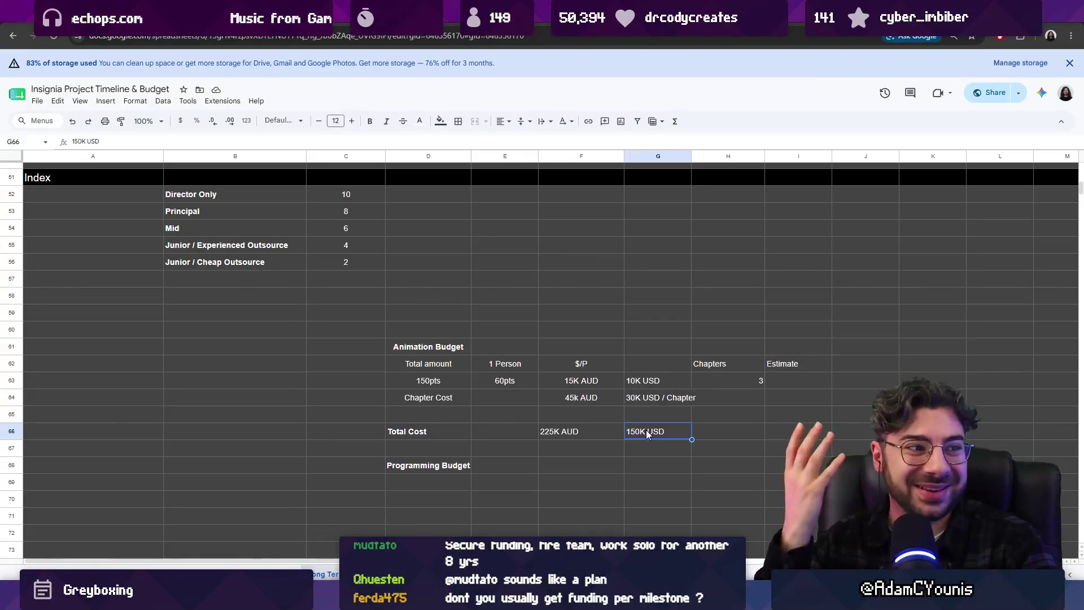
pyautogui.hotkey('shift', 'Left')
pyautogui.hotkey('shift', 'Right')
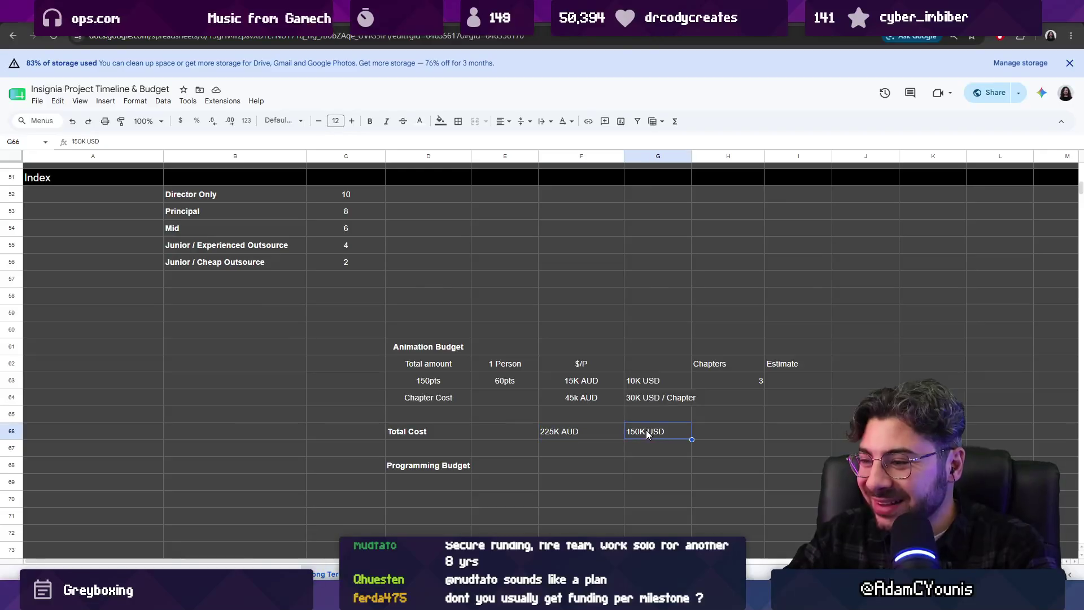
pyautogui.press('Left')
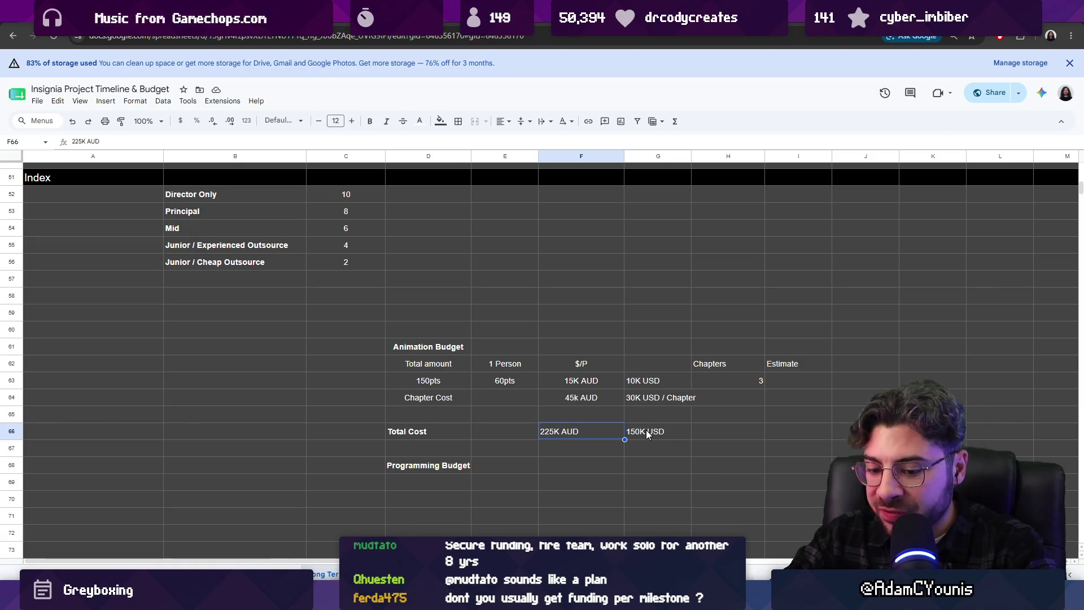
pyautogui.write('135K AUD')
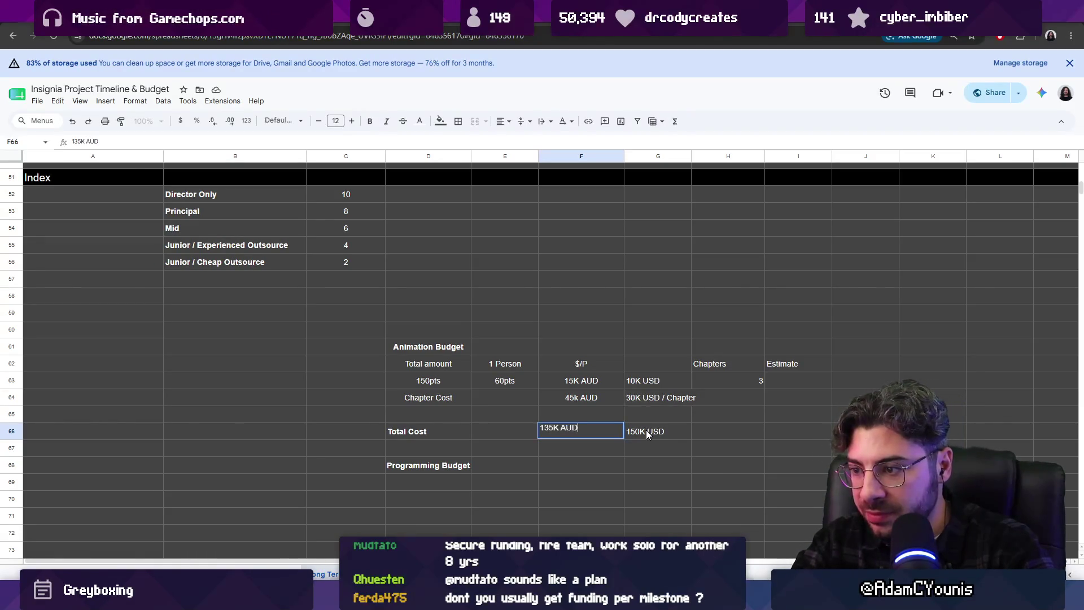
# - Enter the new animation totals of 135K AUD and 90K USD
pyautogui.press('Tab')
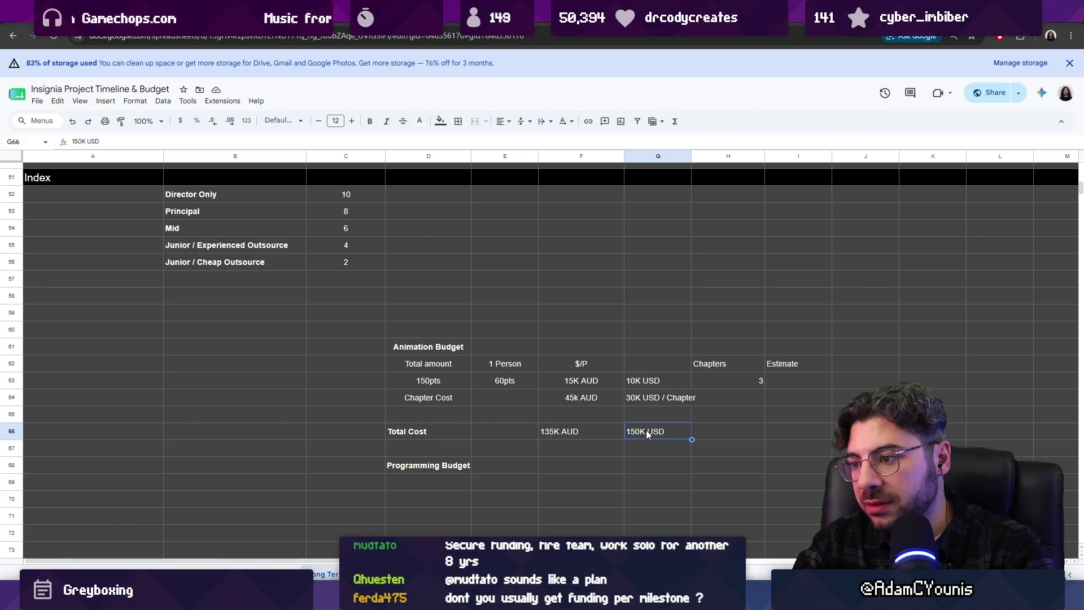
pyautogui.write('90K U')
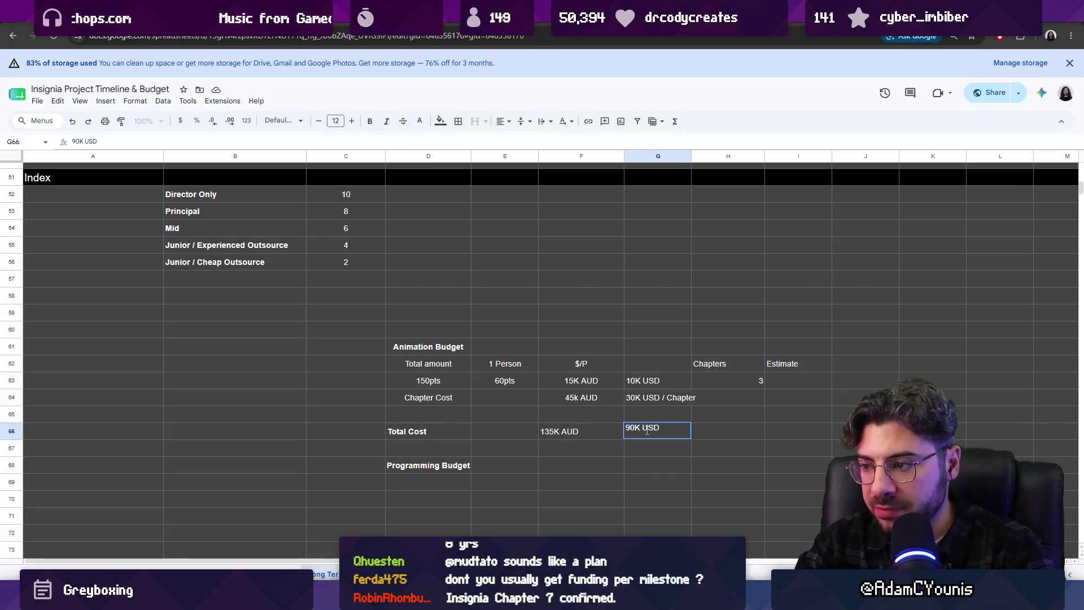
pyautogui.press('Return')
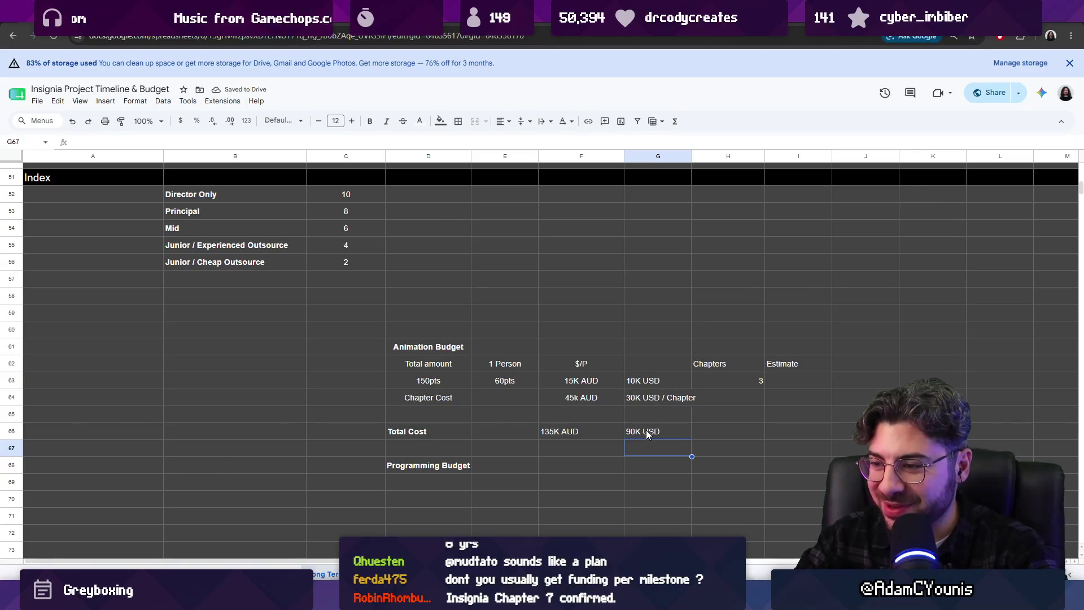
pyautogui.press('Down')
pyautogui.press('Left')
pyautogui.press('Left')
pyautogui.press('Left')
pyautogui.press('Left')
pyautogui.press('Right')
# - Move the Programming Budget heading down one row, leaving a blank row below the totals
pyautogui.hotkey('ctrl', 'c')
pyautogui.press('Down')
pyautogui.hotkey('ctrl', 'v')
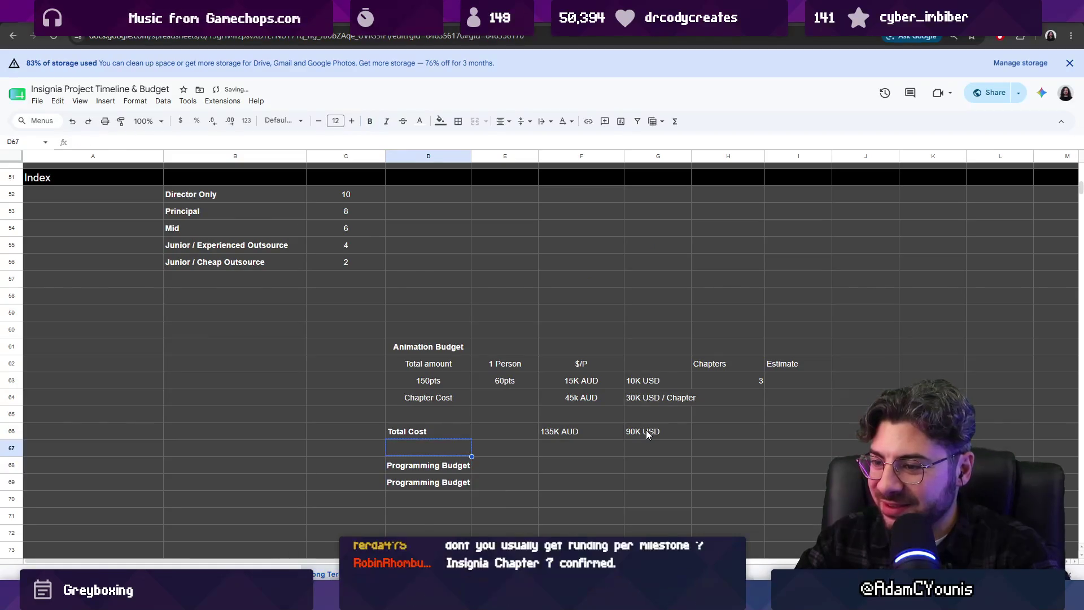
pyautogui.press('Up')
pyautogui.press('Delete')
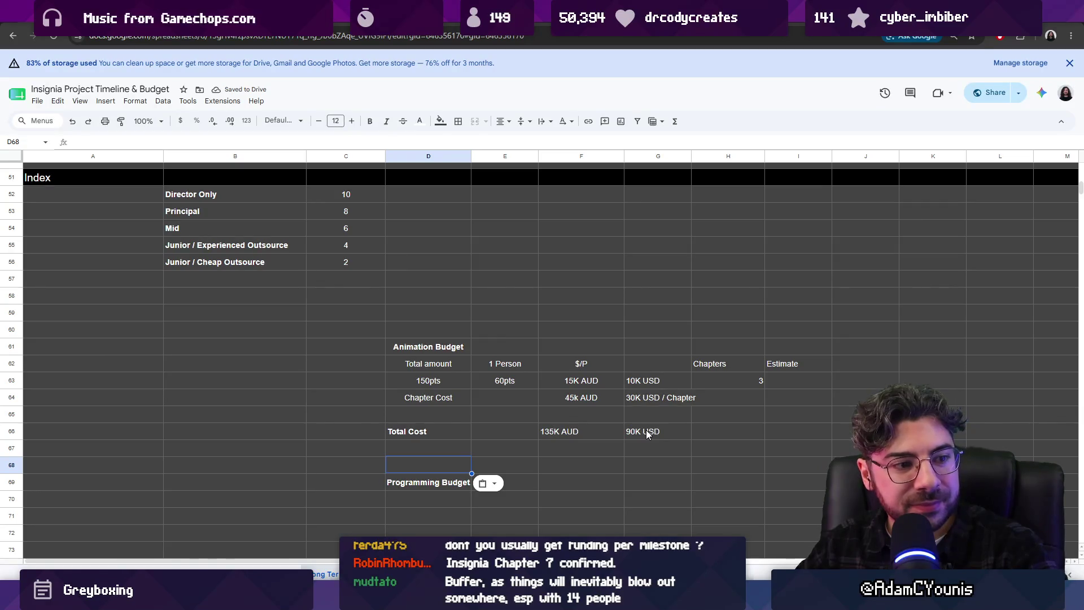
pyautogui.click(596, 465)
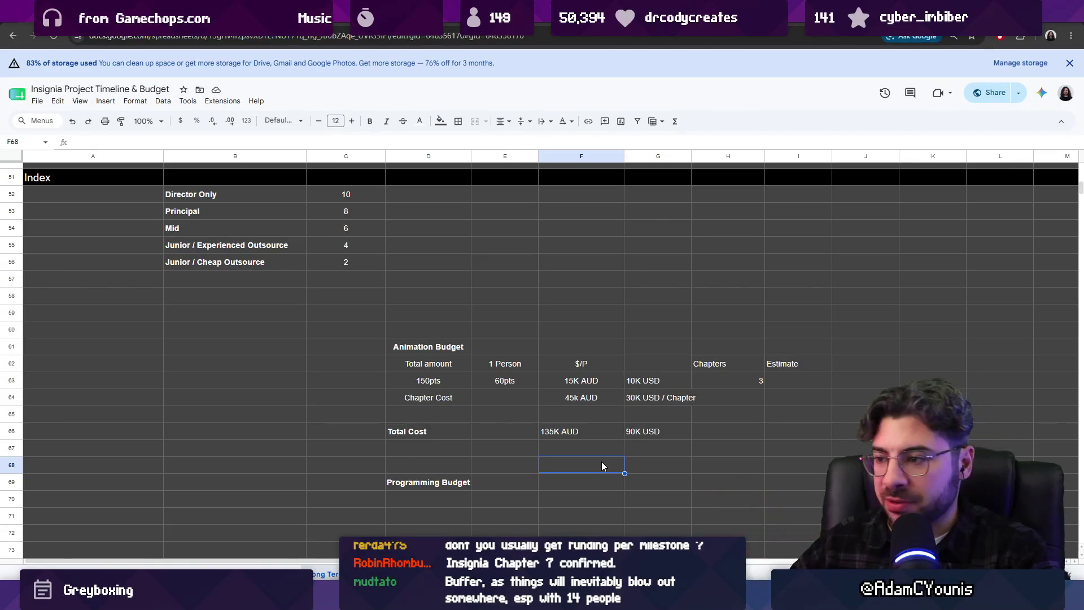
pyautogui.press('Up')
pyautogui.press('Up')
pyautogui.press('Right')
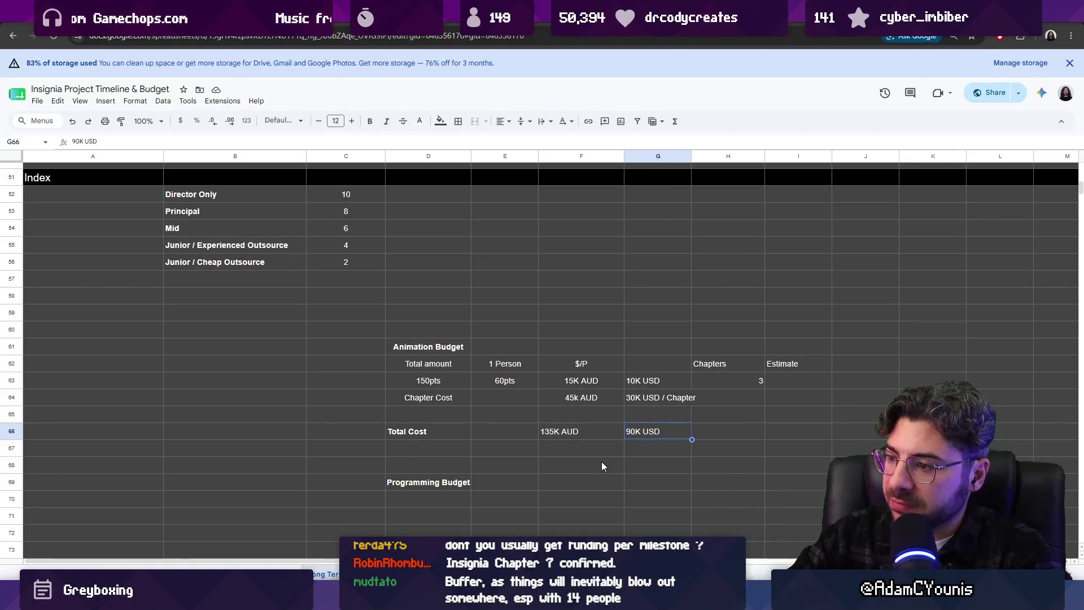
pyautogui.press('Down')
pyautogui.press('Down')
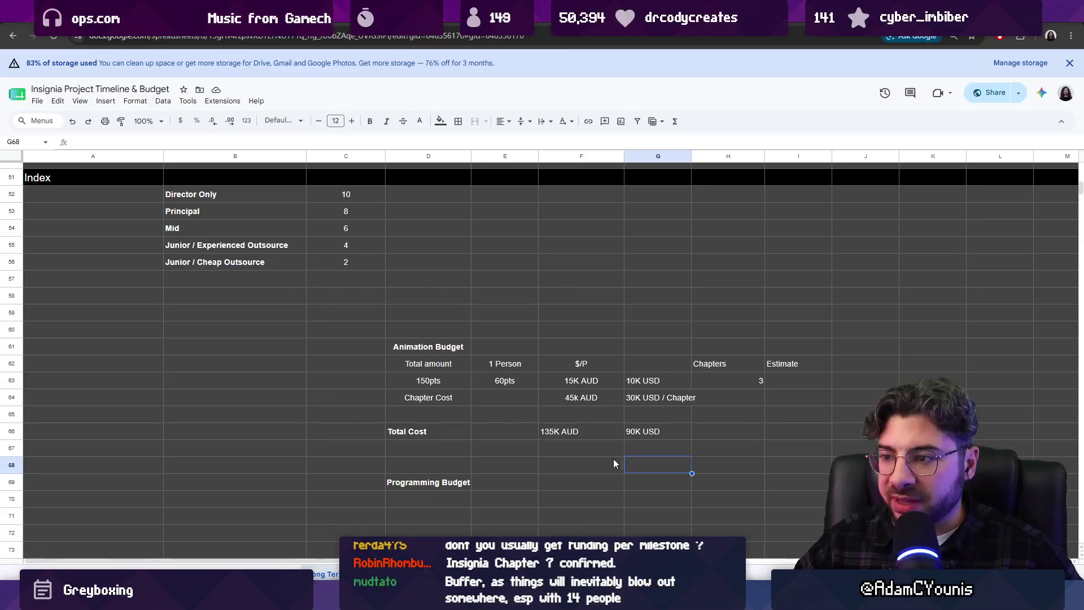
pyautogui.scroll(1, 494, 391)
pyautogui.scroll(5, 493, 391)
pyautogui.scroll(5, 493, 391)
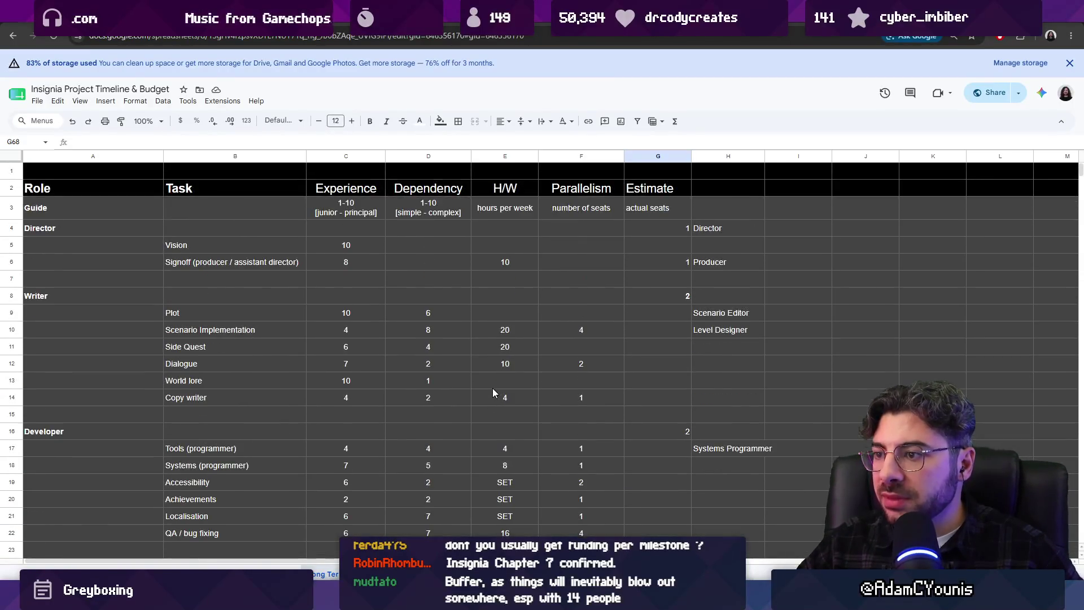
pyautogui.scroll(-1, 494, 392)
pyautogui.scroll(-5, 492, 387)
pyautogui.scroll(-4, 487, 383)
pyautogui.scroll(-3, 520, 374)
pyautogui.click(638, 368)
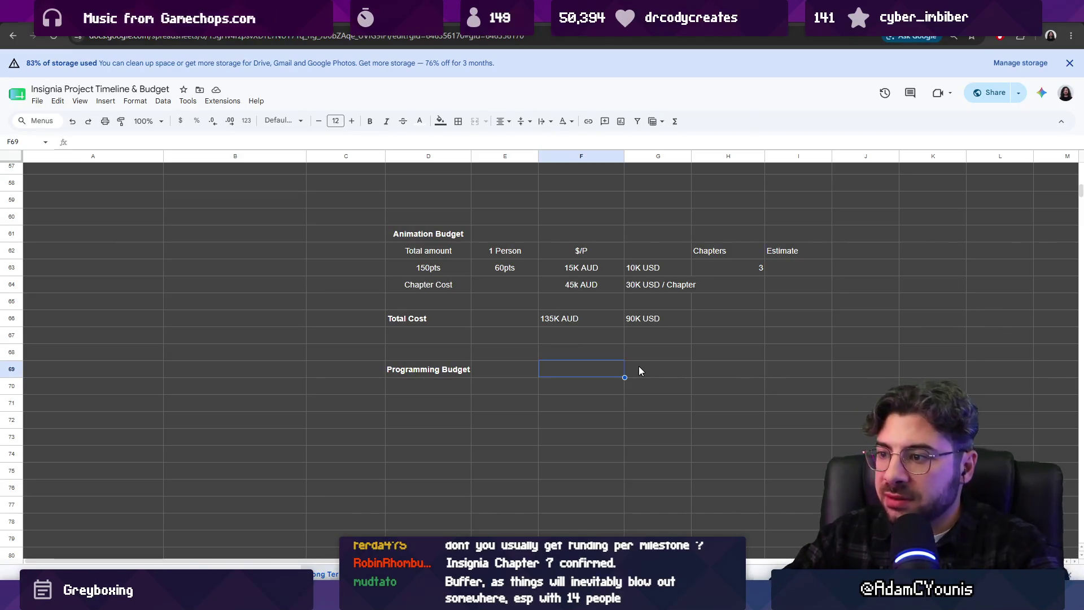
pyautogui.press('Down')
pyautogui.press('Left')
pyautogui.press('Return')
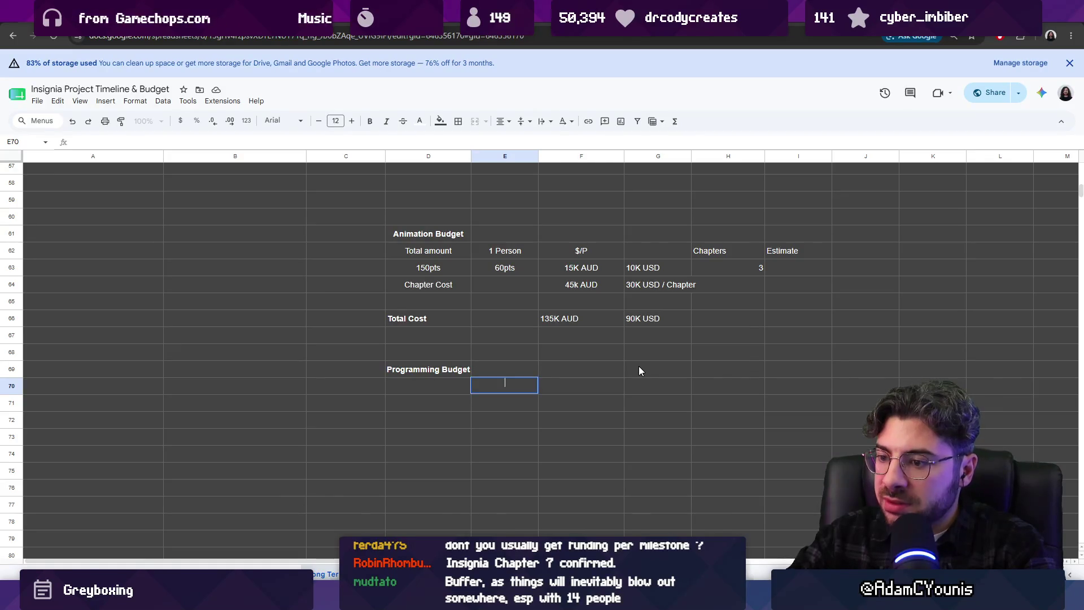
pyautogui.scroll(7, 551, 384)
pyautogui.scroll(3, 556, 387)
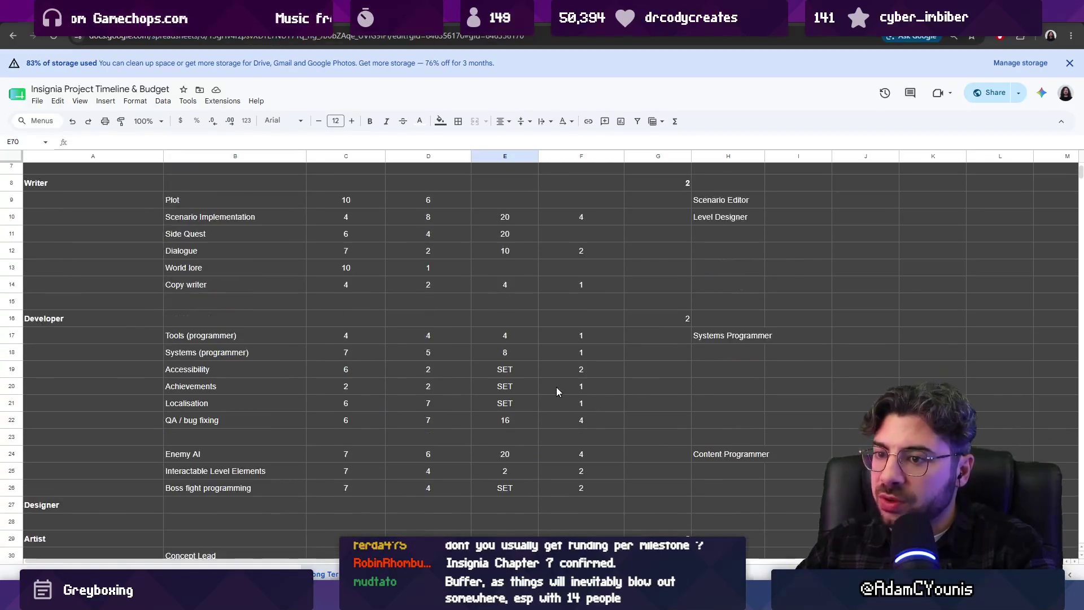
pyautogui.scroll(-5, 687, 319)
pyautogui.scroll(-3, 671, 329)
pyautogui.scroll(-3, 601, 333)
pyautogui.scroll(1, 564, 335)
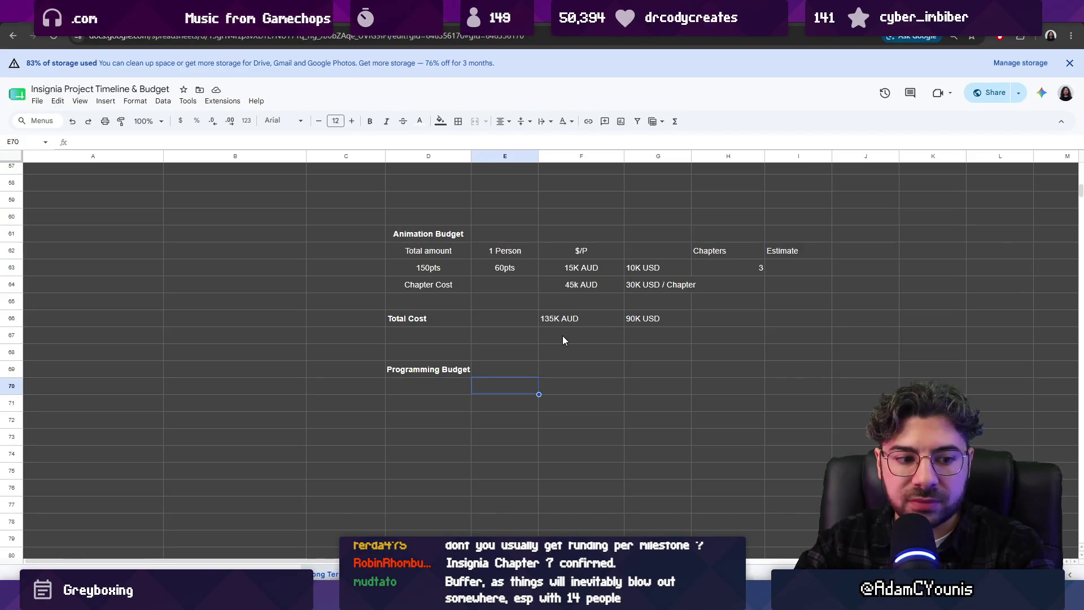
pyautogui.write('salary / ye')
# - Enter a salary label in the first row under Programming Budget
pyautogui.press('BackSpace')
pyautogui.press('BackSpace')
pyautogui.press('BackSpace')
pyautogui.press('BackSpace')
pyautogui.press('BackSpace')
pyautogui.press('Return')
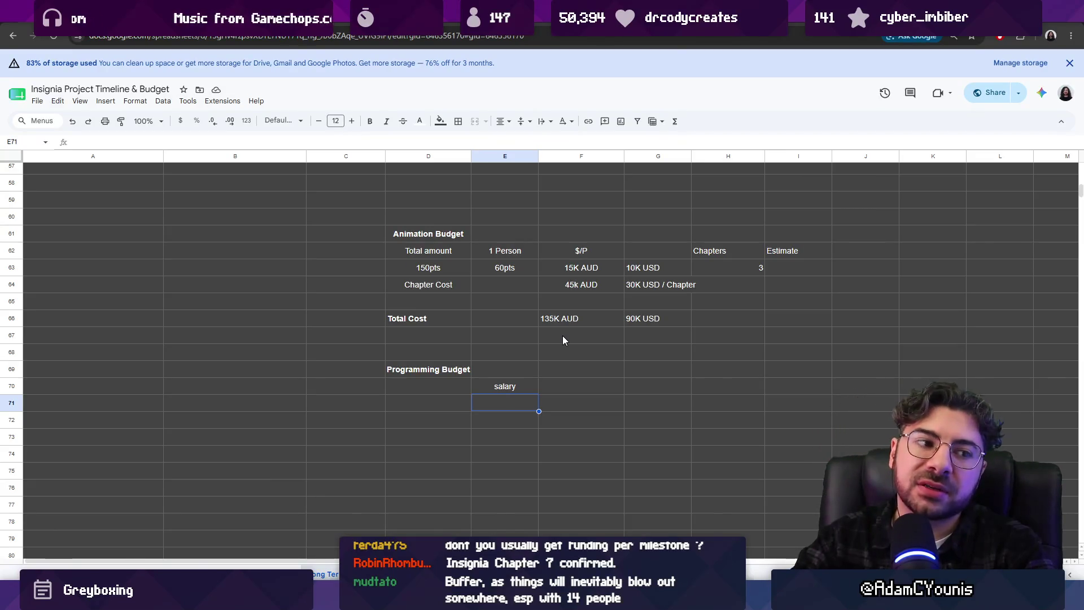
pyautogui.press('Right')
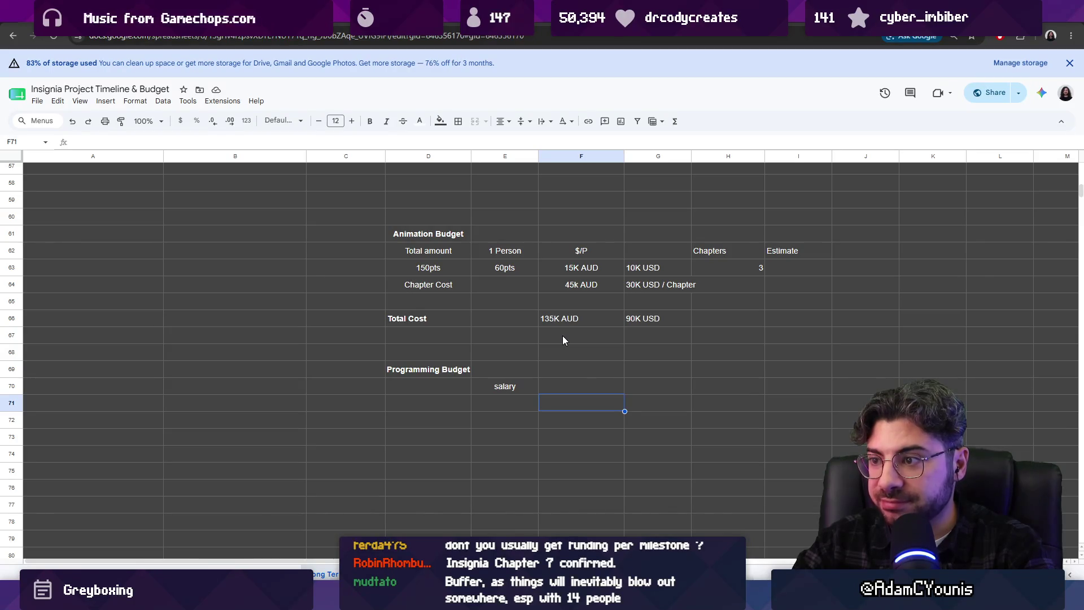
pyautogui.press('Up')
pyautogui.press('Up')
pyautogui.press('Up')
pyautogui.press('Up')
pyautogui.press('Up')
pyautogui.press('Up')
pyautogui.press('Up')
# - Review the Animation Budget cost cells, then return to the amount cell beside salary
pyautogui.hotkey('shift', 'Down')
pyautogui.hotkey('shift', 'Down')
pyautogui.hotkey('shift', 'Down')
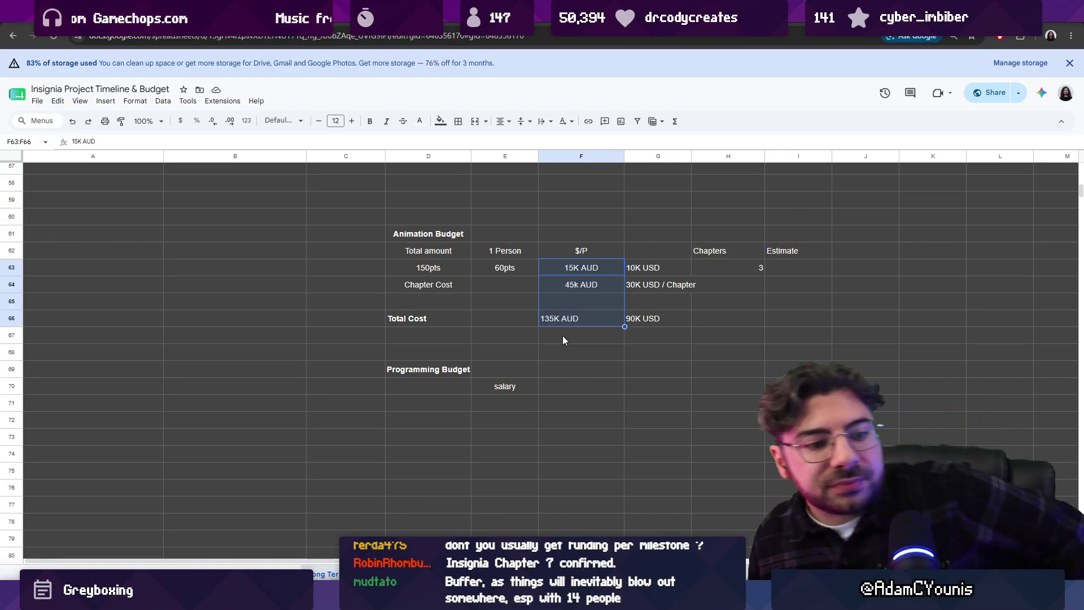
pyautogui.hotkey('shift', 'Right')
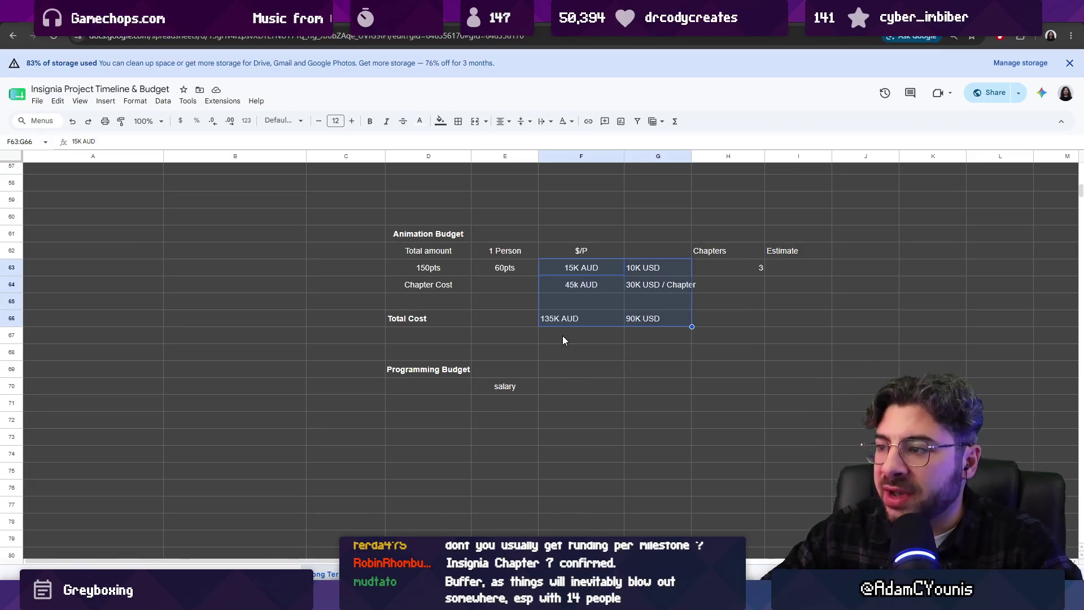
pyautogui.press('Tab')
pyautogui.hotkey('shift', 'Left')
pyautogui.hotkey('shift', 'Left')
pyautogui.hotkey('shift', 'Right')
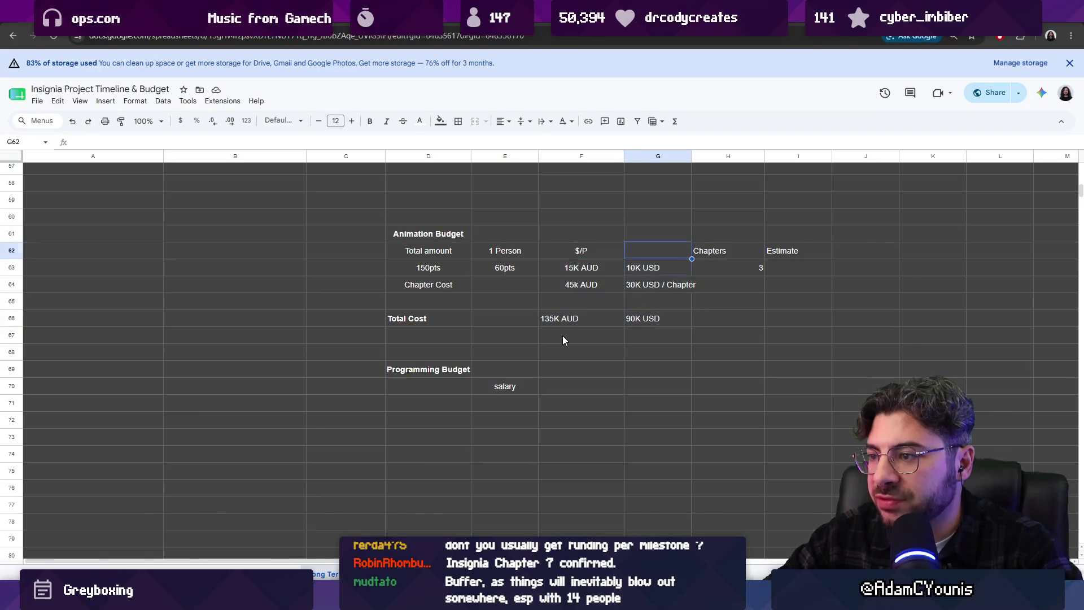
pyautogui.press('Left')
pyautogui.press('Left')
pyautogui.press('Right')
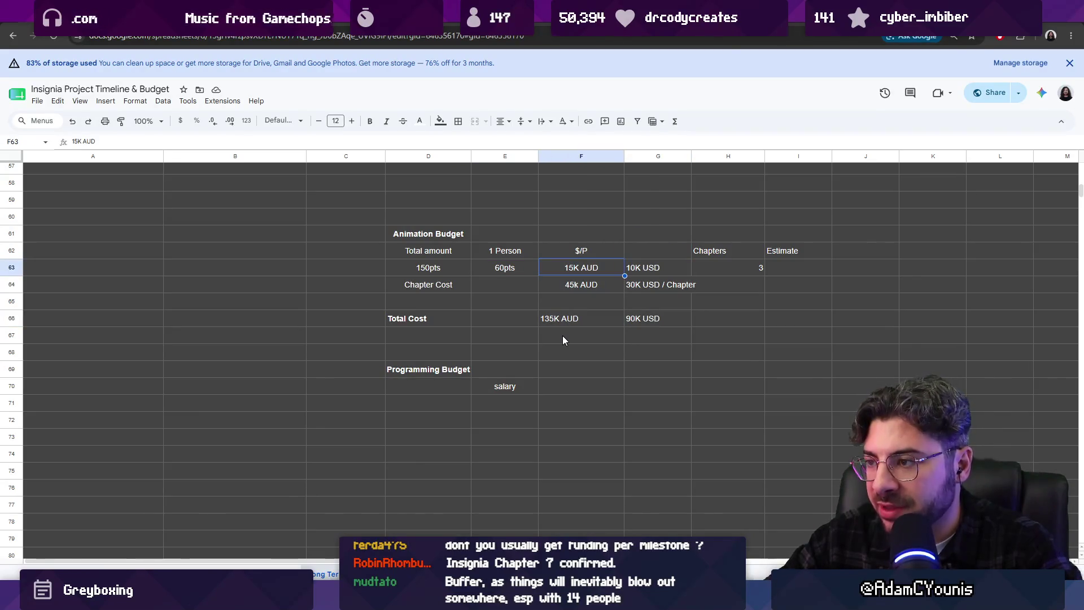
pyautogui.press('Down')
pyautogui.press('Down')
pyautogui.press('Down')
pyautogui.press('Down')
pyautogui.press('Down')
pyautogui.press('Down')
pyautogui.press('Down')
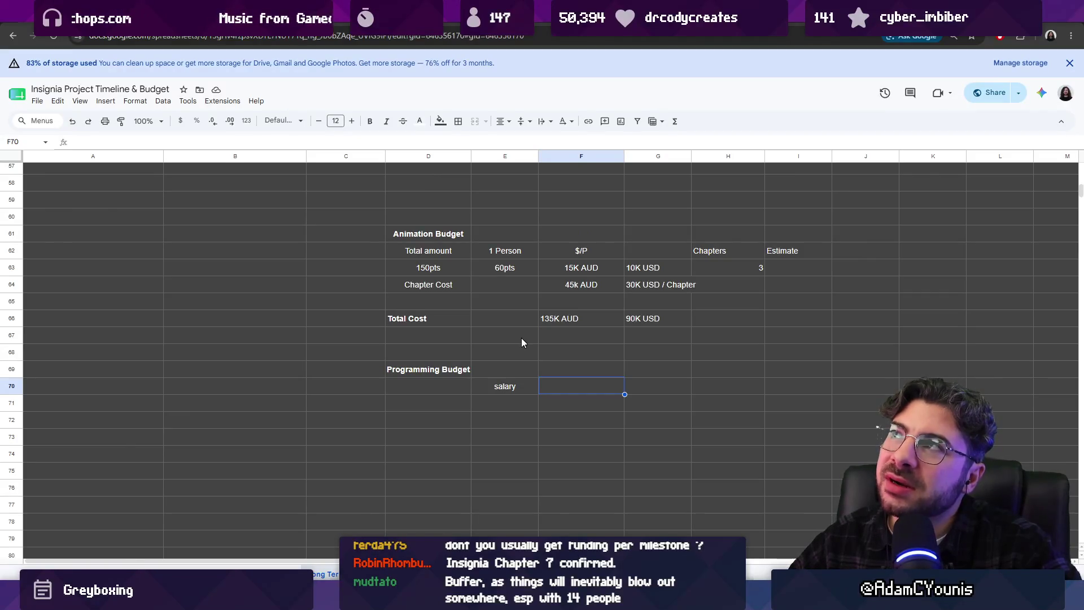
pyautogui.scroll(3, 522, 339)
pyautogui.scroll(5, 533, 339)
pyautogui.scroll(4, 528, 346)
pyautogui.scroll(2, 528, 348)
pyautogui.scroll(1, 528, 344)
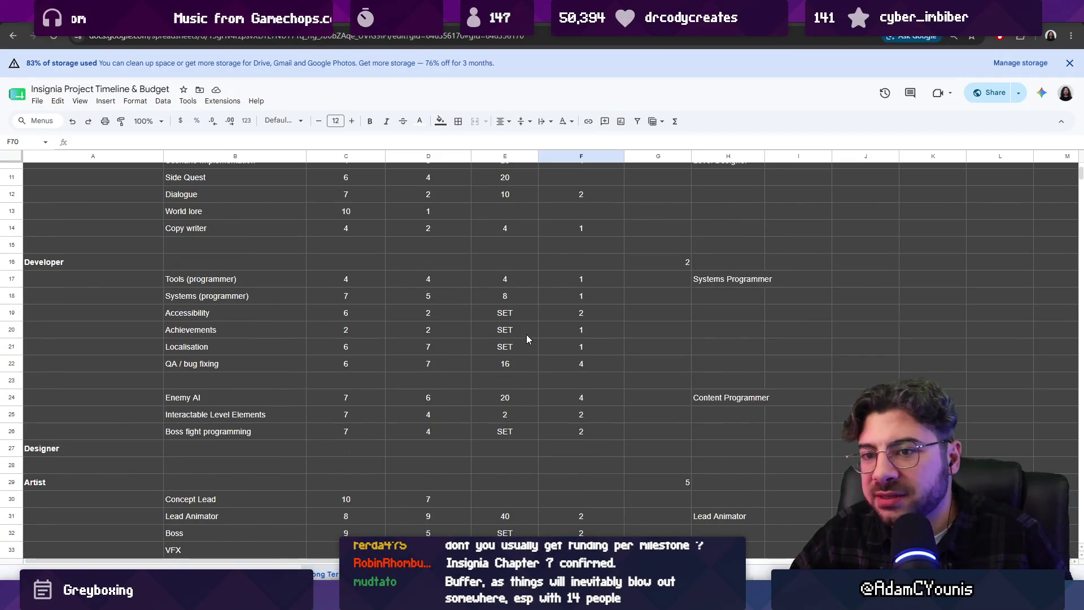
pyautogui.moveTo(709, 280); pyautogui.dragTo(485, 366)
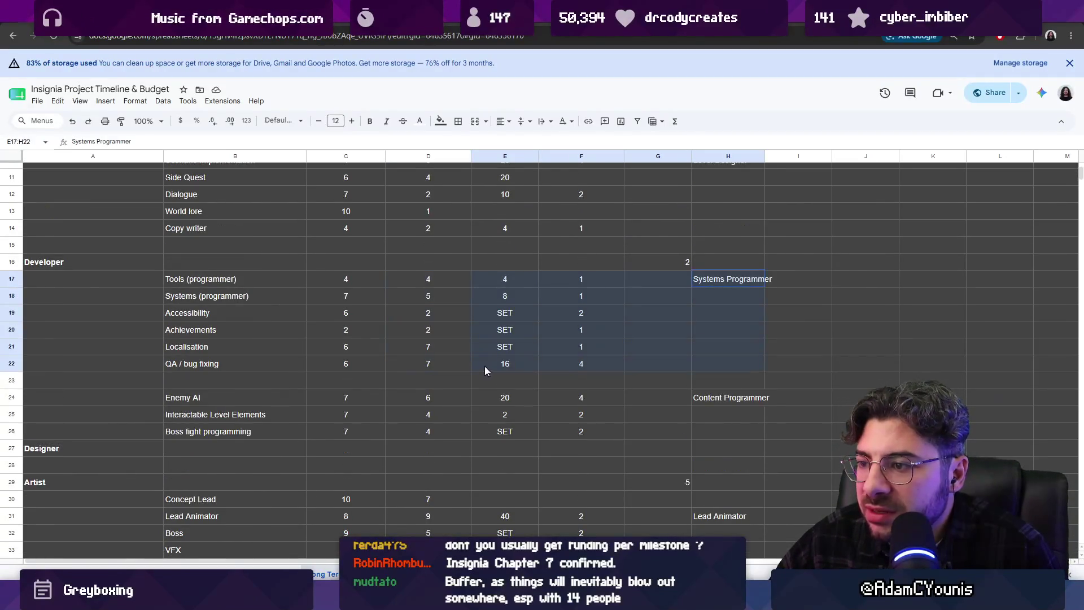
pyautogui.click(505, 368)
pyautogui.click(490, 282)
pyautogui.click(503, 295)
pyautogui.press('Up')
pyautogui.click(505, 294)
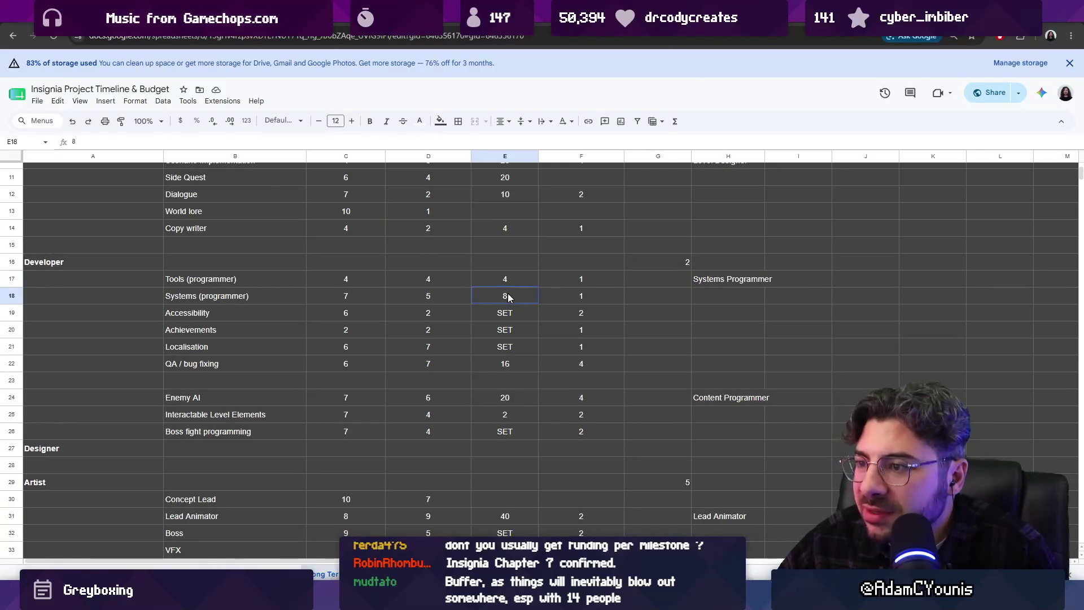
pyautogui.moveTo(504, 280); pyautogui.dragTo(560, 426)
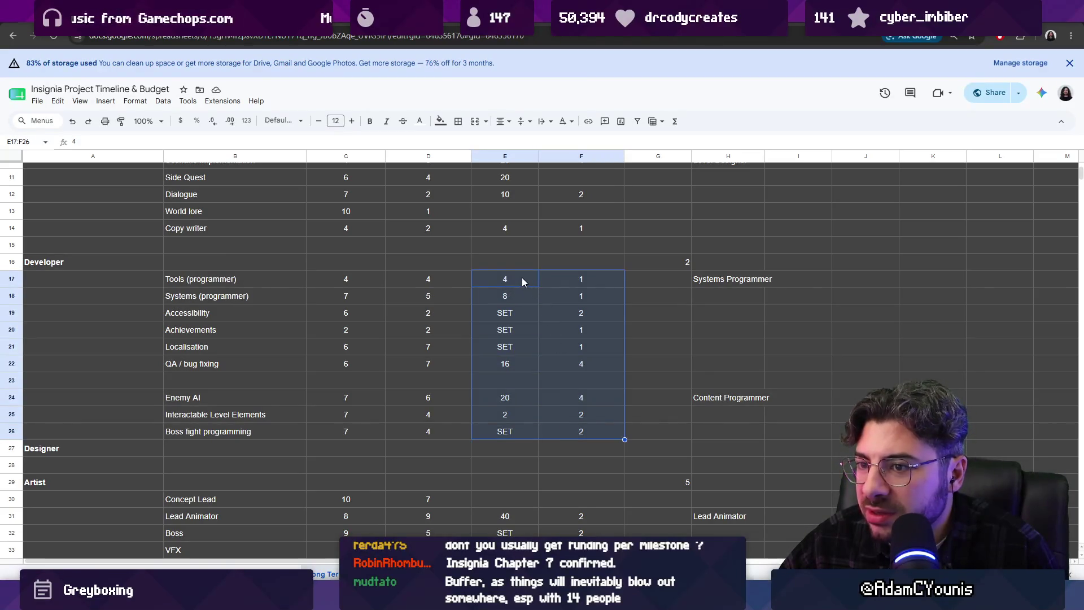
pyautogui.click(519, 297)
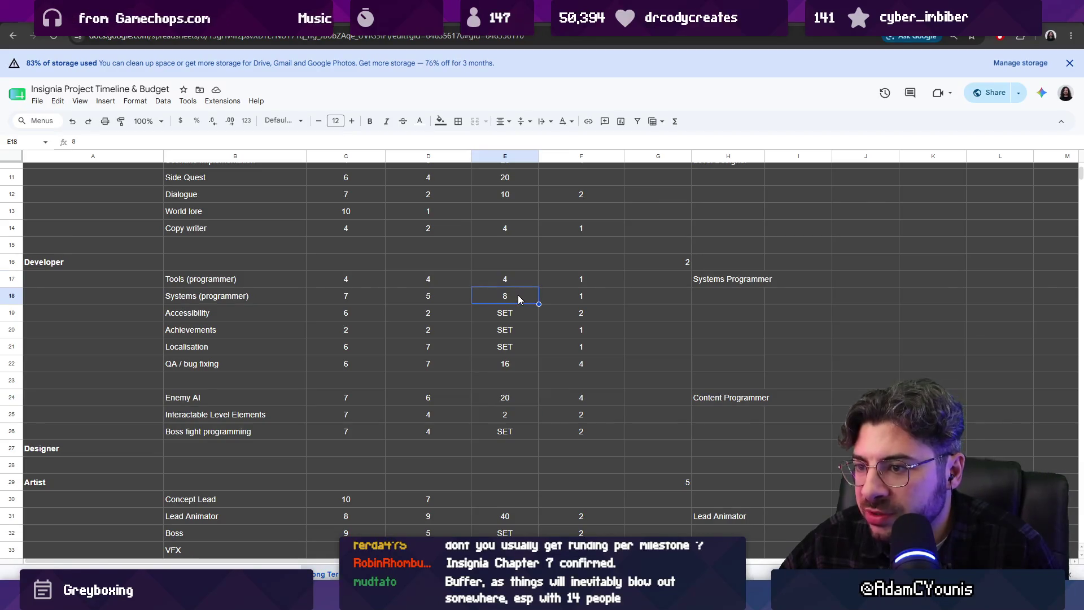
pyautogui.click(509, 363)
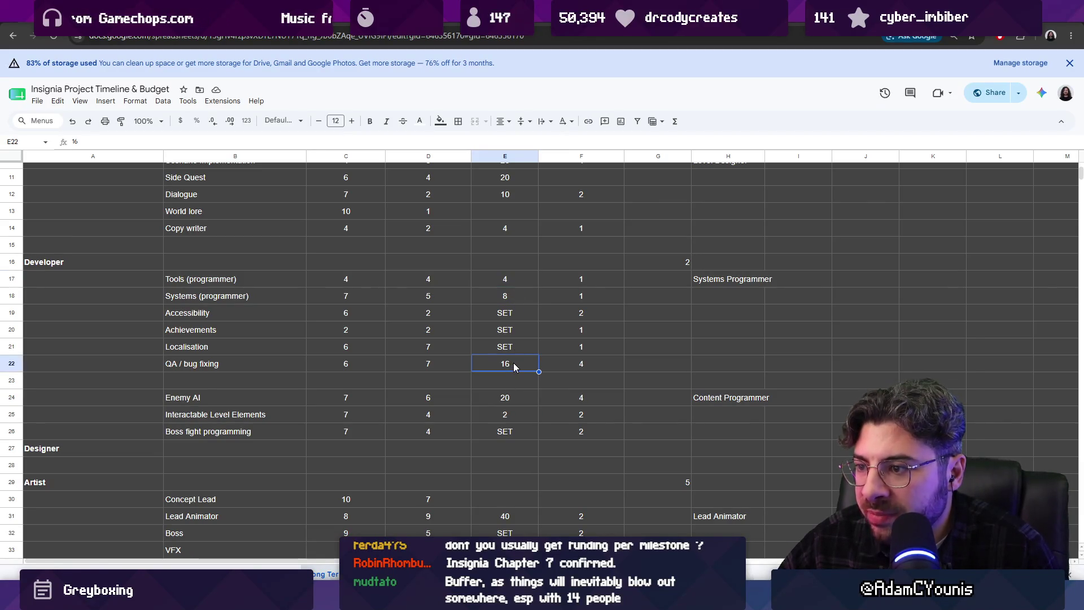
pyautogui.click(519, 397)
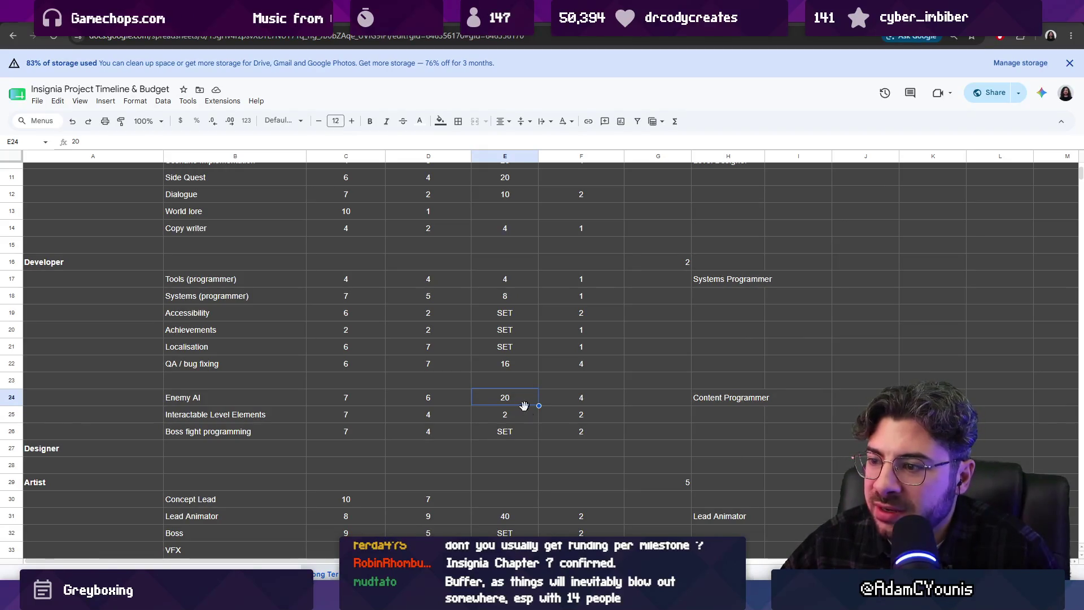
pyautogui.keyDown('shift'); pyautogui.click(558, 419); pyautogui.keyUp('shift')
pyautogui.moveTo(560, 432); pyautogui.dragTo(559, 431)
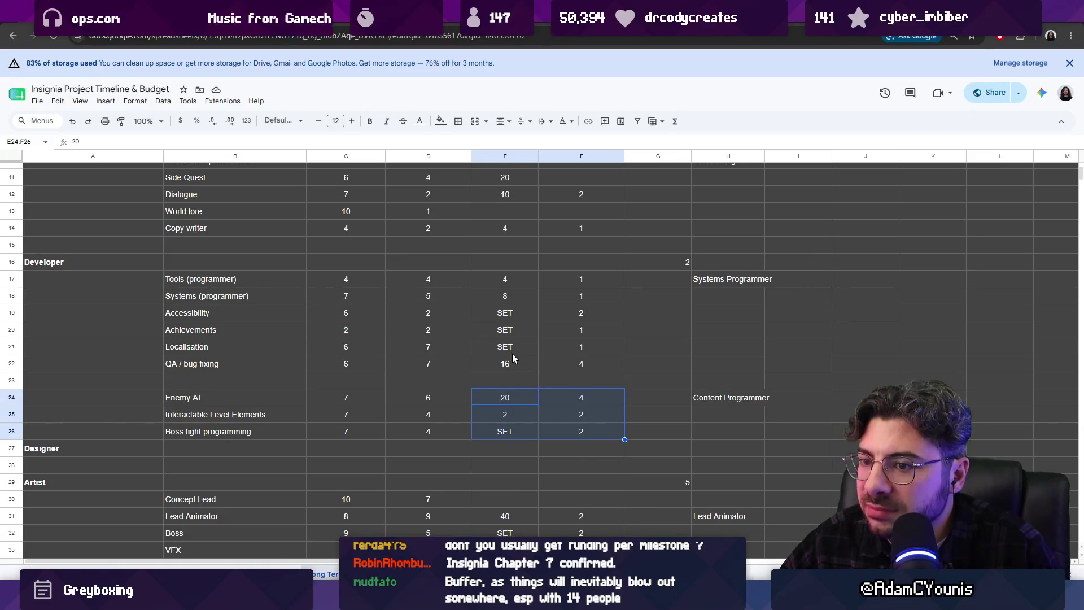
pyautogui.scroll(-1, 508, 371)
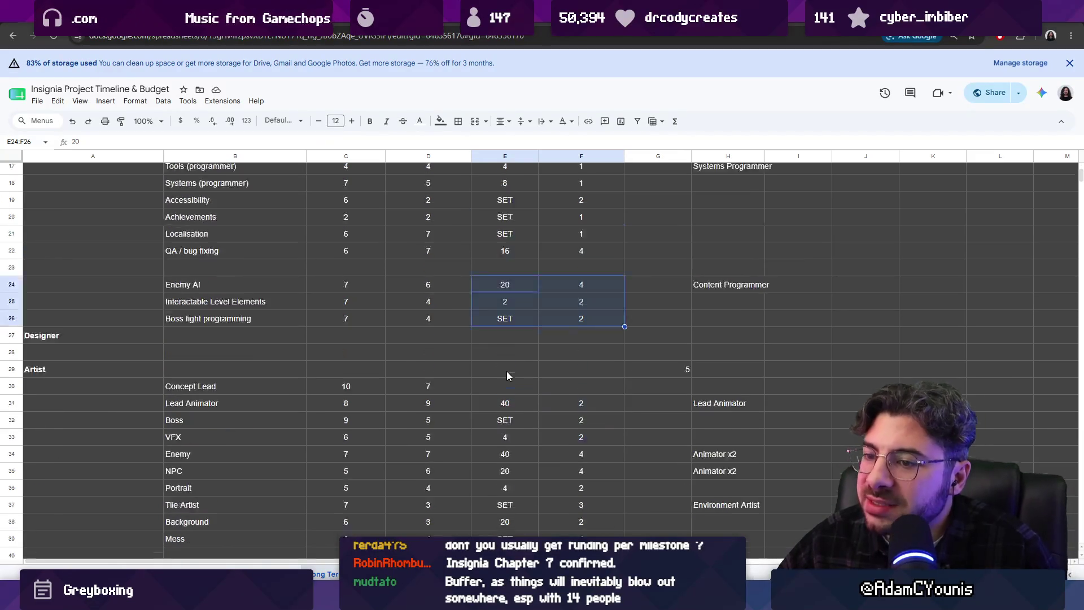
pyautogui.scroll(-7, 504, 366)
pyautogui.scroll(-2, 525, 437)
pyautogui.click(511, 386)
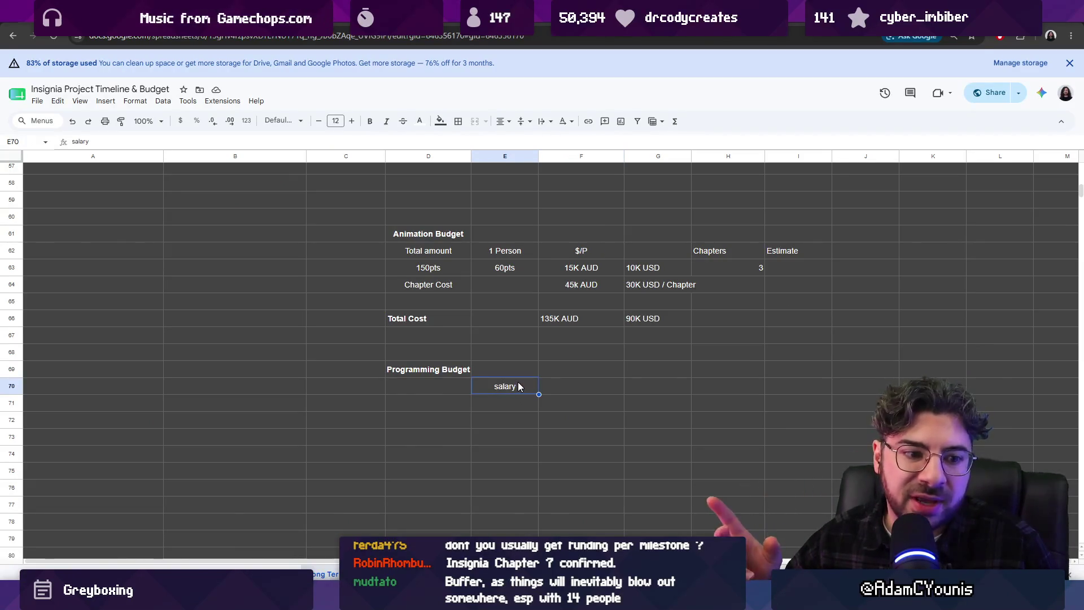
# - Enter 100k AUD and replace the salary label with Senior Dev
pyautogui.press('Tab')
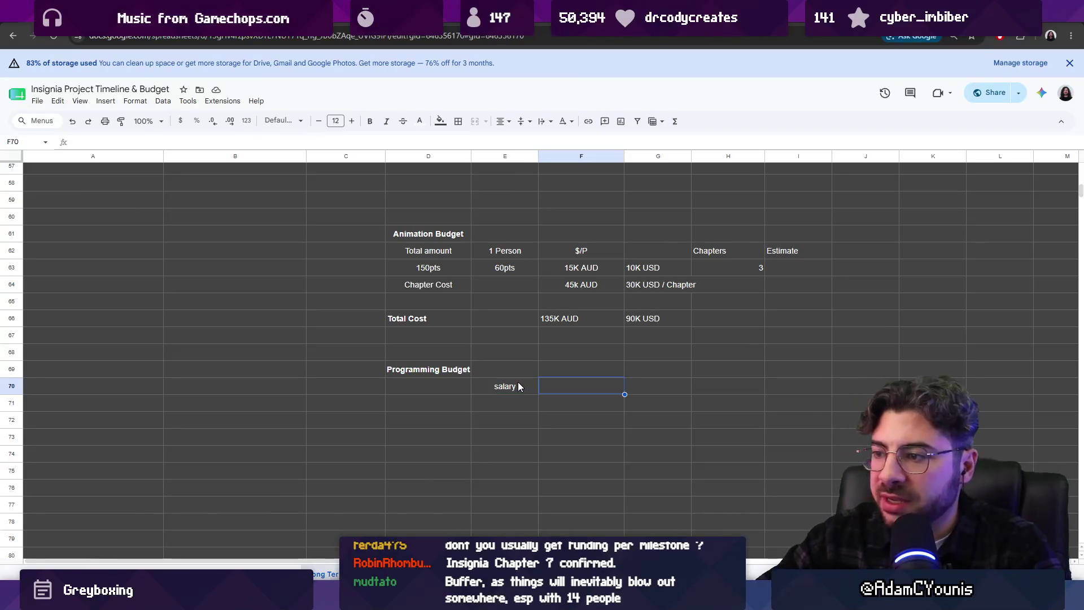
pyautogui.write('100k SU')
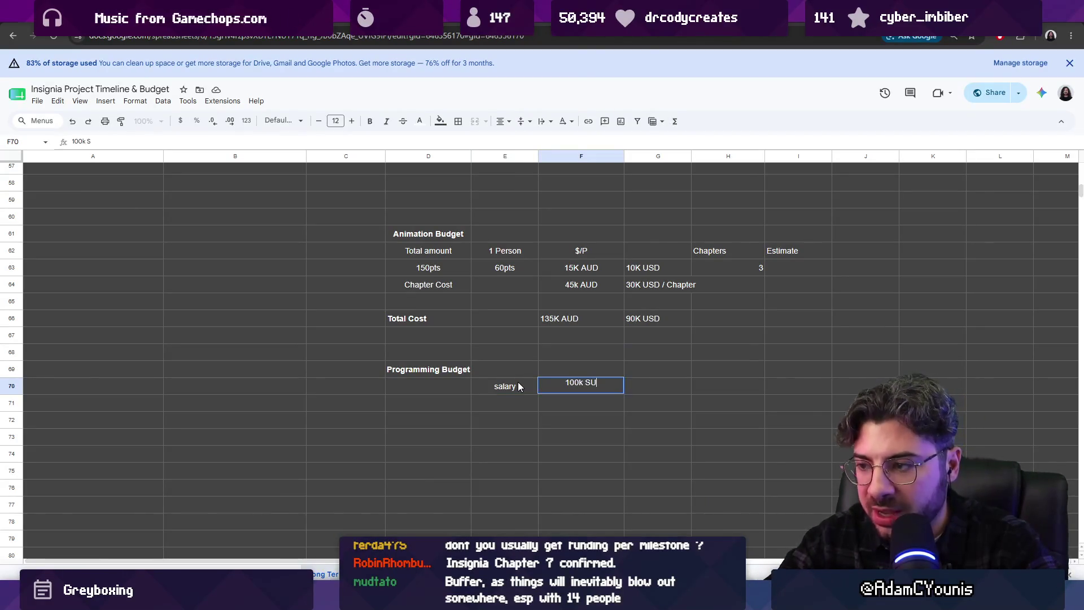
pyautogui.press('BackSpace')
pyautogui.press('BackSpace')
pyautogui.write('AUD')
pyautogui.click(518, 387)
pyautogui.press('Delete')
pyautogui.write('L')
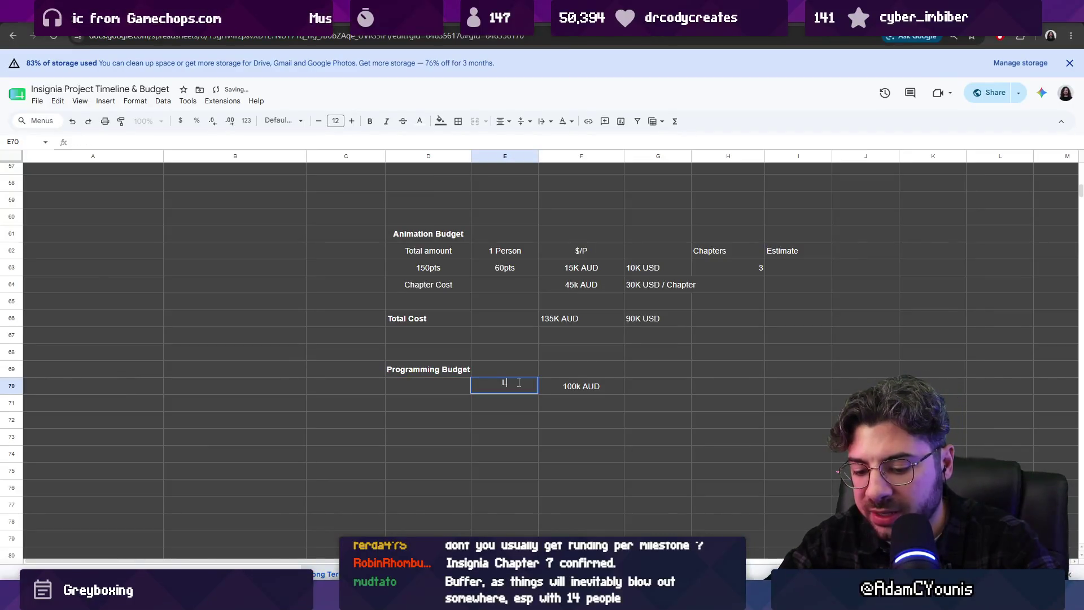
pyautogui.write('e')
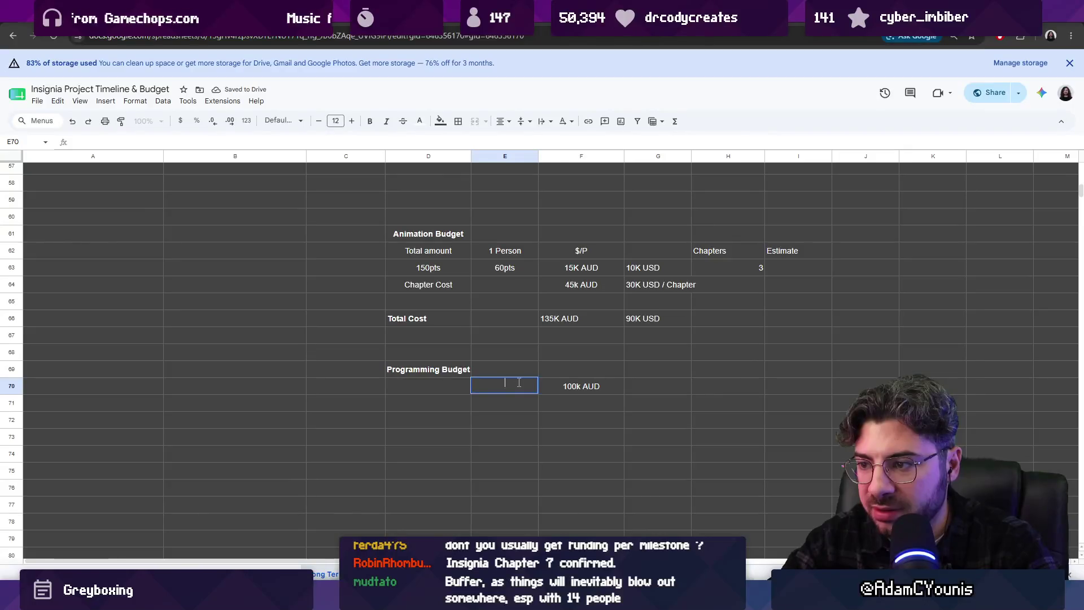
pyautogui.write('ve')
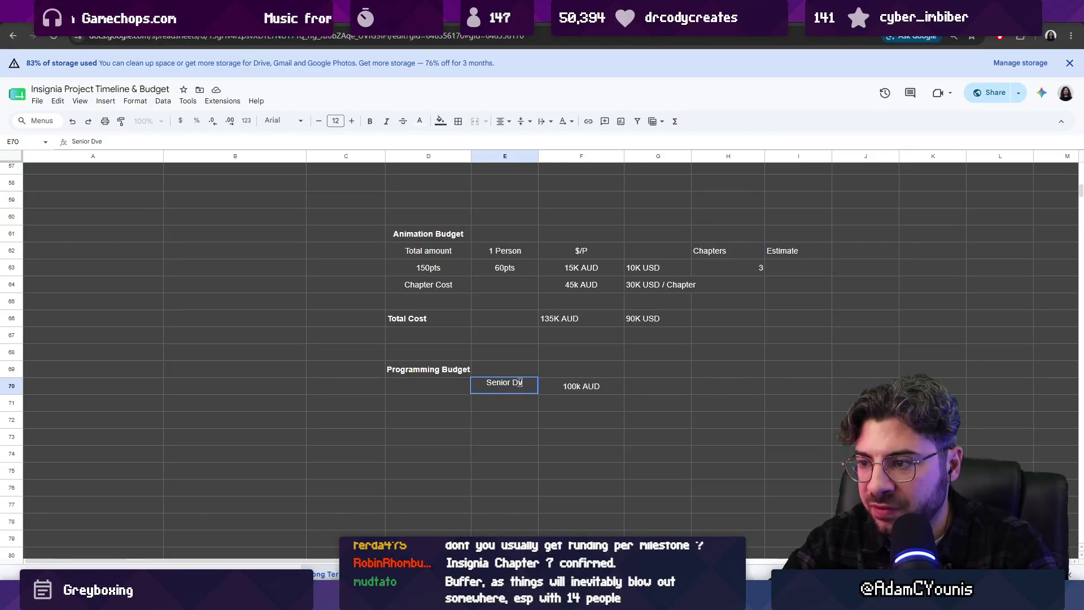
pyautogui.press('Return')
pyautogui.write('J')
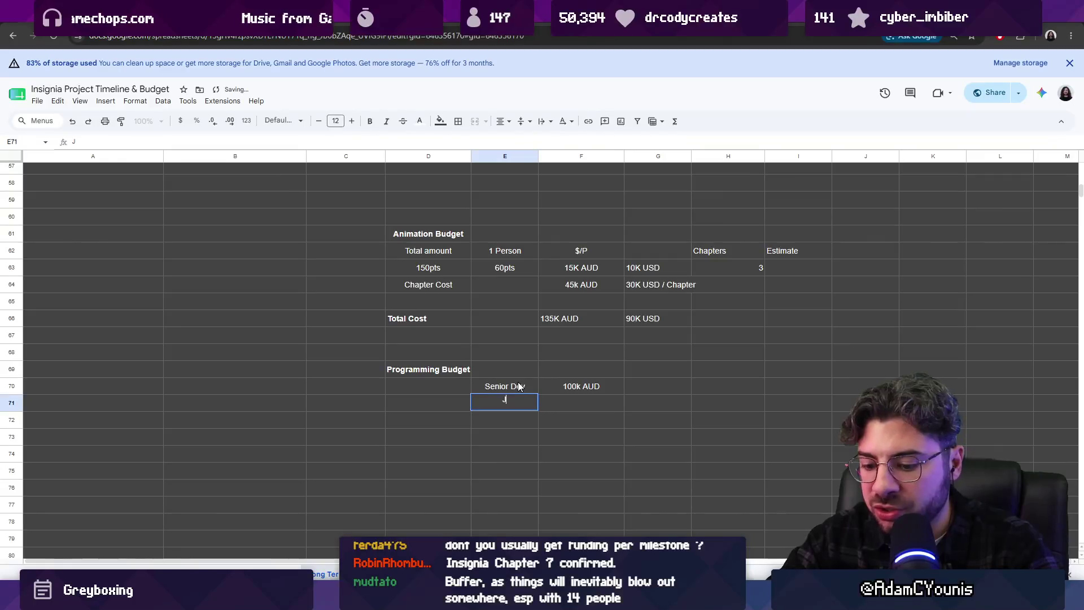
pyautogui.write('v')
# - Add a Junior Dev row and correct its cost from 50k to 70k AUD
pyautogui.press('Tab')
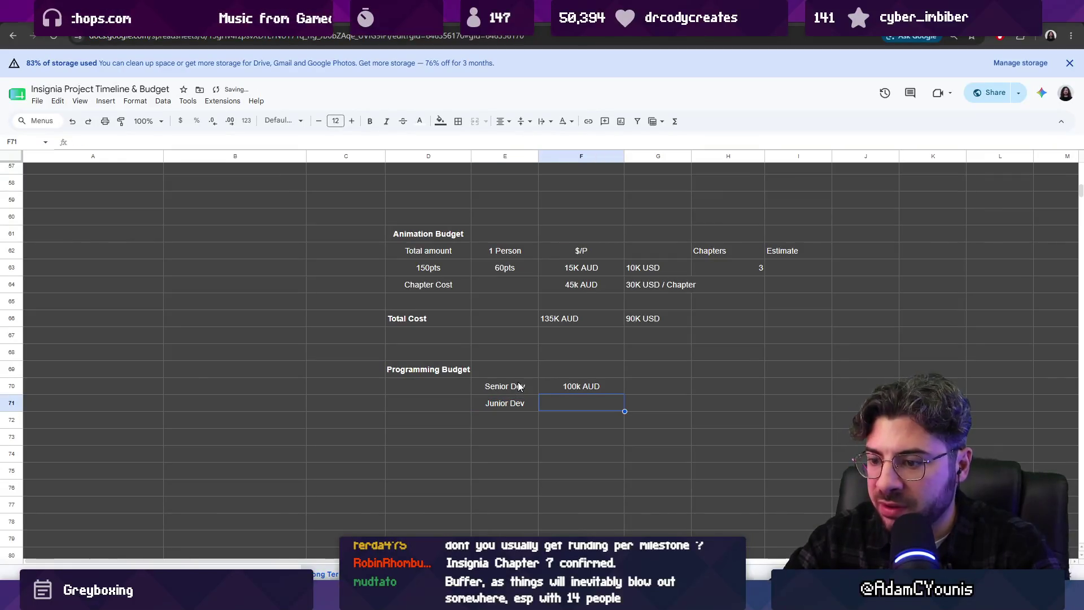
pyautogui.write('50K')
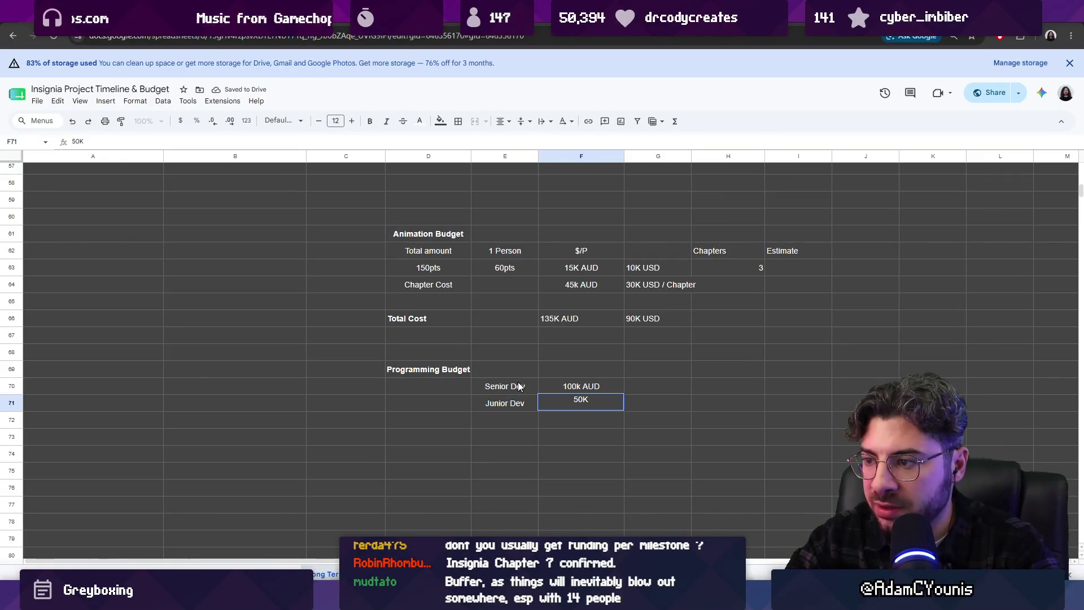
pyautogui.press('Return')
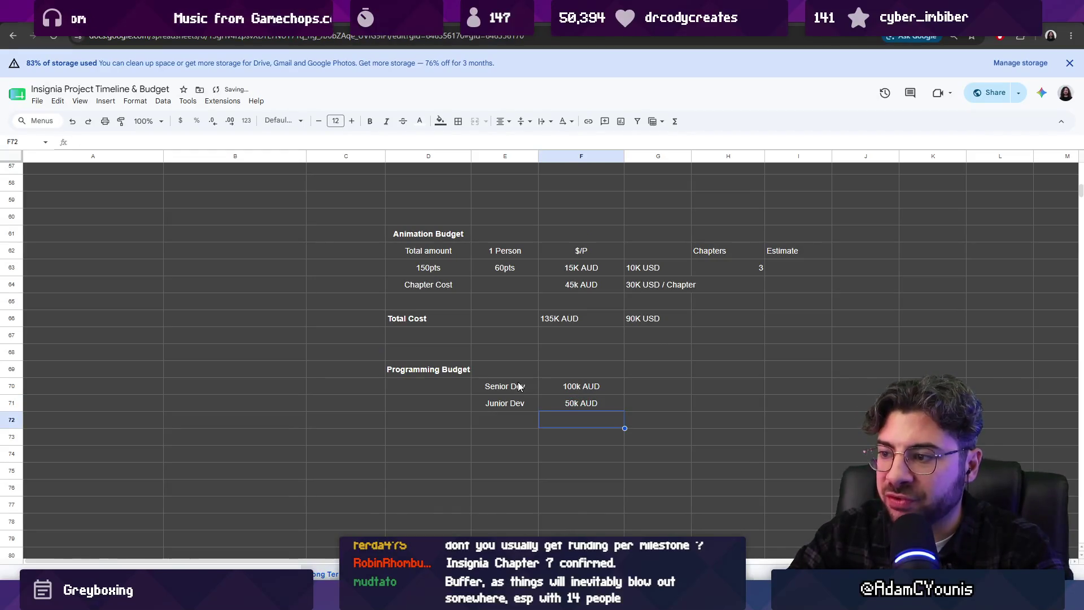
pyautogui.press('Up')
pyautogui.press('Return')
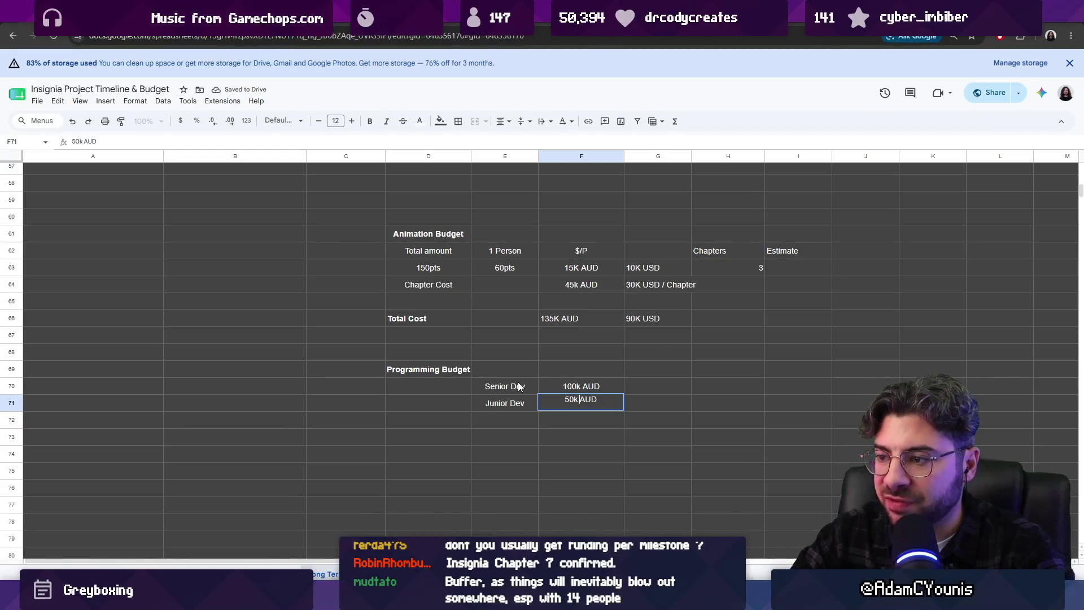
pyautogui.press('Delete')
pyautogui.press('BackSpace')
pyautogui.write('70')
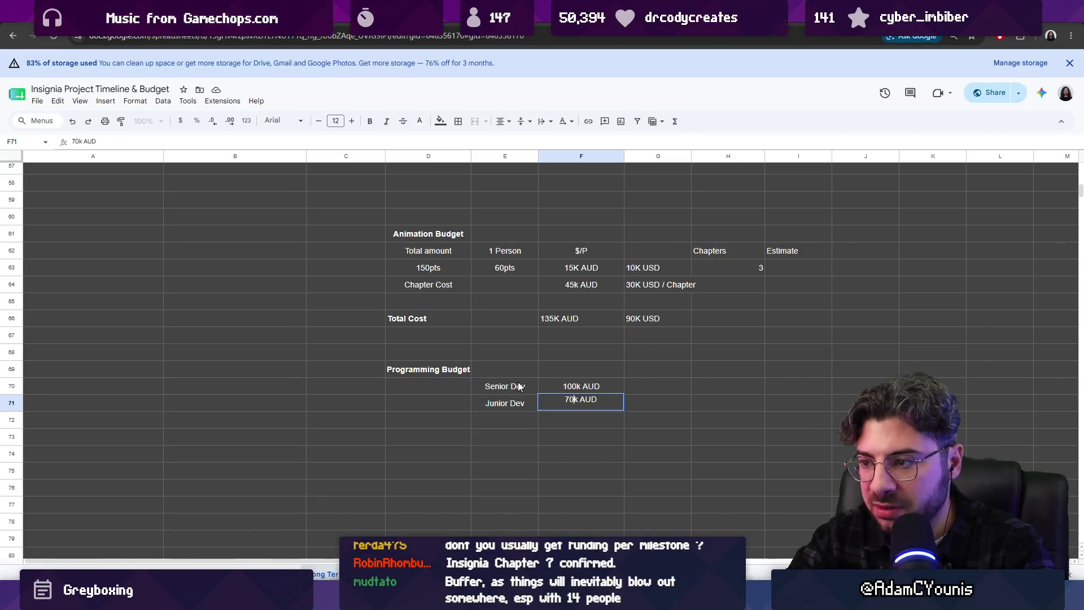
pyautogui.press('Tab')
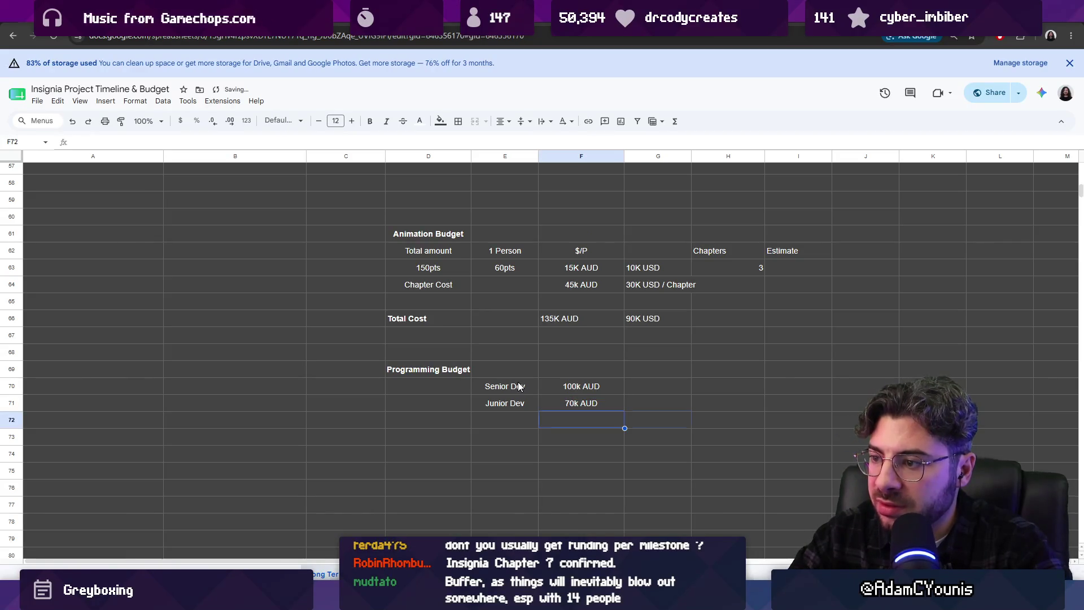
pyautogui.press('Up')
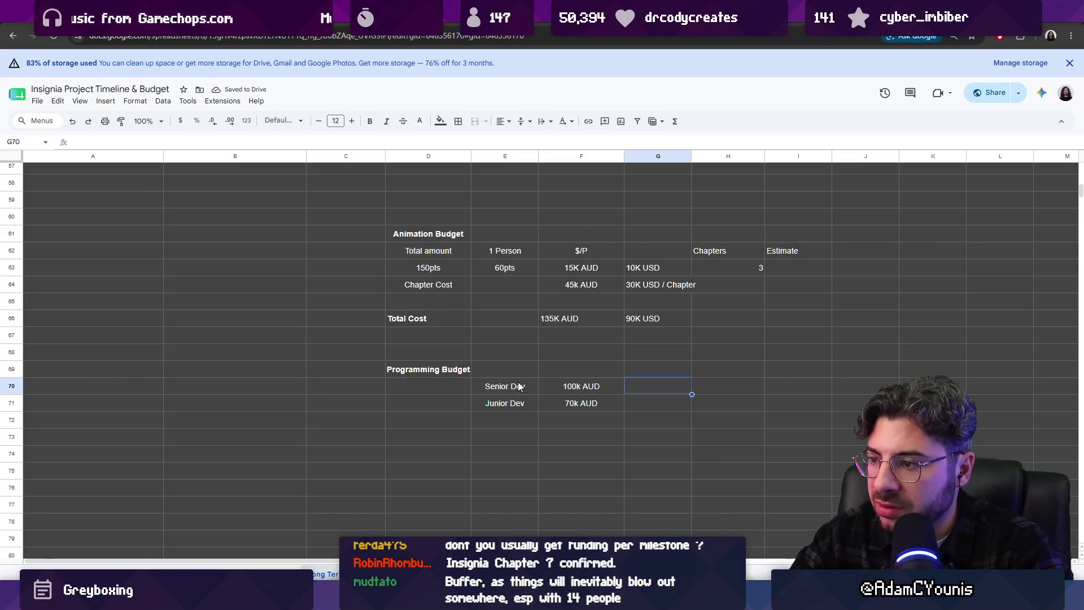
# - Enter 65k USD for Senior Dev and 45k USD for Junior Dev beside their AUD amounts
pyautogui.press('Left')
pyautogui.press('Left')
pyautogui.press('Right')
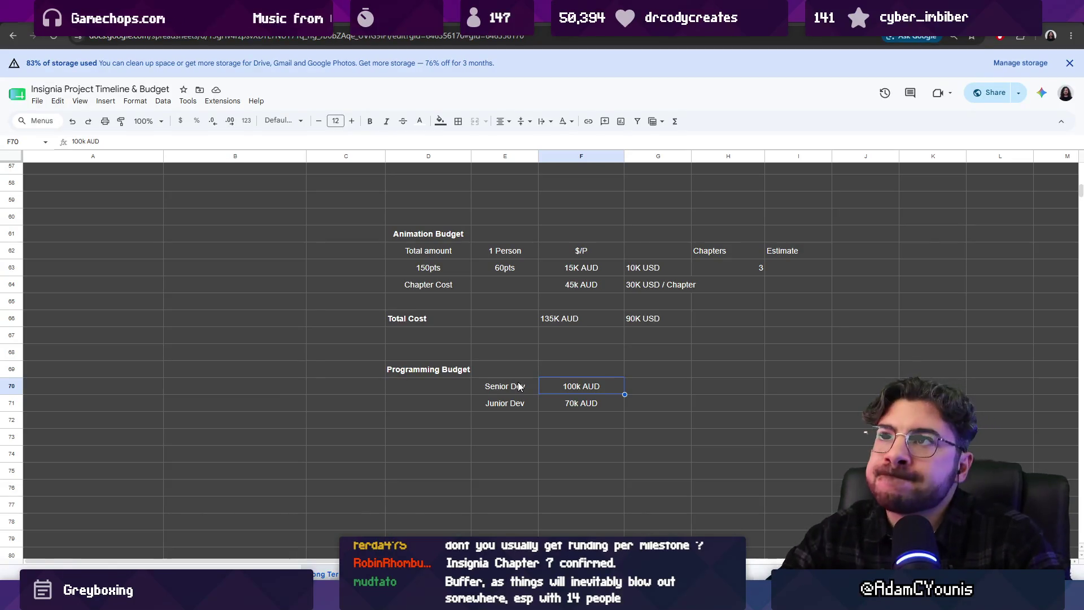
pyautogui.hotkey('shift', 'Down')
pyautogui.hotkey('shift', 'Left')
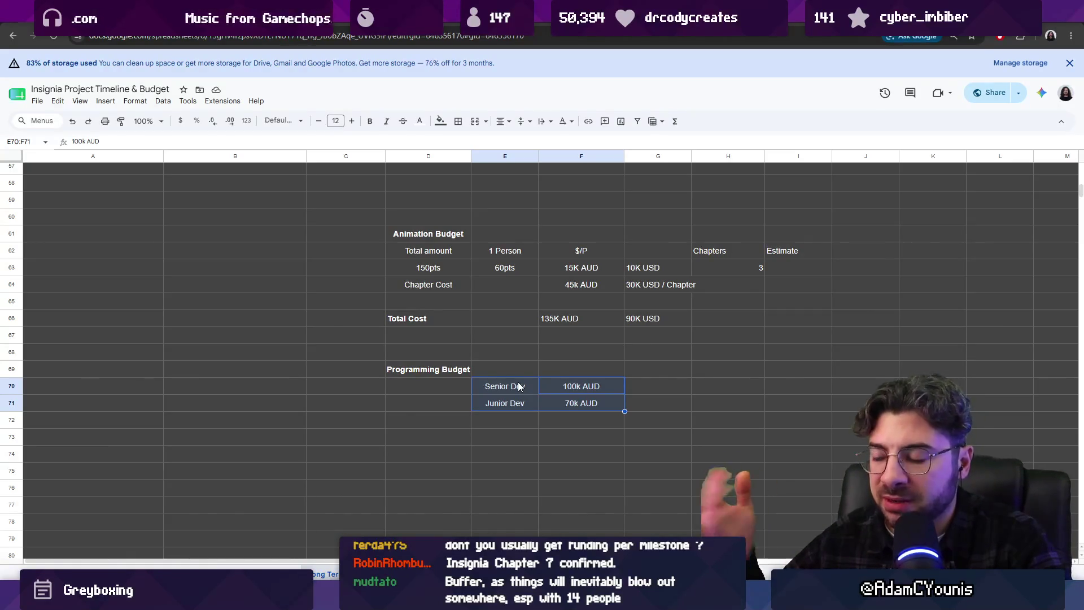
pyautogui.press('Right')
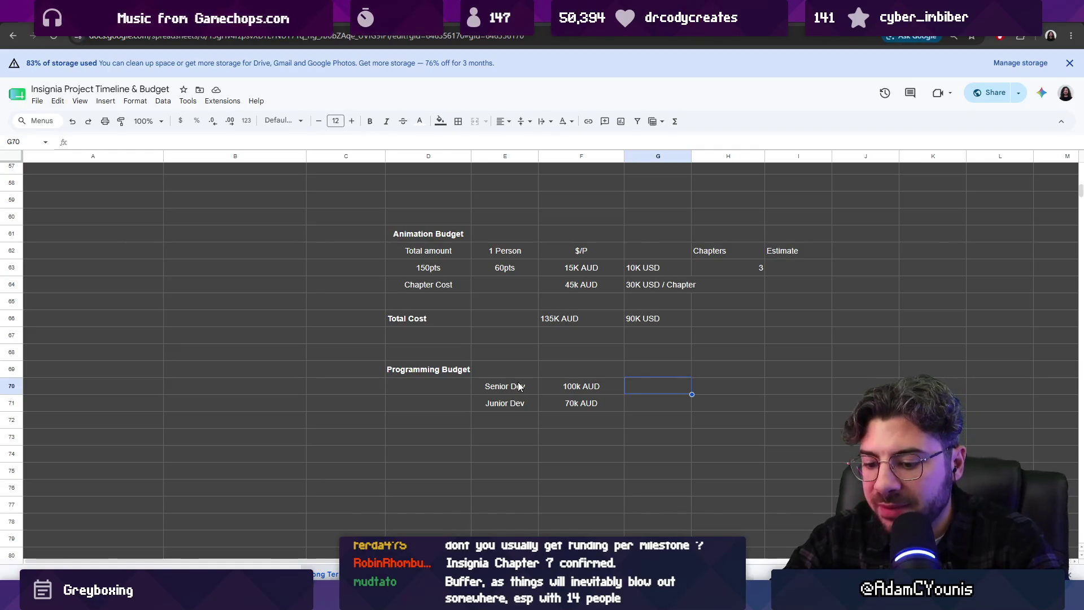
pyautogui.write('65k USD')
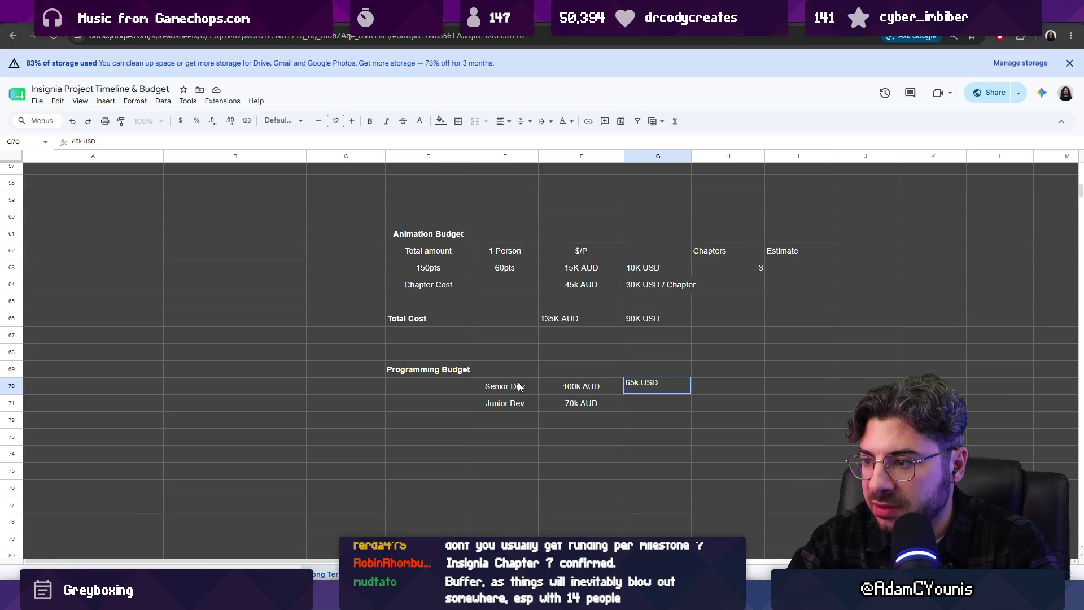
pyautogui.press('Return')
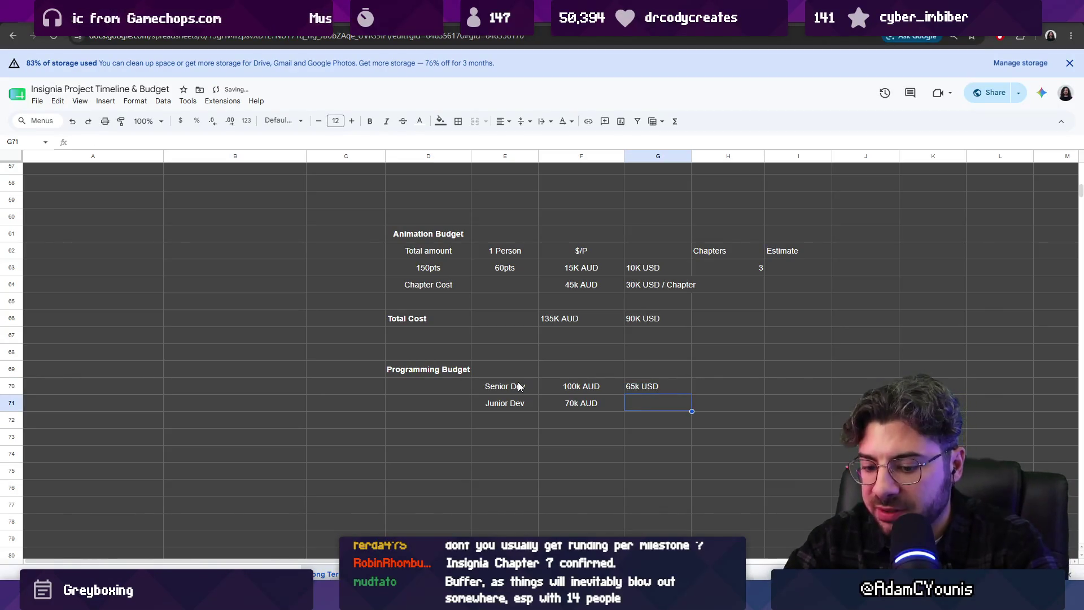
pyautogui.write('45')
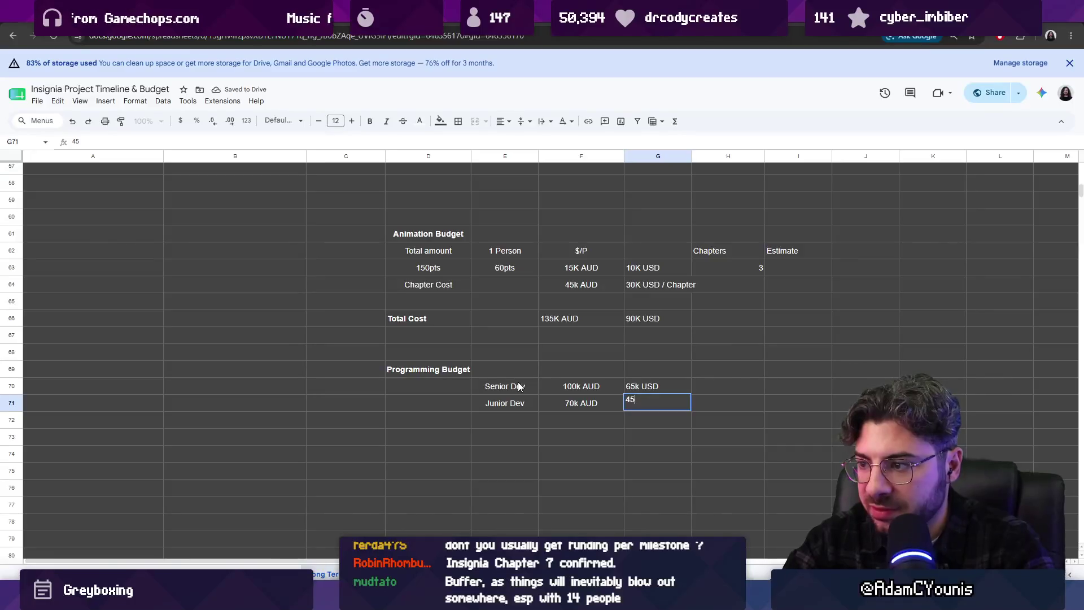
pyautogui.write('k USD')
pyautogui.press('Return')
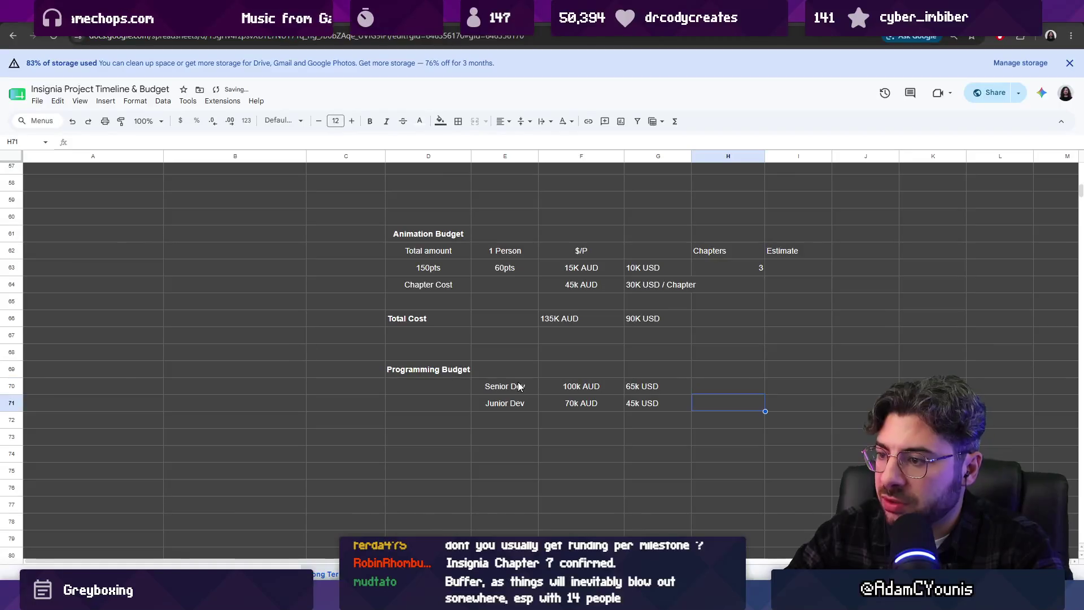
# - Enter Programming Budget totals of 170K AUD and 110K USD below the developer rows
pyautogui.press('Down')
pyautogui.press('Left')
pyautogui.write('1')
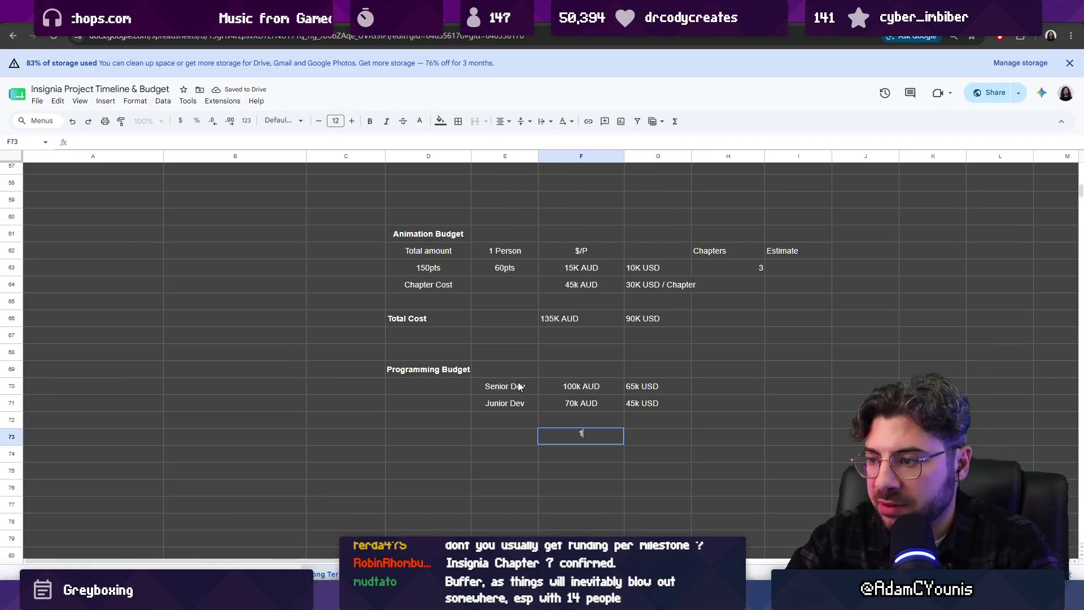
pyautogui.write('70K AUD')
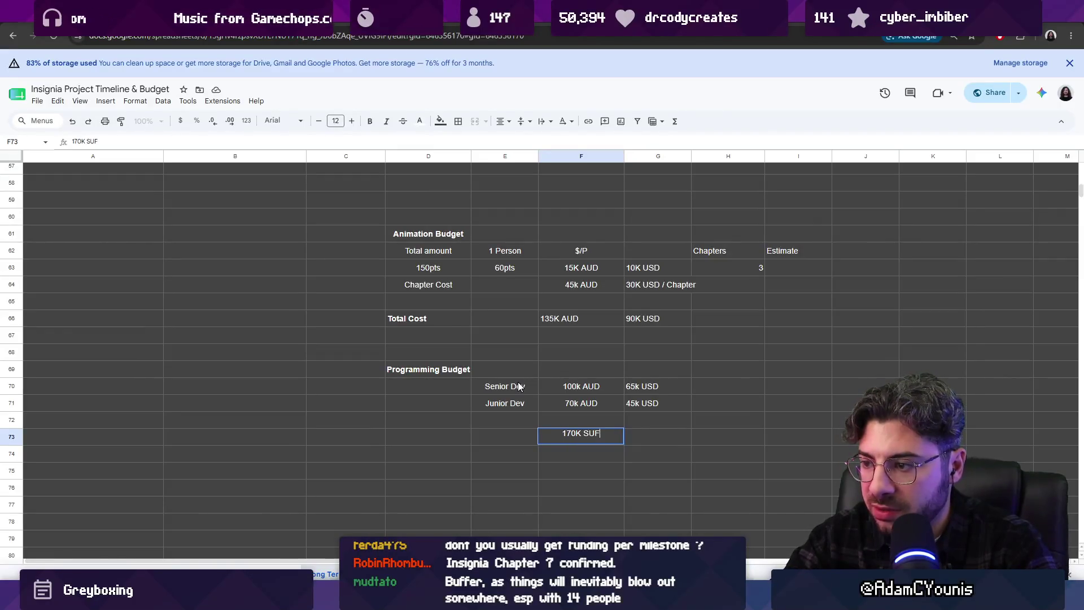
pyautogui.press('Tab')
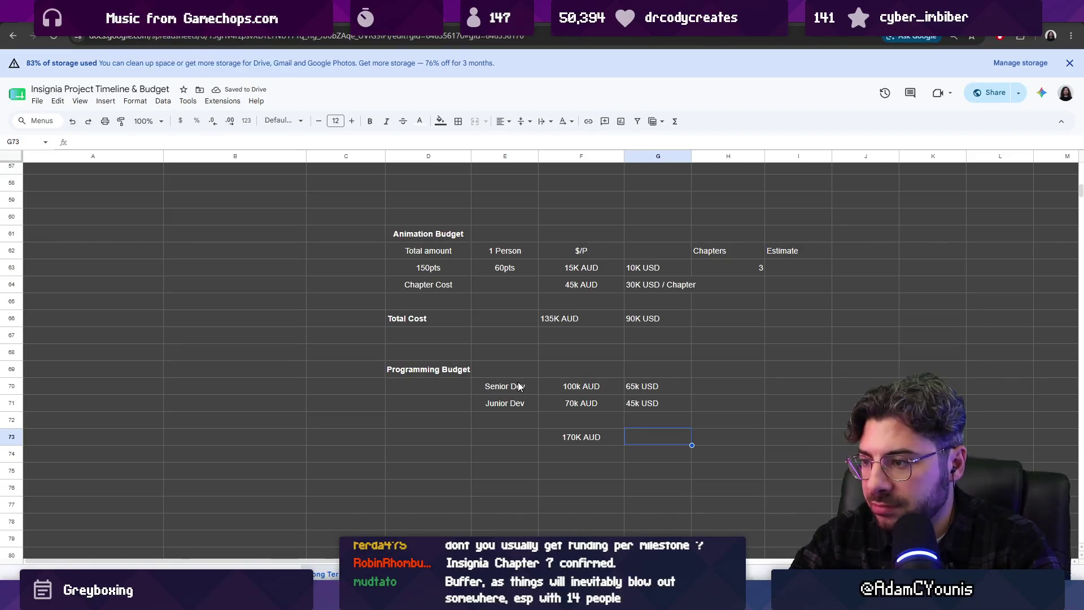
pyautogui.write('110K USD')
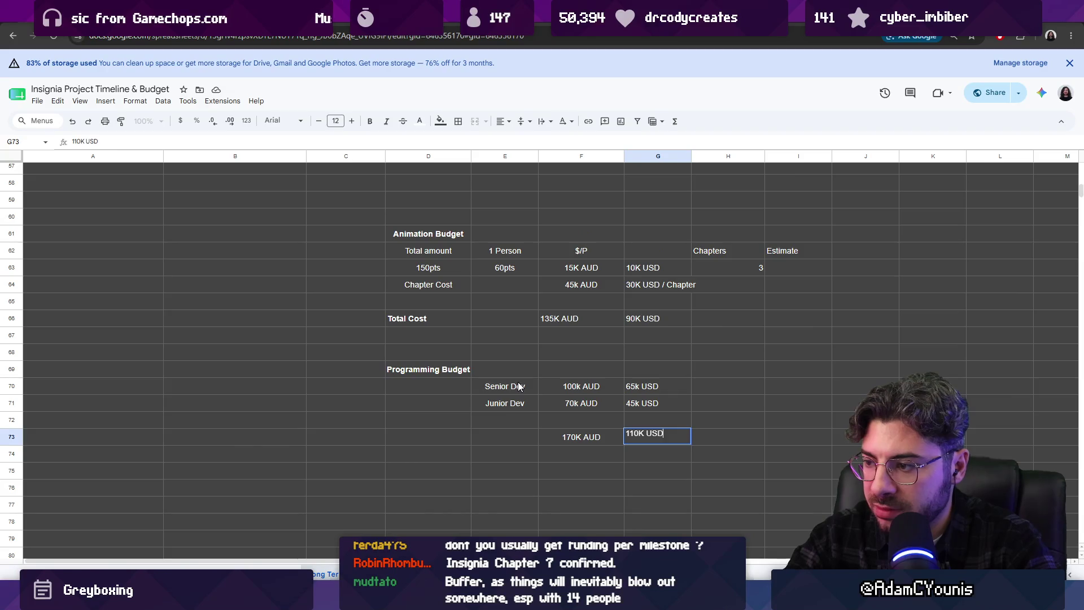
pyautogui.press('Return')
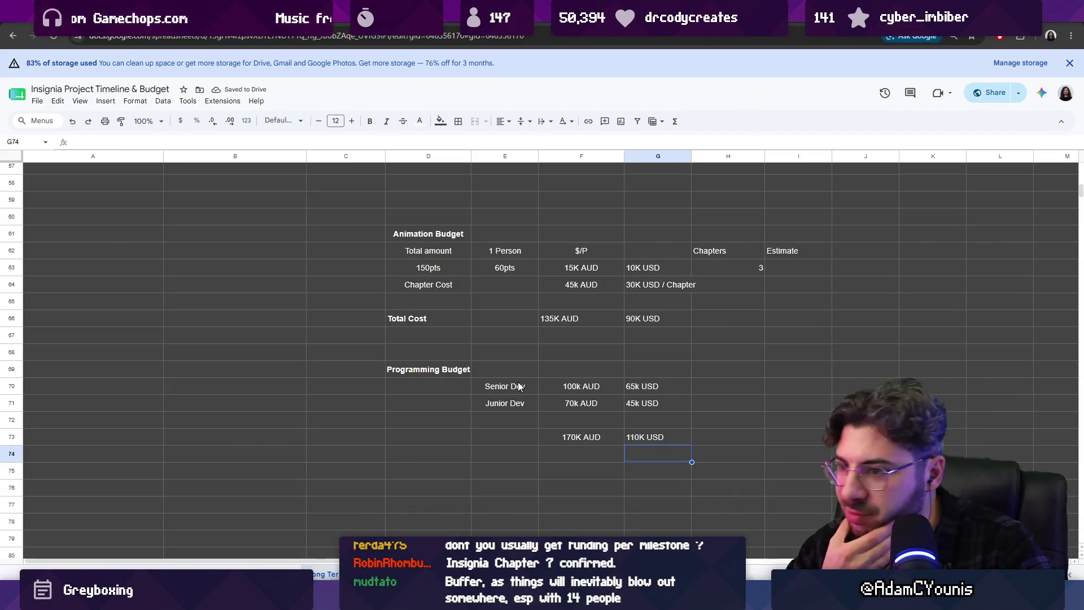
# - Clear the tentative 150K USD entry right of the USD total, leaving that cell empty
pyautogui.press('Up')
pyautogui.press('Left')
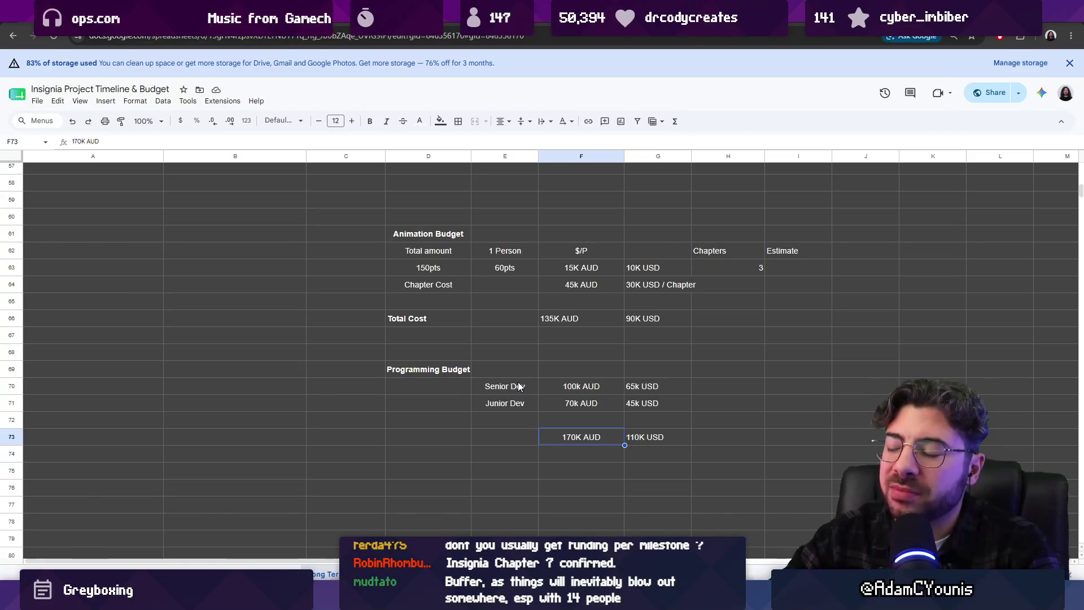
pyautogui.press('Right')
pyautogui.press('Right')
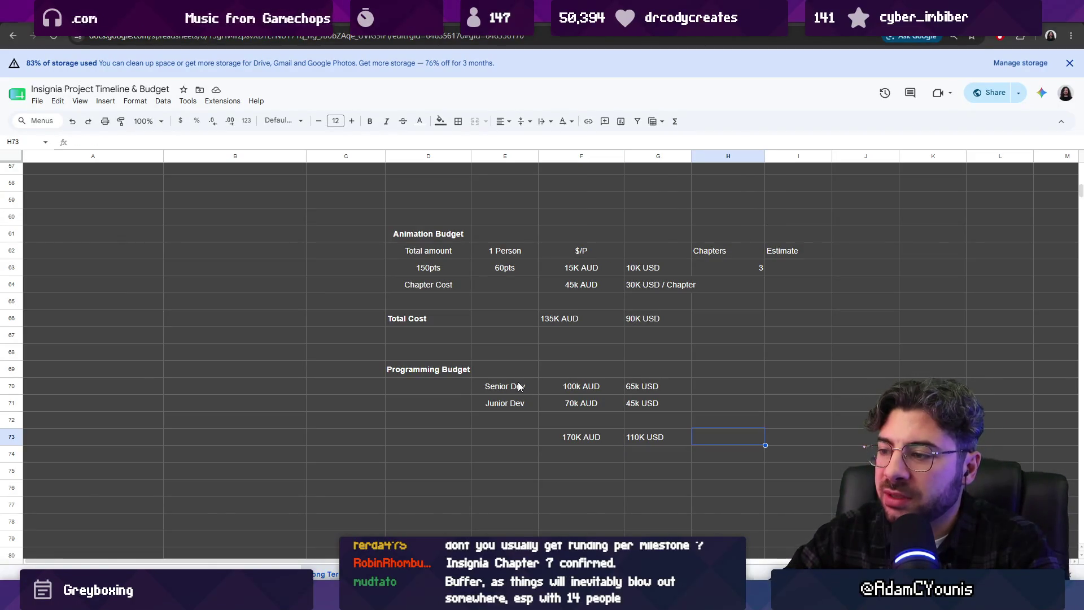
pyautogui.write('150')
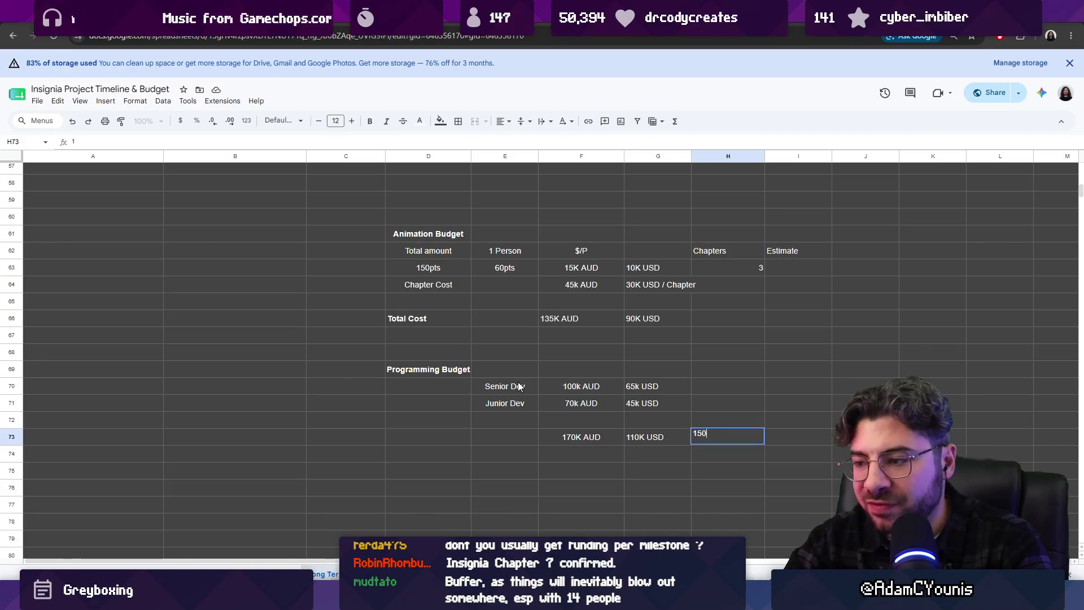
pyautogui.write('K USD')
pyautogui.press('BackSpace')
pyautogui.press('BackSpace')
pyautogui.press('BackSpace')
pyautogui.press('BackSpace')
pyautogui.press('BackSpace')
pyautogui.press('BackSpace')
pyautogui.press('Return')
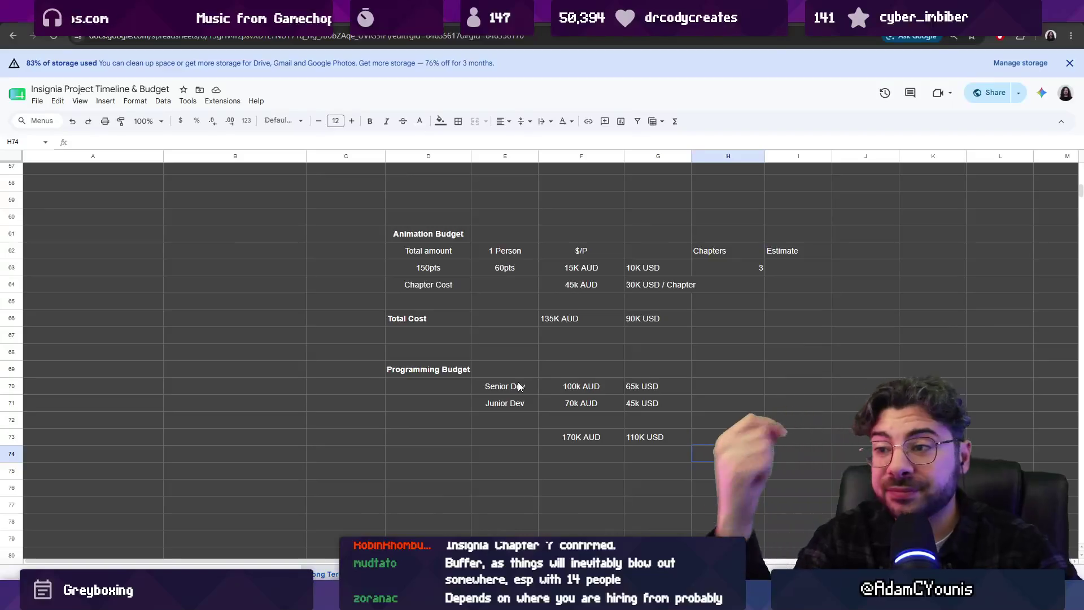
pyautogui.press('Up')
pyautogui.press('Right')
pyautogui.press('Right')
pyautogui.press('Right')
pyautogui.press('Left')
pyautogui.press('Left')
pyautogui.press('Left')
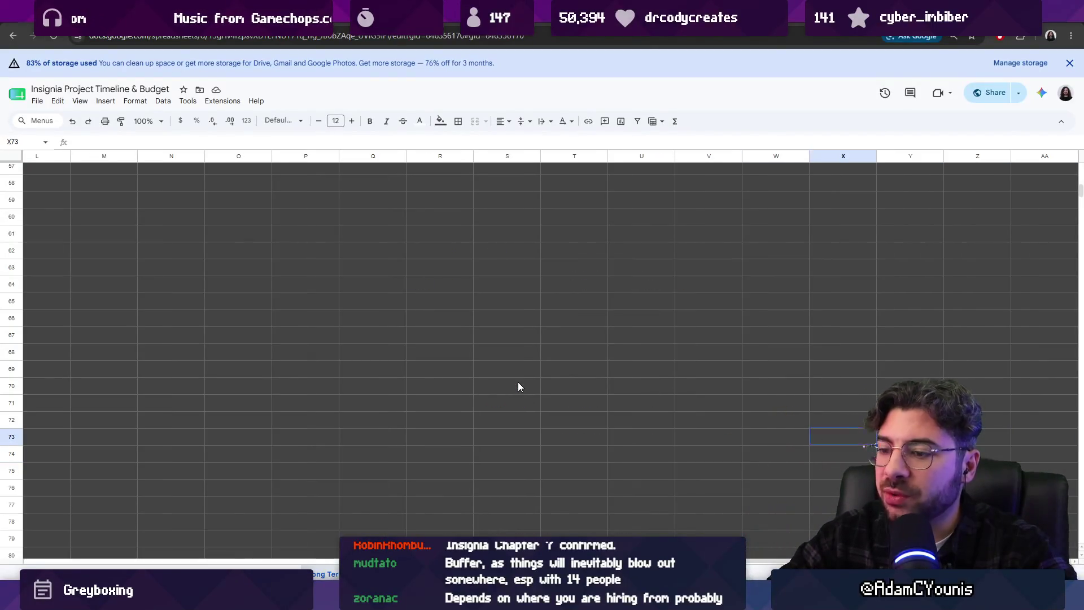
pyautogui.press('Home')
pyautogui.press('Right')
pyautogui.press('Right')
pyautogui.press('Right')
pyautogui.press('Right')
pyautogui.press('Right')
pyautogui.press('Right')
pyautogui.press('Right')
pyautogui.press('Right')
pyautogui.press('Right')
pyautogui.press('Right')
pyautogui.press('Right')
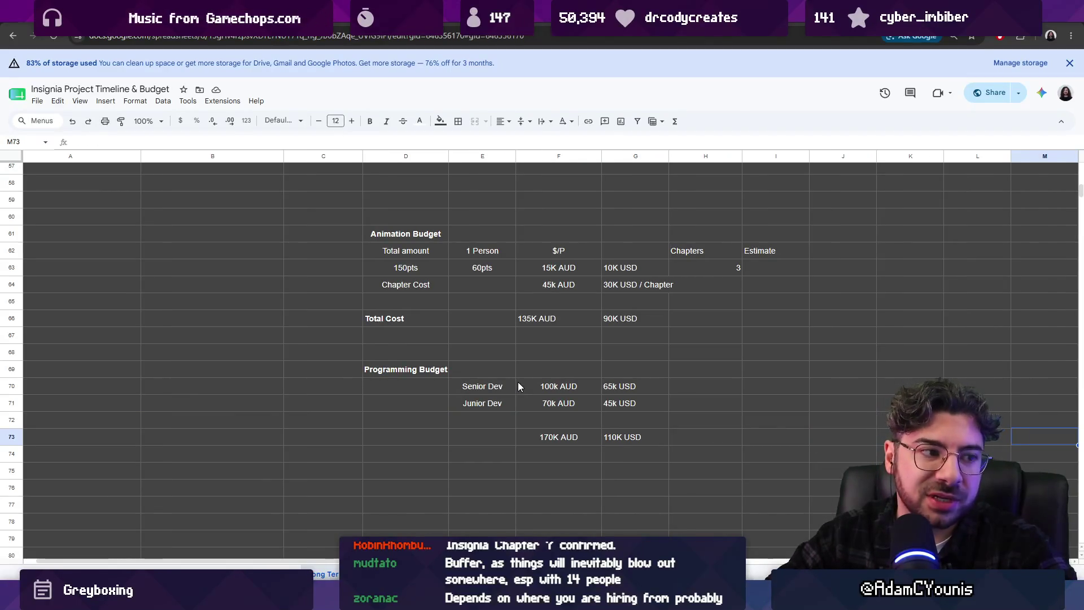
pyautogui.press('Left')
pyautogui.press('Left')
pyautogui.press('Left')
pyautogui.press('Left')
pyautogui.press('Left')
pyautogui.press('Left')
pyautogui.press('Left')
pyautogui.press('Up')
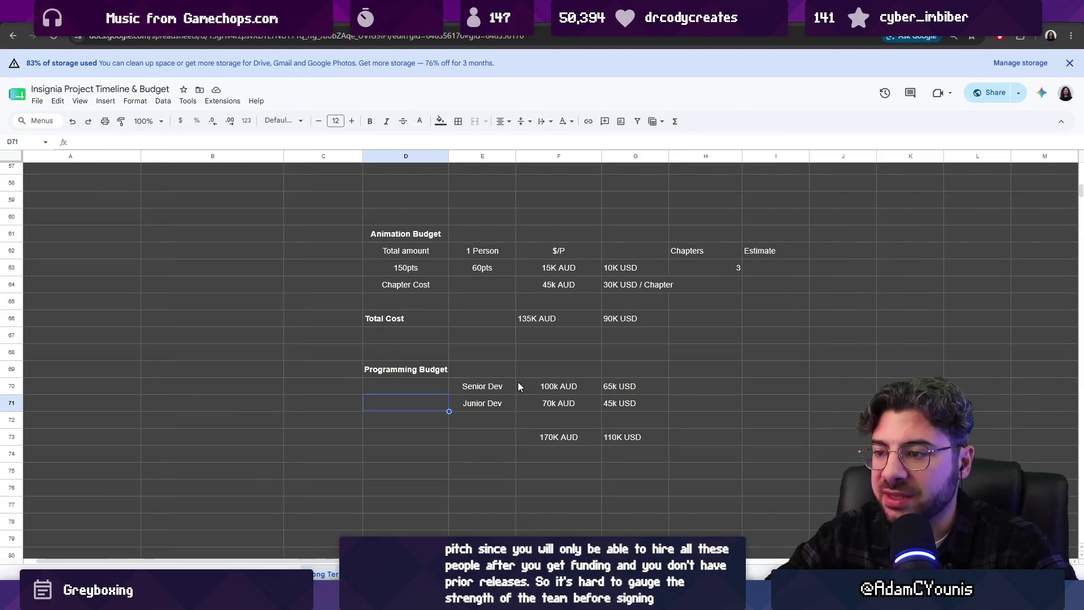
pyautogui.press('Up')
pyautogui.press('Up')
pyautogui.press('Down')
pyautogui.press('Up')
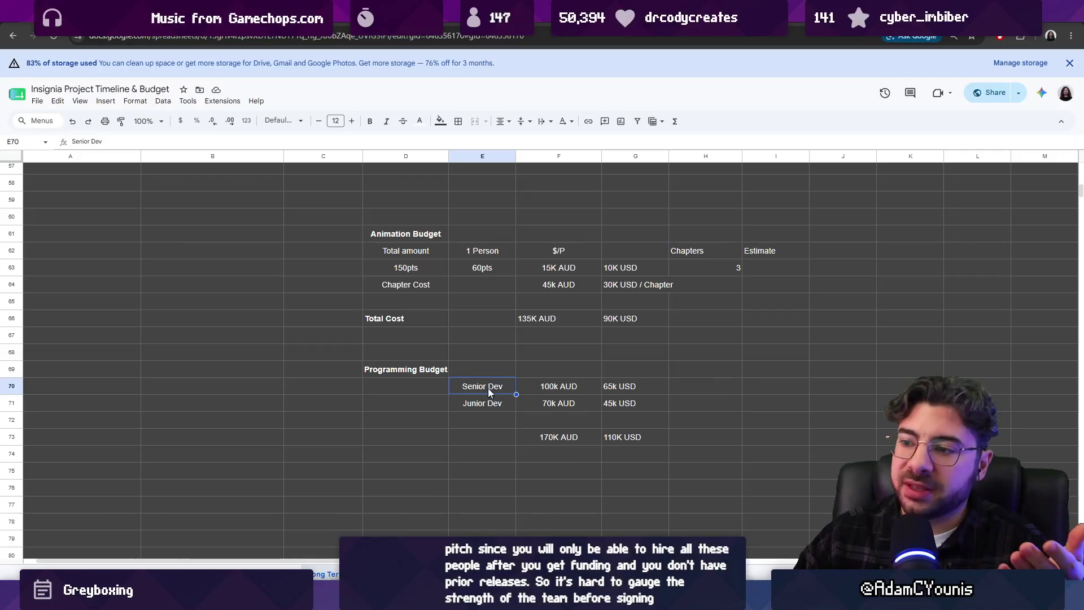
pyautogui.click(573, 389)
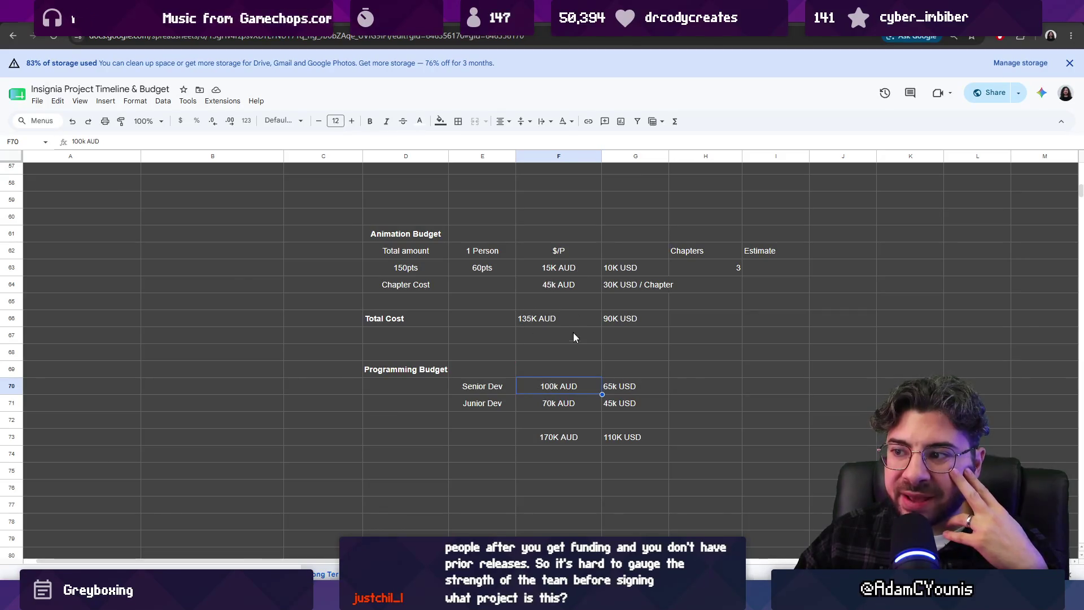
pyautogui.scroll(1, 576, 369)
pyautogui.moveTo(532, 327); pyautogui.dragTo(580, 341)
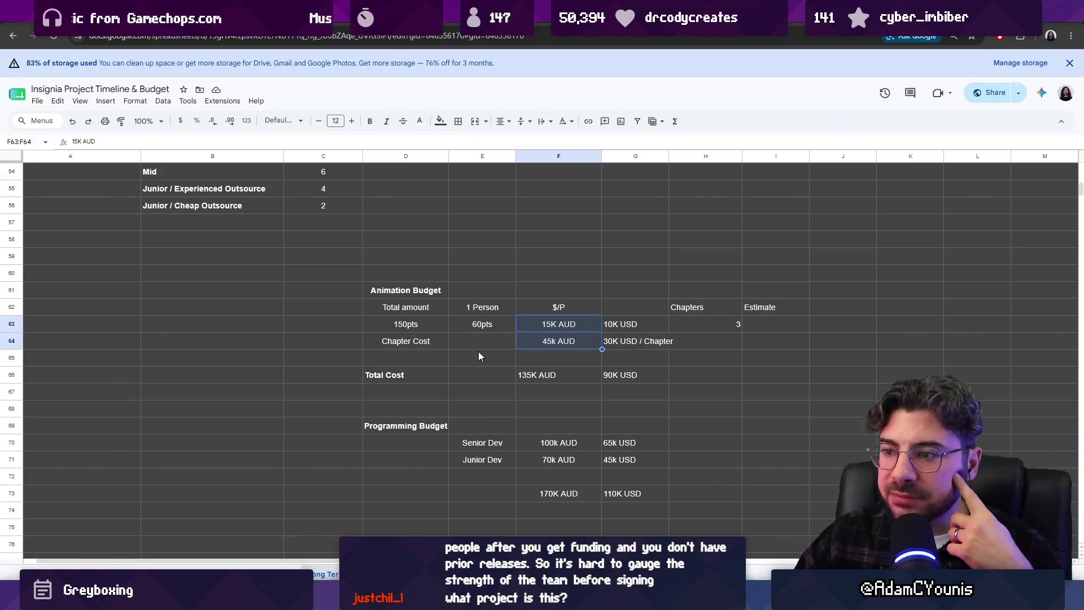
pyautogui.scroll(1, 447, 337)
pyautogui.scroll(-1, 449, 337)
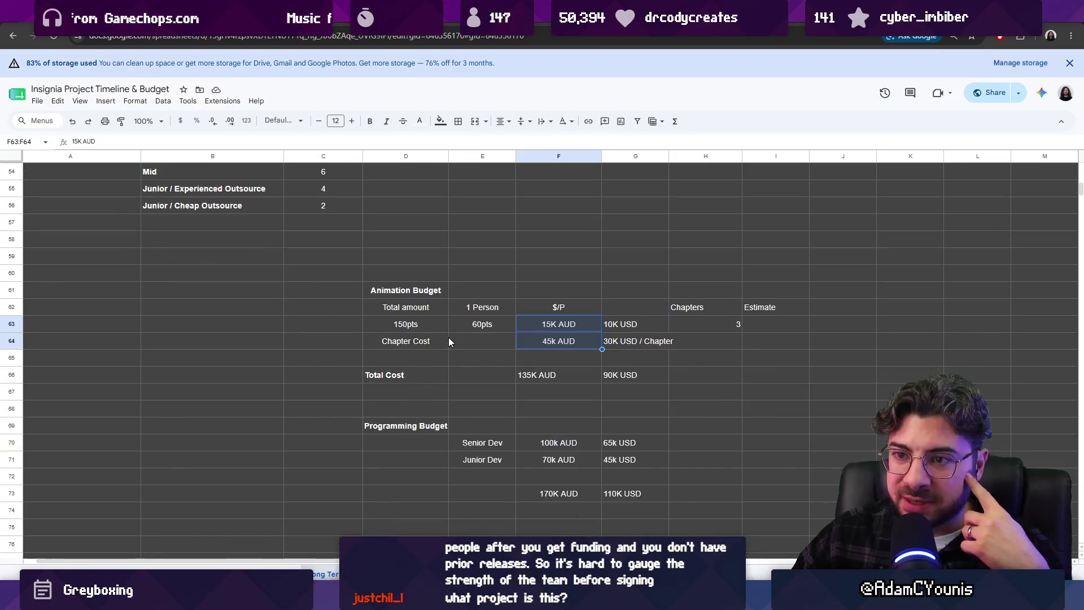
pyautogui.scroll(4, 409, 332)
pyautogui.click(162, 324)
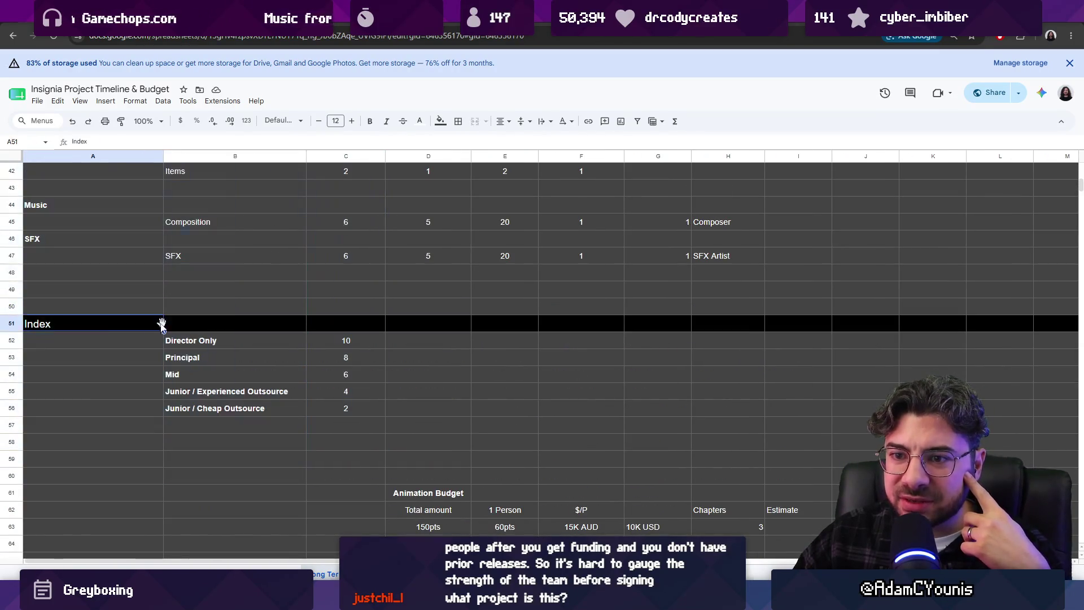
pyautogui.moveTo(283, 365); pyautogui.dragTo(550, 471)
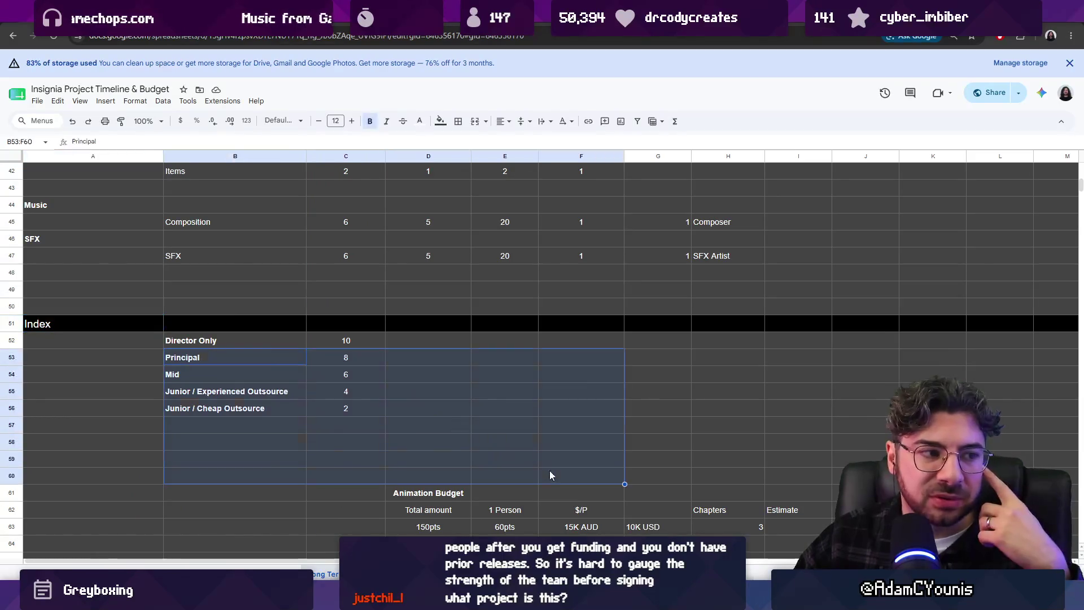
pyautogui.scroll(-3, 550, 470)
pyautogui.click(585, 428)
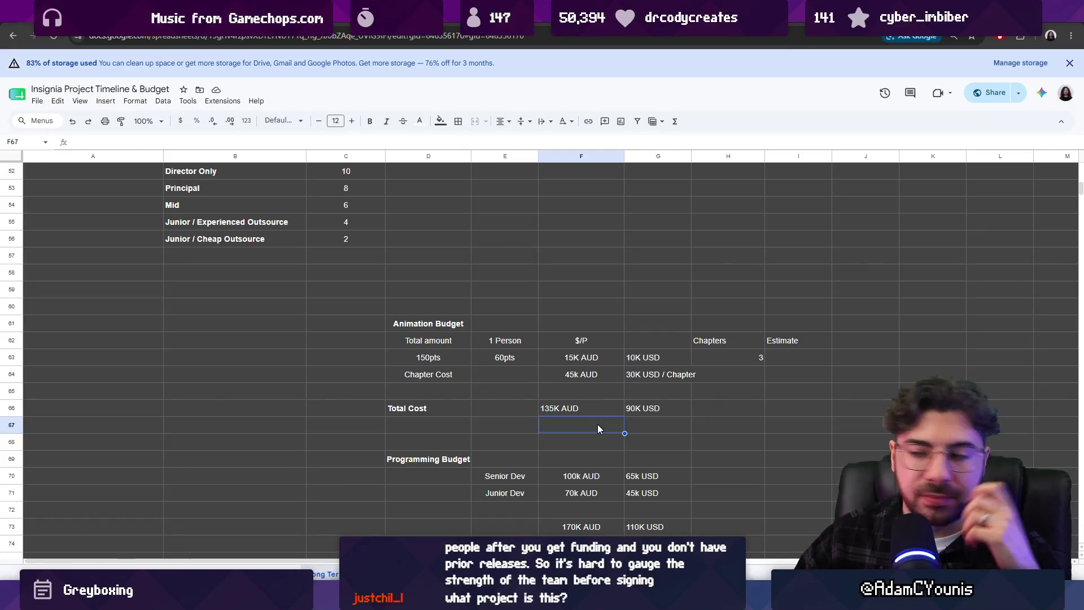
pyautogui.scroll(-1, 601, 383)
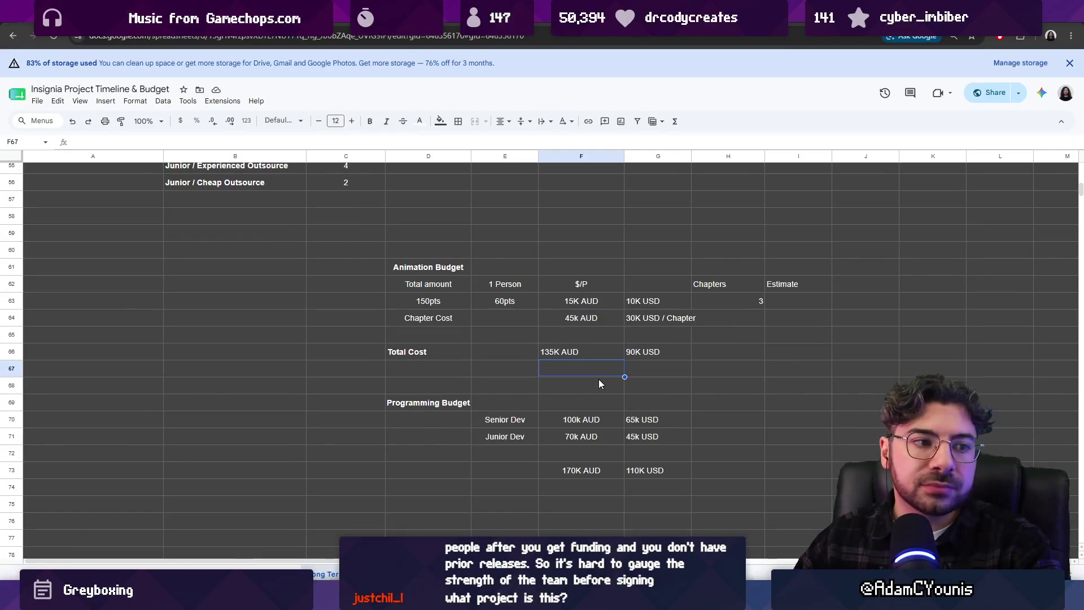
pyautogui.scroll(1, 598, 378)
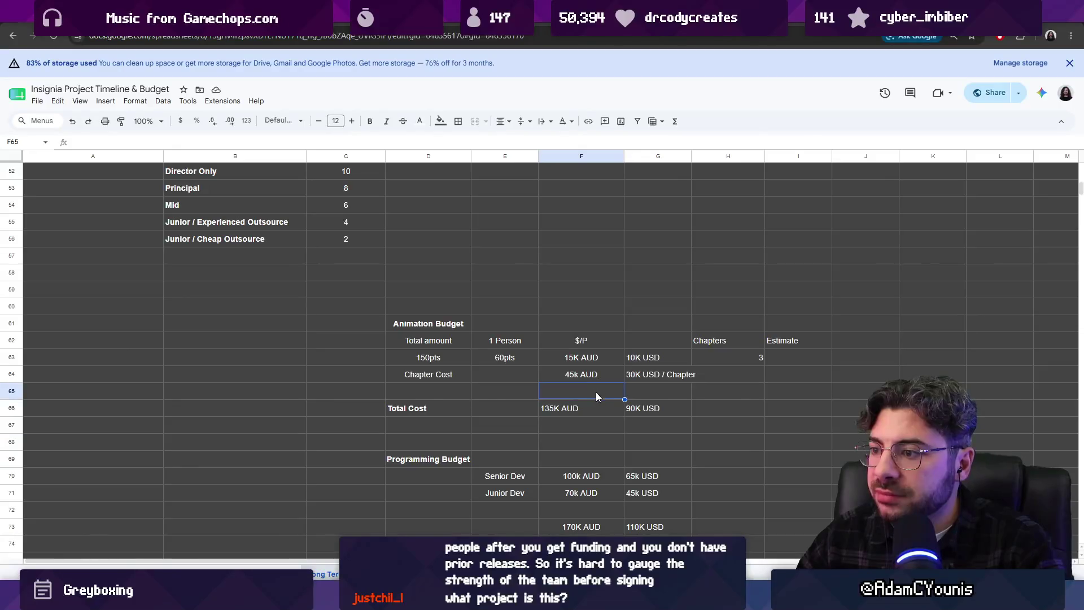
pyautogui.doubleClick(591, 423)
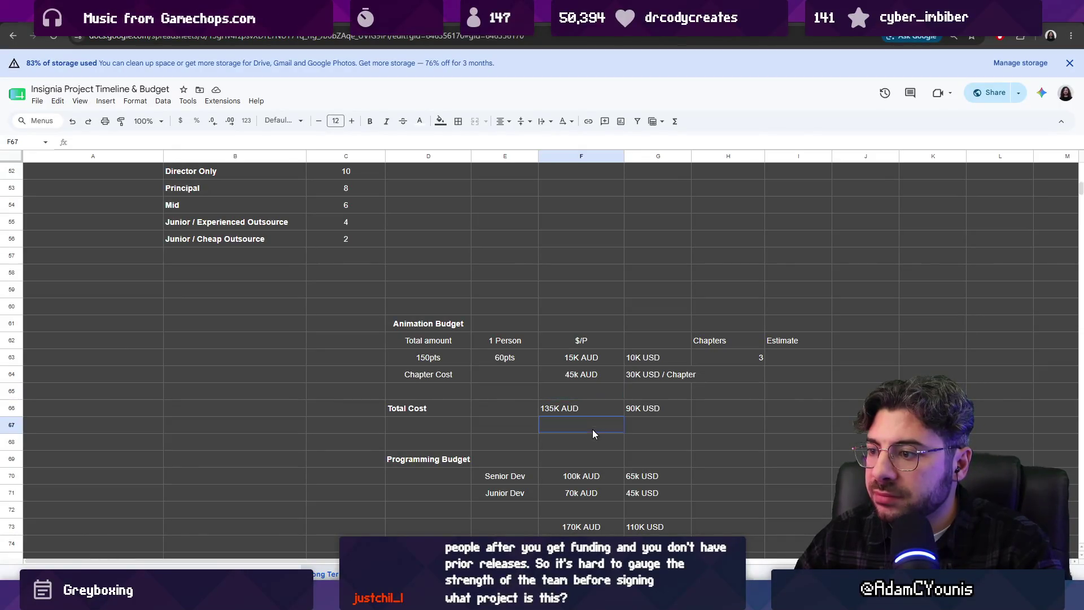
pyautogui.press('Up')
pyautogui.press('Up')
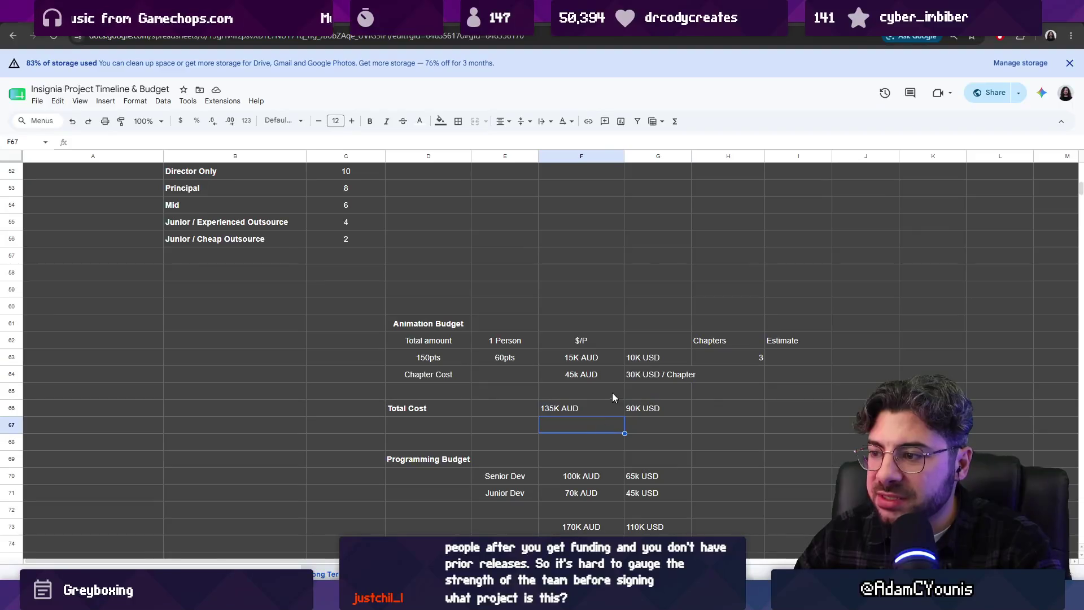
pyautogui.click(645, 427)
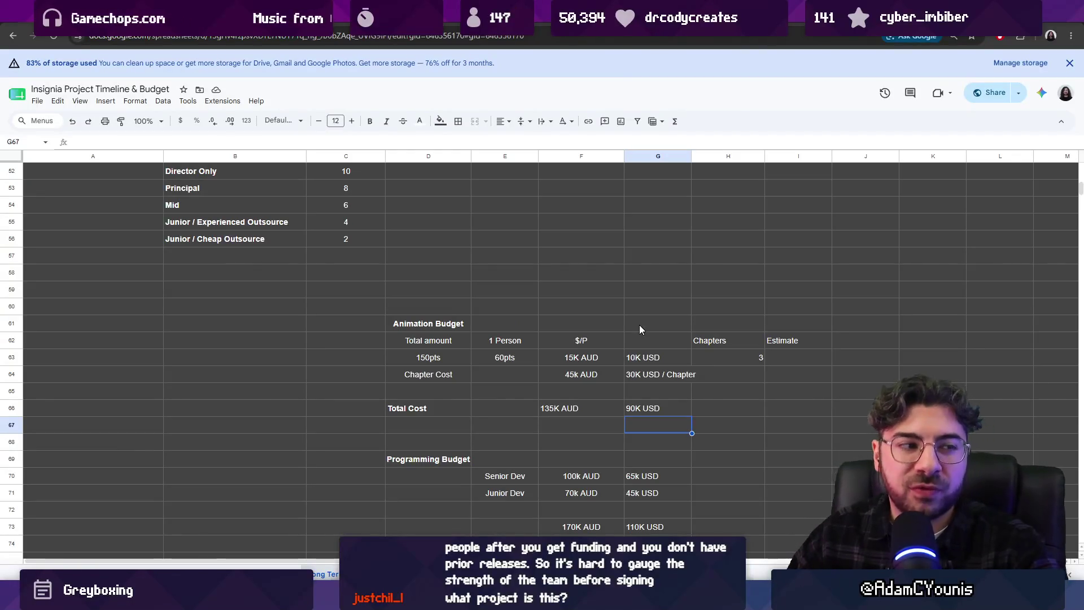
pyautogui.click(605, 392)
pyautogui.click(503, 360)
pyautogui.click(647, 424)
pyautogui.click(570, 387)
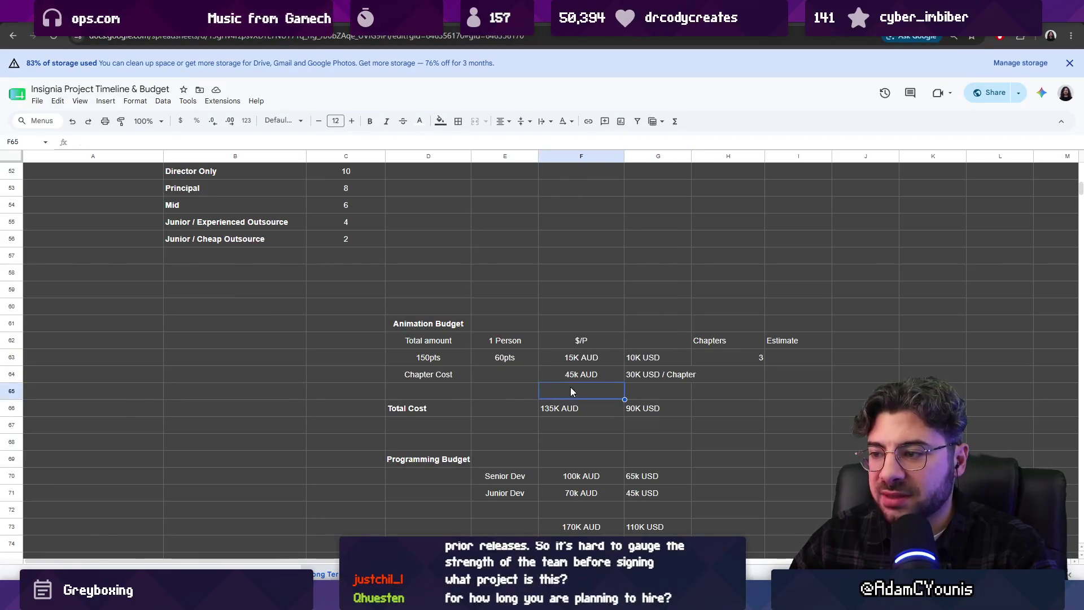
pyautogui.click(503, 359)
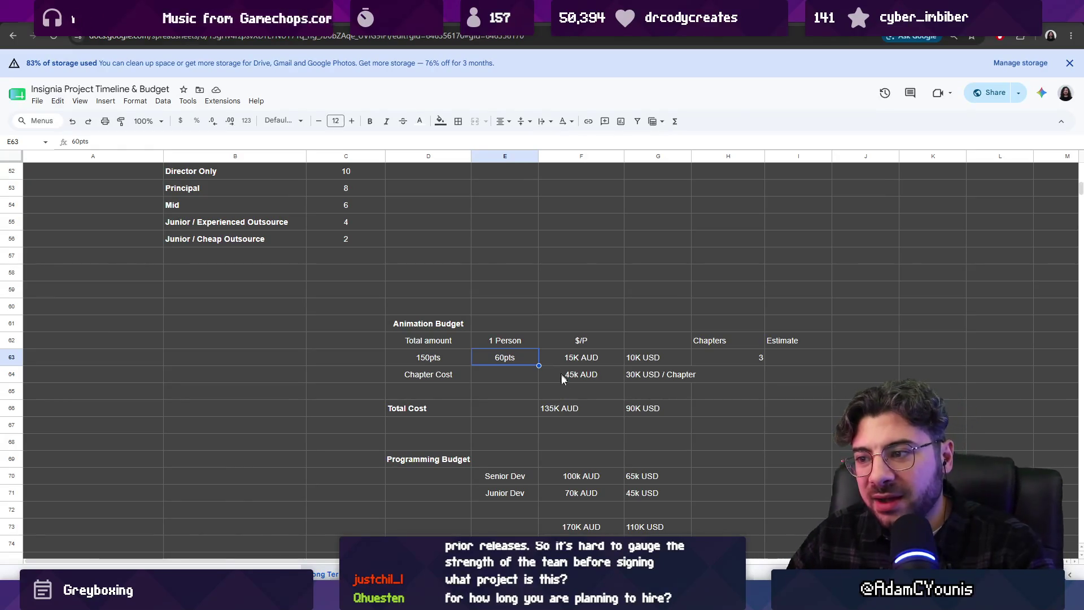
pyautogui.click(556, 388)
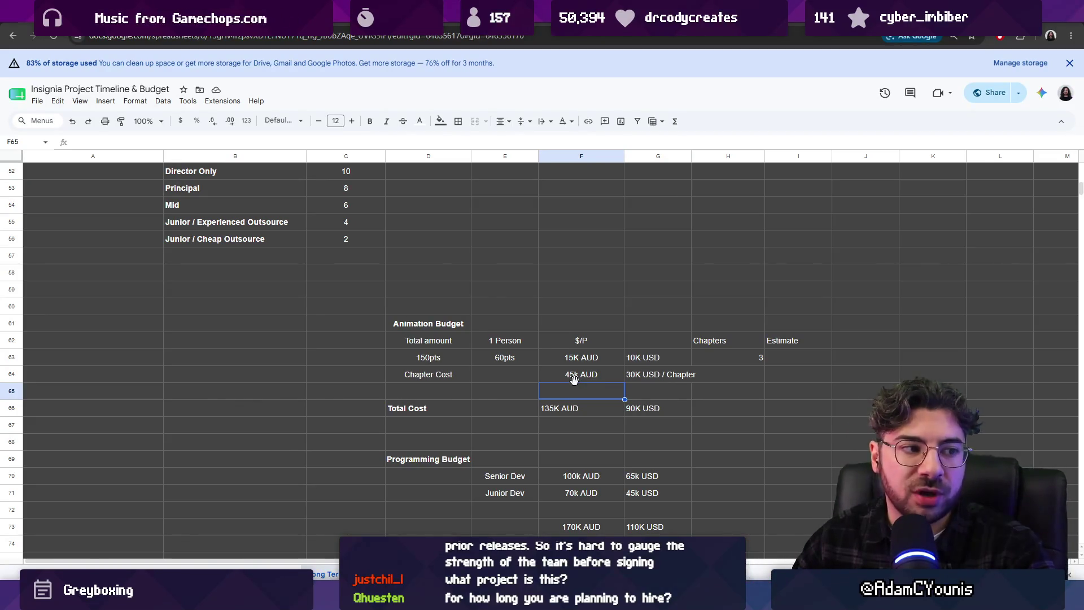
pyautogui.click(630, 407)
pyautogui.click(505, 328)
pyautogui.click(523, 349)
pyautogui.click(559, 407)
pyautogui.click(651, 412)
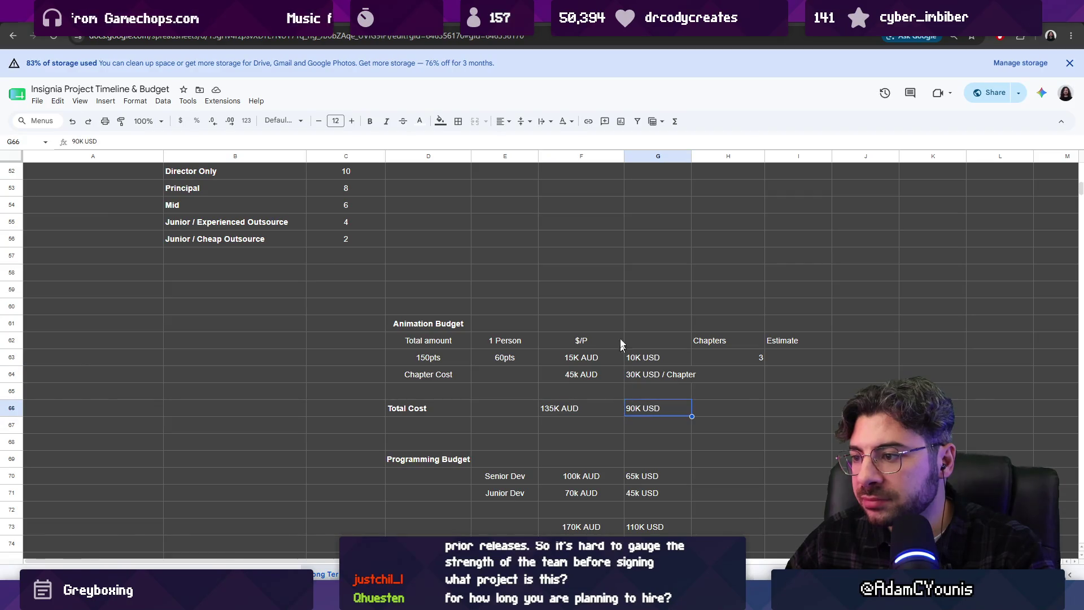
pyautogui.moveTo(624, 156); pyautogui.dragTo(619, 157)
pyautogui.scroll(8, 596, 300)
pyautogui.scroll(8, 597, 305)
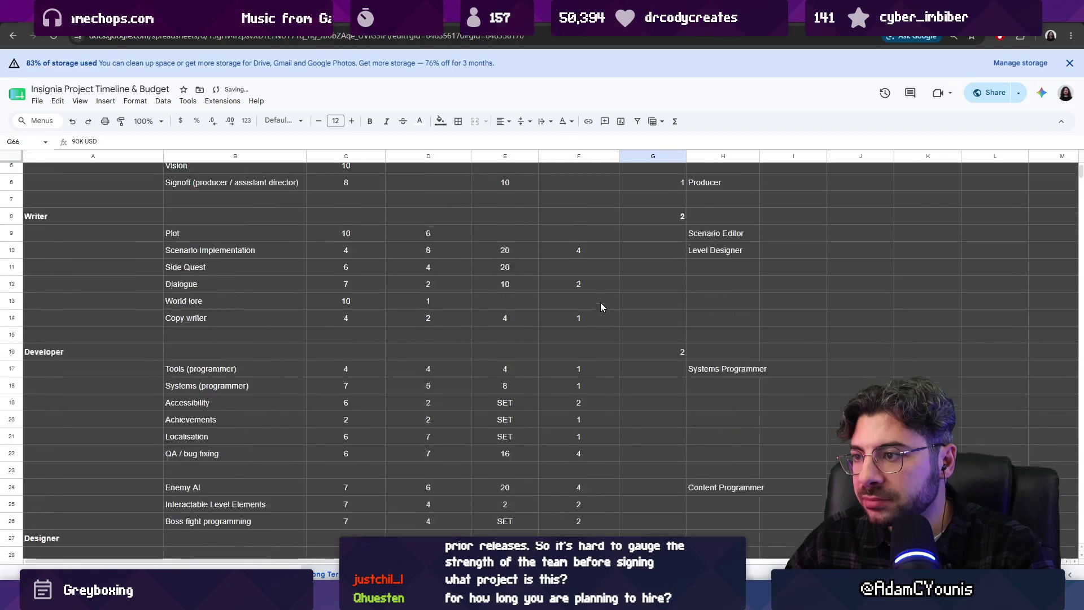
pyautogui.scroll(2, 601, 302)
pyautogui.moveTo(618, 155); pyautogui.dragTo(612, 156)
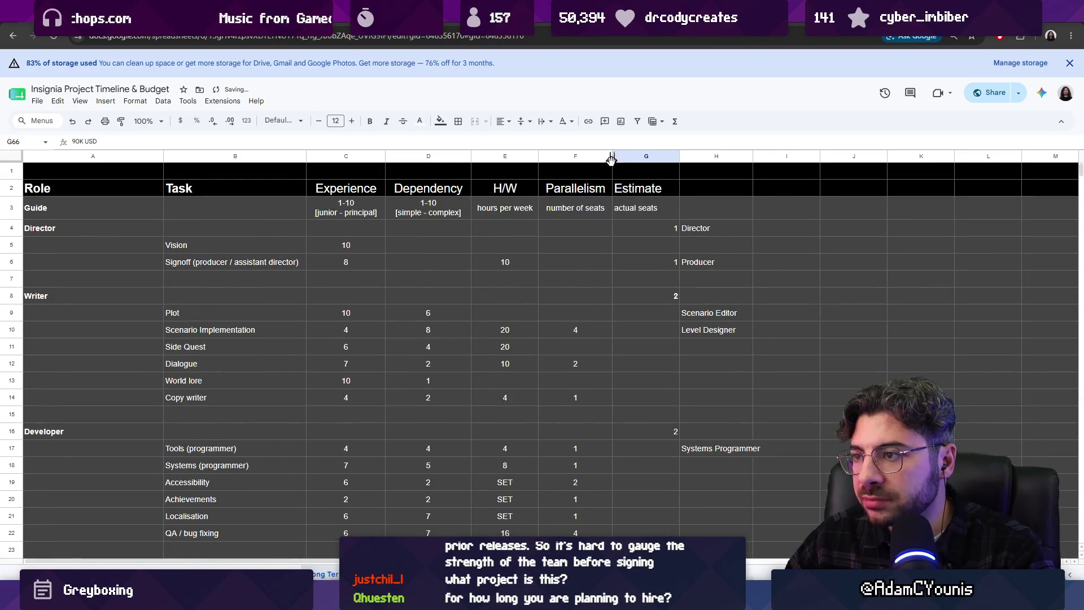
pyautogui.scroll(-7, 598, 274)
pyautogui.scroll(-4, 597, 276)
pyautogui.scroll(-3, 598, 278)
pyautogui.scroll(-2, 597, 279)
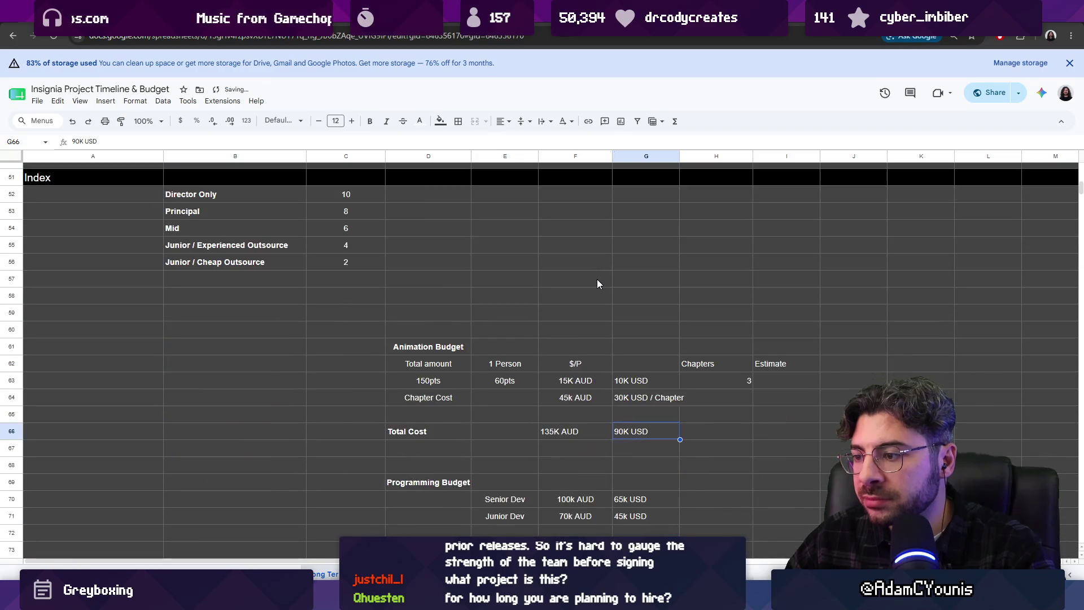
pyautogui.scroll(-3, 602, 279)
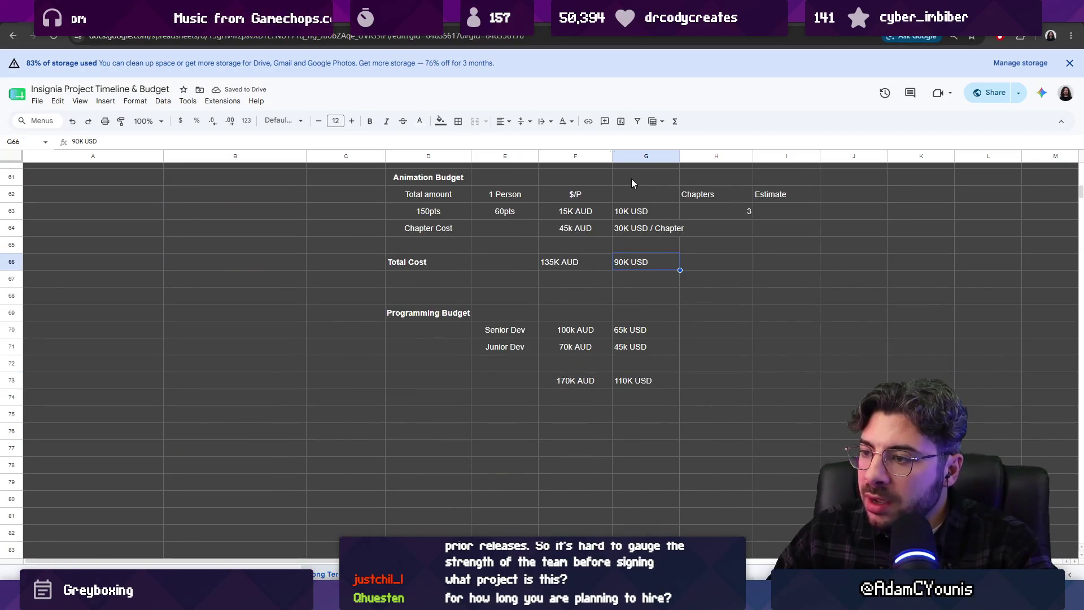
pyautogui.scroll(2, 610, 279)
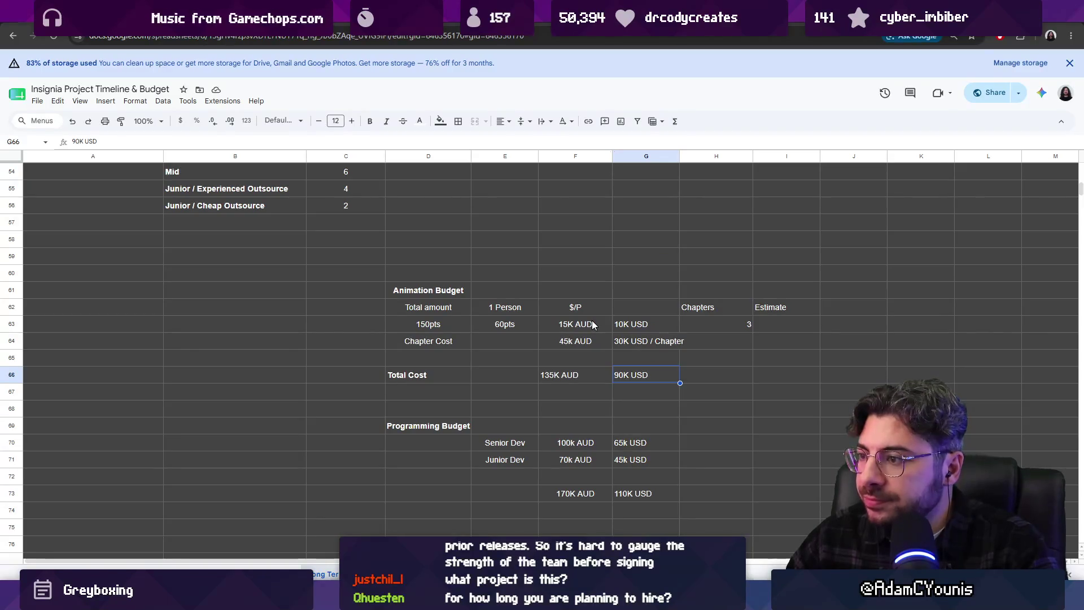
# - Check the Animation Budget AUD amounts and the Programming Budget amounts including the 110K USD total
pyautogui.moveTo(559, 322); pyautogui.dragTo(586, 375)
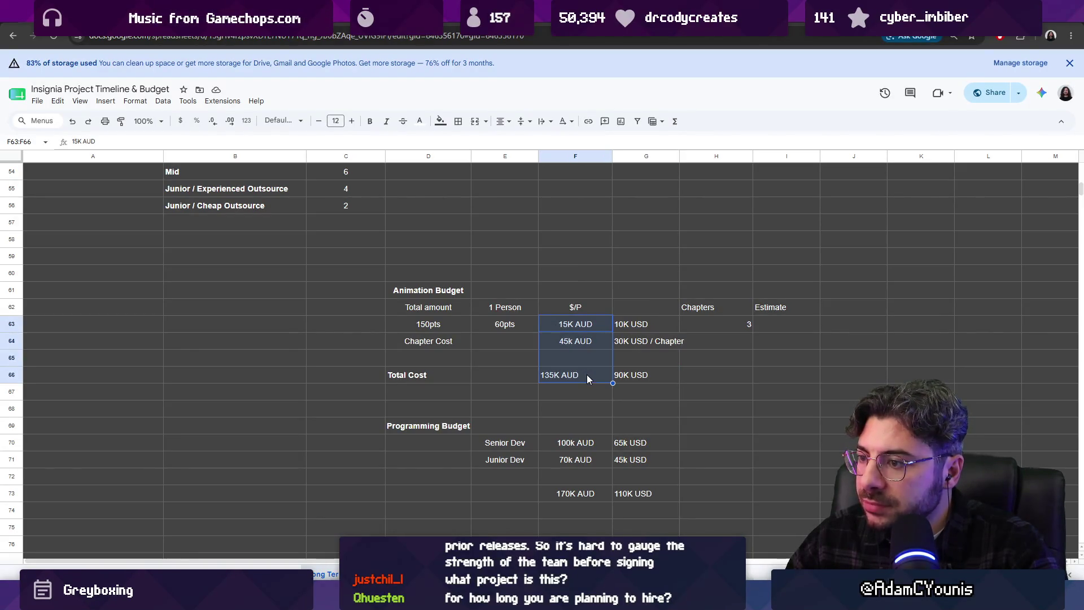
pyautogui.moveTo(575, 442); pyautogui.dragTo(640, 490)
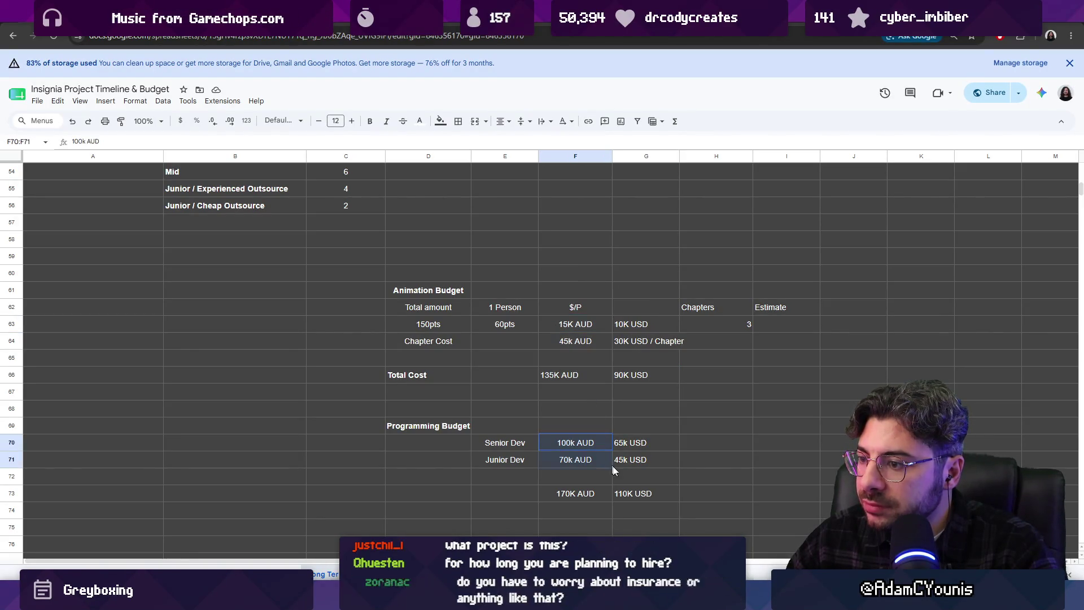
pyautogui.click(641, 489)
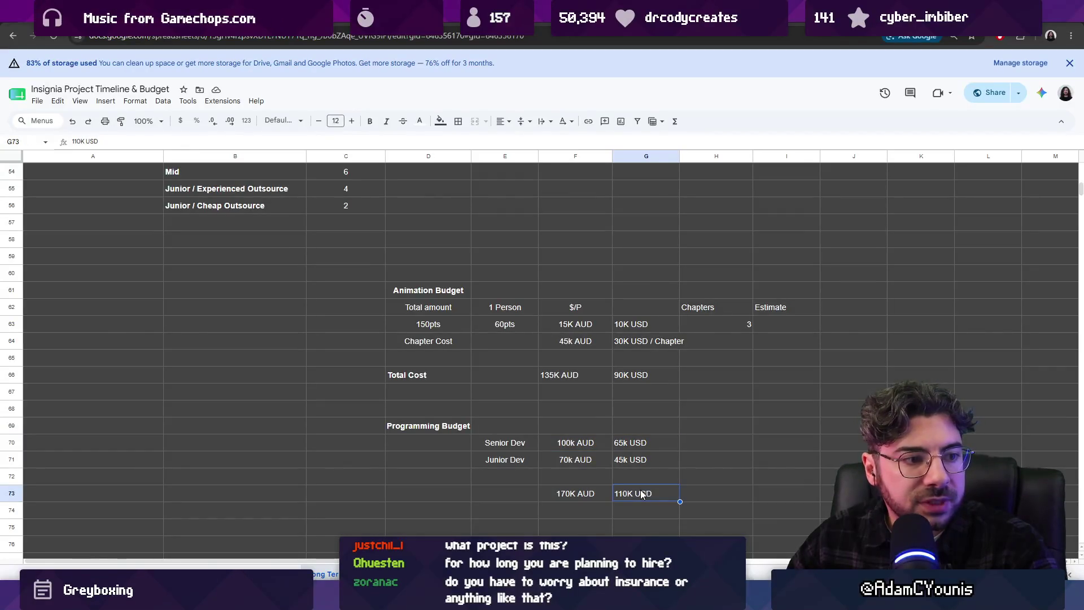
pyautogui.click(594, 428)
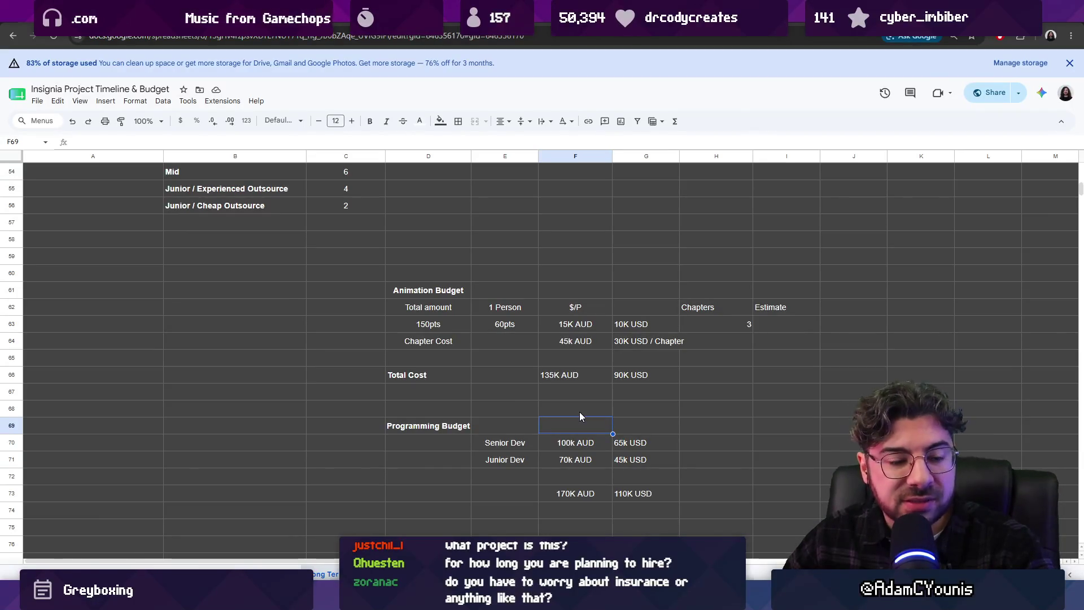
pyautogui.click(554, 394)
pyautogui.moveTo(555, 393)
pyautogui.mouseDown()
pyautogui.moveTo(702, 428)
pyautogui.moveTo(485, 392)
pyautogui.mouseUp()
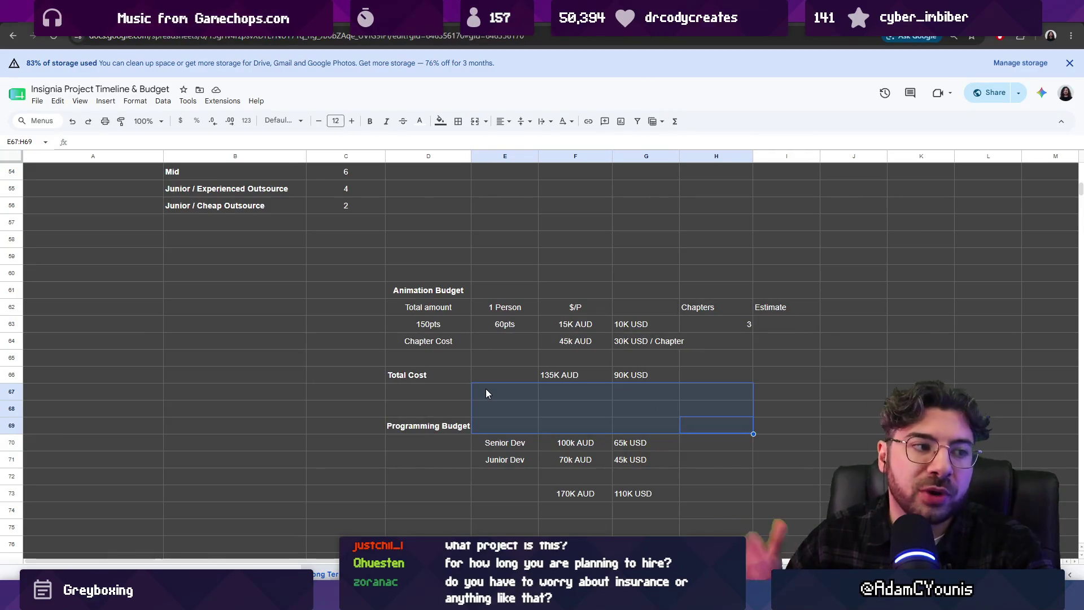
pyautogui.moveTo(441, 392); pyautogui.dragTo(691, 426)
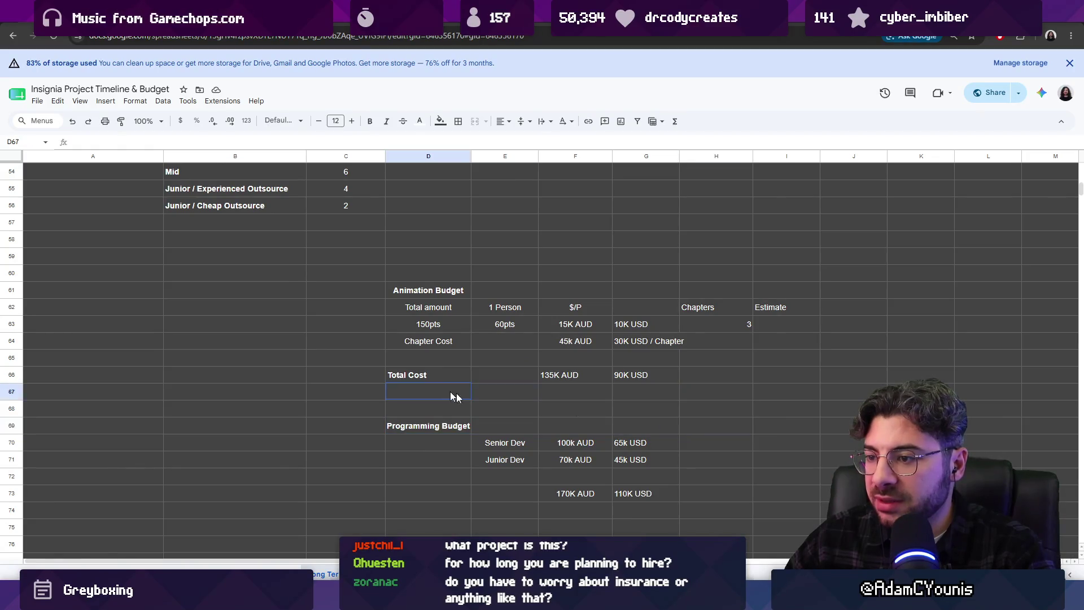
pyautogui.click(758, 422)
pyautogui.keyDown('shift'); pyautogui.click(371, 387); pyautogui.keyUp('shift')
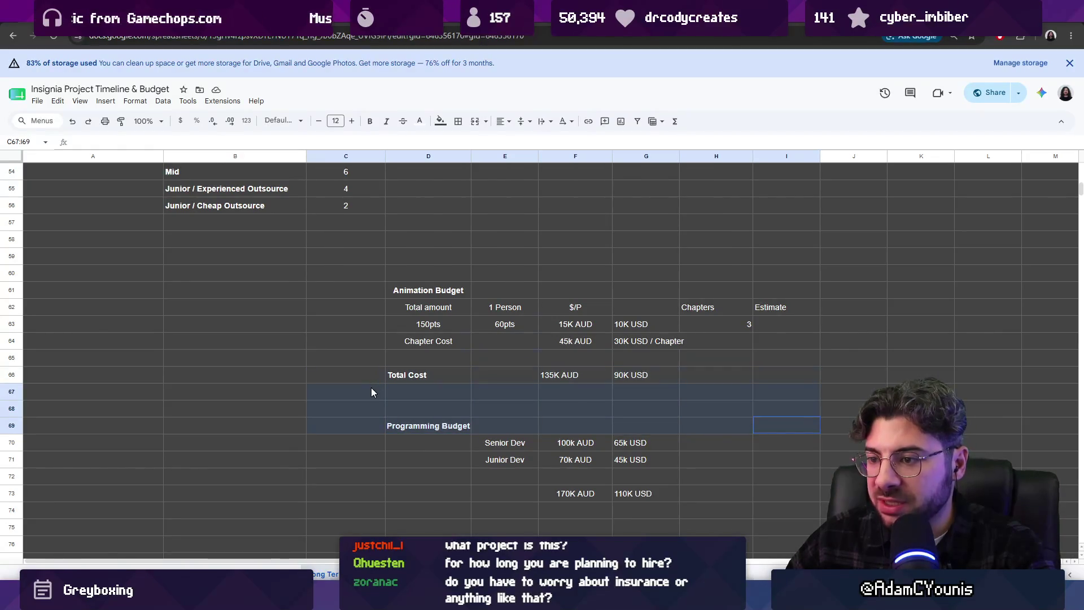
pyautogui.click(579, 411)
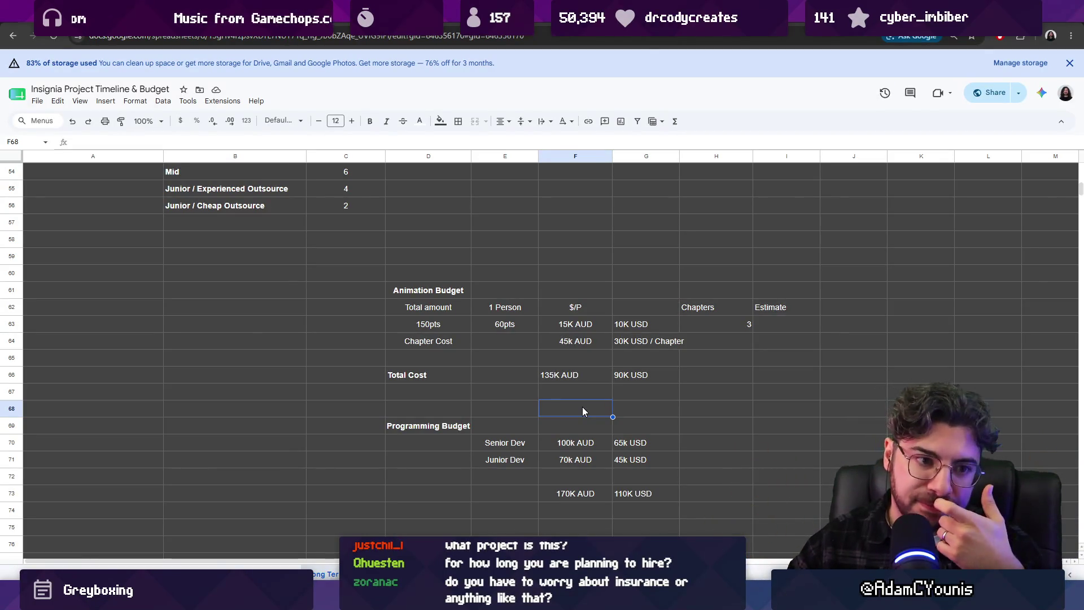
pyautogui.moveTo(428, 392); pyautogui.dragTo(759, 408)
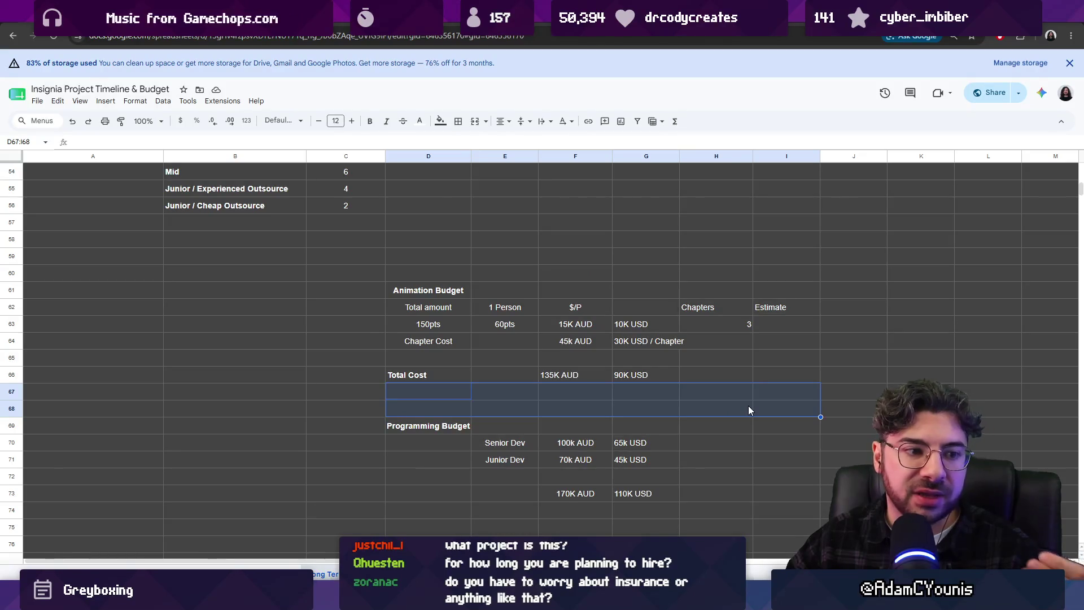
pyautogui.click(594, 396)
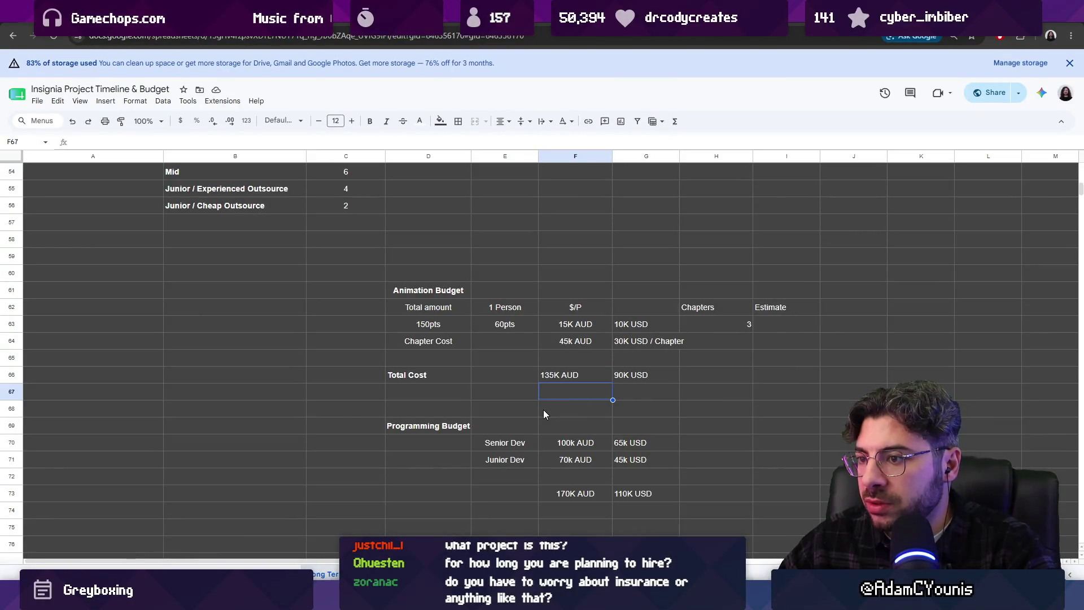
pyautogui.click(460, 426)
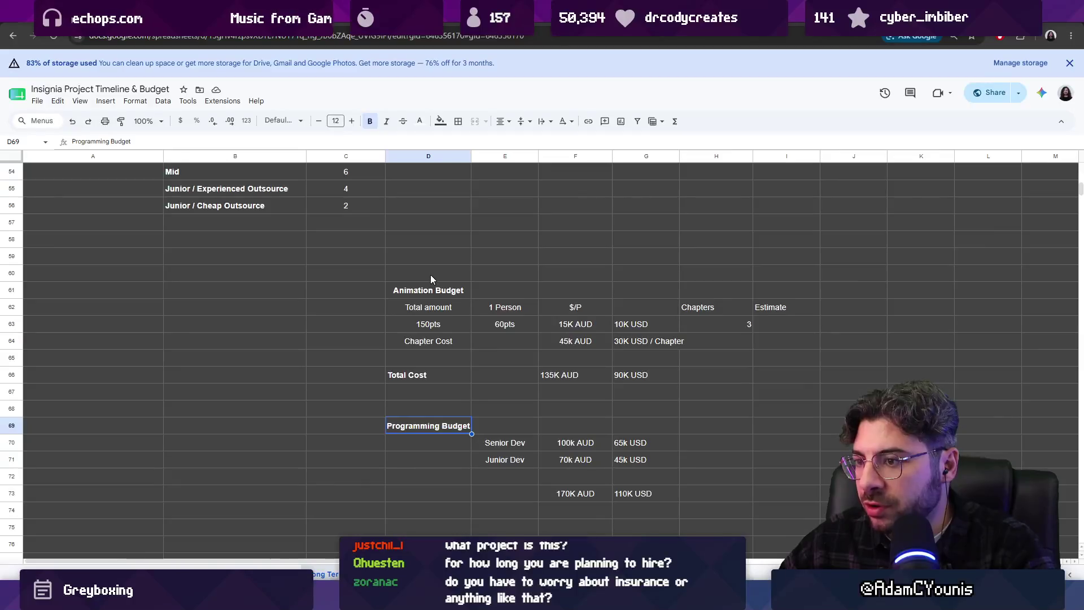
pyautogui.click(430, 289)
pyautogui.scroll(5, 441, 334)
pyautogui.scroll(-4, 445, 336)
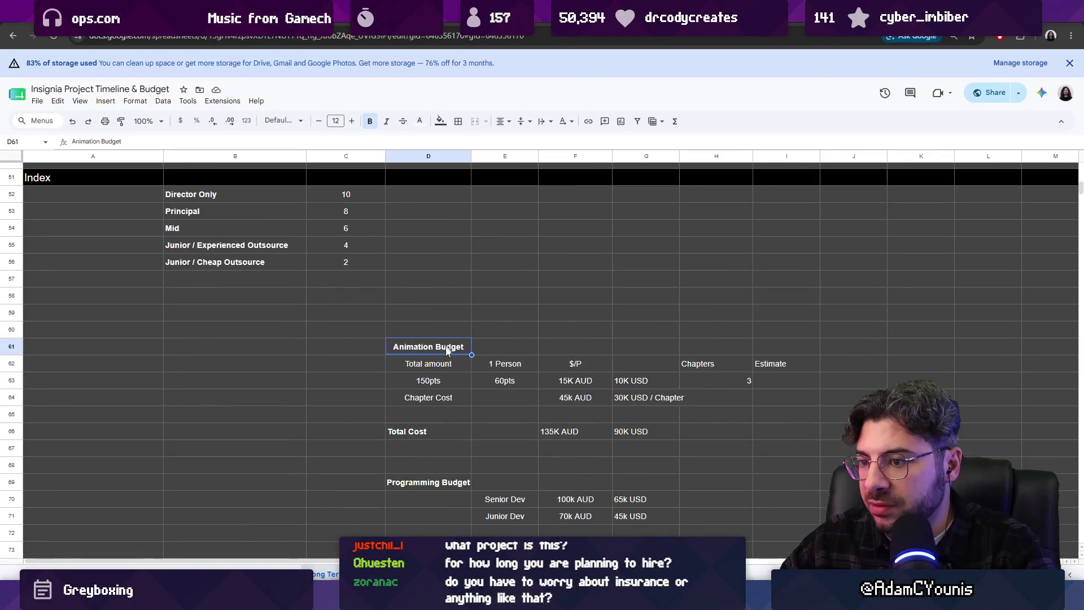
pyautogui.scroll(-3, 446, 345)
pyautogui.click(422, 410)
pyautogui.write('Music Budge')
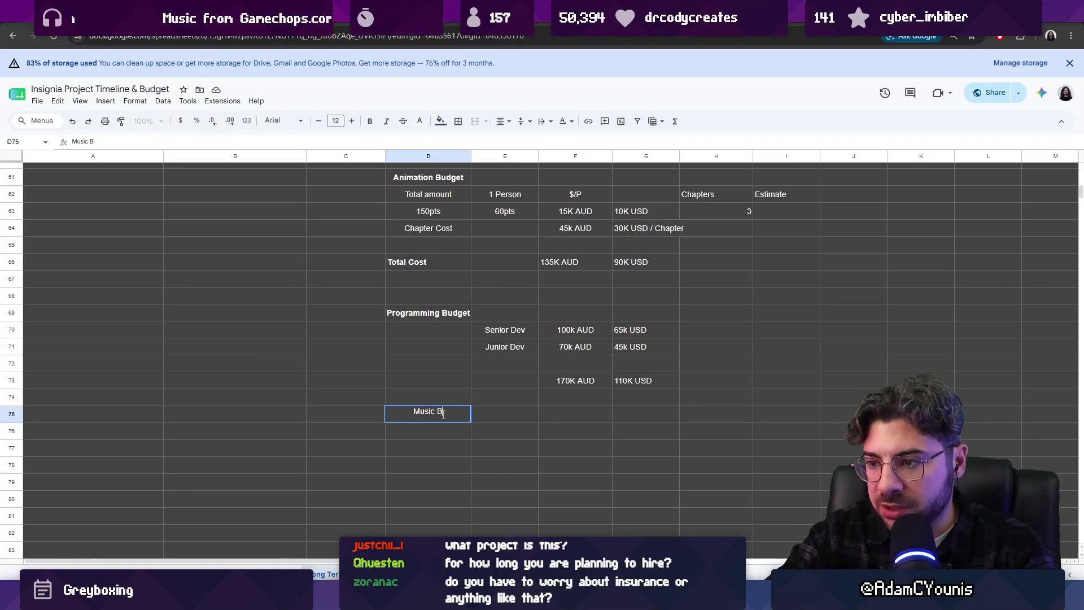
pyautogui.write('t')
# - Add a bold Music Budget heading costed at 45K AUD
pyautogui.press('Return')
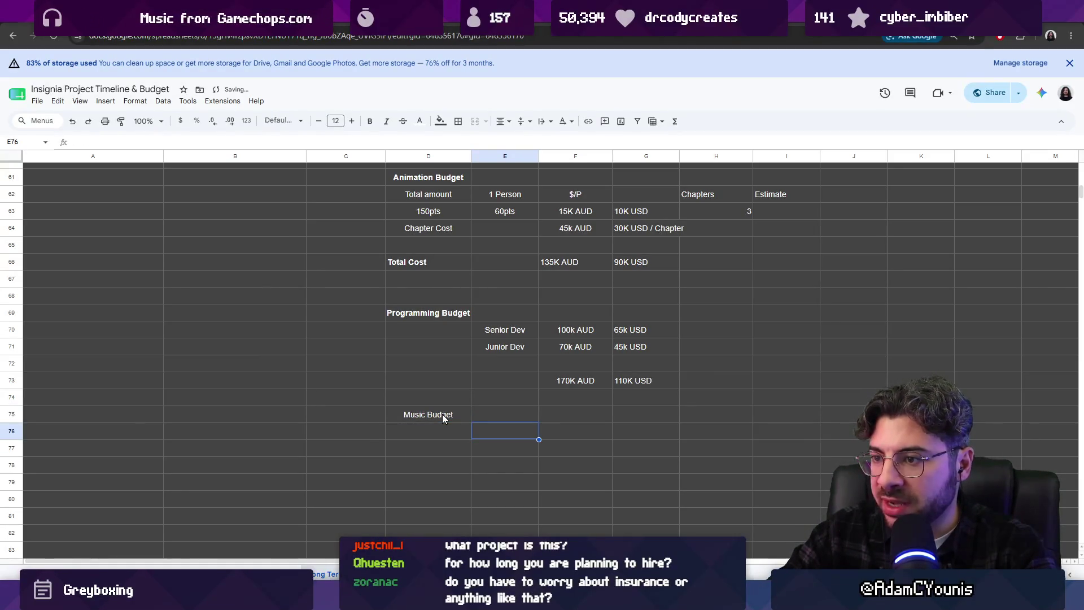
pyautogui.click(442, 415)
pyautogui.hotkey('ctrl', 'b')
pyautogui.press('Down')
pyautogui.press('Right')
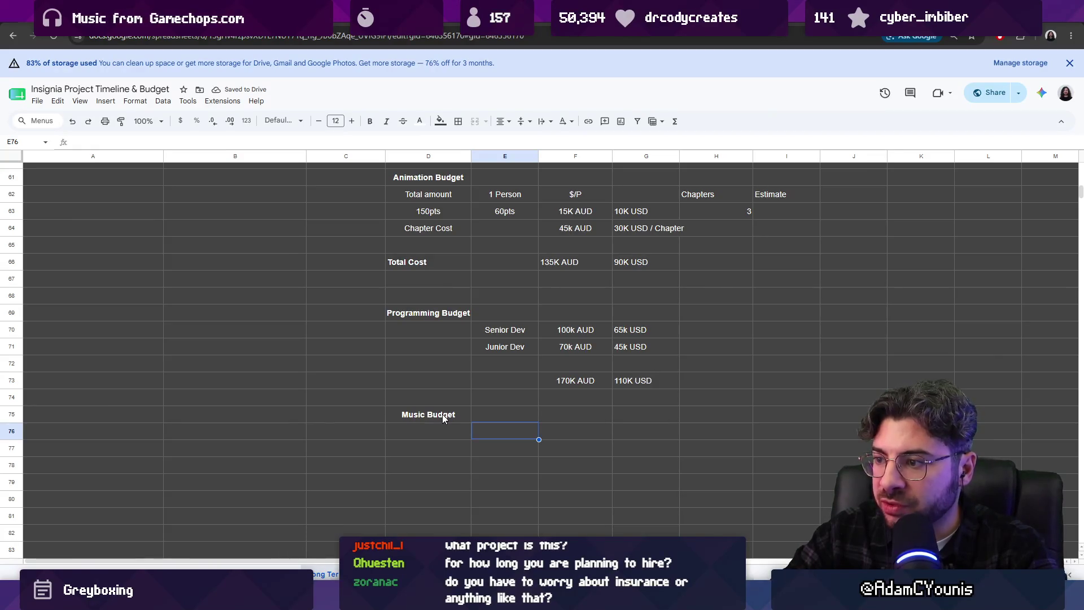
pyautogui.press('Right')
pyautogui.press('Right')
pyautogui.press('Left')
pyautogui.write('45K AUD')
pyautogui.press('Return')
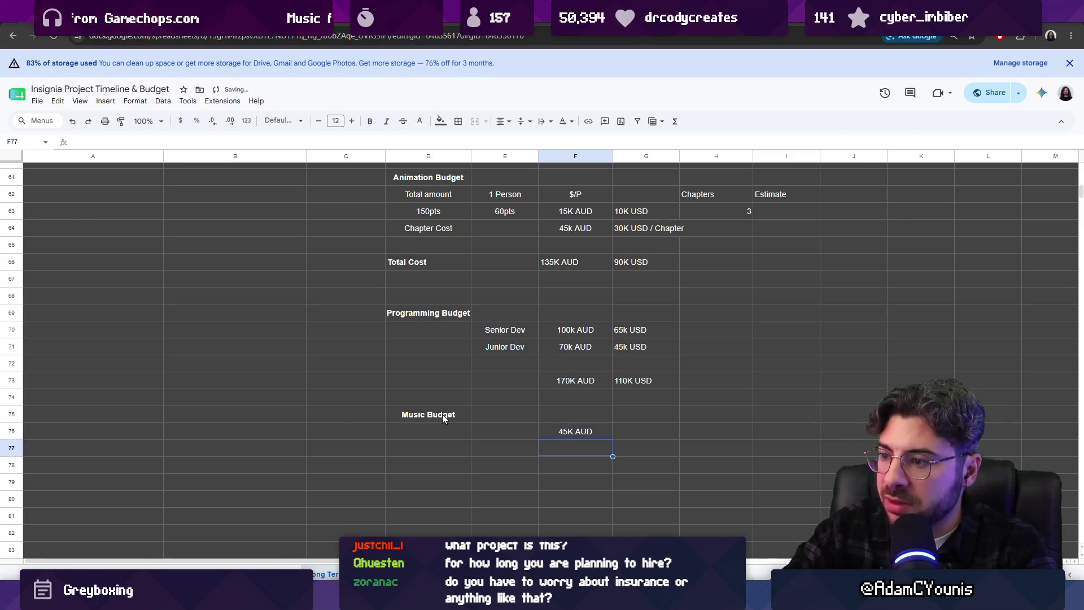
# - Add a bold SFX Budget heading below it, also costed at 45K AUD
pyautogui.press('Down')
pyautogui.press('Left')
pyautogui.press('Left')
pyautogui.write('SFX Budget')
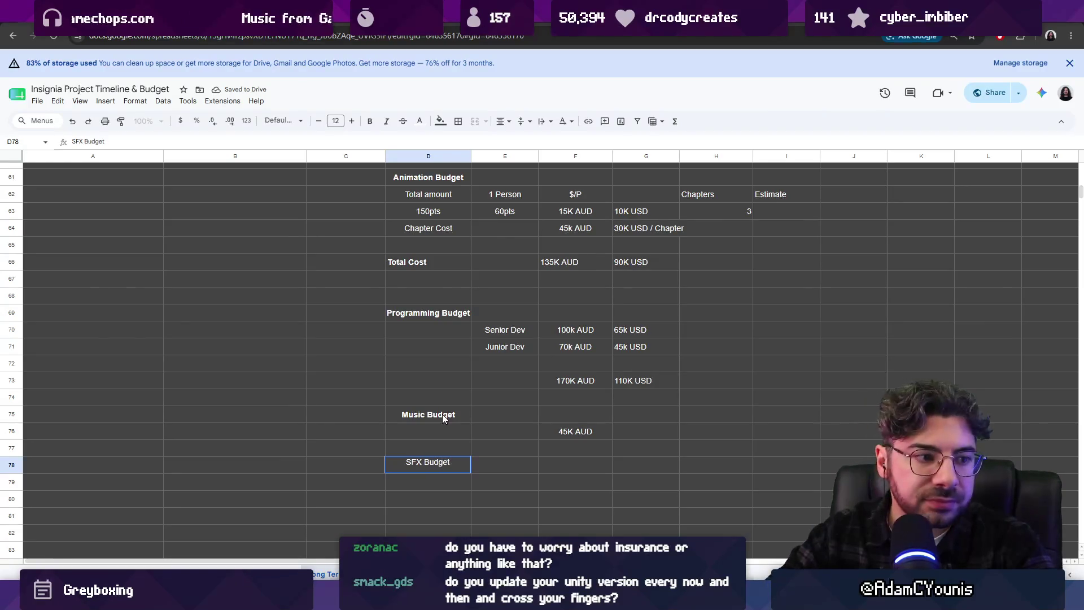
pyautogui.press('Return')
pyautogui.press('Up')
pyautogui.hotkey('ctrl', 'b')
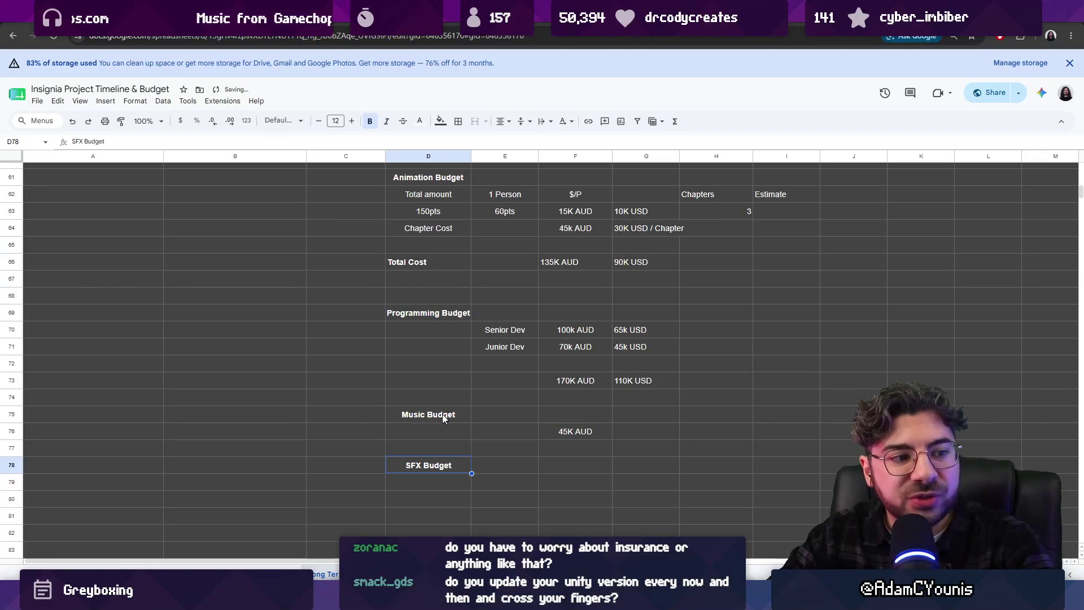
pyautogui.press('Right')
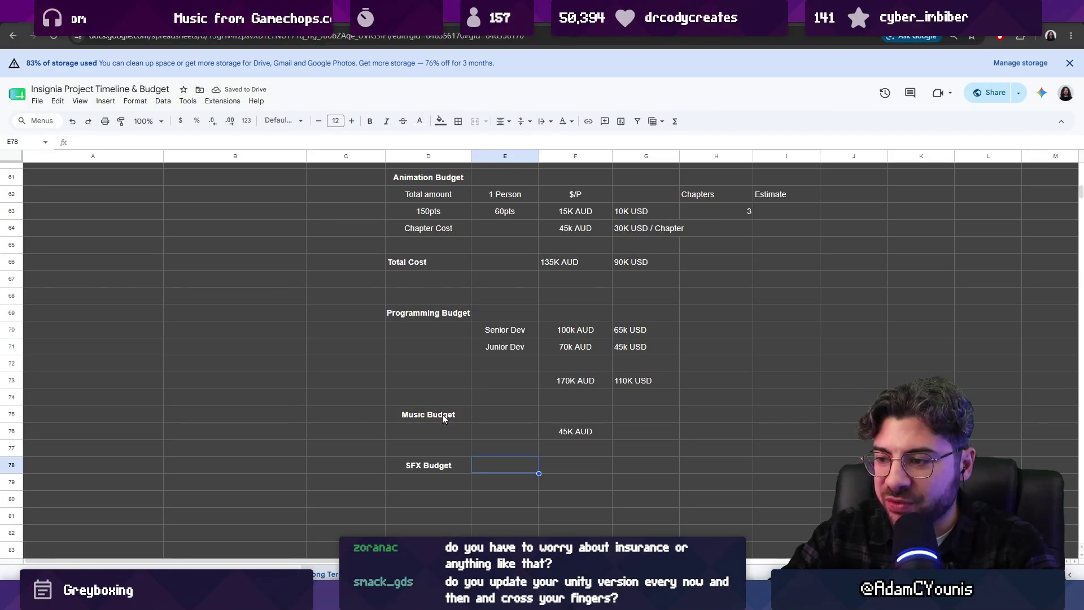
pyautogui.press('Right')
pyautogui.press('Down')
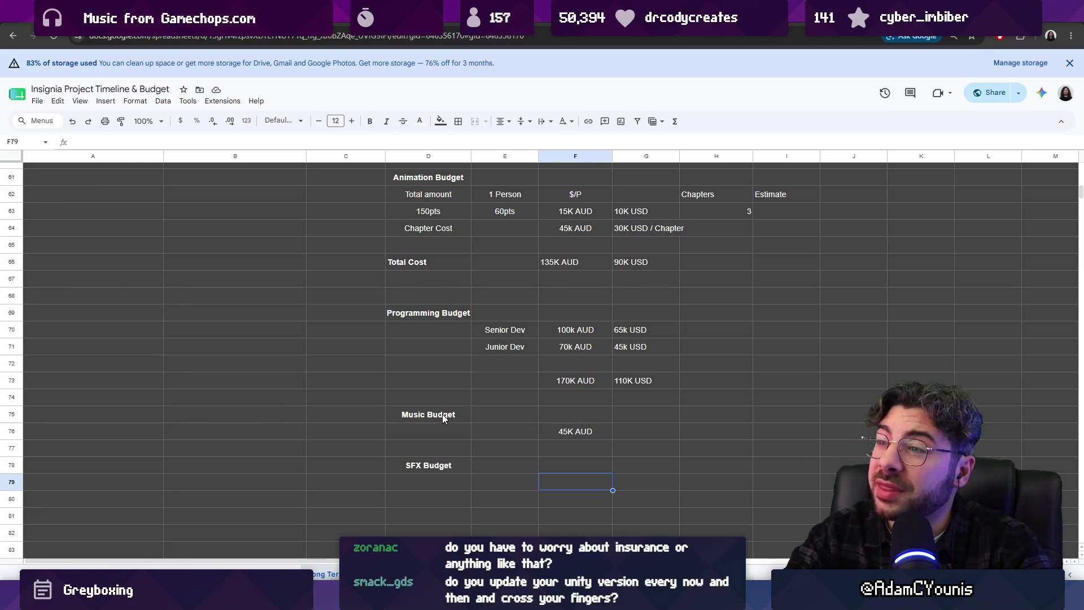
pyautogui.write('45K AUD')
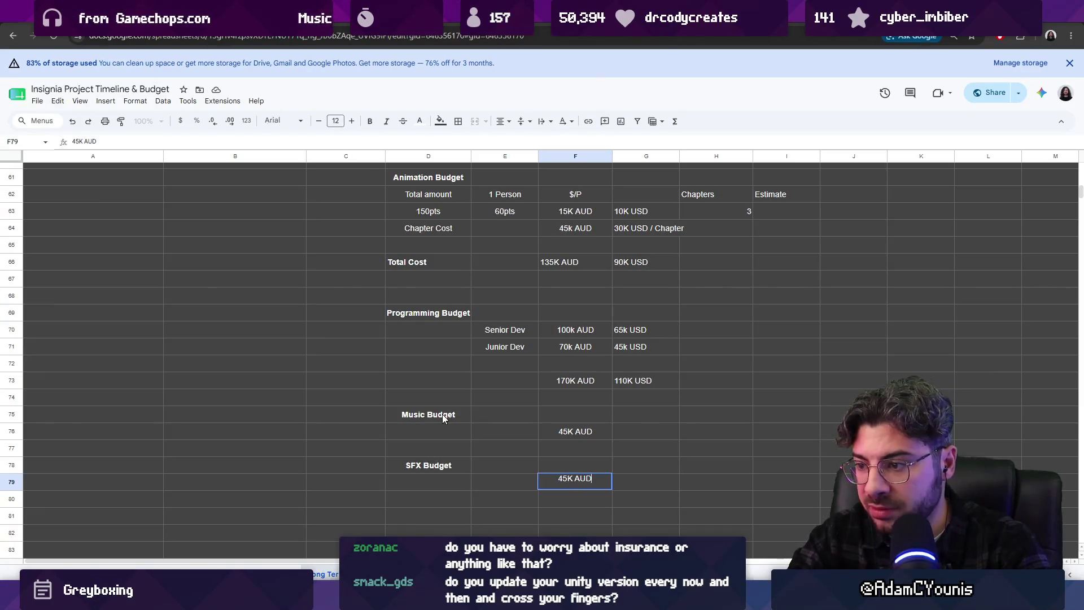
pyautogui.press('Return')
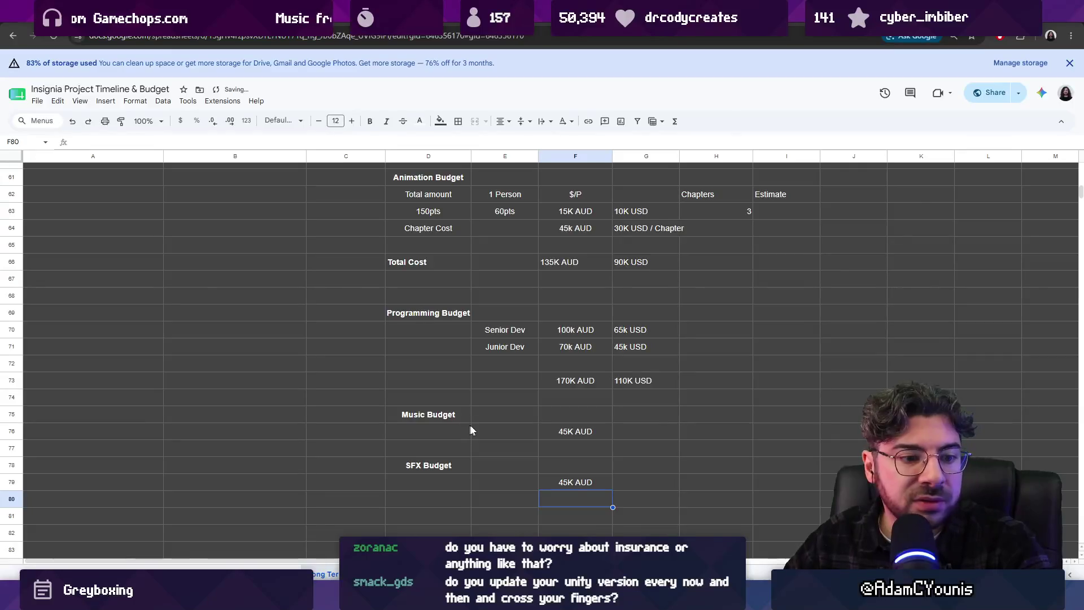
pyautogui.scroll(-1, 473, 420)
# - Add a bold Producer label below the SFX Budget
pyautogui.click(419, 466)
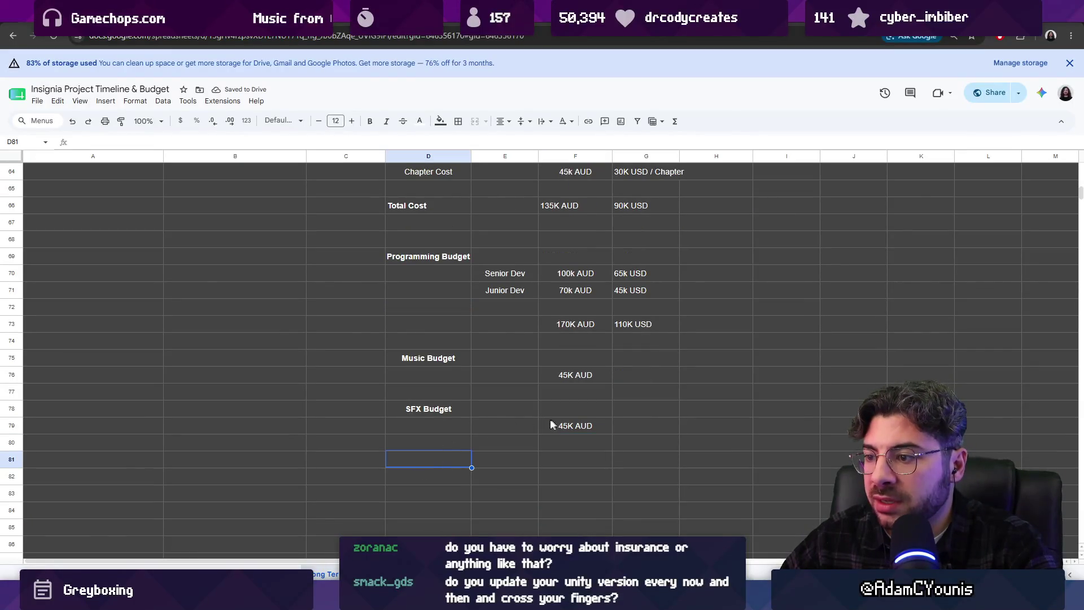
pyautogui.scroll(2, 546, 422)
pyautogui.scroll(2, 542, 424)
pyautogui.scroll(-2, 543, 426)
pyautogui.scroll(4, 543, 428)
pyautogui.scroll(6, 543, 425)
pyautogui.scroll(6, 538, 435)
pyautogui.scroll(6, 538, 436)
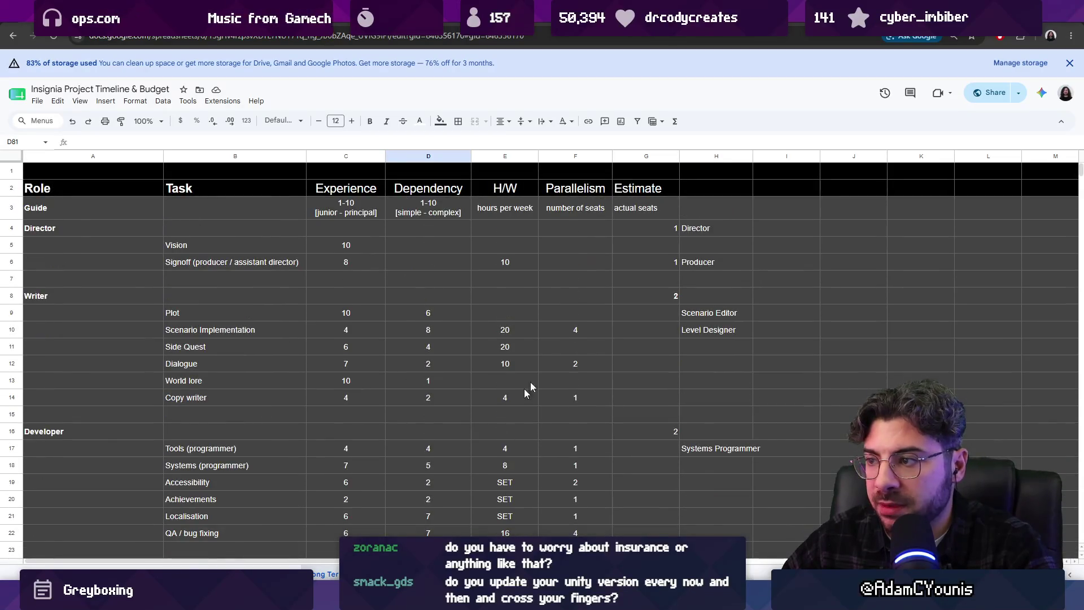
pyautogui.scroll(-15, 559, 414)
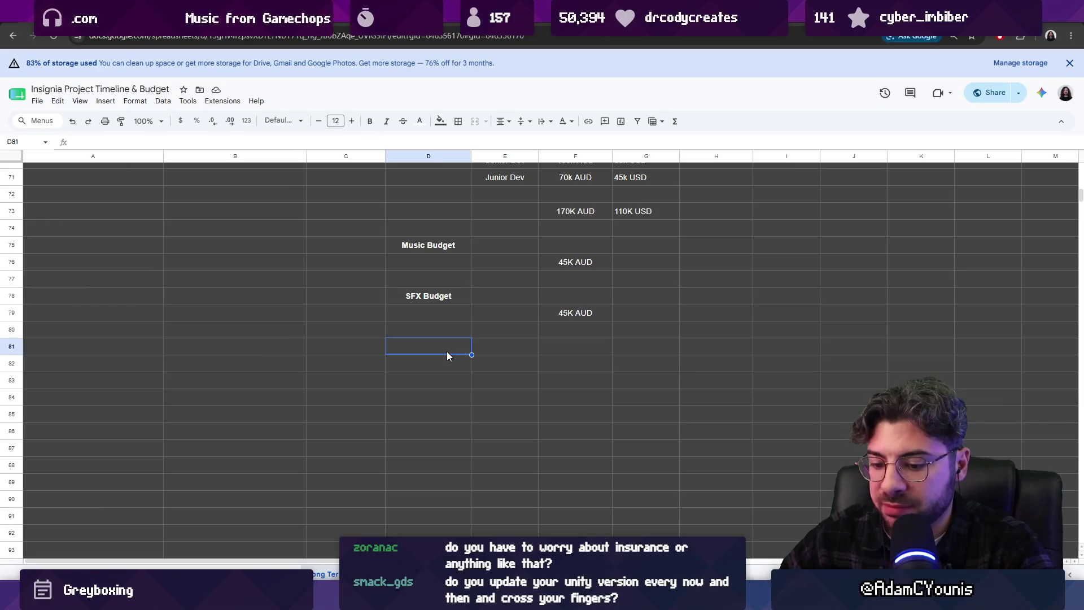
pyautogui.write('Pro')
pyautogui.press('BackSpace')
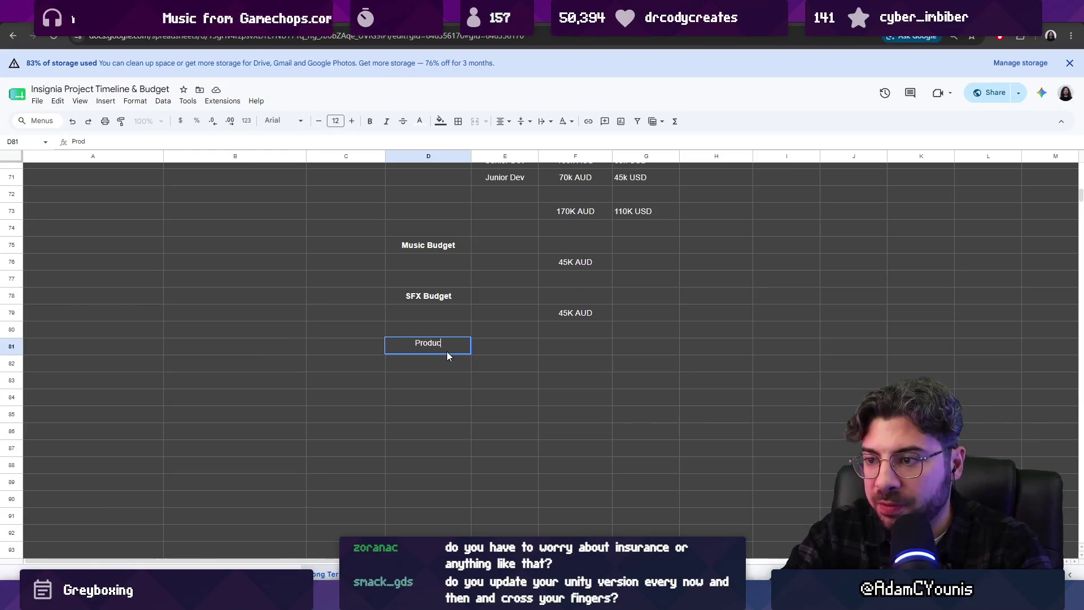
pyautogui.write('ucer')
pyautogui.press('Return')
pyautogui.click(447, 351)
pyautogui.hotkey('ctrl', 'b')
# - Enter the Producer budget of 110K AUD beside the label
pyautogui.press('Right')
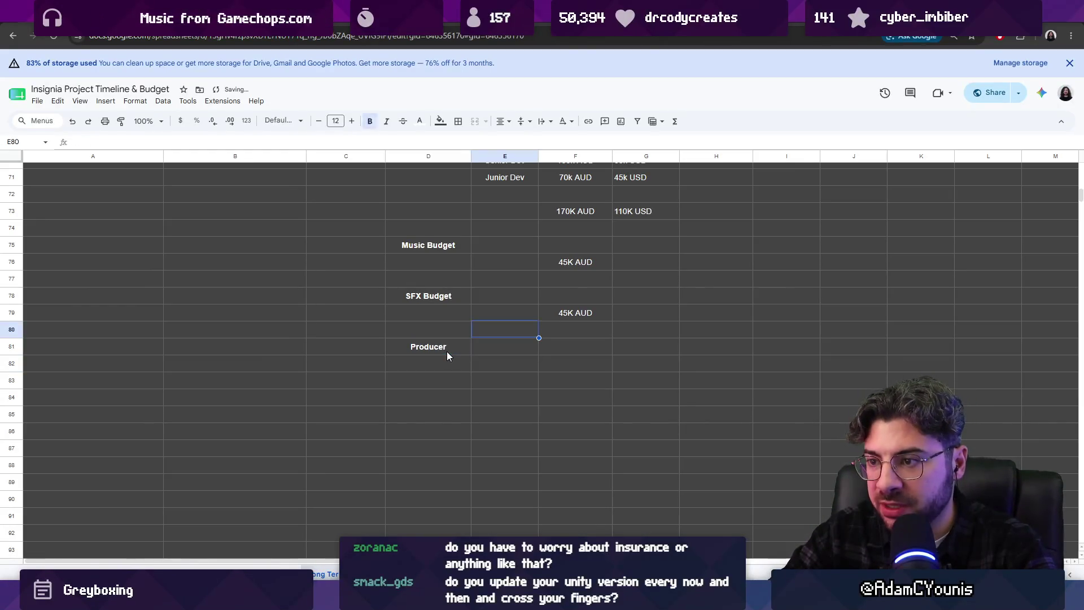
pyautogui.scroll(3, 552, 393)
pyautogui.scroll(-1, 560, 394)
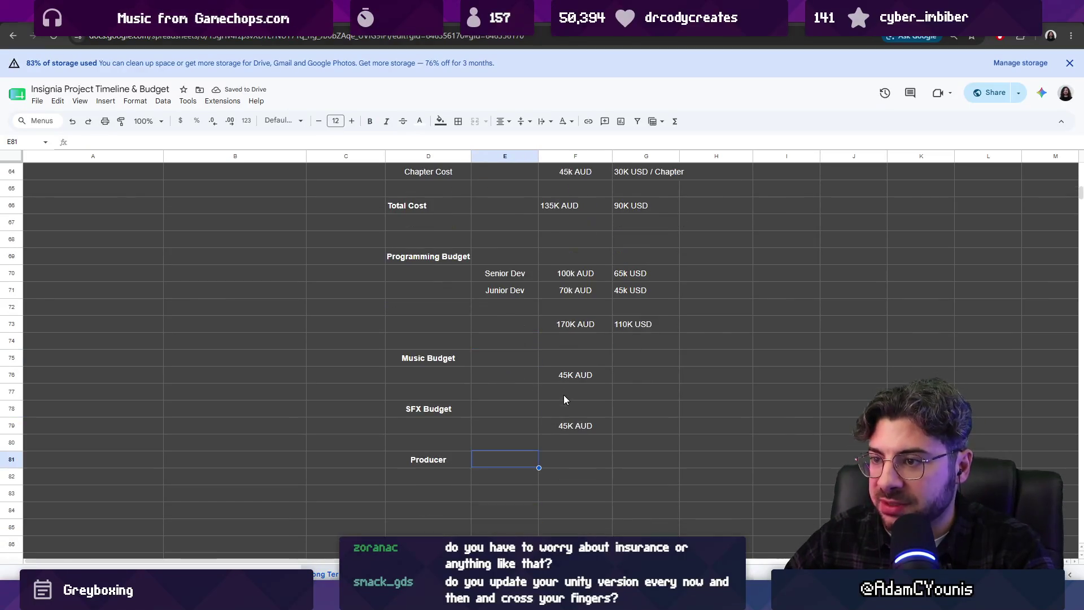
pyautogui.click(565, 459)
pyautogui.scroll(1, 565, 459)
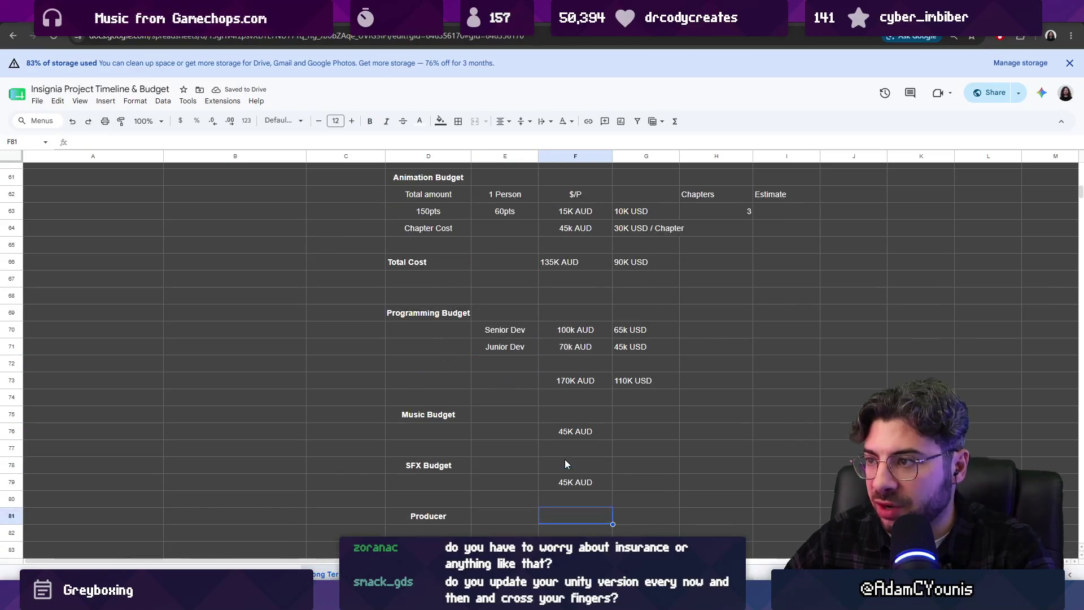
pyautogui.scroll(-1, 564, 459)
pyautogui.write('129')
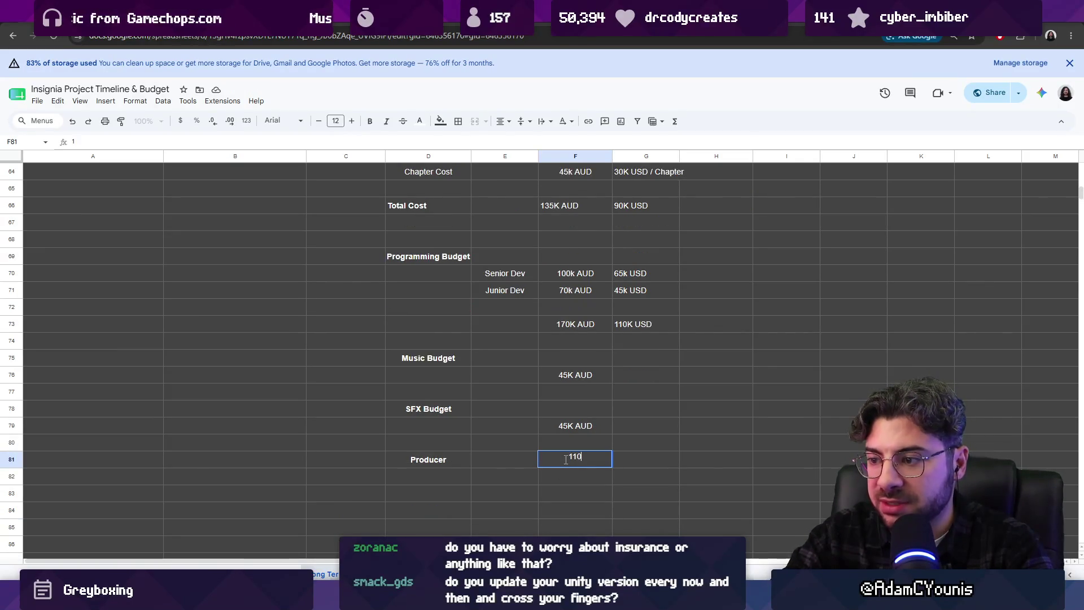
pyautogui.write('K AUD')
pyautogui.press('Return')
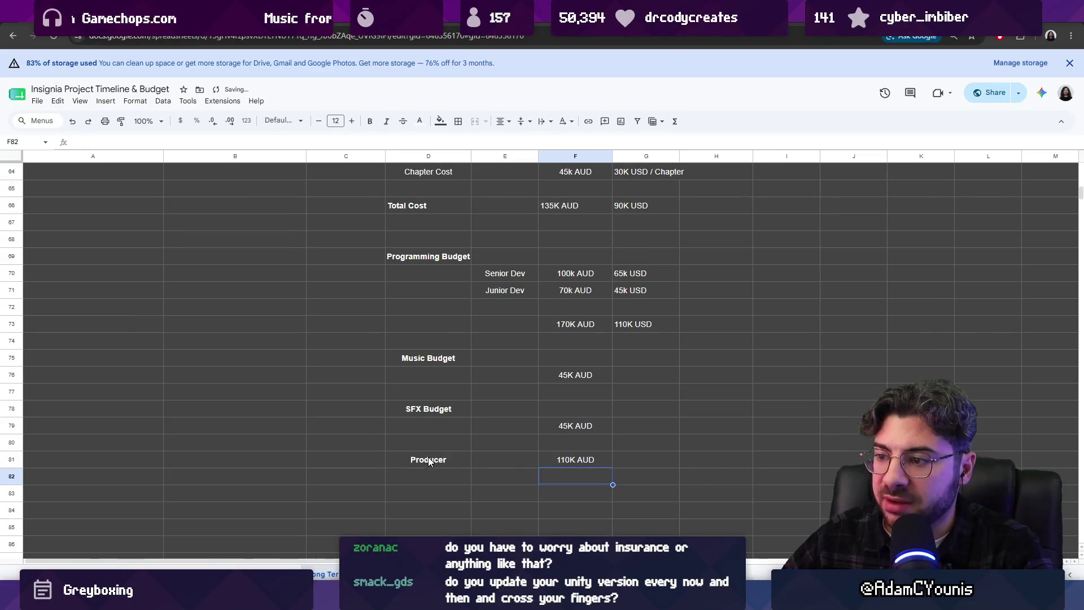
pyautogui.click(582, 464)
# - Move the Music and SFX 45K AUD amounts up one row beside their labels
pyautogui.click(566, 430)
pyautogui.keyDown('shift'); pyautogui.click(569, 375); pyautogui.keyUp('shift')
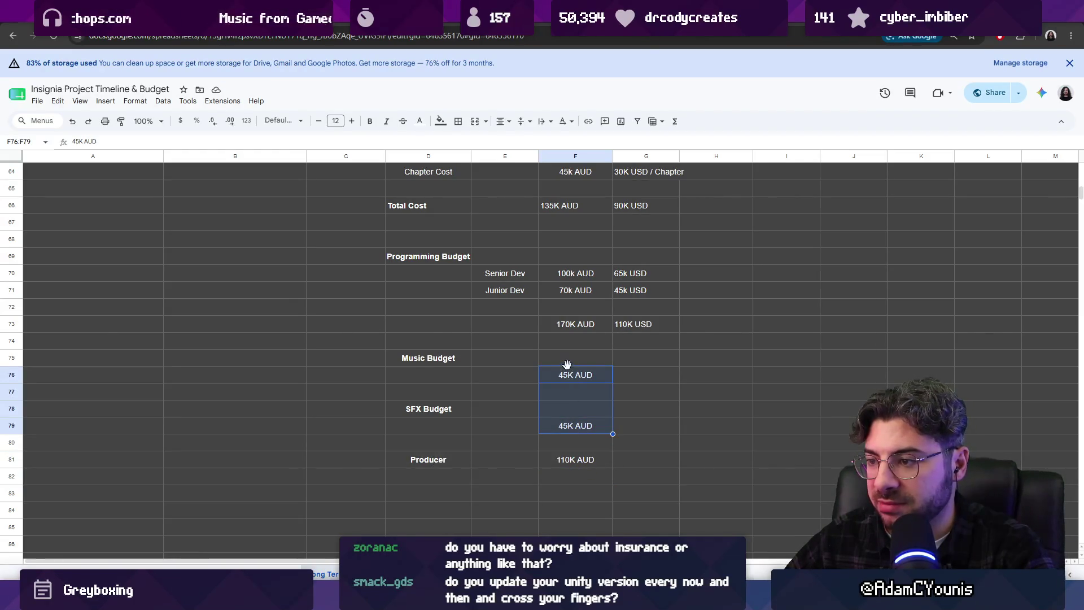
pyautogui.moveTo(569, 358); pyautogui.dragTo(567, 359)
pyautogui.click(559, 424)
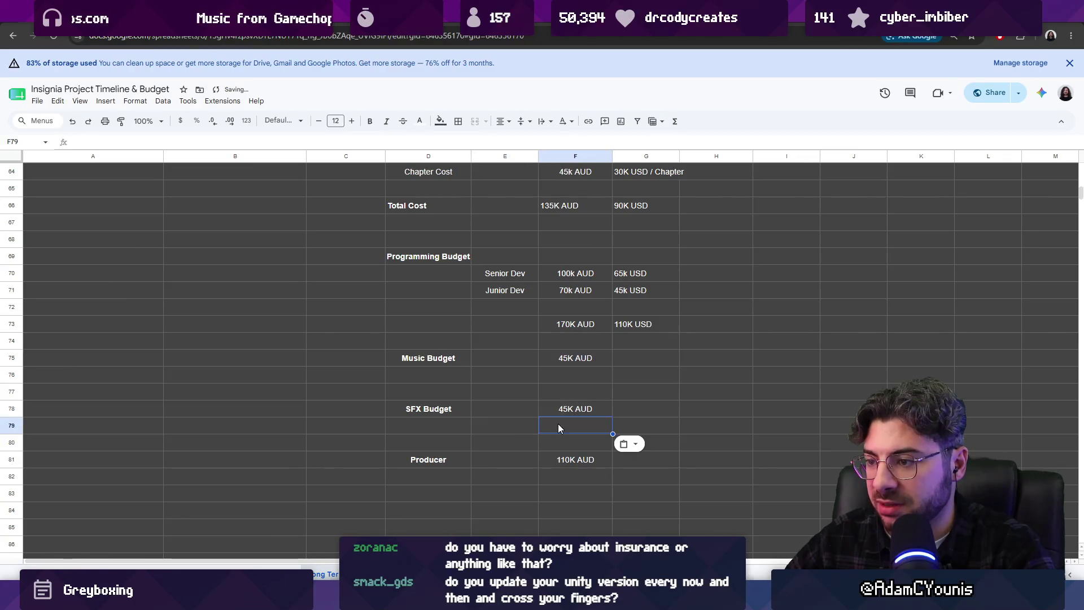
# - Shift the SFX and Producer rows up one row to close the blank gaps
pyautogui.click(13, 459)
pyautogui.moveTo(12, 459); pyautogui.dragTo(22, 438)
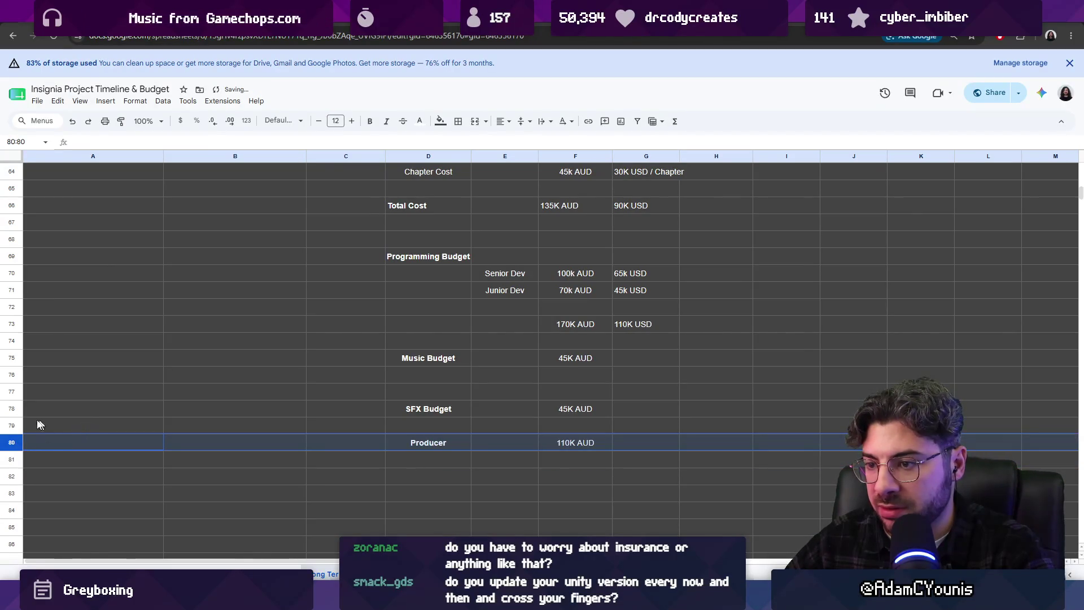
pyautogui.keyDown('shift'); pyautogui.click(11, 411); pyautogui.keyUp('shift')
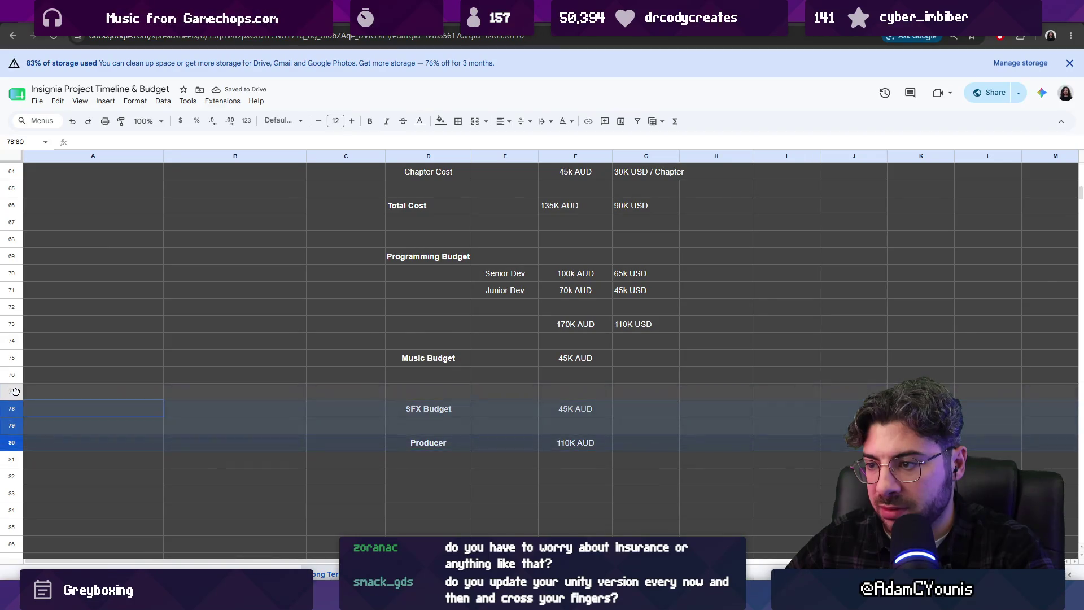
pyautogui.moveTo(11, 406); pyautogui.dragTo(12, 392)
pyautogui.click(432, 451)
pyautogui.press('Down')
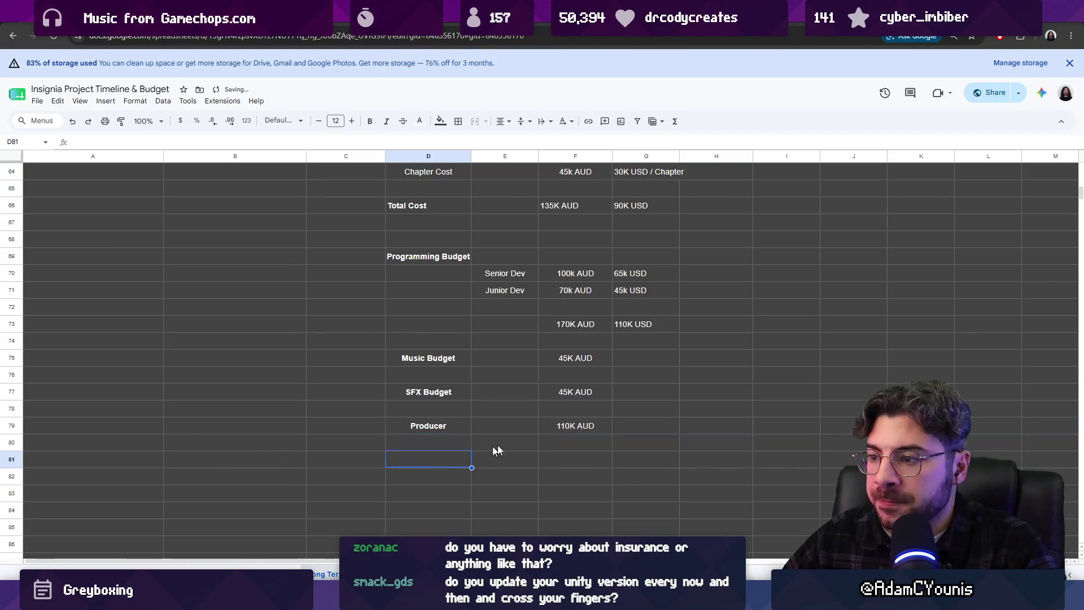
pyautogui.scroll(1, 585, 432)
pyautogui.scroll(5, 594, 437)
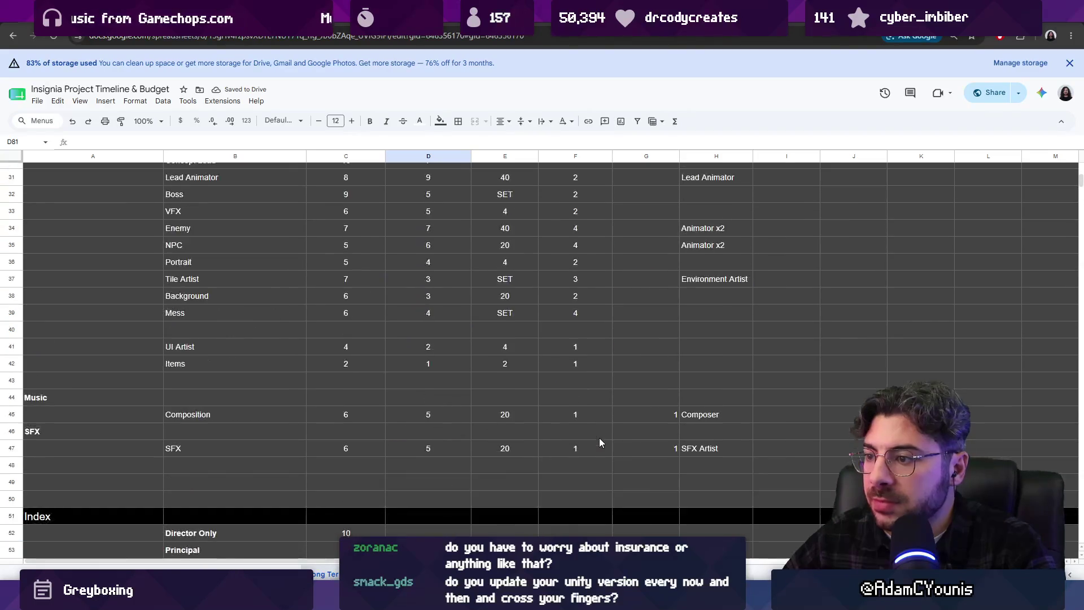
pyautogui.scroll(7, 599, 438)
# - Add a bold 'Director' label in the cell below Producer
pyautogui.click(704, 237)
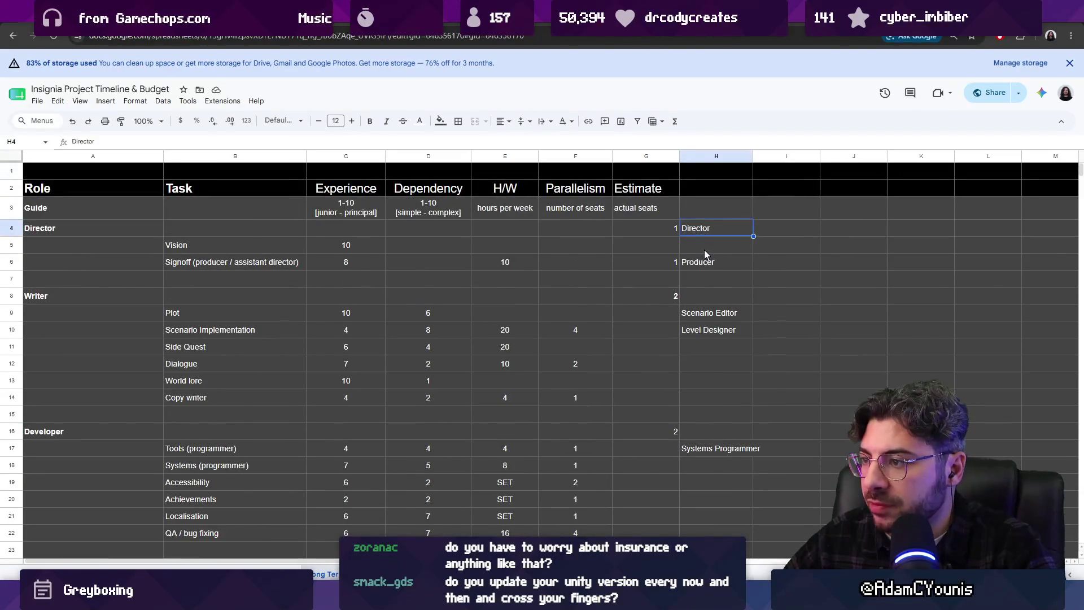
pyautogui.scroll(-5, 648, 346)
pyautogui.scroll(-4, 469, 350)
pyautogui.scroll(-3, 471, 363)
pyautogui.scroll(-1, 471, 369)
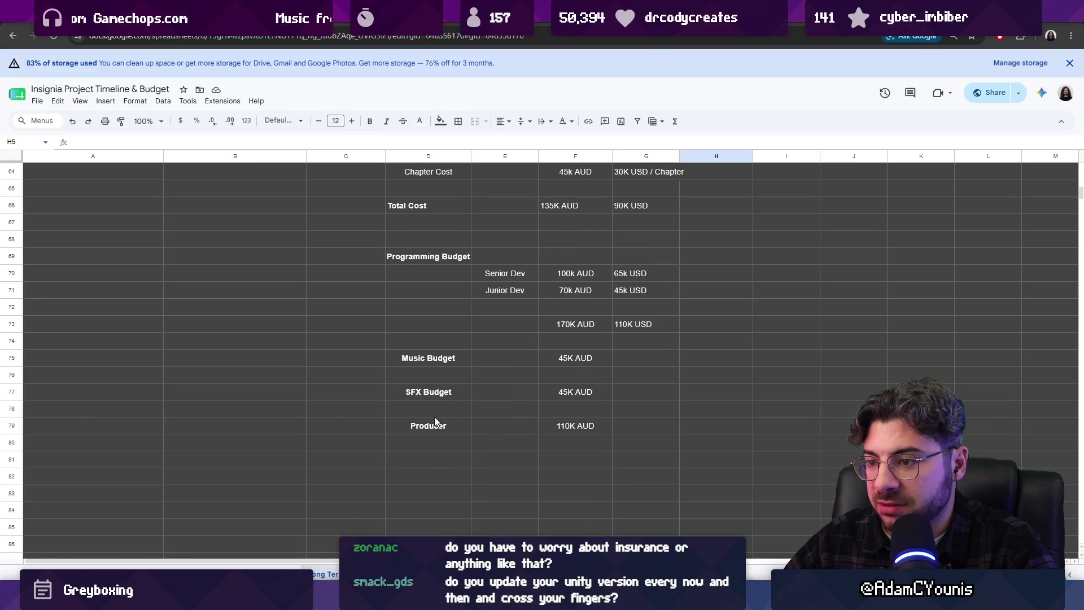
pyautogui.click(451, 458)
pyautogui.write('Director')
pyautogui.press('Return')
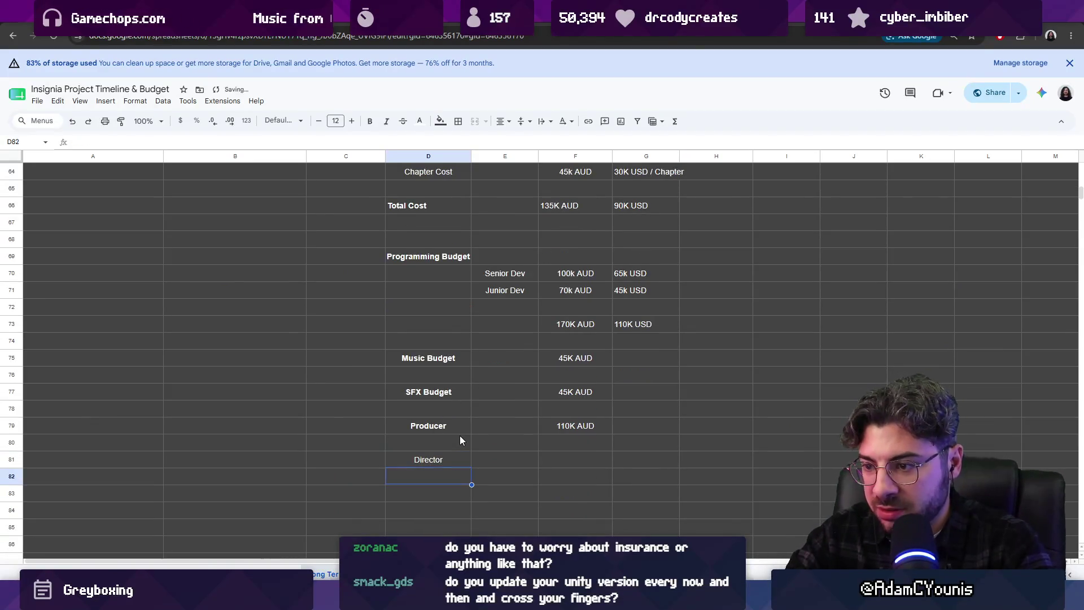
pyautogui.press('Up')
pyautogui.hotkey('ctrl', 'b')
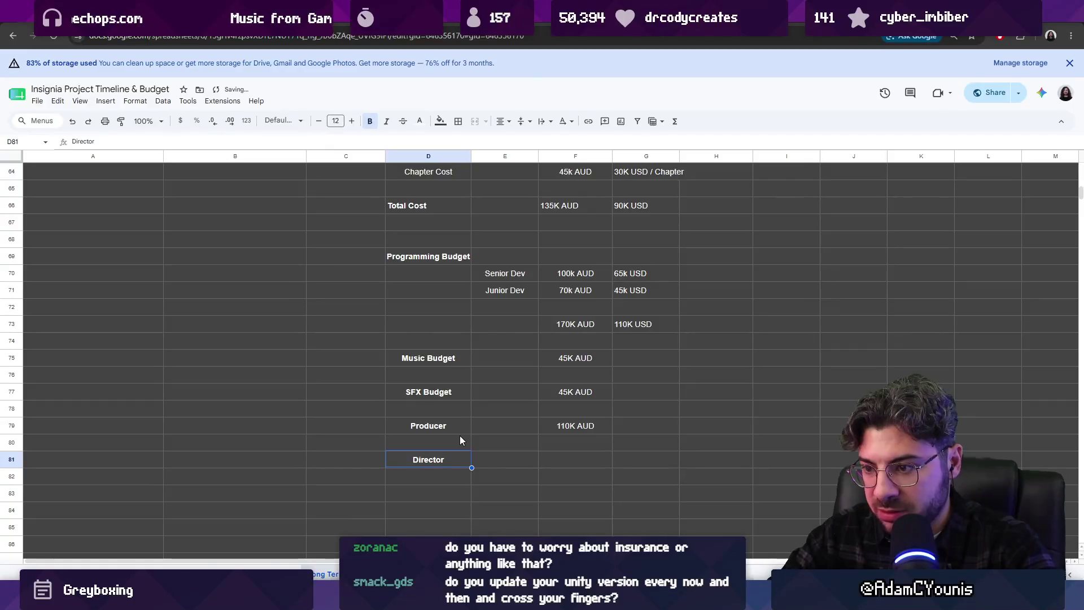
pyautogui.press('Right')
pyautogui.press('Right')
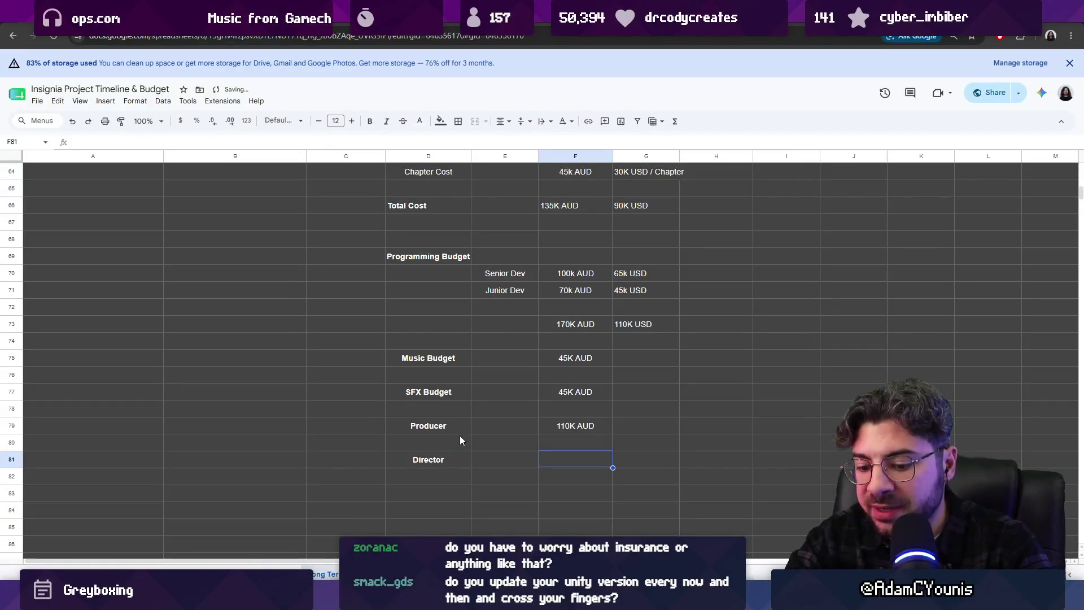
pyautogui.write('75K S')
# - Enter the Director budget as 75K AUD, then revise it to 90K AUD
pyautogui.press('BackSpace')
pyautogui.write('AUD')
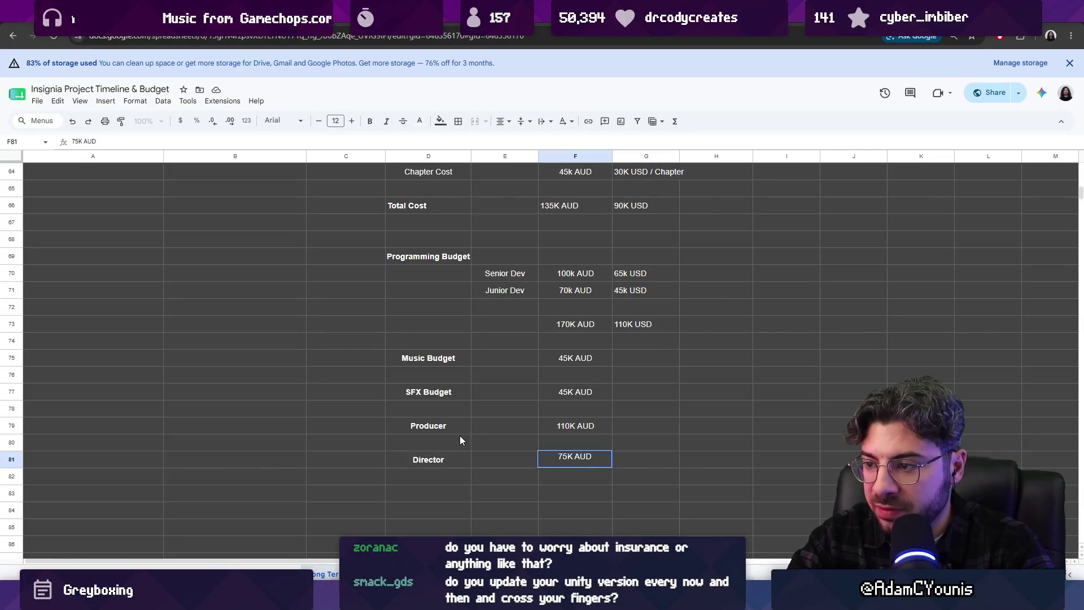
pyautogui.press('BackSpace')
pyautogui.press('BackSpace')
pyautogui.write('CT')
pyautogui.press('BackSpace')
pyautogui.press('BackSpace')
pyautogui.write('UD')
pyautogui.press('Return')
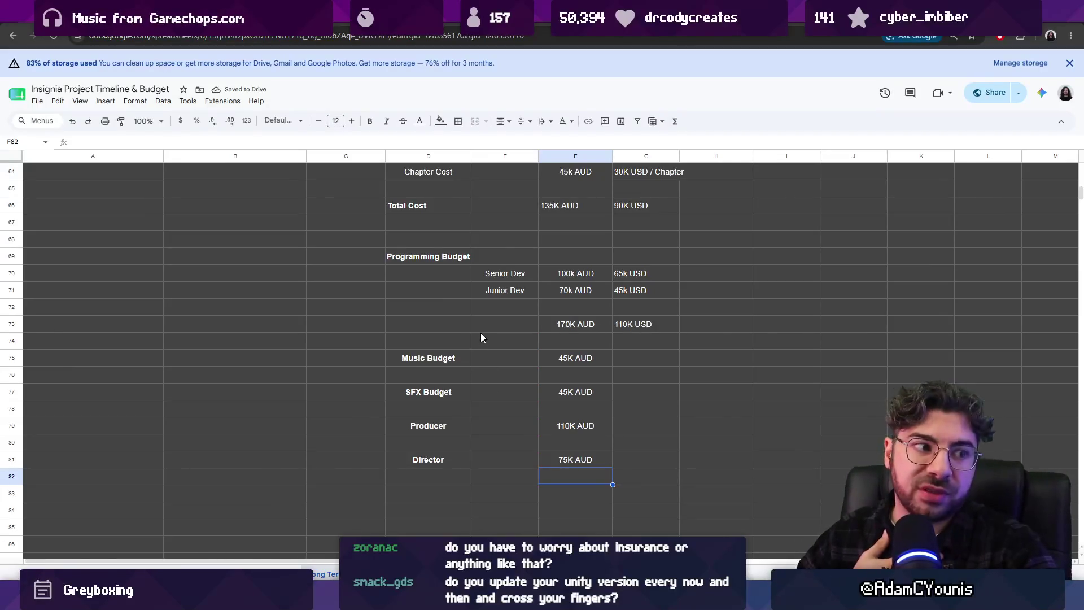
pyautogui.press('Up')
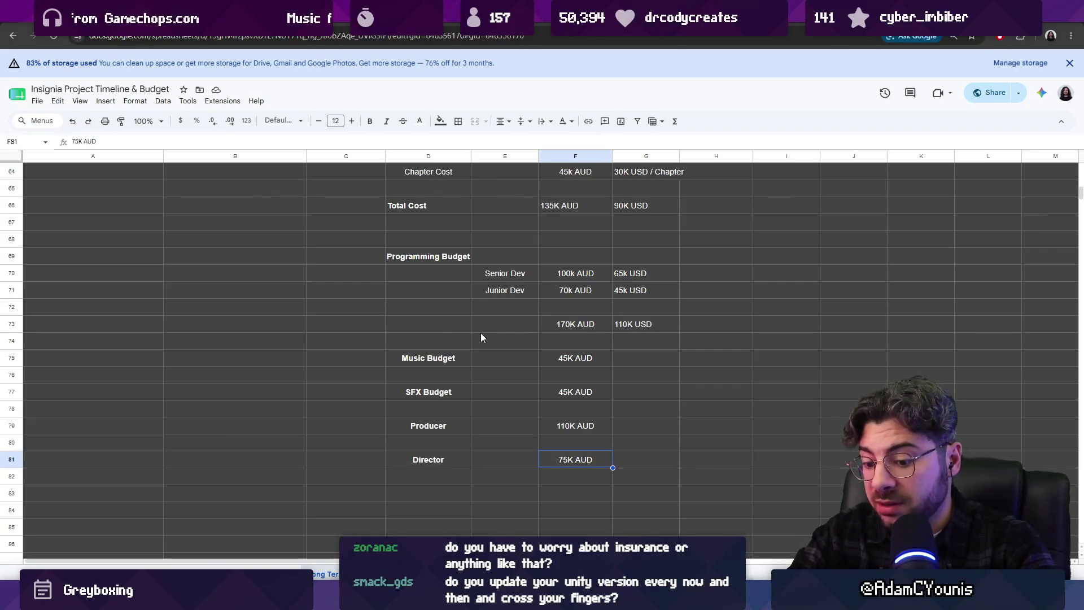
pyautogui.write('90')
pyautogui.write('K SYU')
pyautogui.press('BackSpace')
pyautogui.press('BackSpace')
pyautogui.press('BackSpace')
pyautogui.write('AUD')
pyautogui.press('Return')
pyautogui.press('Up')
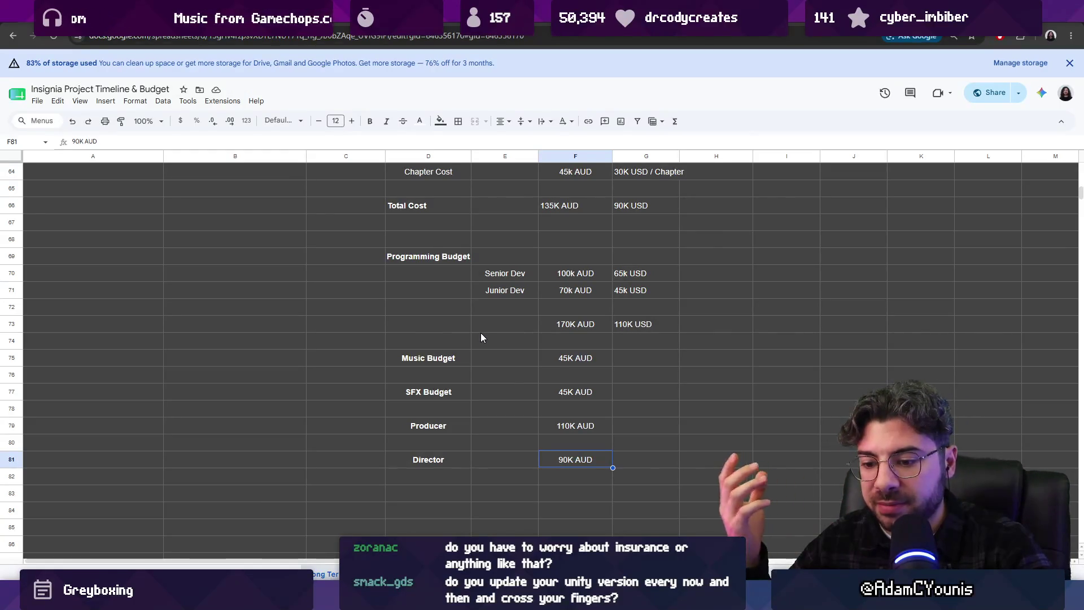
pyautogui.press('Return')
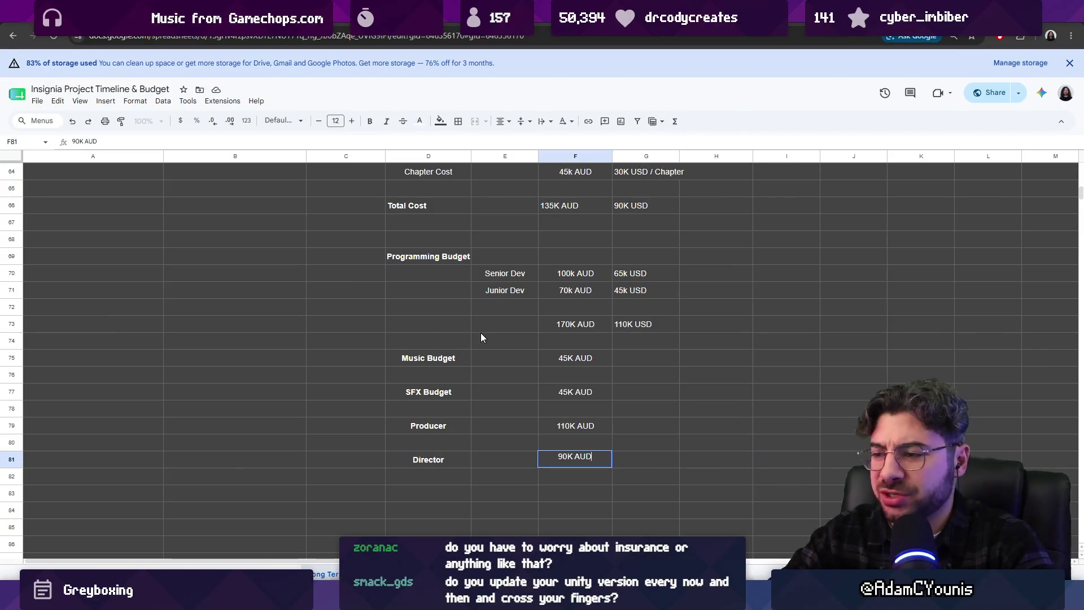
pyautogui.press('Escape')
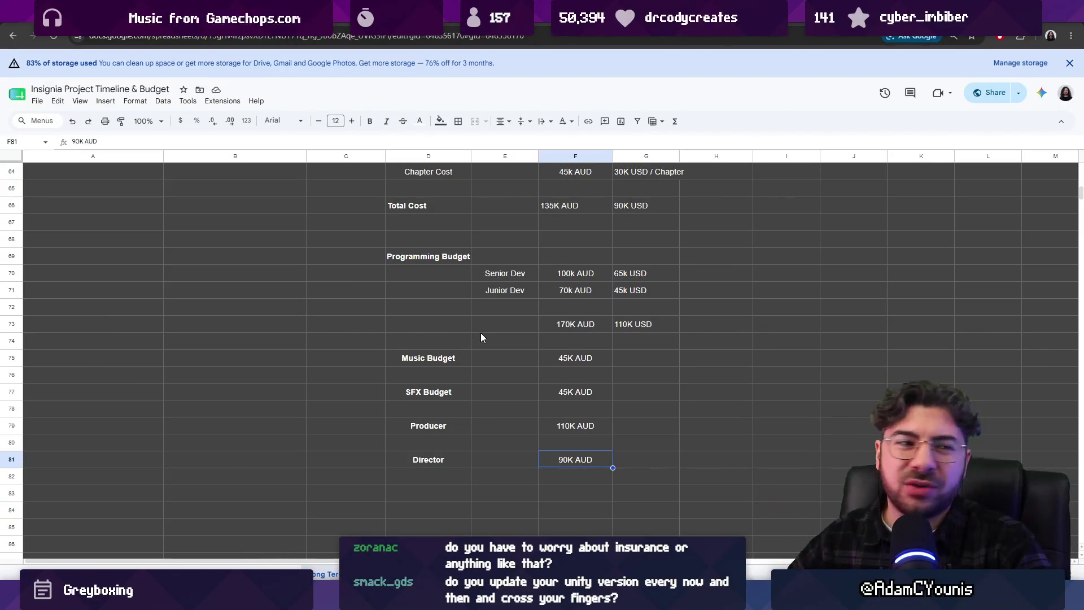
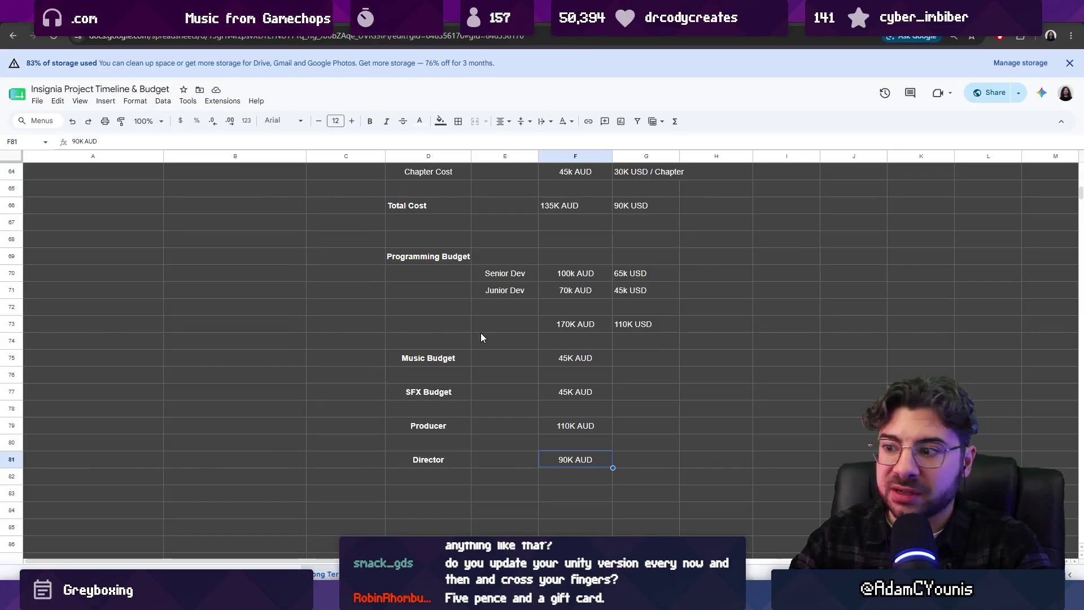
pyautogui.scroll(2, 489, 343)
pyautogui.scroll(9, 534, 373)
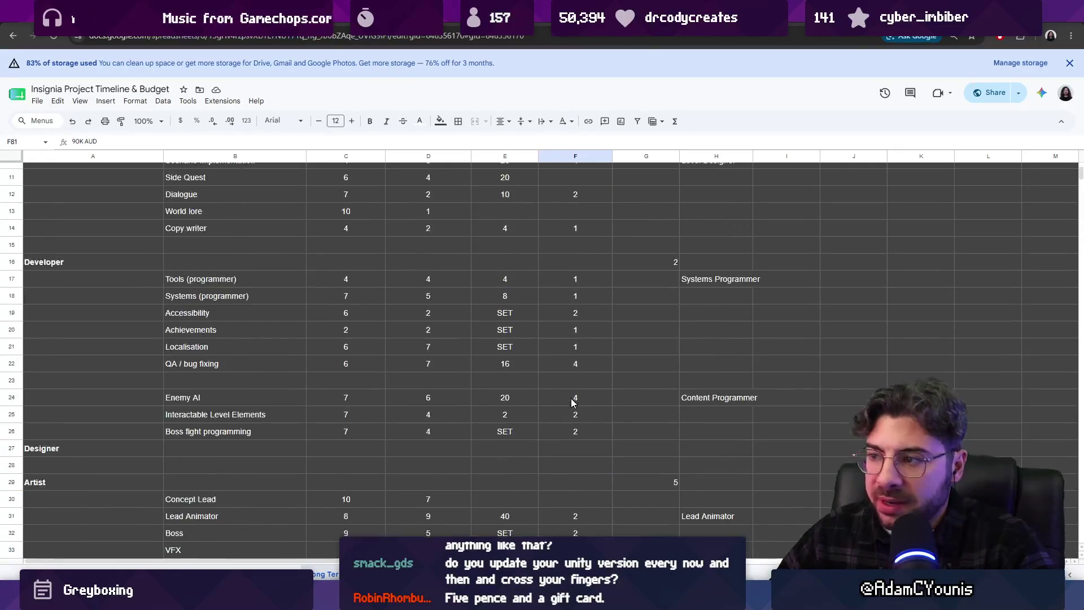
pyautogui.scroll(2, 573, 398)
pyautogui.scroll(-1, 473, 296)
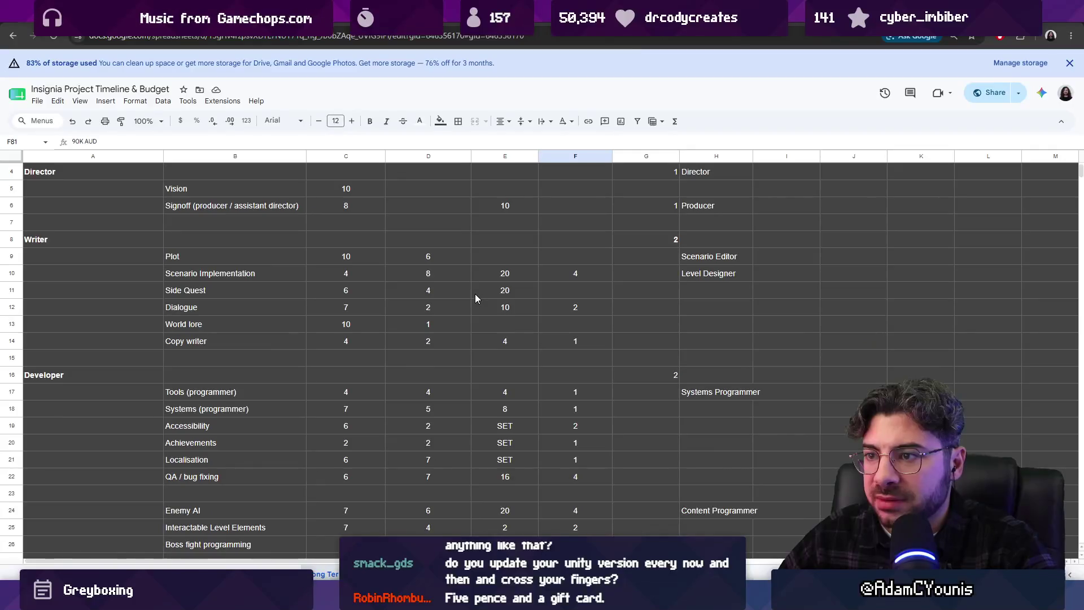
# - Label a new Writer Budget line in D83 below the Director entry
pyautogui.click(703, 273)
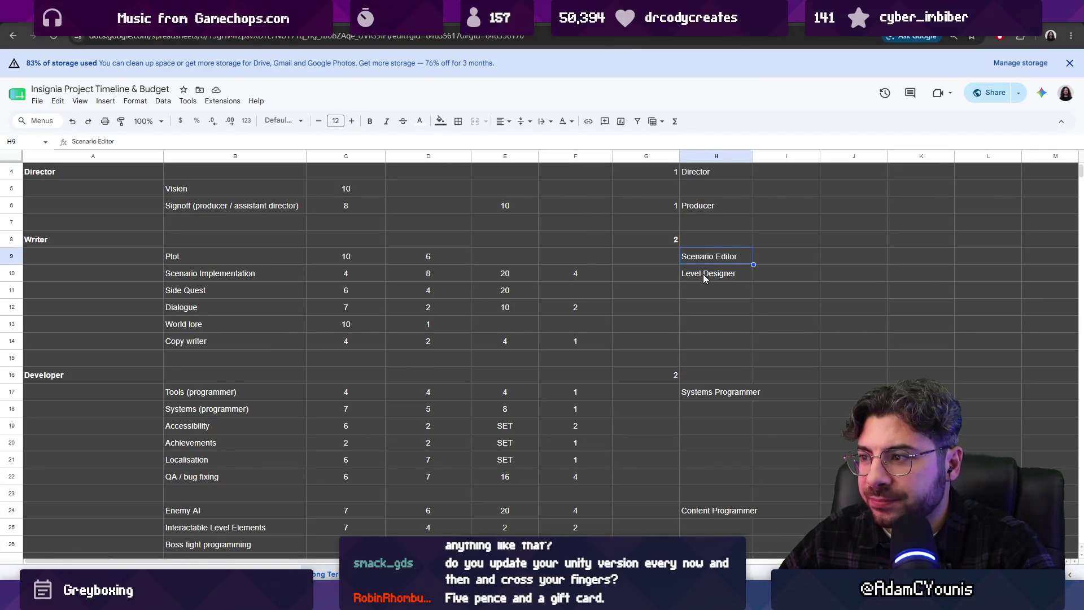
pyautogui.scroll(-2, 708, 309)
pyautogui.scroll(3, 709, 289)
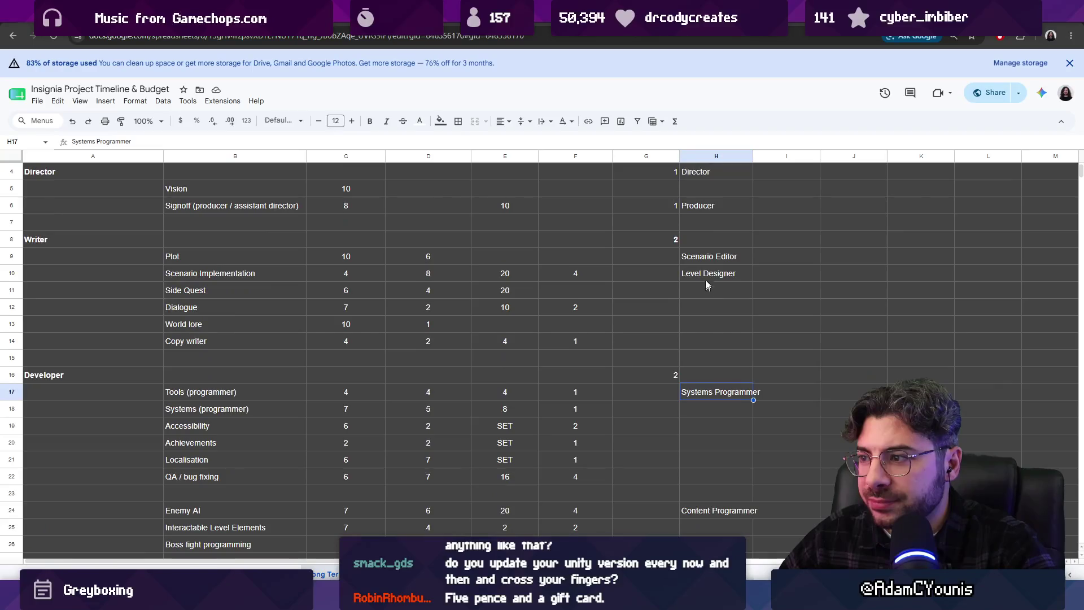
pyautogui.moveTo(707, 256); pyautogui.dragTo(707, 275)
pyautogui.scroll(-15, 606, 321)
pyautogui.click(429, 489)
pyautogui.write('Scenario')
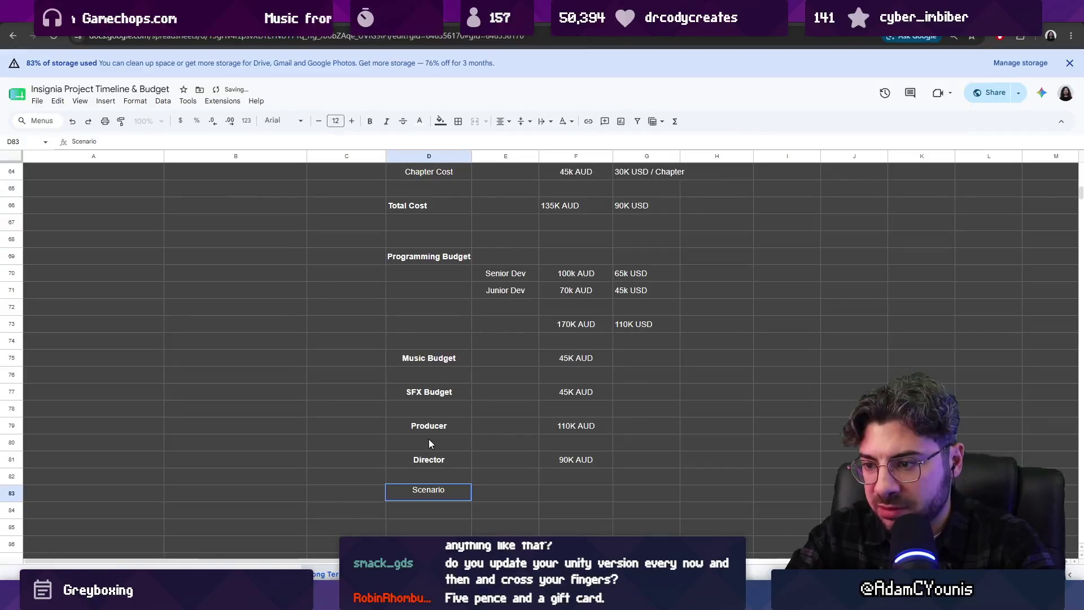
pyautogui.write('Writer Budget')
pyautogui.press('Return')
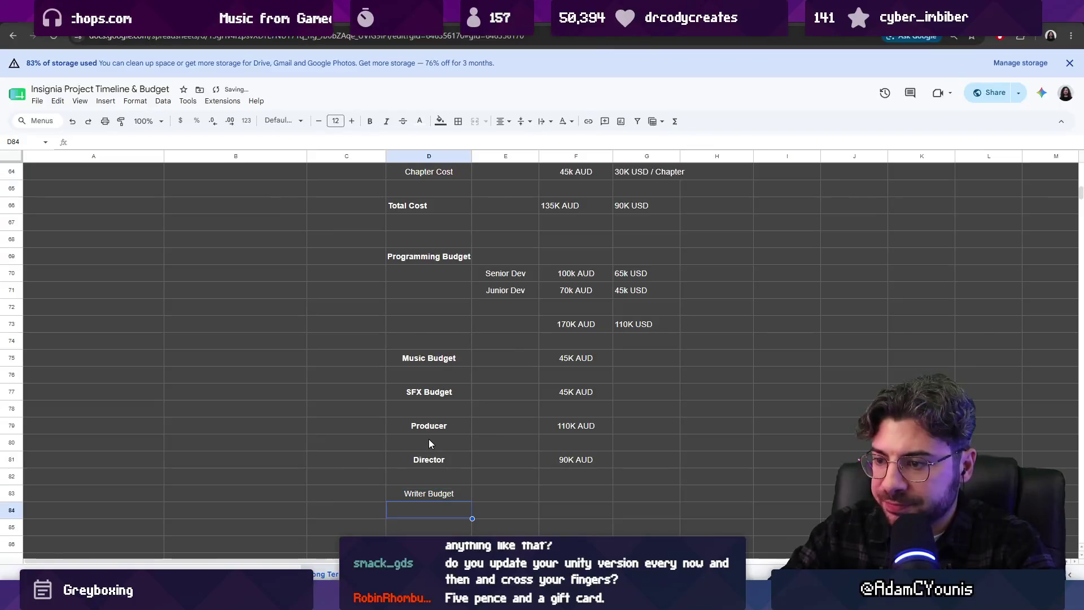
pyautogui.press('Right')
pyautogui.scroll(-1, 516, 454)
pyautogui.scroll(-1, 516, 455)
# - Enter 60K AUD, the x2 multiplier and the 120K AUD writer total
pyautogui.click(578, 381)
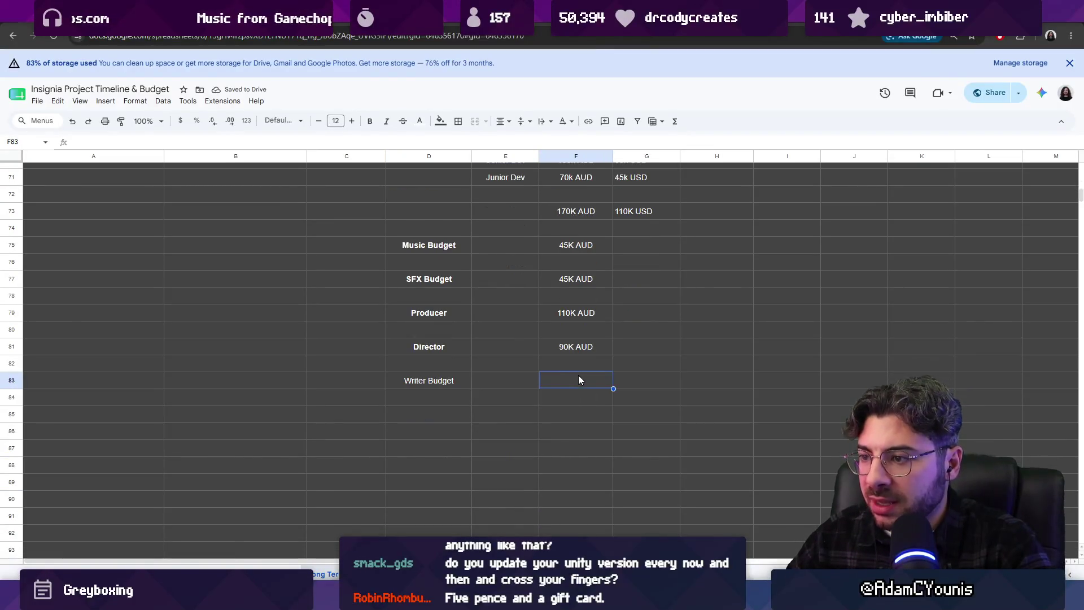
pyautogui.click(575, 398)
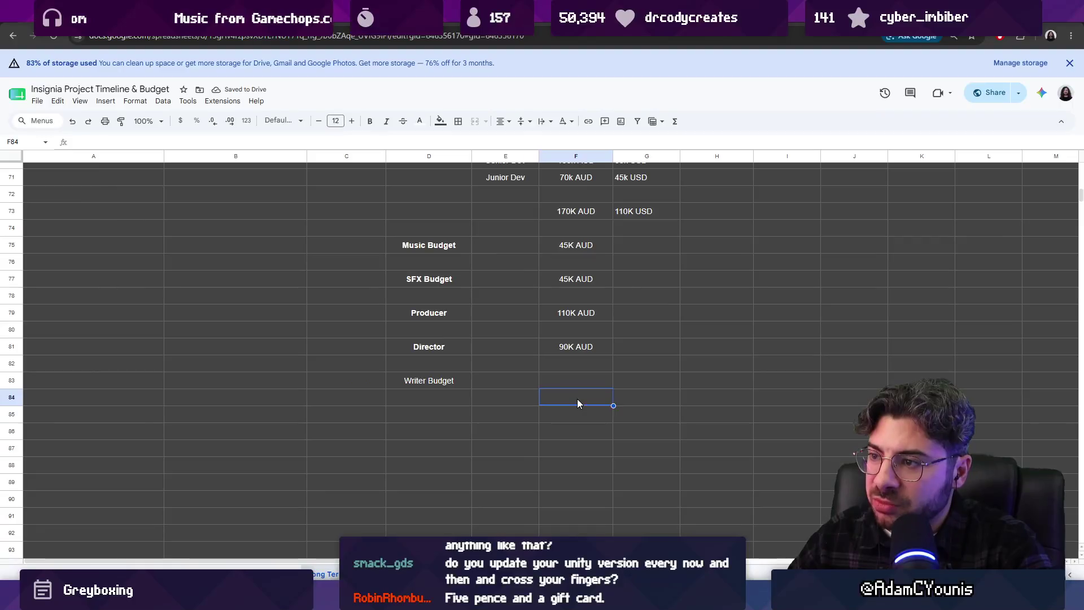
pyautogui.write('60K AUD')
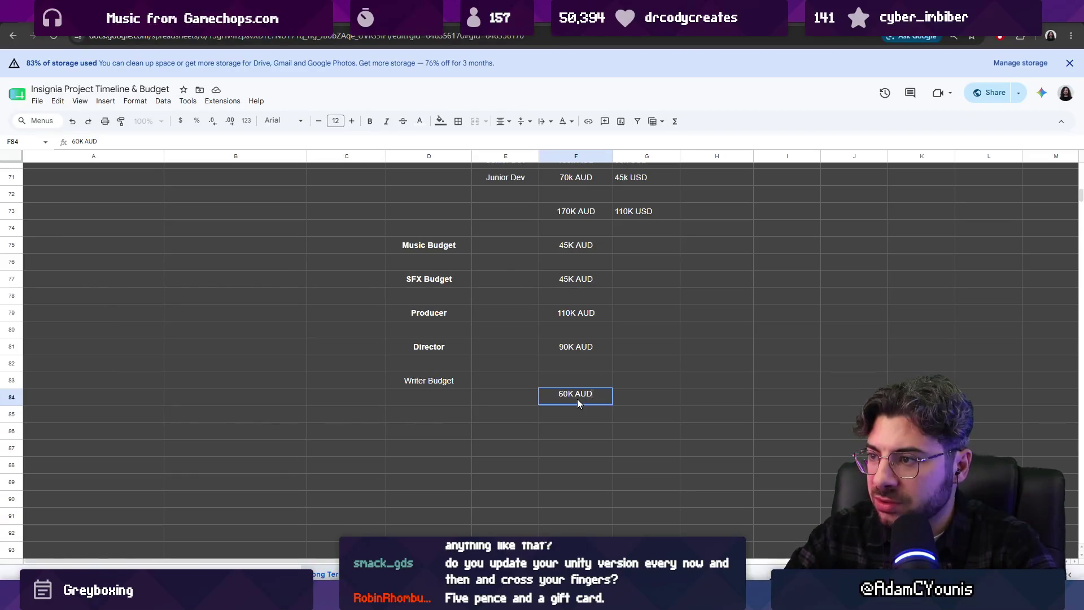
pyautogui.press('Tab')
pyautogui.write('x2')
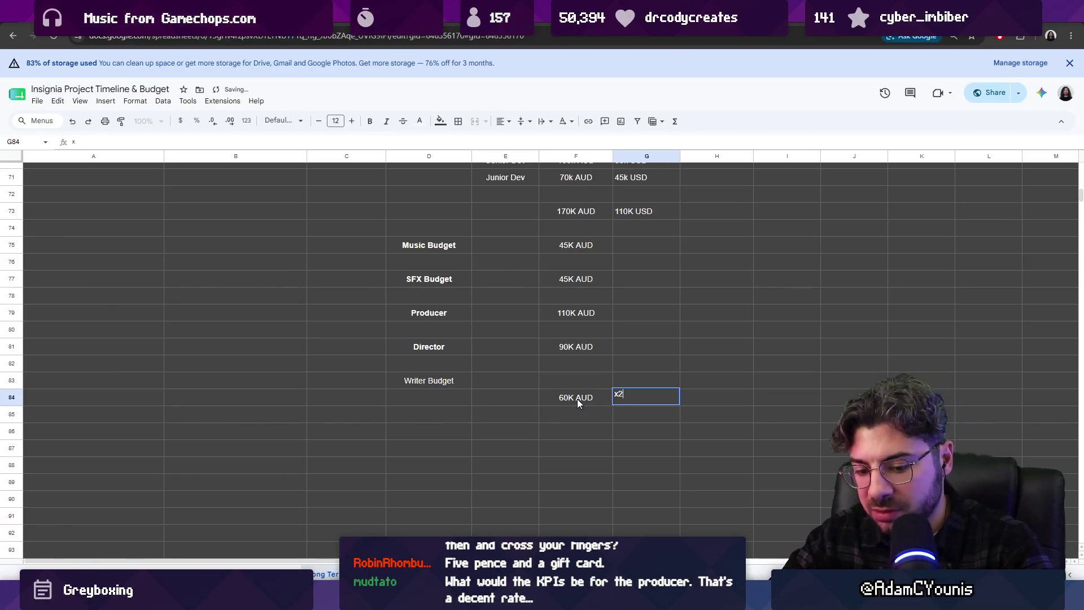
pyautogui.press('Return')
pyautogui.write('120K AUD')
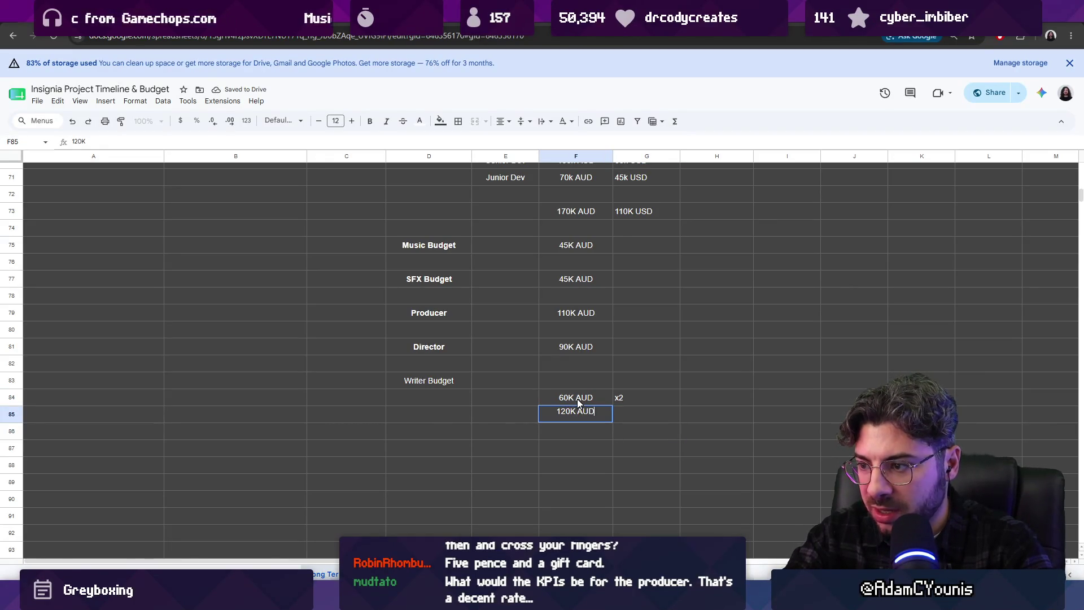
pyautogui.press('Return')
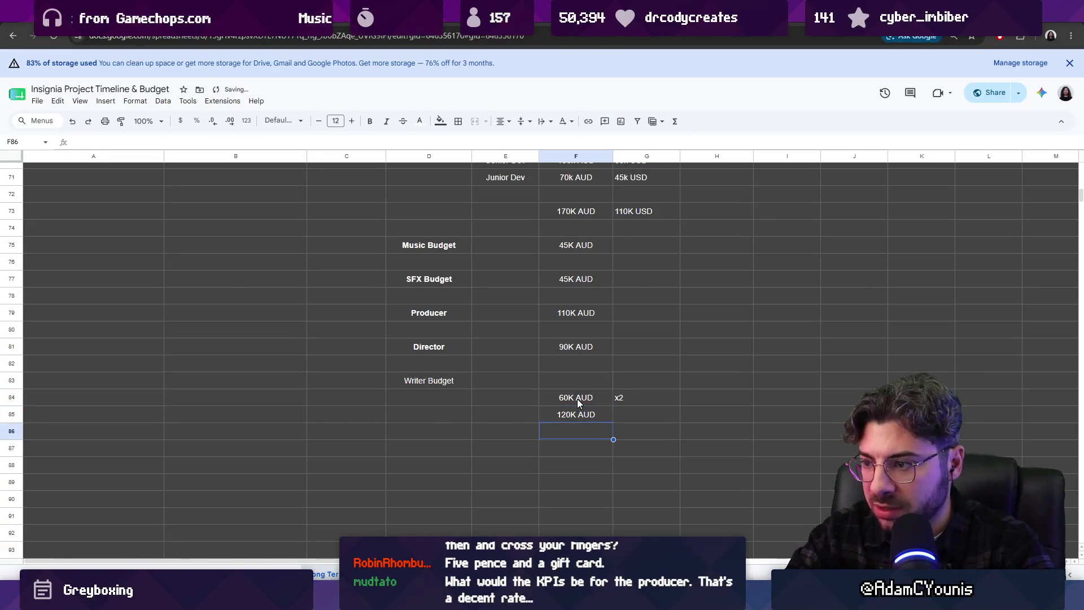
pyautogui.scroll(1, 600, 439)
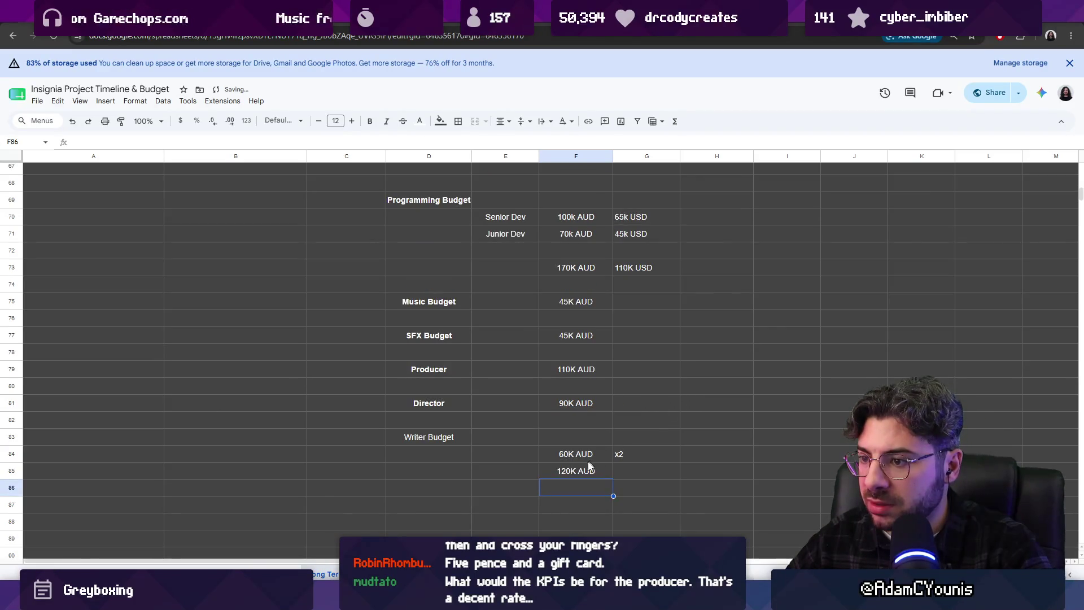
pyautogui.scroll(2, 600, 416)
pyautogui.scroll(-2, 598, 379)
pyautogui.scroll(2, 595, 382)
pyautogui.scroll(3, 595, 381)
pyautogui.scroll(-1, 595, 378)
pyautogui.scroll(-3, 594, 379)
pyautogui.scroll(1, 593, 359)
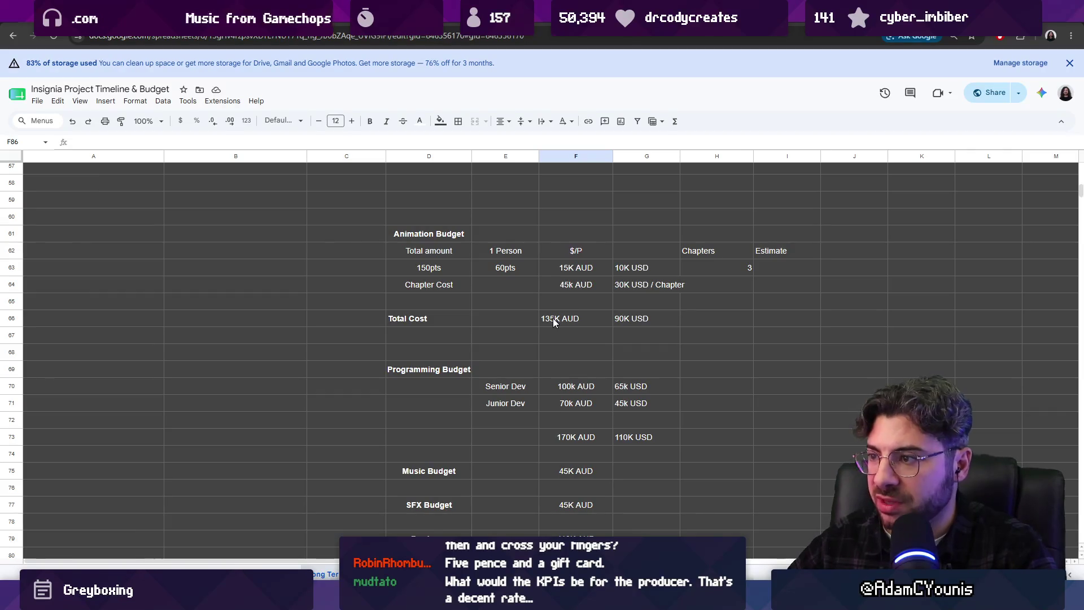
pyautogui.moveTo(562, 319); pyautogui.dragTo(643, 322)
pyautogui.scroll(-2, 634, 323)
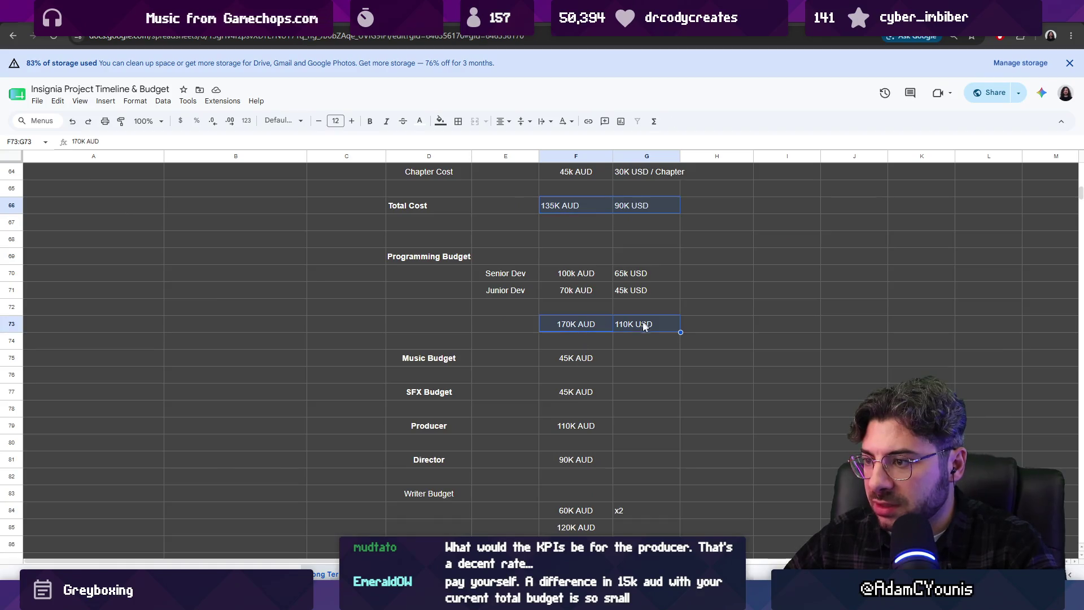
pyautogui.keyDown('ctrl'); pyautogui.click(572, 360); pyautogui.keyUp('ctrl')
pyautogui.keyDown('ctrl'); pyautogui.click(574, 392); pyautogui.keyUp('ctrl')
pyautogui.keyDown('ctrl'); pyautogui.click(575, 426); pyautogui.keyUp('ctrl')
pyautogui.keyDown('ctrl'); pyautogui.click(572, 458); pyautogui.keyUp('ctrl')
pyautogui.moveTo(579, 277); pyautogui.dragTo(580, 289)
pyautogui.moveTo(583, 511); pyautogui.dragTo(584, 526)
pyautogui.keyDown('ctrl'); pyautogui.click(586, 522); pyautogui.keyUp('ctrl')
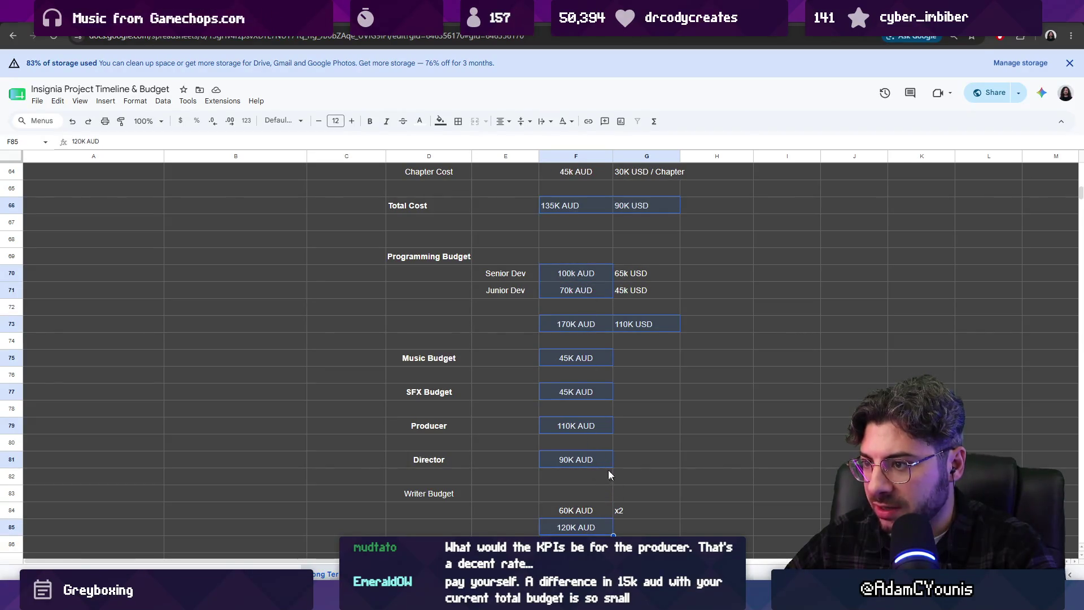
pyautogui.moveTo(606, 468); pyautogui.dragTo(605, 466)
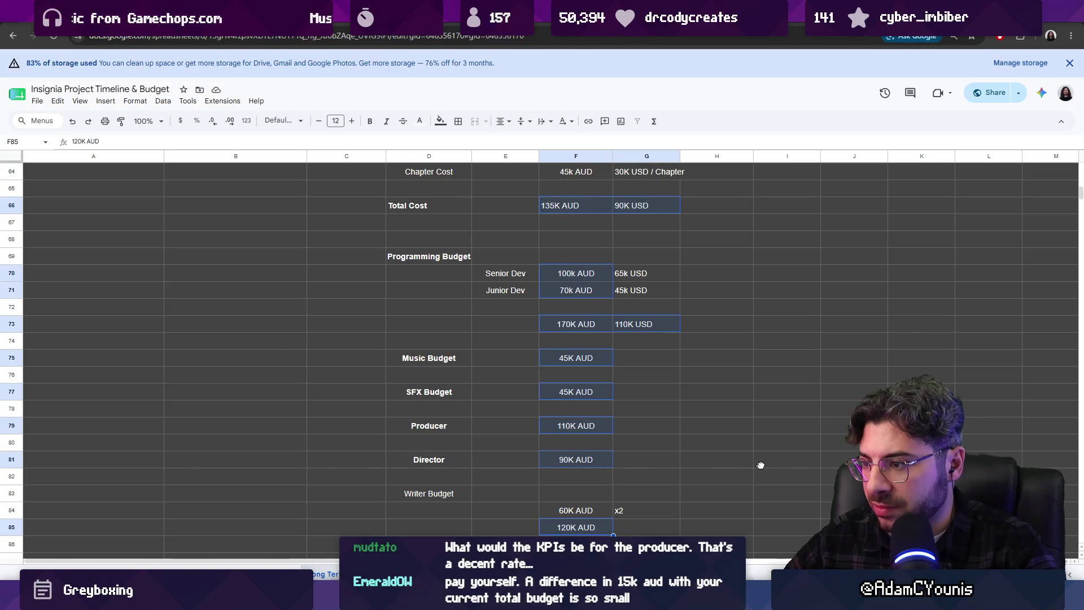
pyautogui.hotkey('ctrl', 'z')
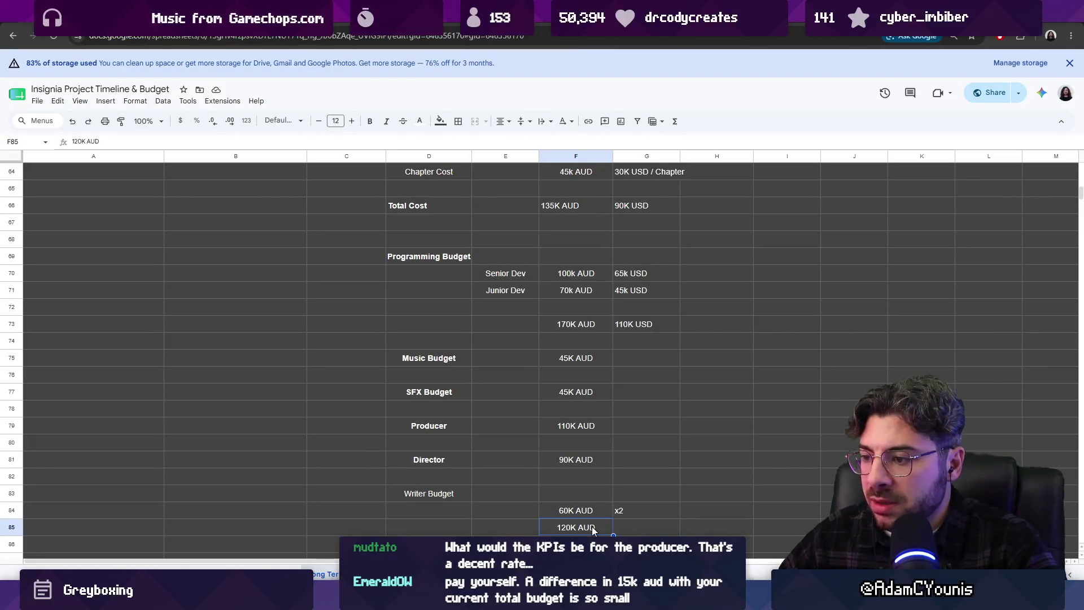
pyautogui.scroll(3, 795, 534)
pyautogui.scroll(-2, 795, 530)
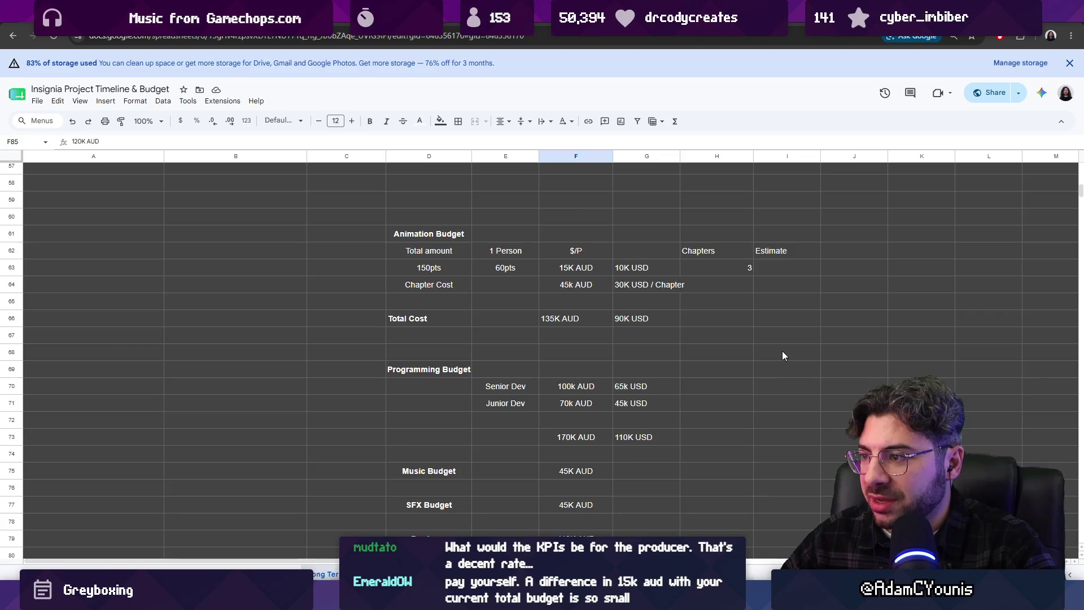
pyautogui.scroll(-1, 782, 350)
pyautogui.scroll(-1, 766, 483)
pyautogui.scroll(1, 760, 510)
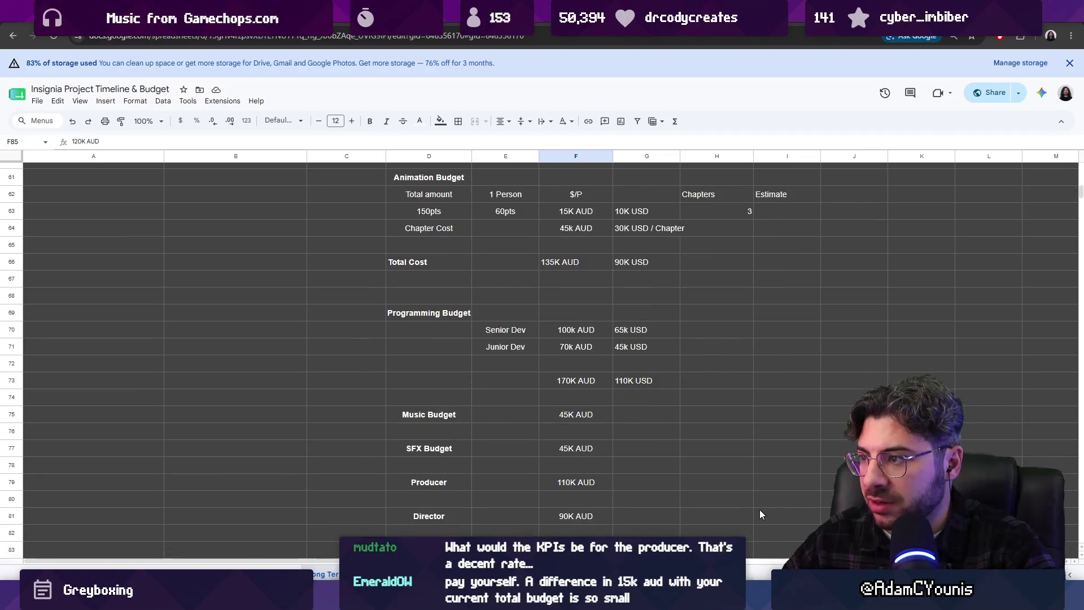
pyautogui.scroll(-1, 768, 533)
# - Move the 120K AUD writer total from column F into column I
pyautogui.click(770, 526)
pyautogui.write('120K AUD')
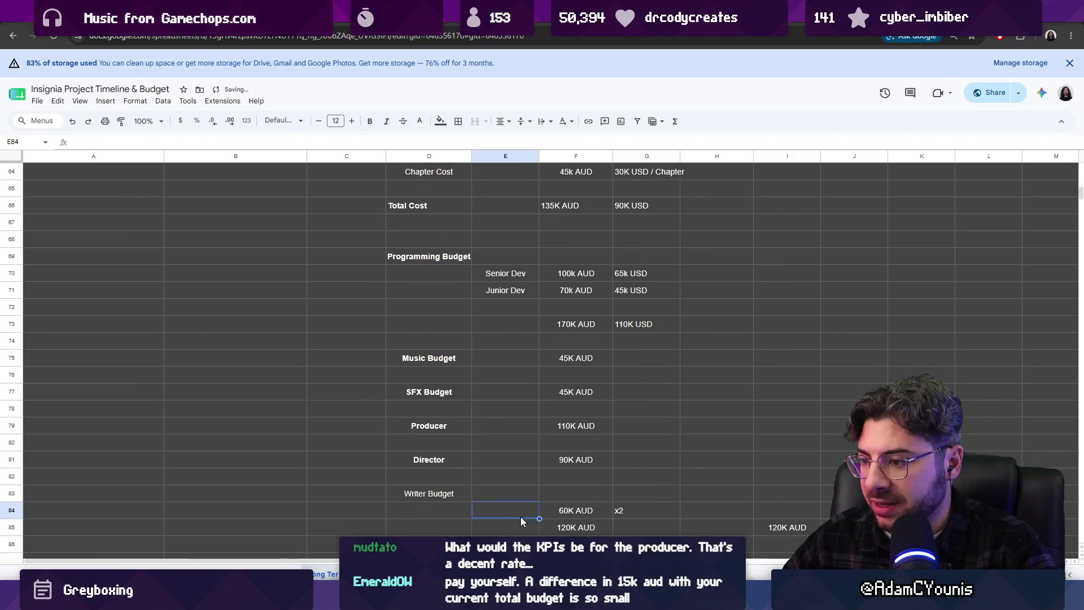
pyautogui.click(572, 525)
pyautogui.press('Delete')
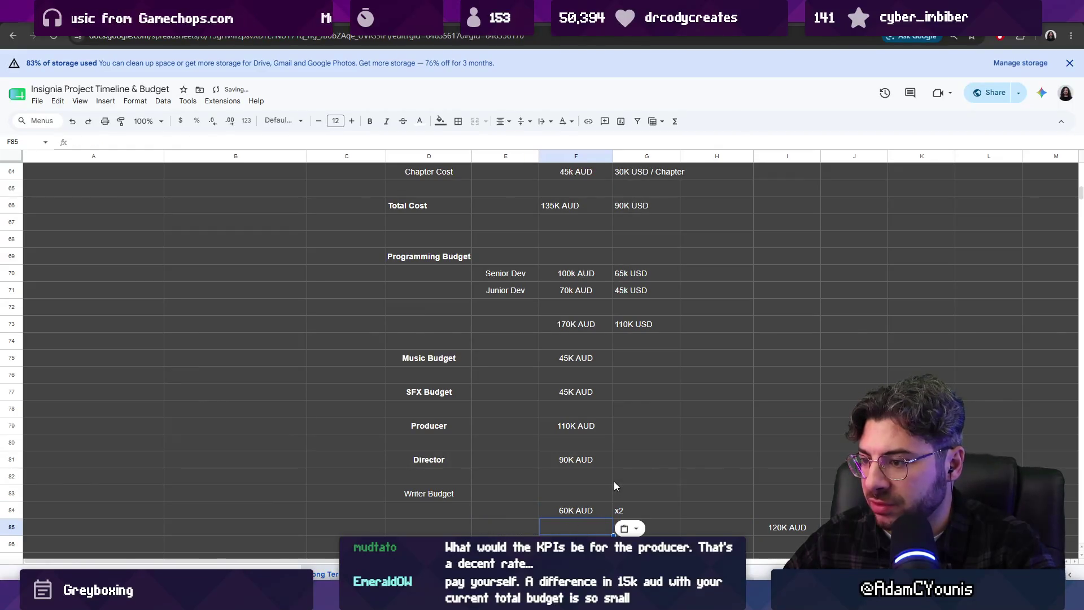
# - Move the 90K AUD Director amount from column F into column I
pyautogui.click(765, 464)
pyautogui.click(584, 461)
pyautogui.hotkey('ctrl', 'c')
pyautogui.click(763, 459)
pyautogui.hotkey('ctrl', 'v')
pyautogui.click(624, 460)
pyautogui.click(579, 461)
pyautogui.press('Delete')
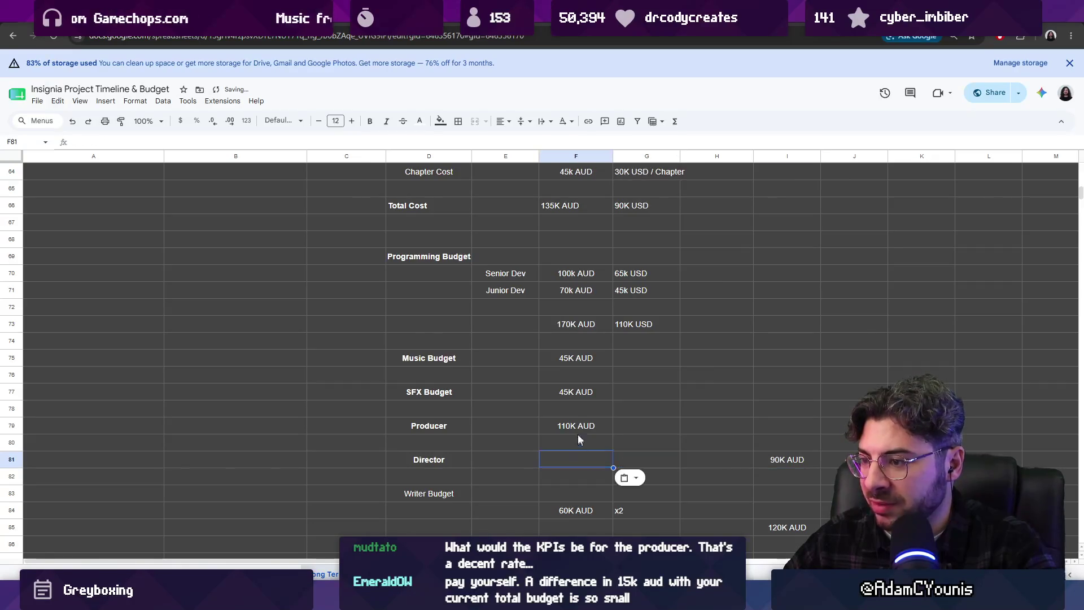
# - Move the 110K AUD Producer and 45K AUD SFX amounts to column I, then undo the moves
pyautogui.click(576, 428)
pyautogui.hotkey('ctrl', 'c')
pyautogui.click(766, 425)
pyautogui.hotkey('ctrl', 'v')
pyautogui.press('Delete')
pyautogui.click(575, 387)
pyautogui.hotkey('ctrl', 'c')
pyautogui.click(770, 390)
pyautogui.hotkey('ctrl', 'v')
pyautogui.click(616, 391)
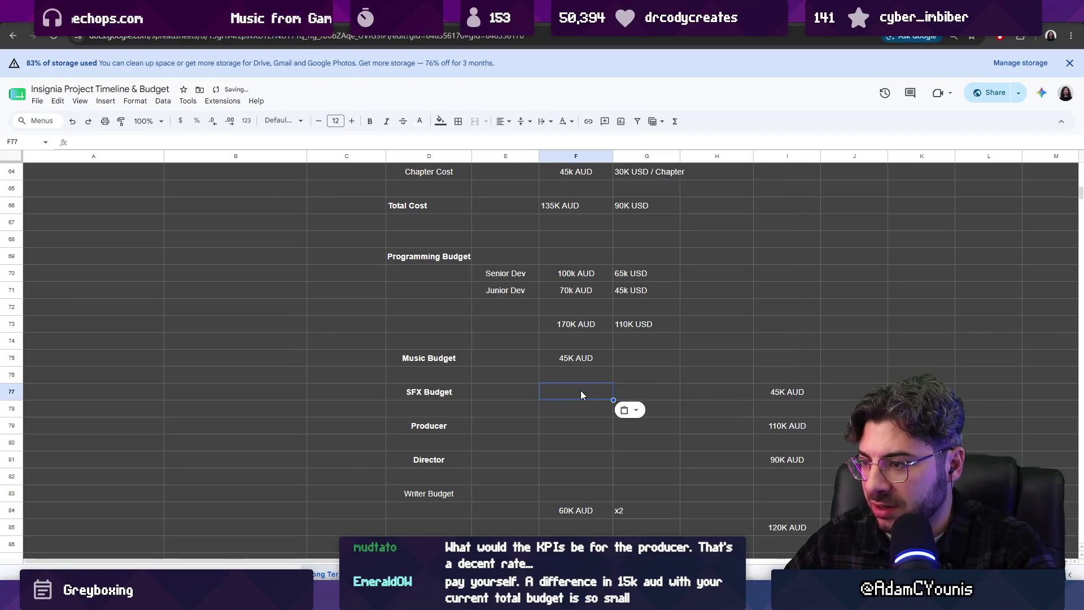
pyautogui.hotkey('ctrl', 'z')
pyautogui.hotkey('ctrl', 'z')
pyautogui.hotkey('ctrl', 'z')
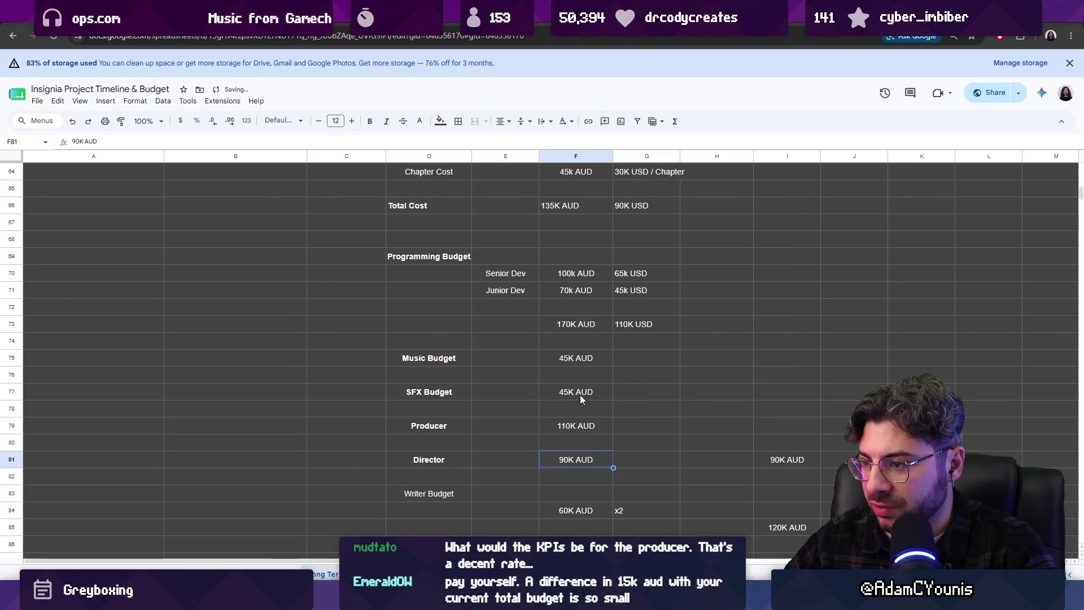
# - Copy the SFX, Producer, Director and 45K AUD Music amounts into column I
pyautogui.moveTo(579, 395); pyautogui.dragTo(583, 453)
pyautogui.hotkey('ctrl', 'c')
pyautogui.click(764, 388)
pyautogui.hotkey('ctrl', 'v')
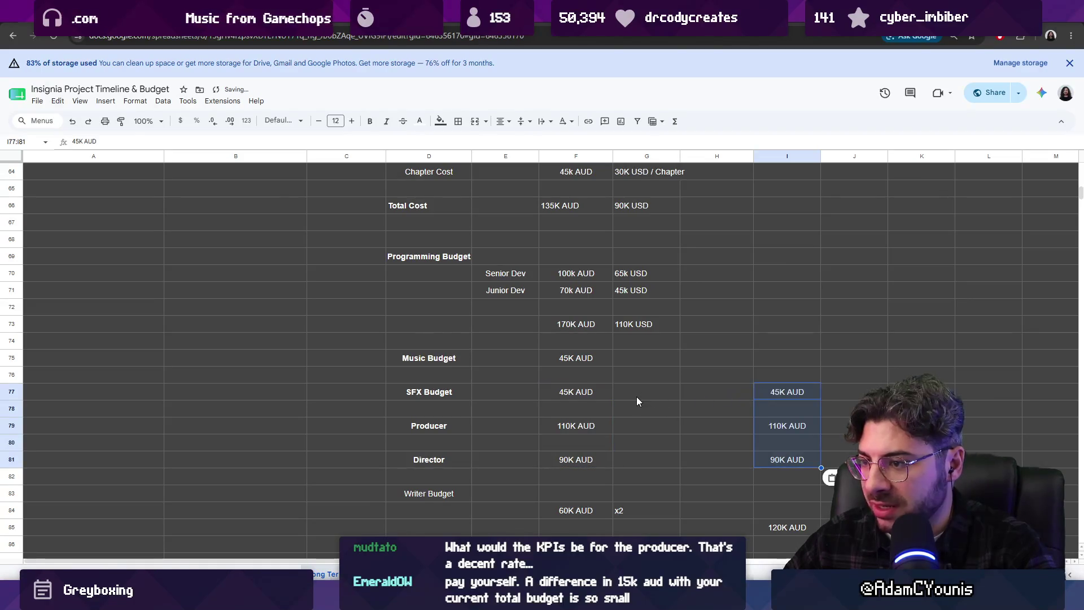
pyautogui.scroll(1, 636, 397)
pyautogui.click(597, 414)
pyautogui.hotkey('ctrl', 'c')
pyautogui.click(770, 411)
pyautogui.hotkey('ctrl', 'v')
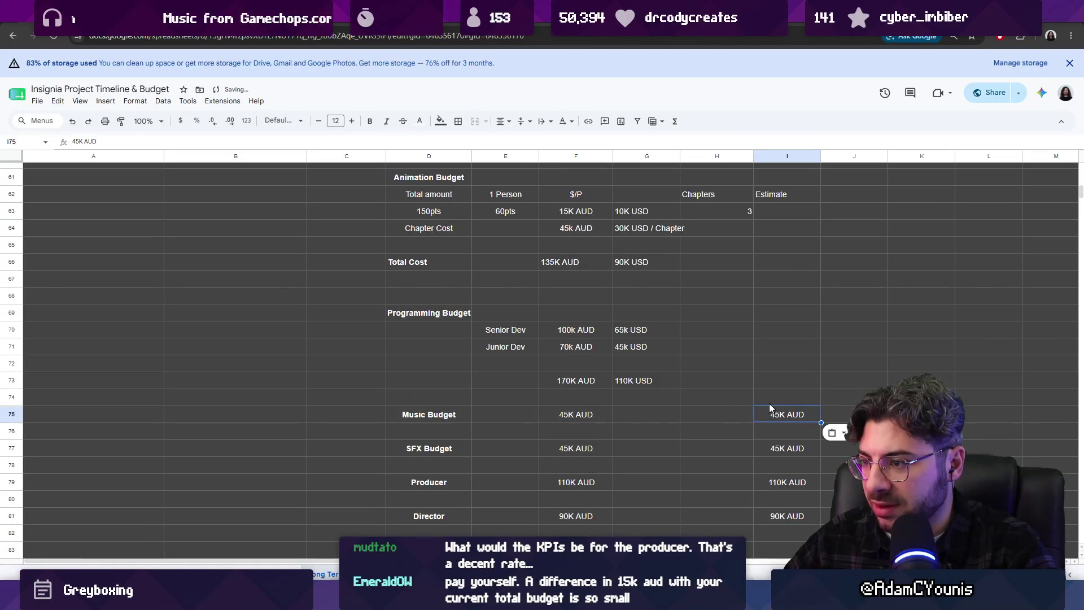
# - Copy the 170K AUD programming total and 135K AUD Total Cost into the Estimate column
pyautogui.click(578, 380)
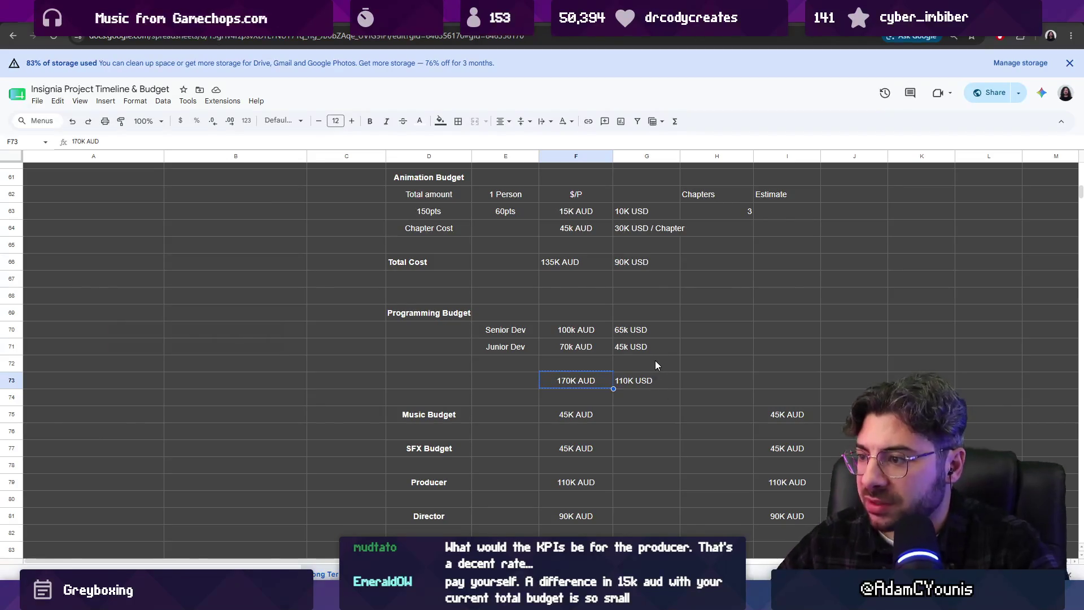
pyautogui.click(771, 379)
pyautogui.hotkey('ctrl', 'v')
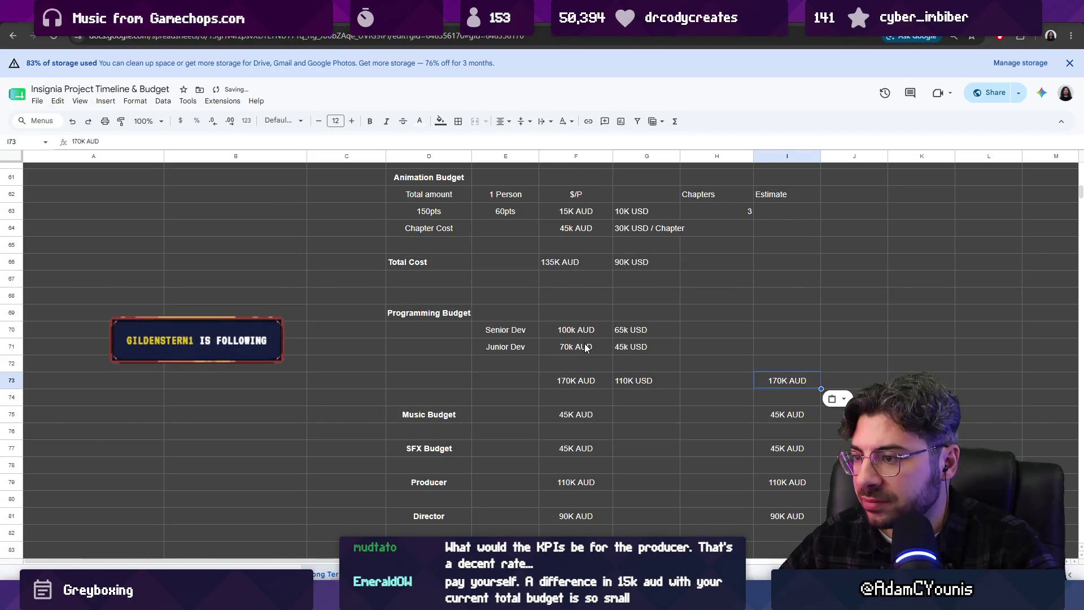
pyautogui.moveTo(585, 346); pyautogui.dragTo(584, 332)
pyautogui.scroll(1, 812, 383)
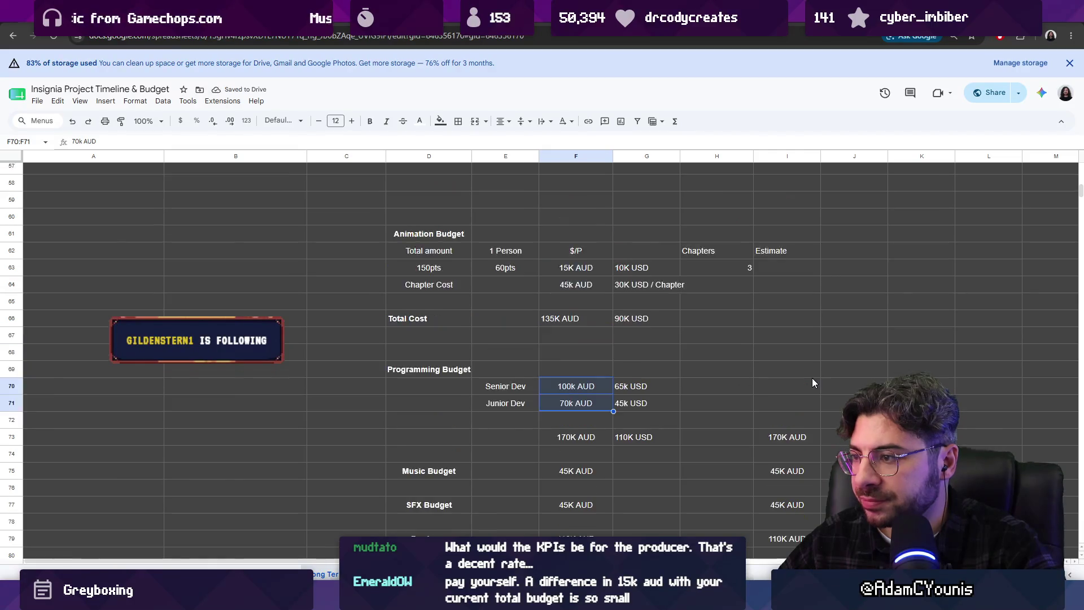
pyautogui.scroll(1, 812, 383)
pyautogui.click(593, 376)
pyautogui.hotkey('ctrl', 'c')
pyautogui.click(789, 379)
pyautogui.hotkey('ctrl', 'v')
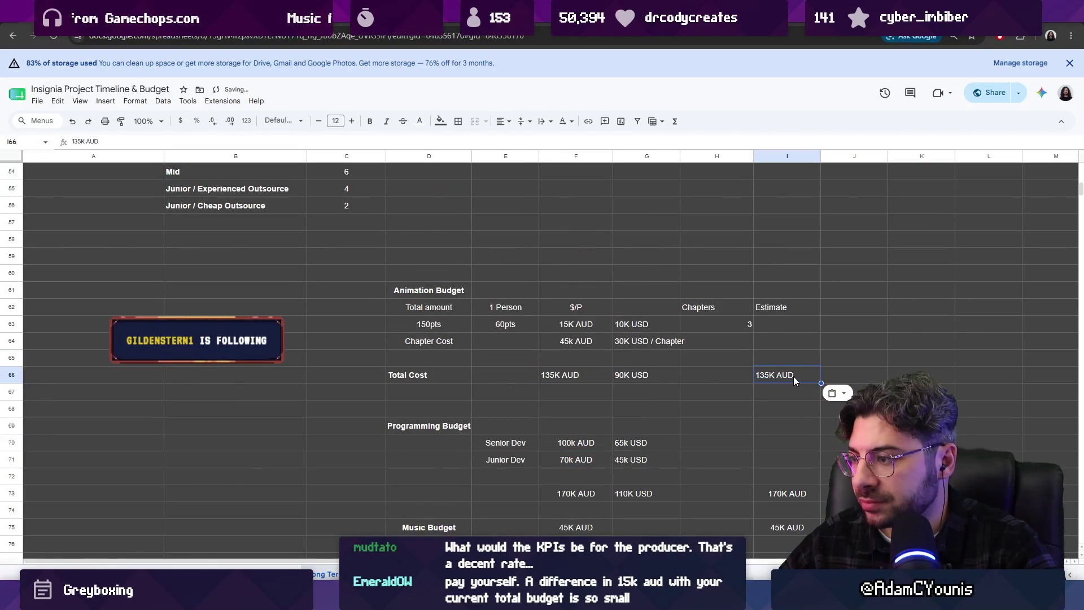
pyautogui.scroll(-3, 794, 376)
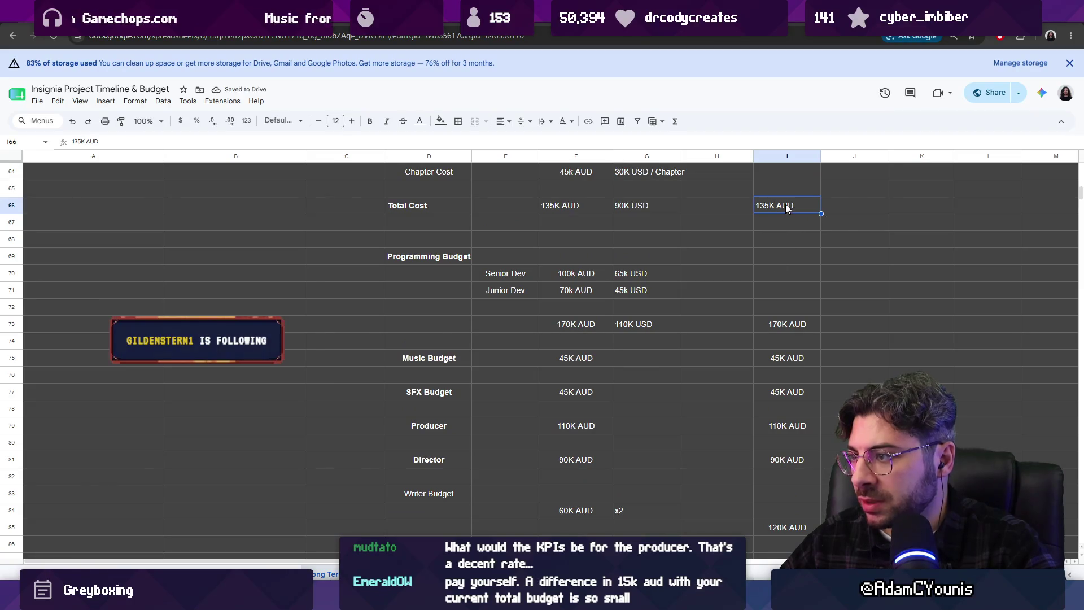
pyautogui.moveTo(787, 208); pyautogui.dragTo(800, 527)
pyautogui.scroll(2, 797, 428)
pyautogui.click(785, 317)
pyautogui.click(796, 251)
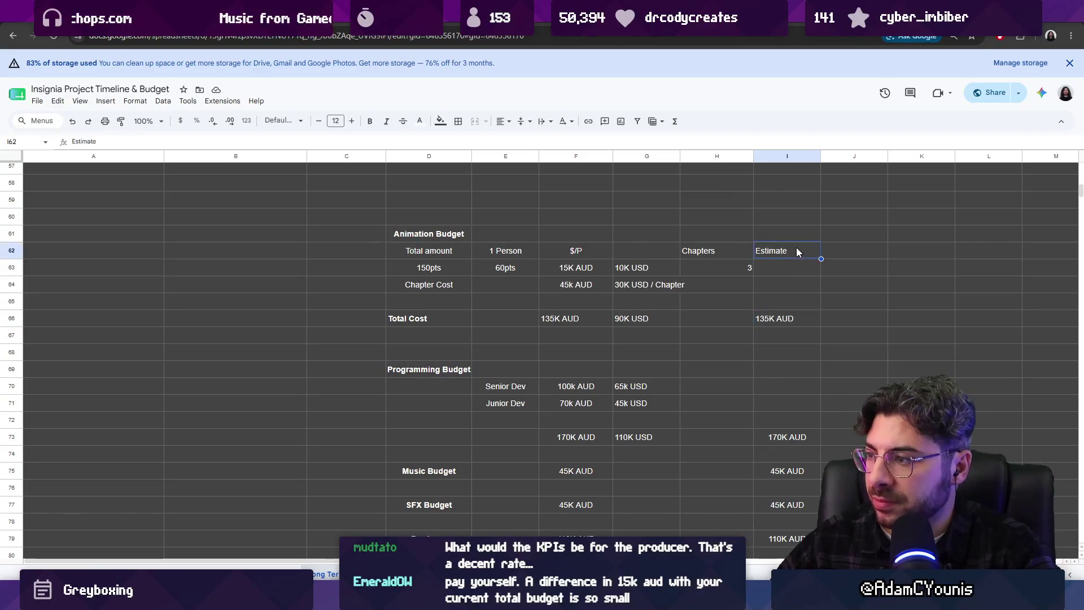
# - Retitle the estimate column heading to Estimate (AUD)
pyautogui.doubleClick(797, 249)
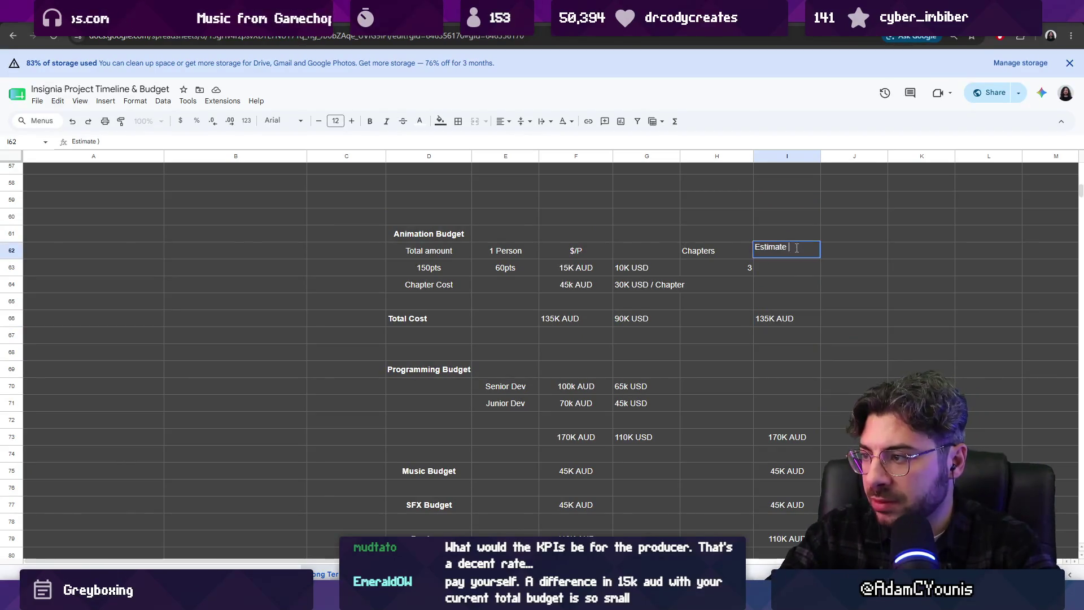
pyautogui.write('A')
pyautogui.press('BackSpace')
pyautogui.write('(AUID')
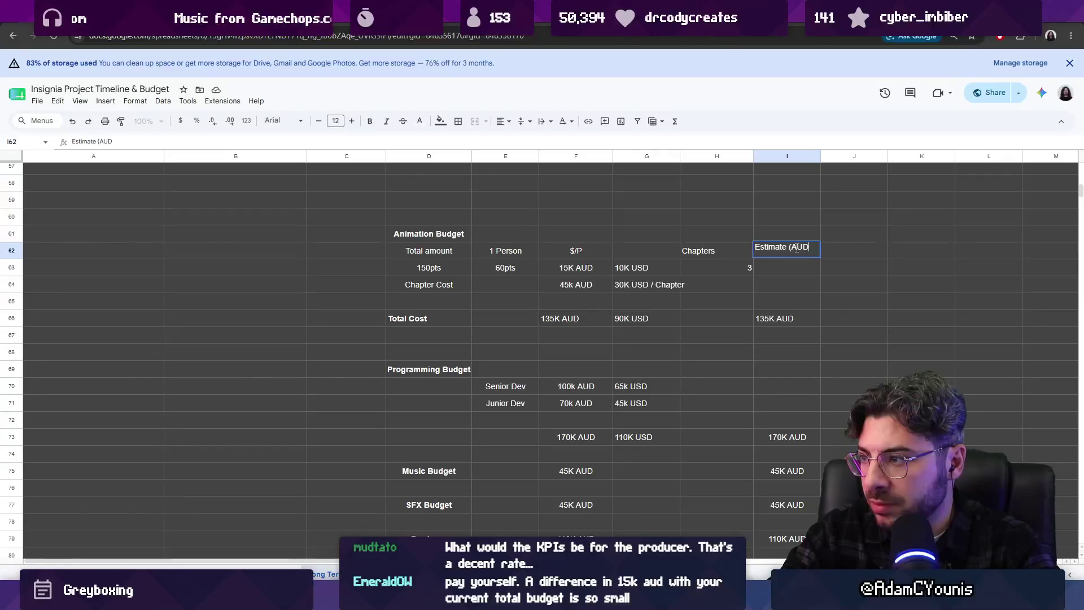
pyautogui.write(')')
pyautogui.press('Return')
# - Replace the 135K AUD and 170K AUD estimates with 135000 and 170000
pyautogui.doubleClick(773, 315)
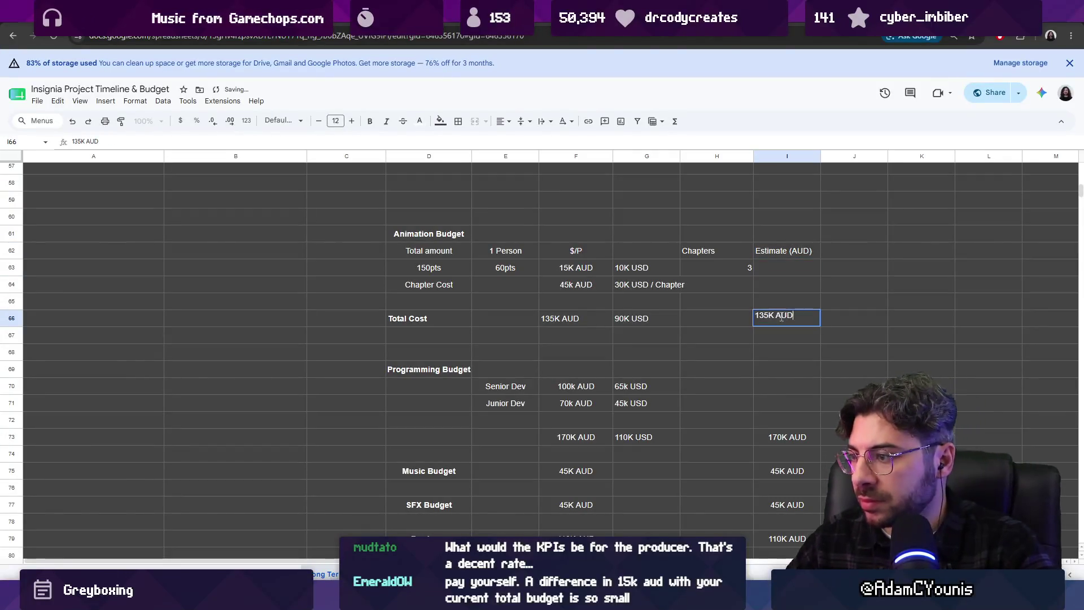
pyautogui.hotkey('ctrl', 'a')
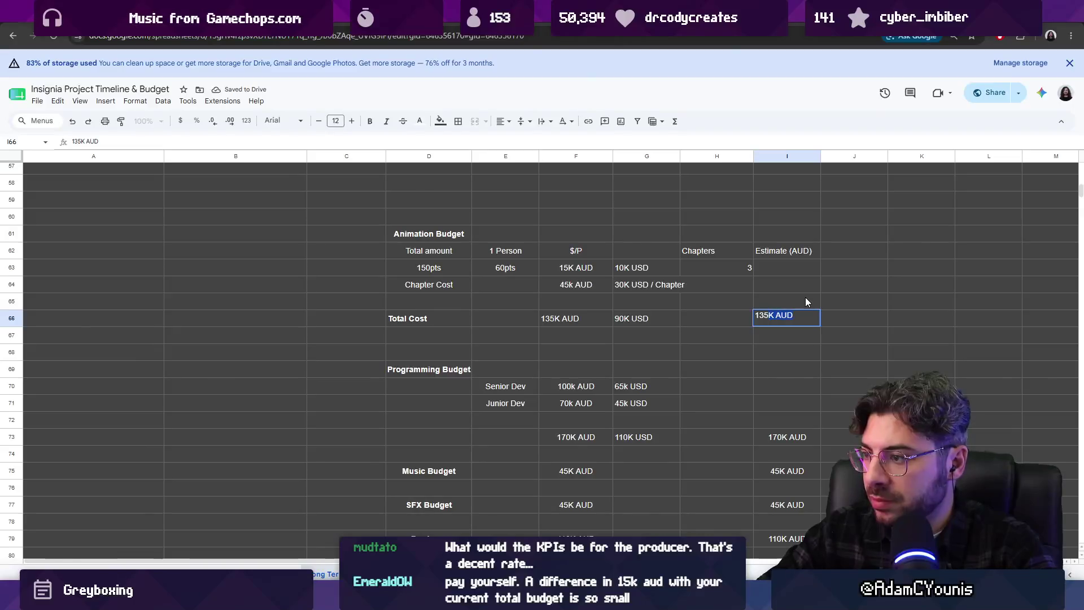
pyautogui.write('135000')
pyautogui.press('Return')
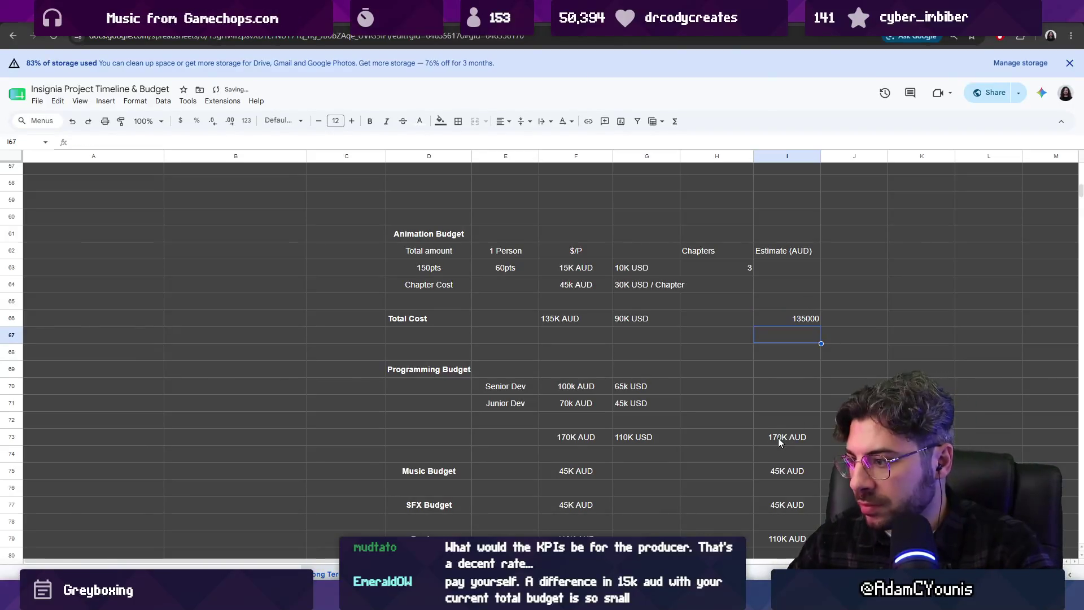
pyautogui.doubleClick(777, 436)
pyautogui.press('BackSpace')
pyautogui.press('BackSpace')
pyautogui.press('BackSpace')
pyautogui.press('BackSpace')
pyautogui.write('09')
pyautogui.press('BackSpace')
pyautogui.write('000')
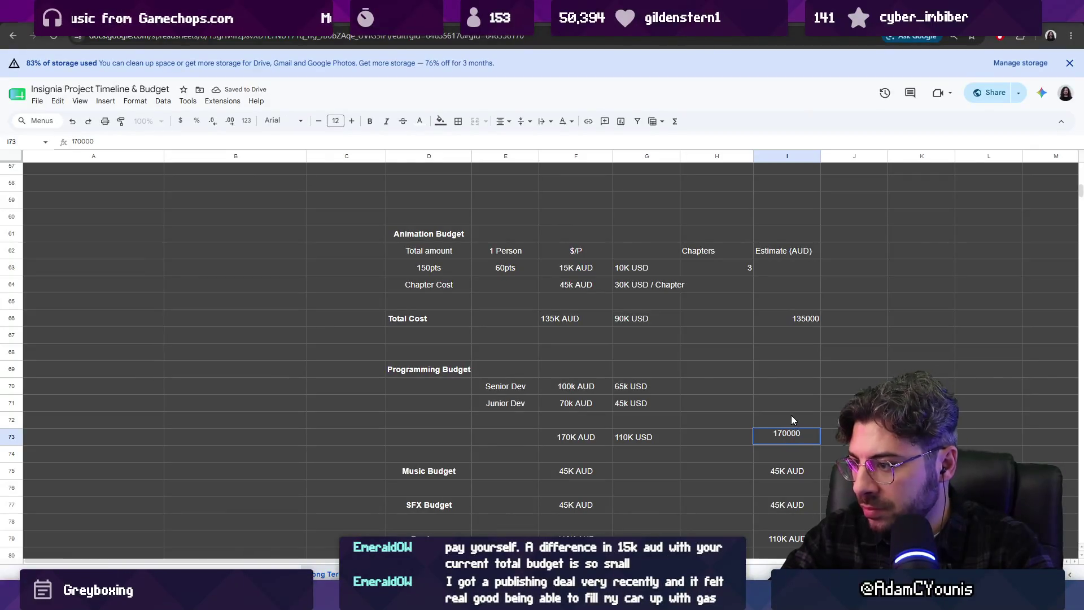
pyautogui.press('Return')
# - Convert the music and SFX estimates to plain 45000 values
pyautogui.press('Down')
pyautogui.press('Return')
pyautogui.press('BackSpace')
pyautogui.press('BackSpace')
pyautogui.press('BackSpace')
pyautogui.press('BackSpace')
pyautogui.write('000')
pyautogui.press('Return')
pyautogui.press('Down')
pyautogui.press('Return')
pyautogui.press('BackSpace')
pyautogui.press('BackSpace')
pyautogui.press('BackSpace')
pyautogui.press('BackSpace')
pyautogui.press('BackSpace')
pyautogui.write('000')
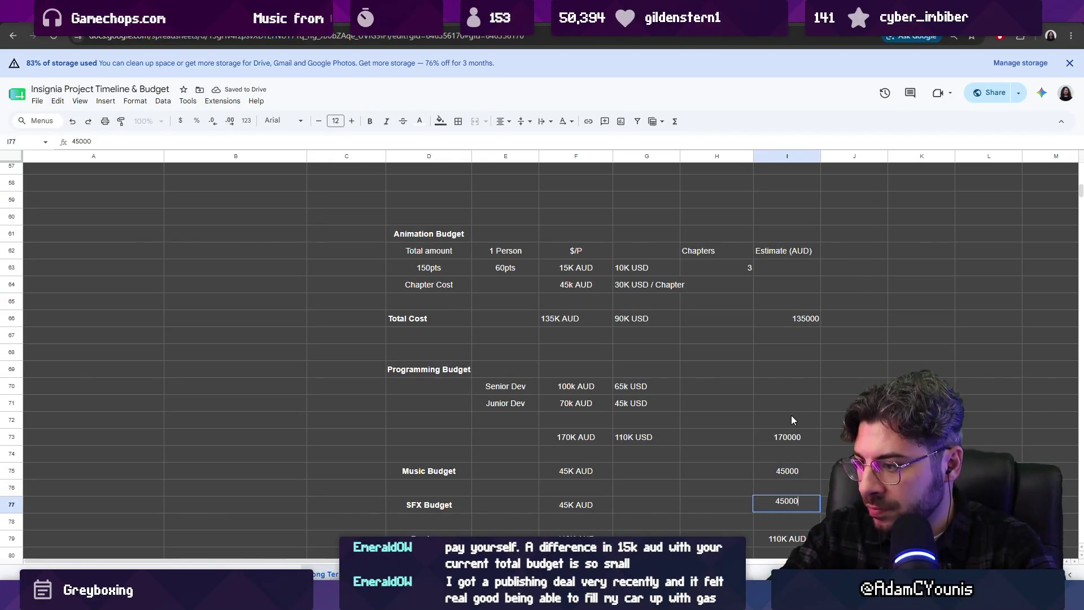
pyautogui.press('Return')
pyautogui.scroll(-3, 791, 420)
# - Convert the producer, director and writer estimates to 110000, 90000 and 120000
pyautogui.click(797, 431)
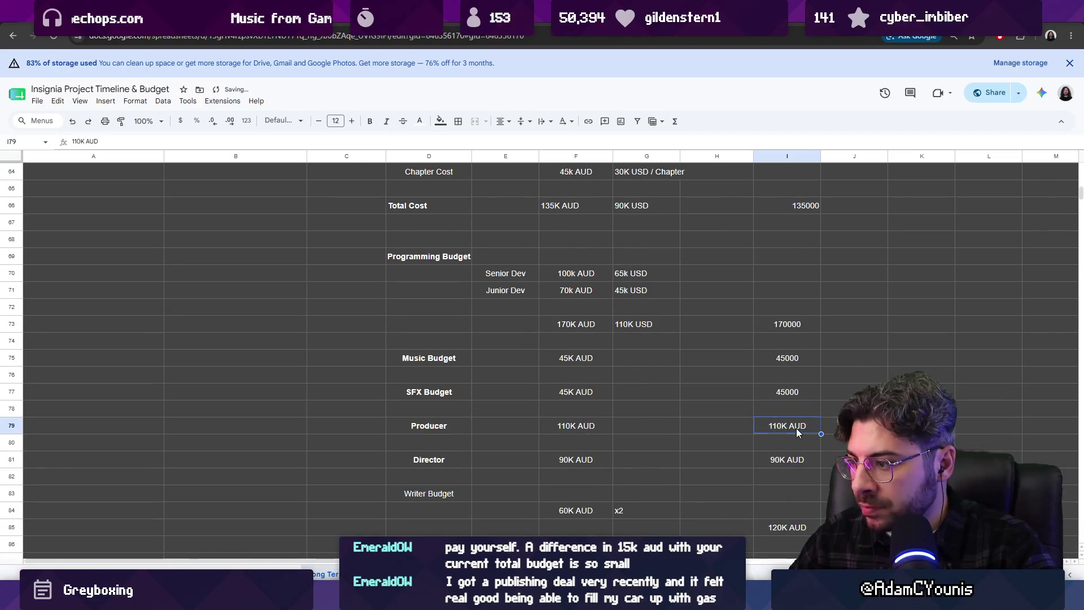
pyautogui.press('Return')
pyautogui.press('BackSpace')
pyautogui.press('BackSpace')
pyautogui.press('BackSpace')
pyautogui.write('000')
pyautogui.press('Return')
pyautogui.press('Down')
pyautogui.press('Return')
pyautogui.press('BackSpace')
pyautogui.press('BackSpace')
pyautogui.press('BackSpace')
pyautogui.write('000')
pyautogui.press('Return')
pyautogui.press('Down')
pyautogui.press('Down')
pyautogui.press('Down')
pyautogui.press('Return')
pyautogui.press('BackSpace')
pyautogui.press('BackSpace')
pyautogui.press('BackSpace')
pyautogui.write('000')
pyautogui.press('Return')
pyautogui.scroll(-3, 780, 436)
pyautogui.scroll(-3, 785, 370)
pyautogui.scroll(3, 784, 398)
pyautogui.moveTo(784, 414)
pyautogui.mouseDown()
pyautogui.moveTo(806, 215)
pyautogui.moveTo(793, 267)
pyautogui.mouseUp()
pyautogui.scroll(3, 806, 216)
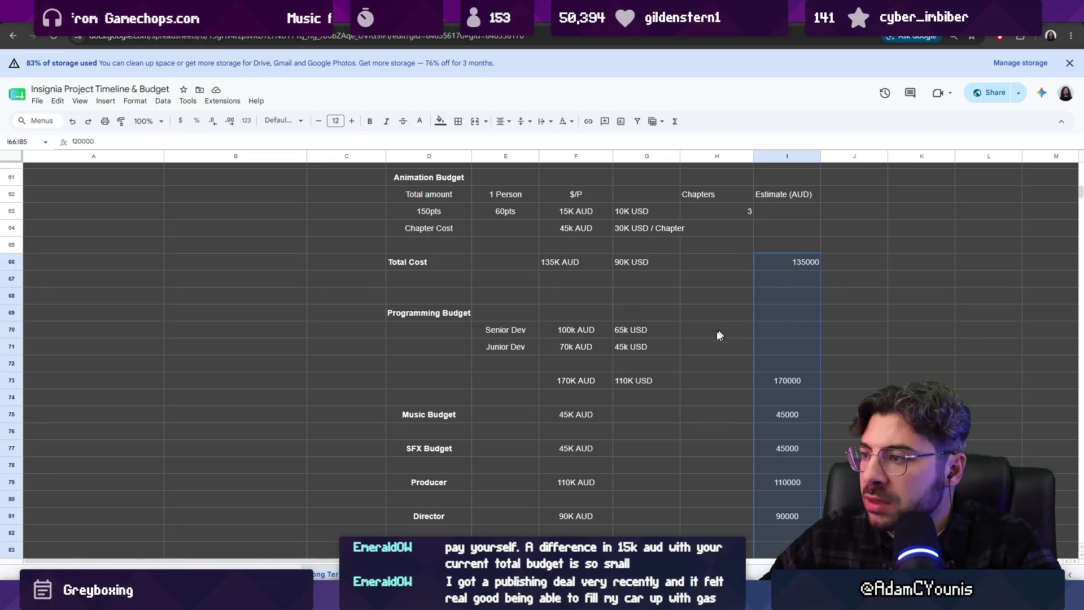
pyautogui.scroll(-2, 697, 342)
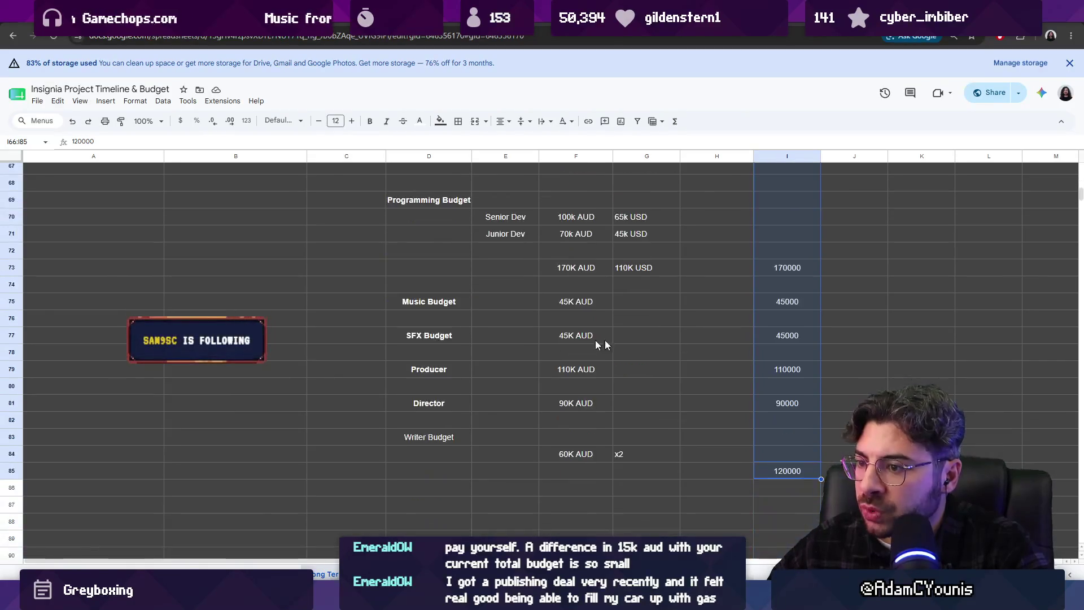
pyautogui.scroll(7, 601, 344)
pyautogui.scroll(1, 699, 374)
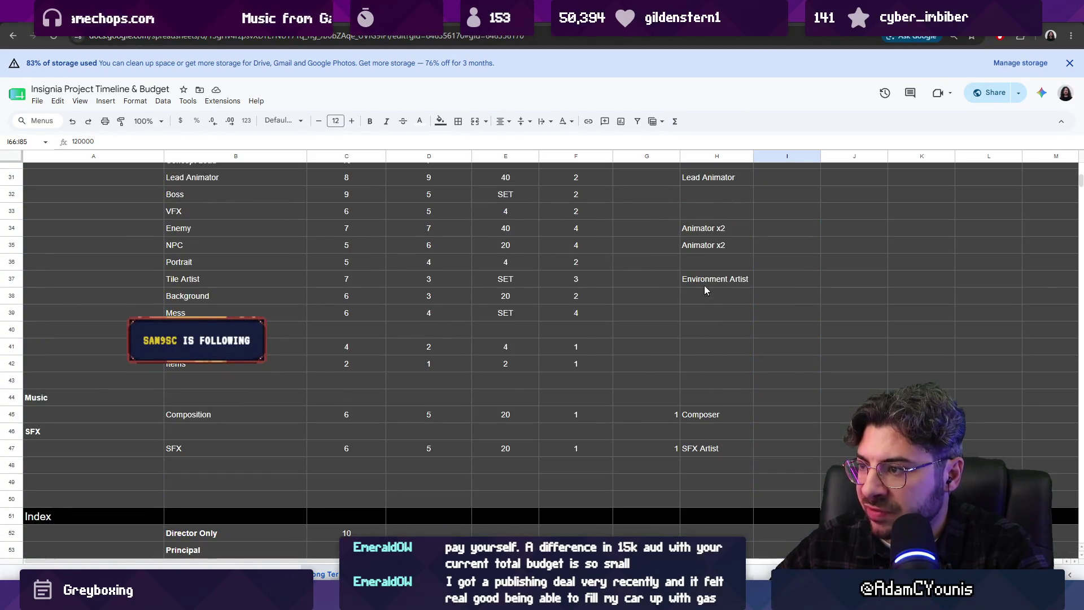
pyautogui.scroll(3, 708, 322)
# - Make the Writer Budget label in D83 bold
pyautogui.click(707, 348)
pyautogui.click(707, 447)
pyautogui.scroll(2, 712, 423)
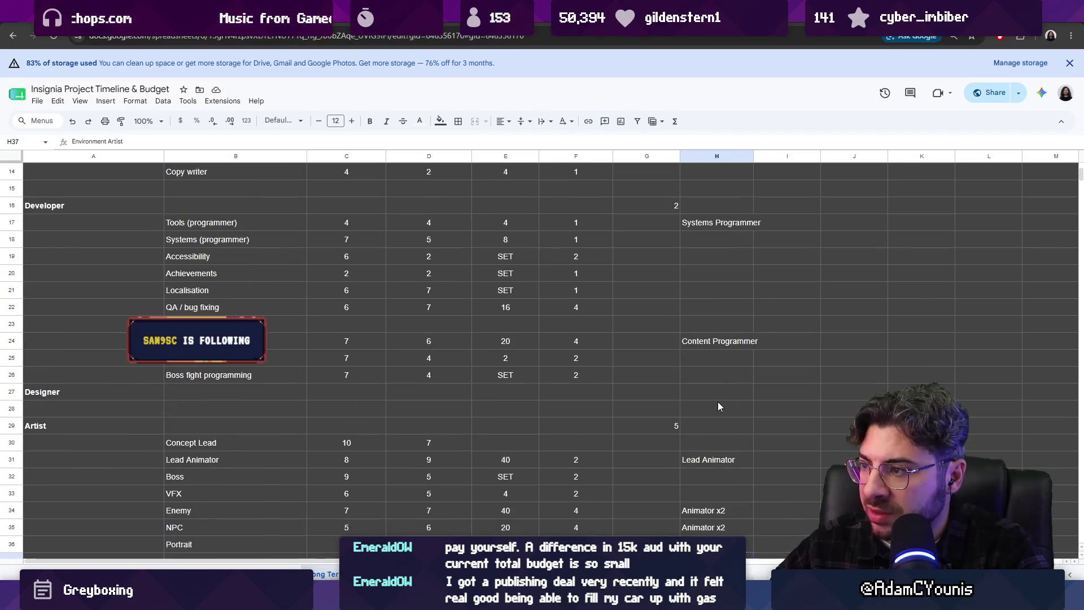
pyautogui.scroll(3, 719, 343)
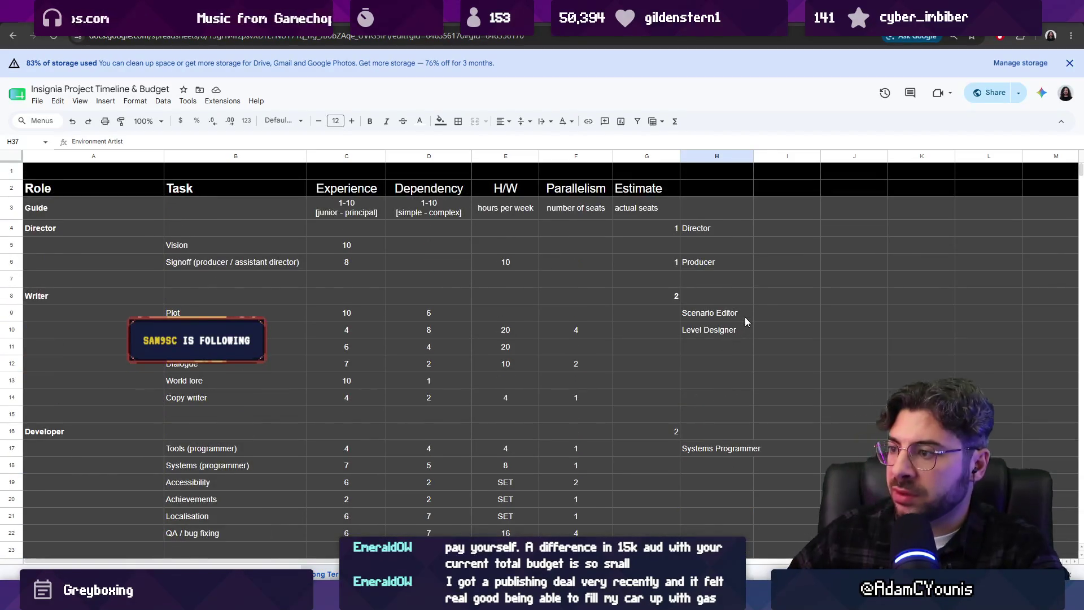
pyautogui.scroll(-10, 746, 311)
pyautogui.scroll(-4, 737, 318)
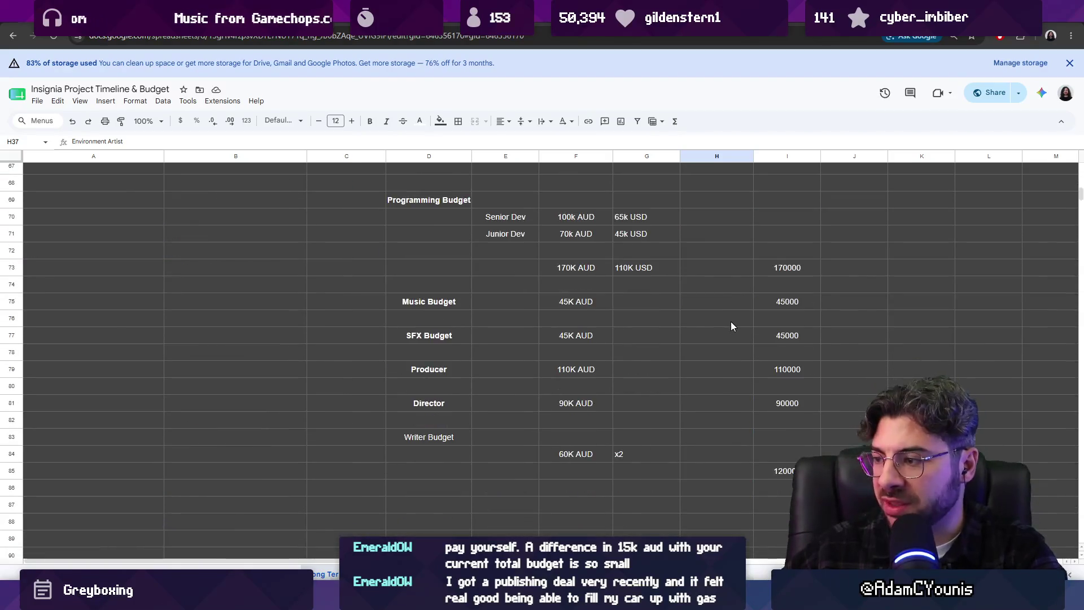
pyautogui.scroll(-2, 720, 339)
pyautogui.click(441, 391)
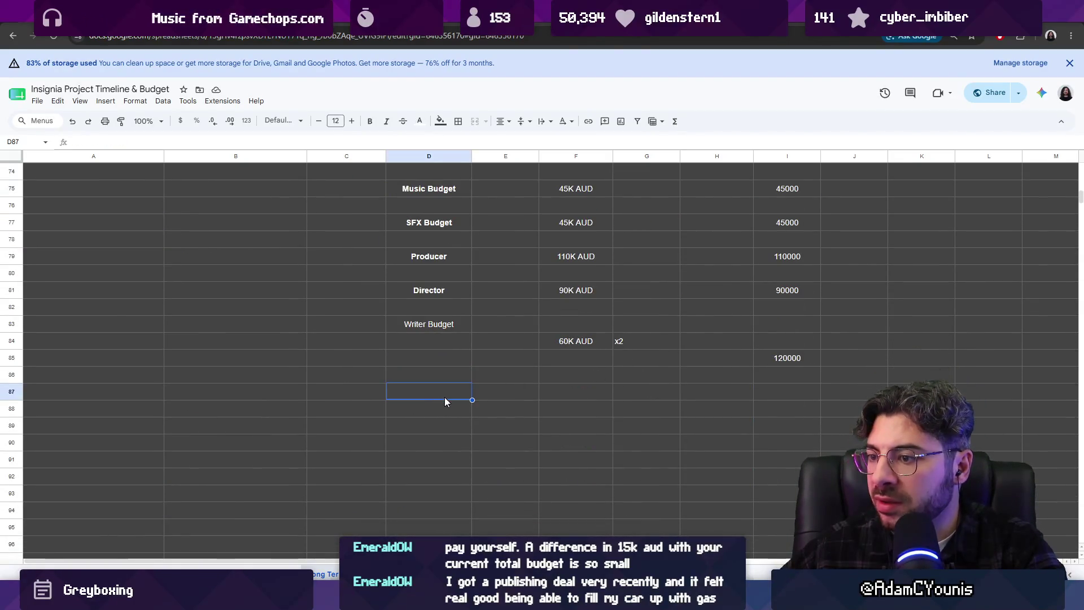
pyautogui.scroll(1, 444, 375)
pyautogui.click(440, 378)
pyautogui.hotkey('ctrl', 'b')
# - Move the 60K AUD and x2 writer figures up onto the Writer Budget row
pyautogui.click(442, 433)
pyautogui.click(584, 398)
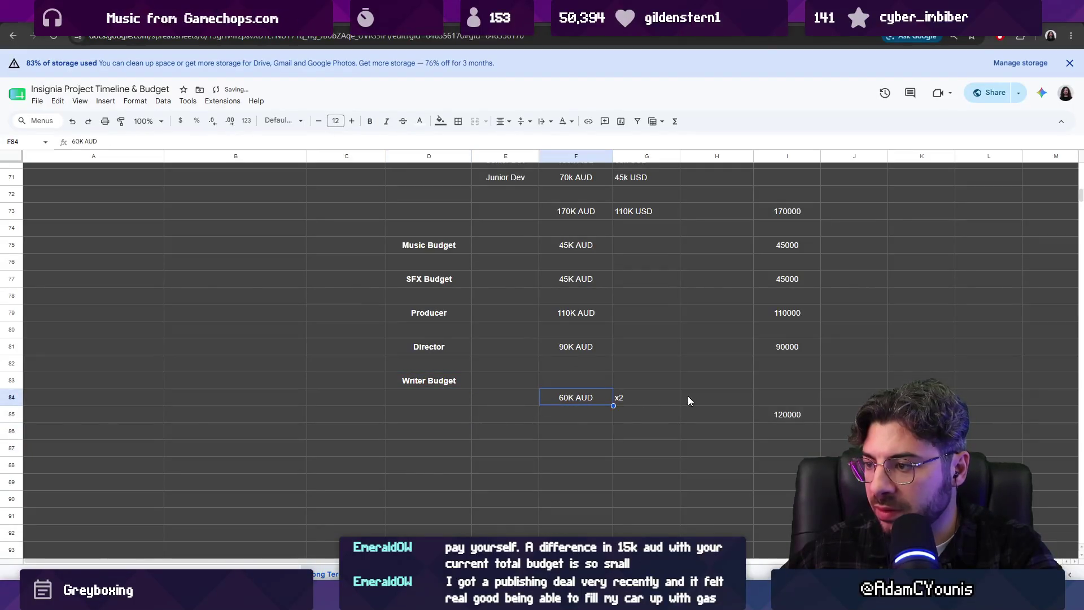
pyautogui.keyDown('shift'); pyautogui.click(781, 415); pyautogui.keyUp('shift')
pyautogui.moveTo(570, 389); pyautogui.dragTo(570, 381)
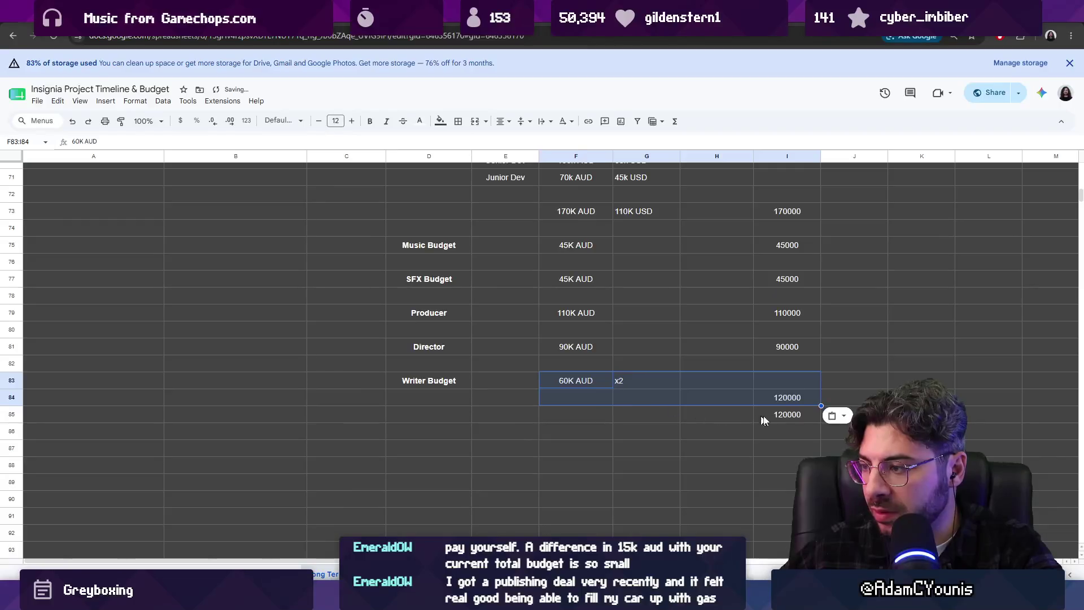
pyautogui.click(781, 415)
pyautogui.click(444, 431)
pyautogui.write('WE')
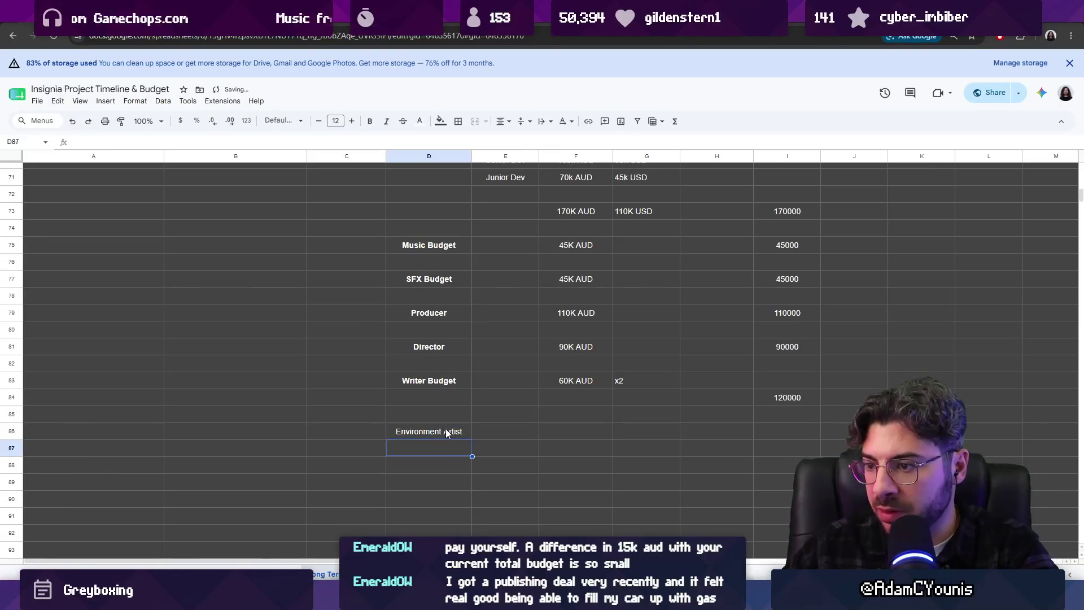
# - Add an Environment Artist line with a copied 60K AUD cost and 60000 estimate
pyautogui.press('Return')
pyautogui.click(563, 386)
pyautogui.hotkey('ctrl', 'c')
pyautogui.click(571, 431)
pyautogui.hotkey('ctrl', 'v')
pyautogui.click(789, 430)
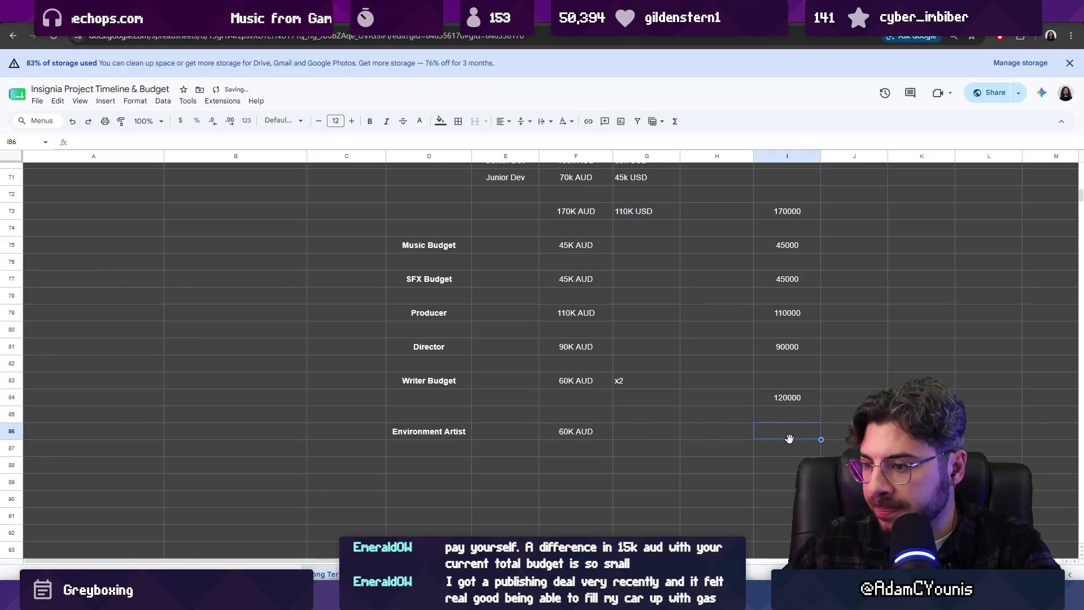
pyautogui.write('6')
pyautogui.press('F6')
pyautogui.write('00')
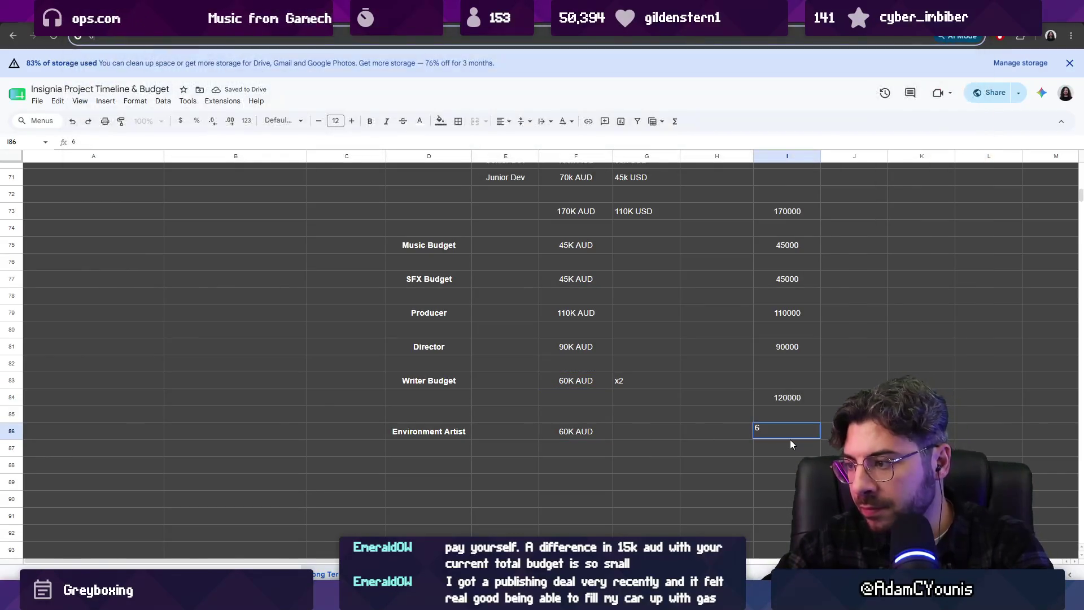
pyautogui.press('F6')
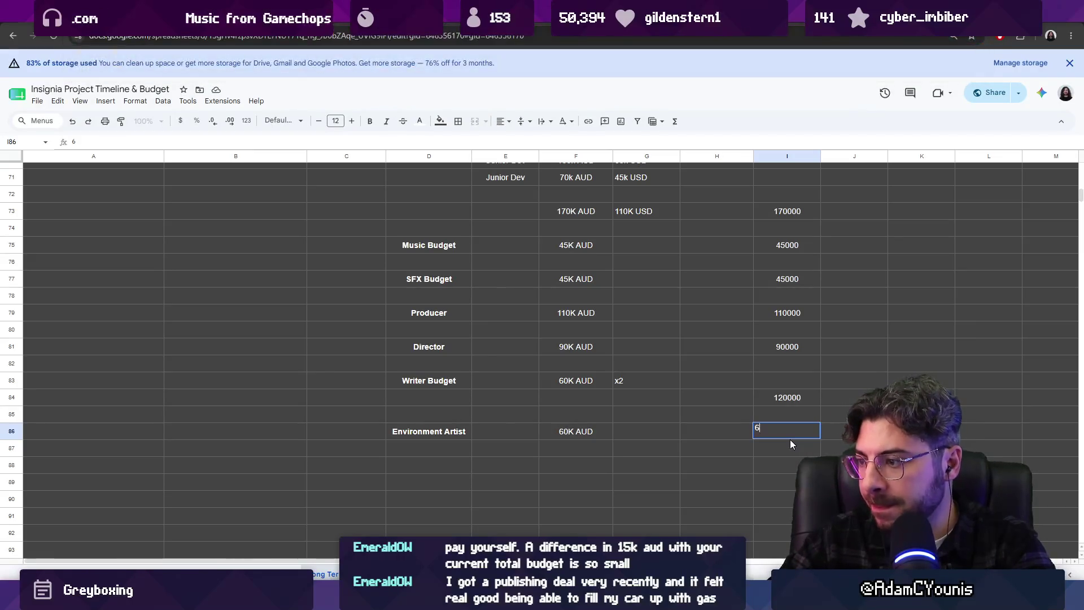
pyautogui.write('0000')
pyautogui.press('Left')
pyautogui.press('Left')
pyautogui.press('Left')
# - Raise the Environment Artist cost to 80K AUD and its estimate to 80000
pyautogui.press('F2')
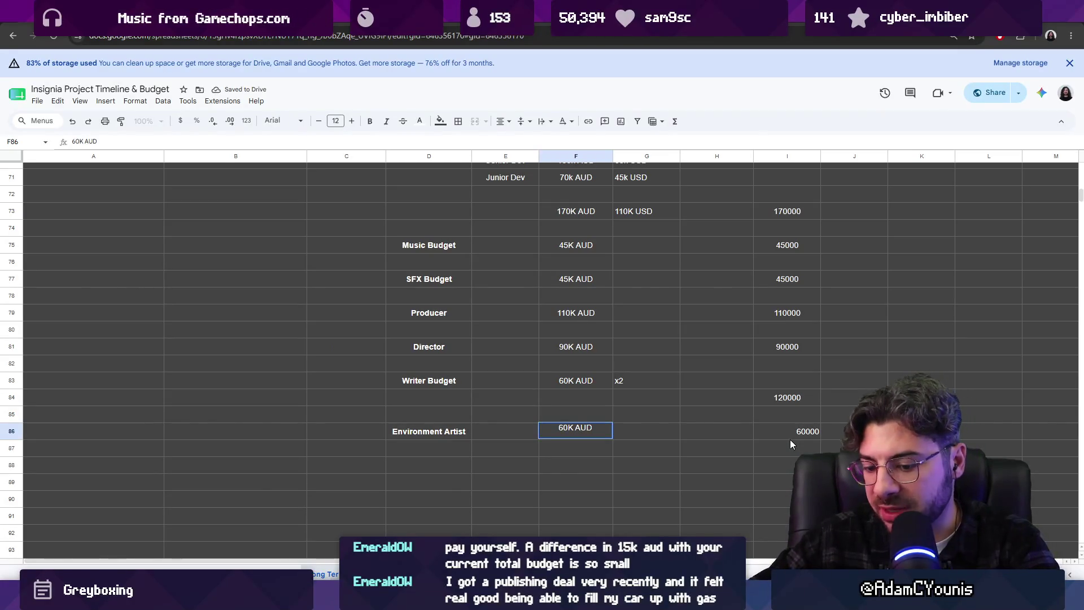
pyautogui.press('BackSpace')
pyautogui.write('8')
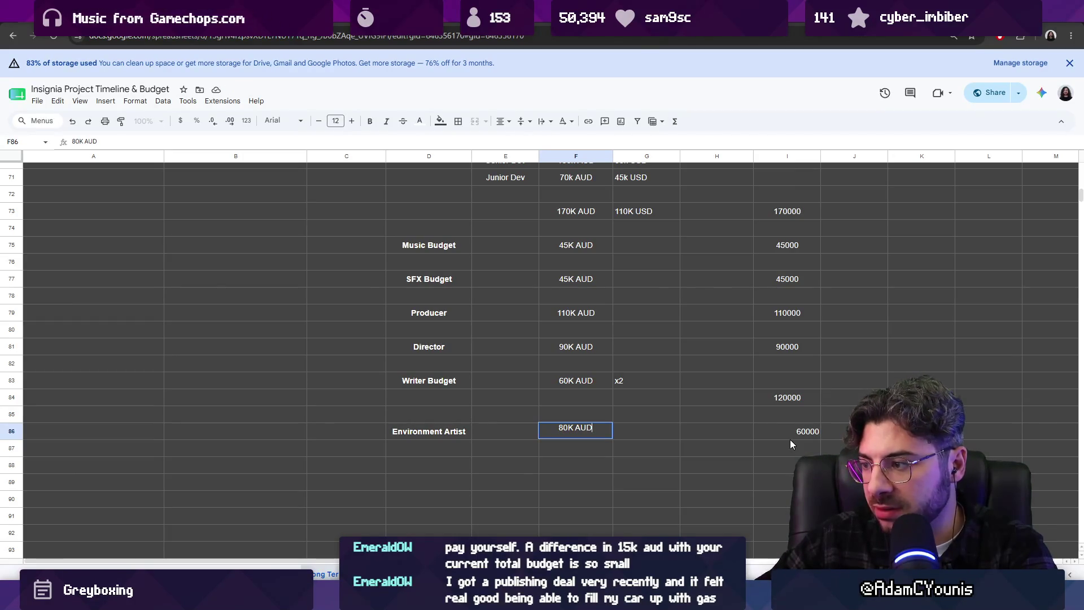
pyautogui.press('Return')
pyautogui.press('Right')
pyautogui.press('Right')
pyautogui.press('Right')
pyautogui.press('Up')
pyautogui.press('Return')
pyautogui.write('80000')
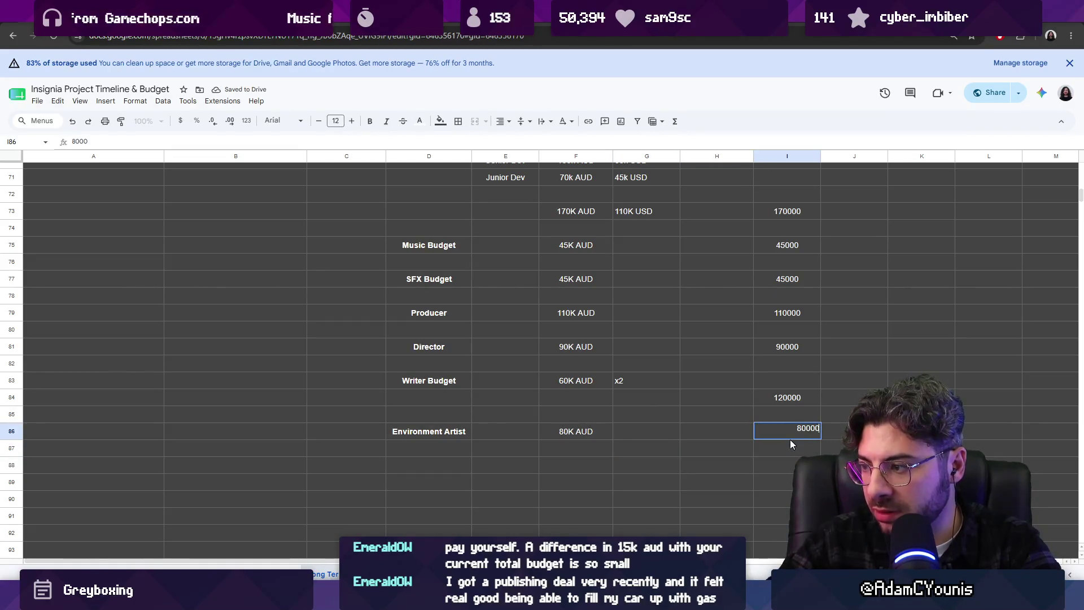
pyautogui.press('Return')
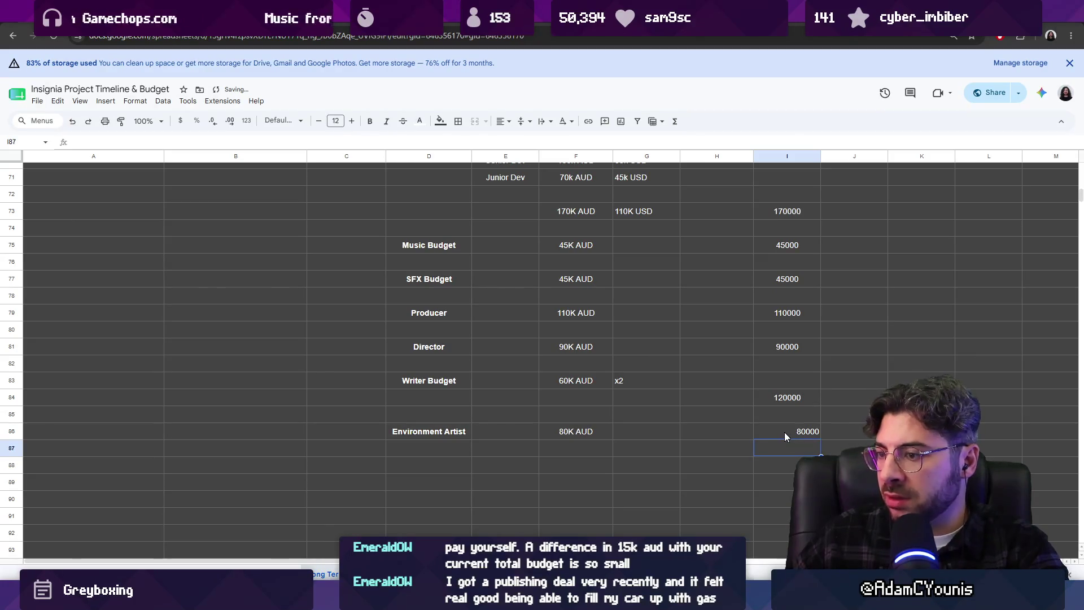
pyautogui.click(788, 434)
pyautogui.moveTo(788, 435); pyautogui.dragTo(783, 372)
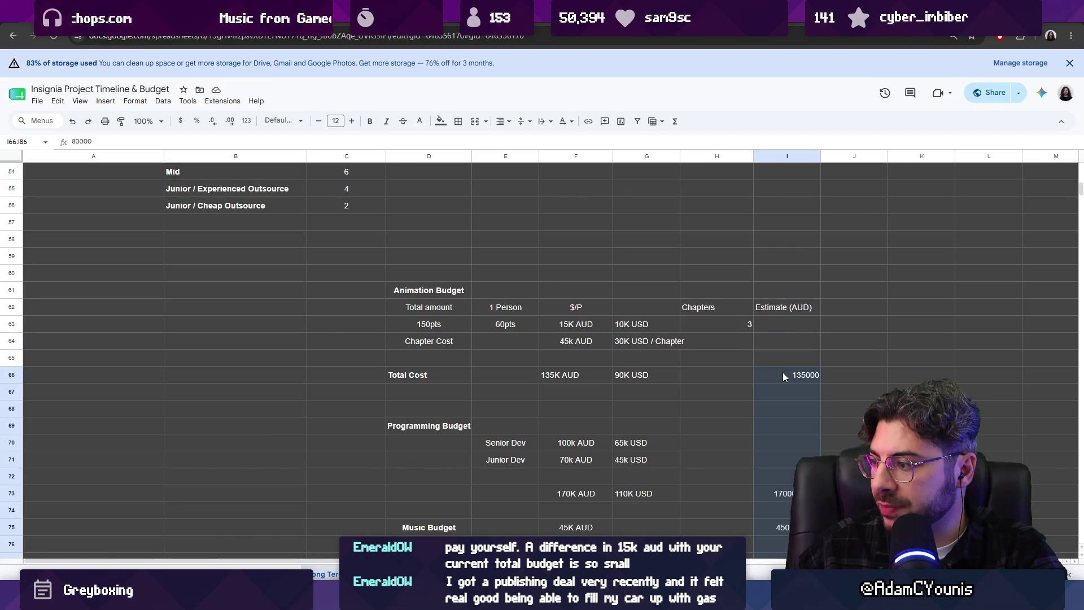
pyautogui.scroll(-5, 783, 373)
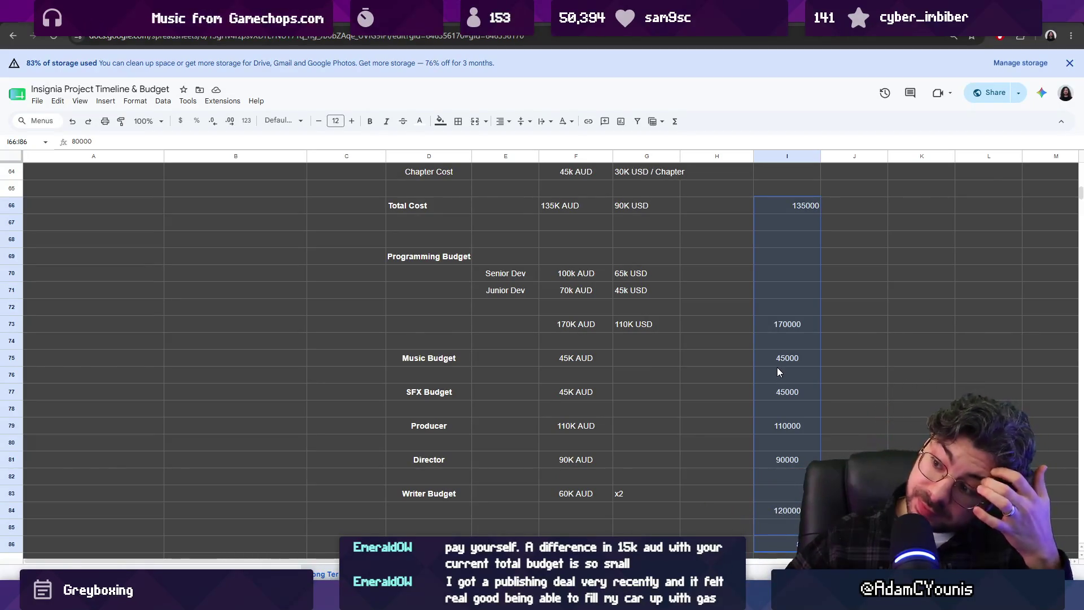
pyautogui.scroll(-2, 762, 373)
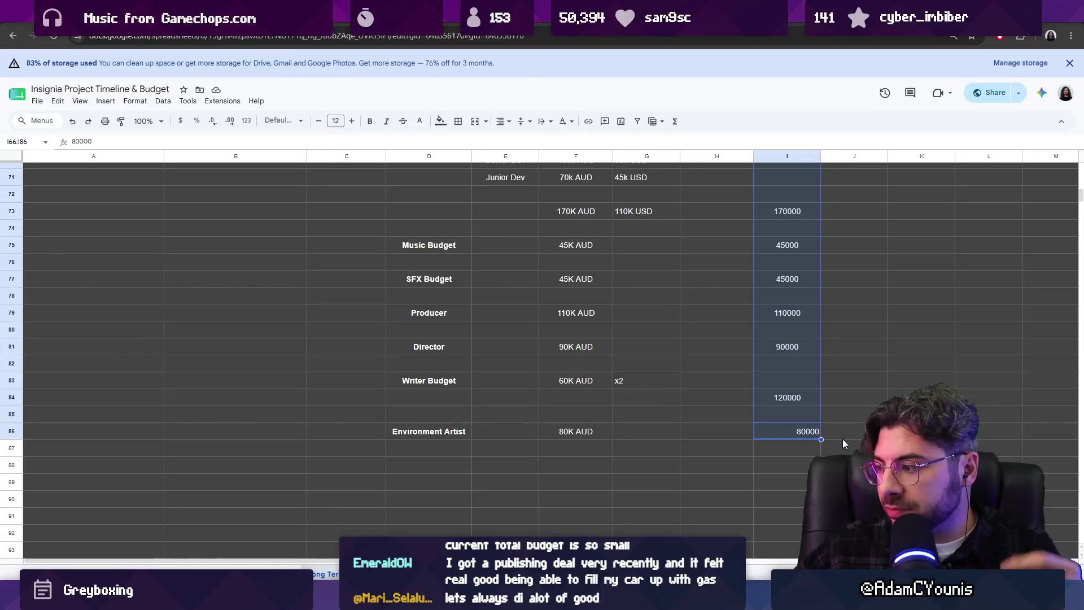
# - Add bold AUD Total and USD Total headings in J87 and K87
pyautogui.click(853, 449)
pyautogui.write('AUD')
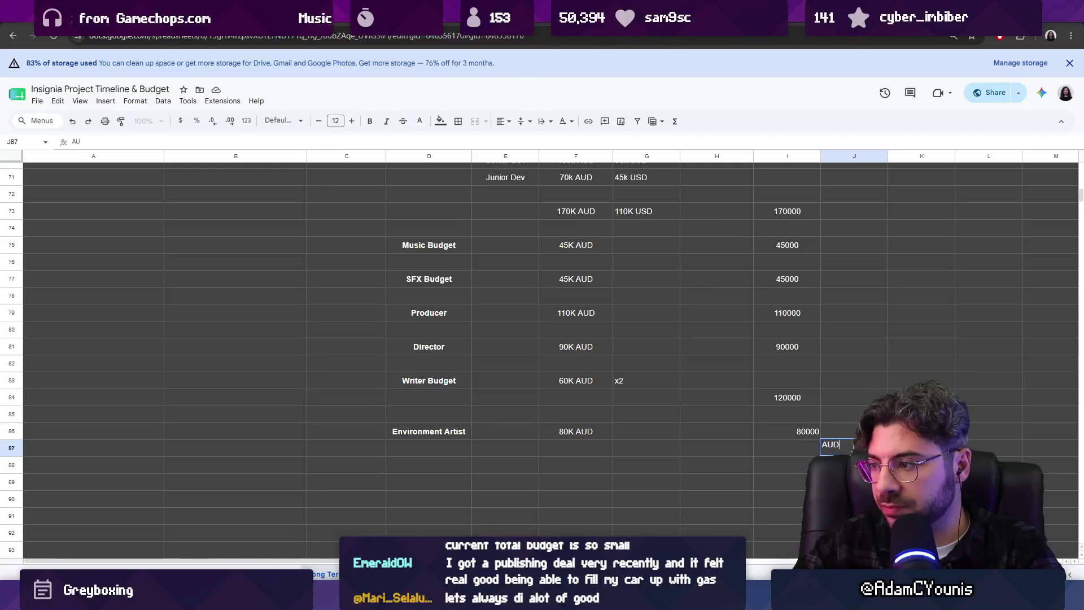
pyautogui.write(' Total')
pyautogui.press('Return')
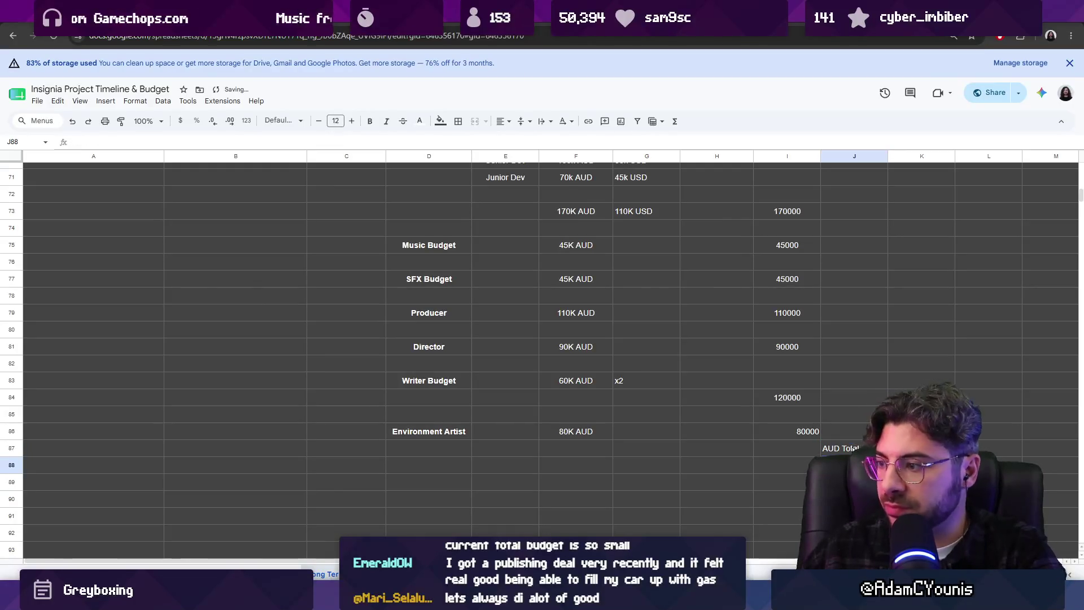
pyautogui.press('Up')
pyautogui.hotkey('ctrl', 'b')
pyautogui.press('Right')
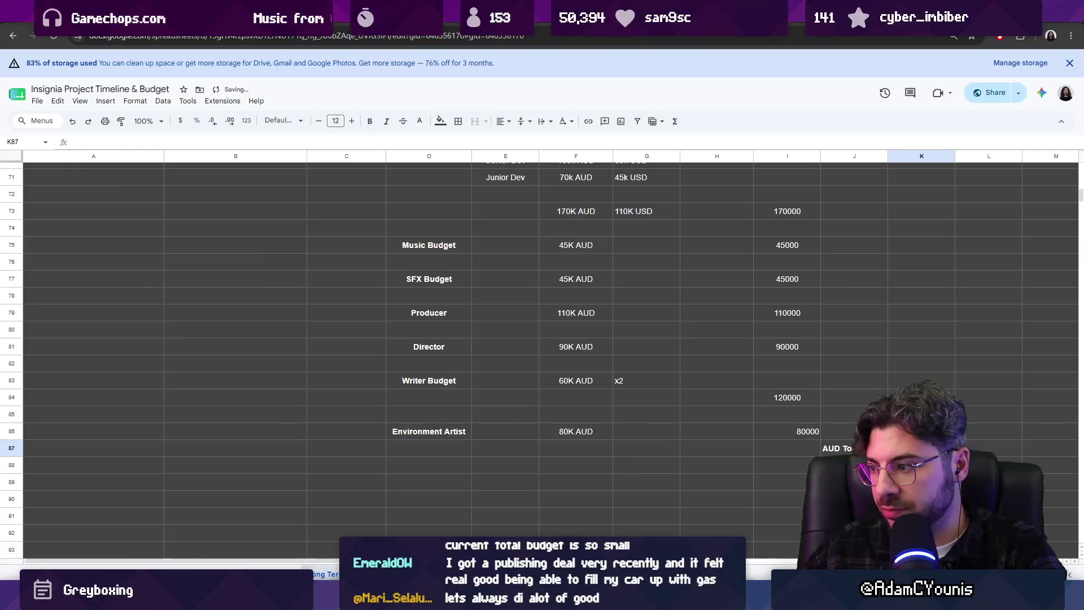
pyautogui.write('SUD Total')
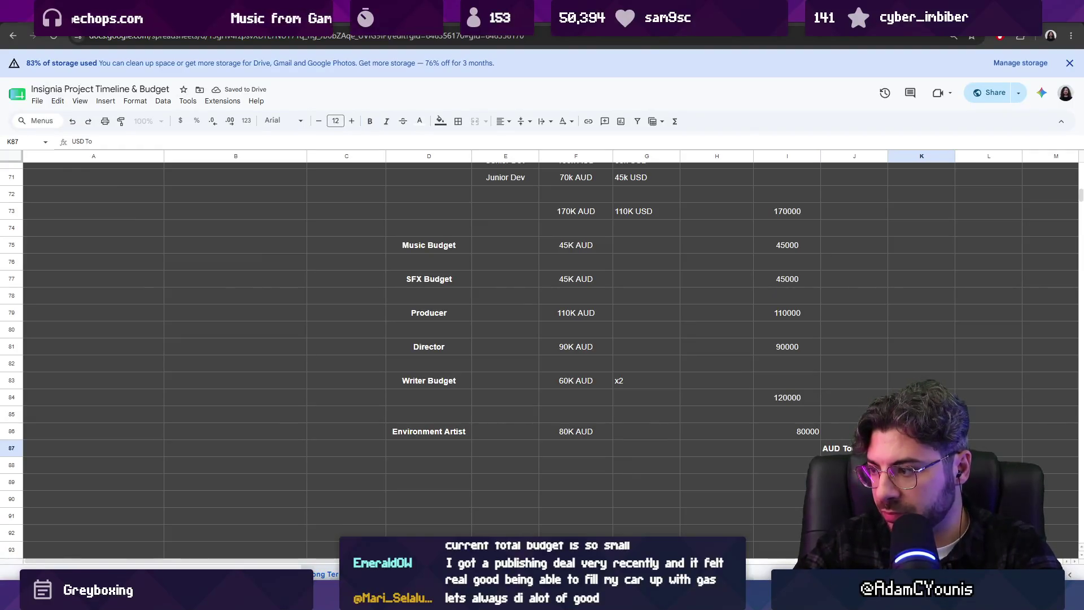
pyautogui.press('Return')
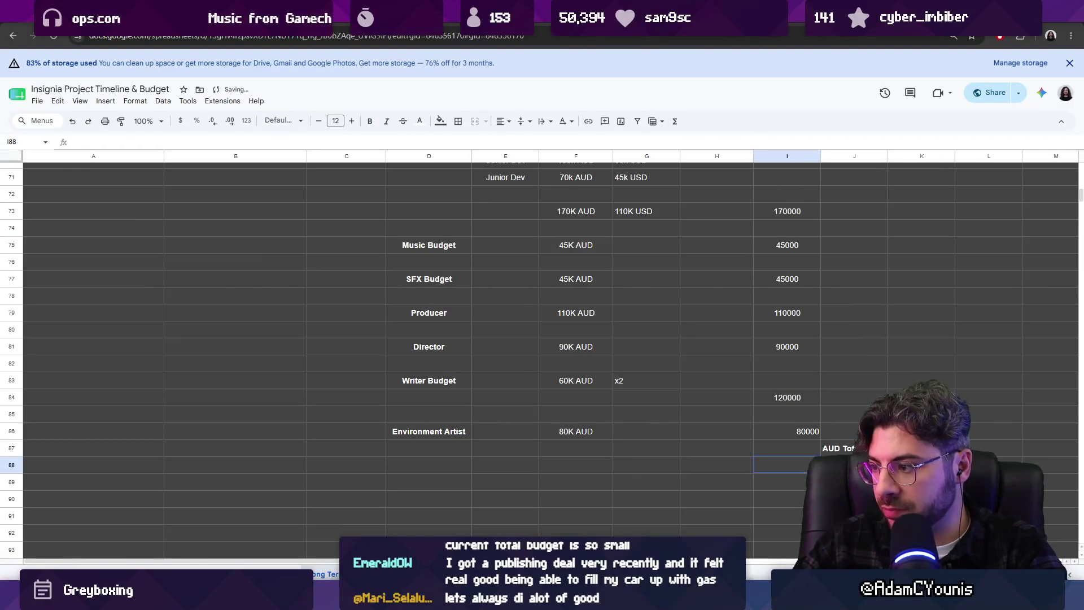
# - Centre-align the whole Estimate column
pyautogui.click(803, 429)
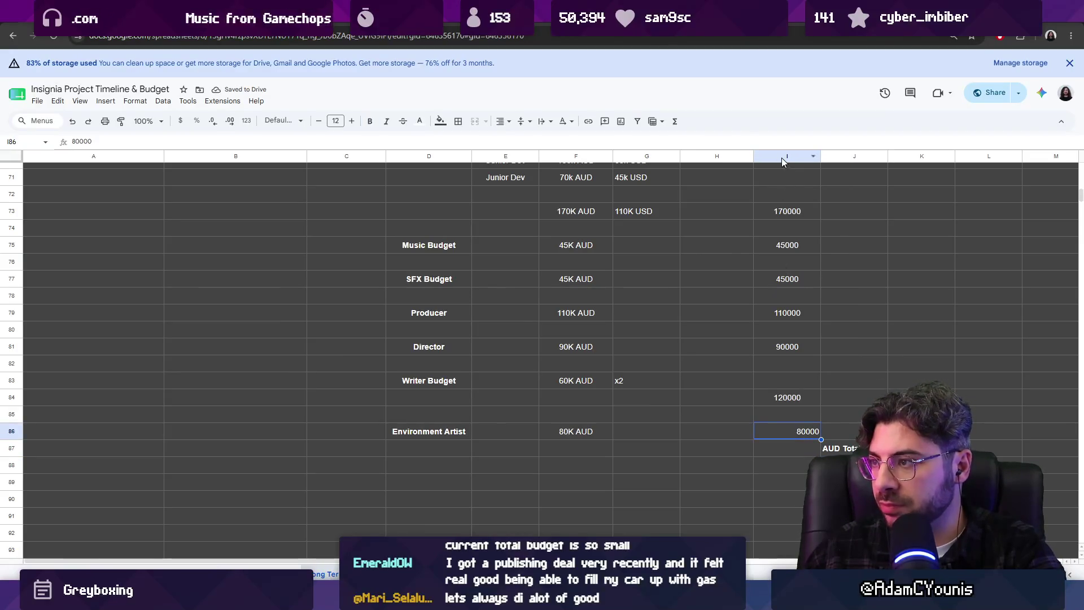
pyautogui.click(787, 155)
pyautogui.click(519, 140)
pyautogui.click(803, 403)
pyautogui.click(810, 435)
pyautogui.scroll(2, 811, 435)
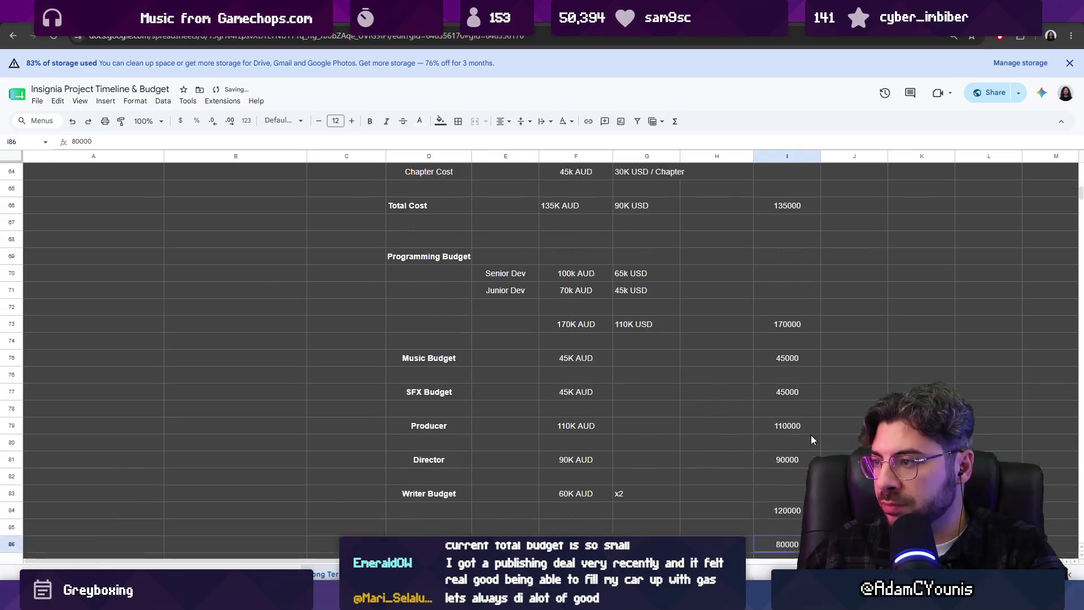
pyautogui.scroll(-1, 810, 440)
# - Sum the estimates I65:I86 under AUD Total, giving 795000
pyautogui.click(854, 521)
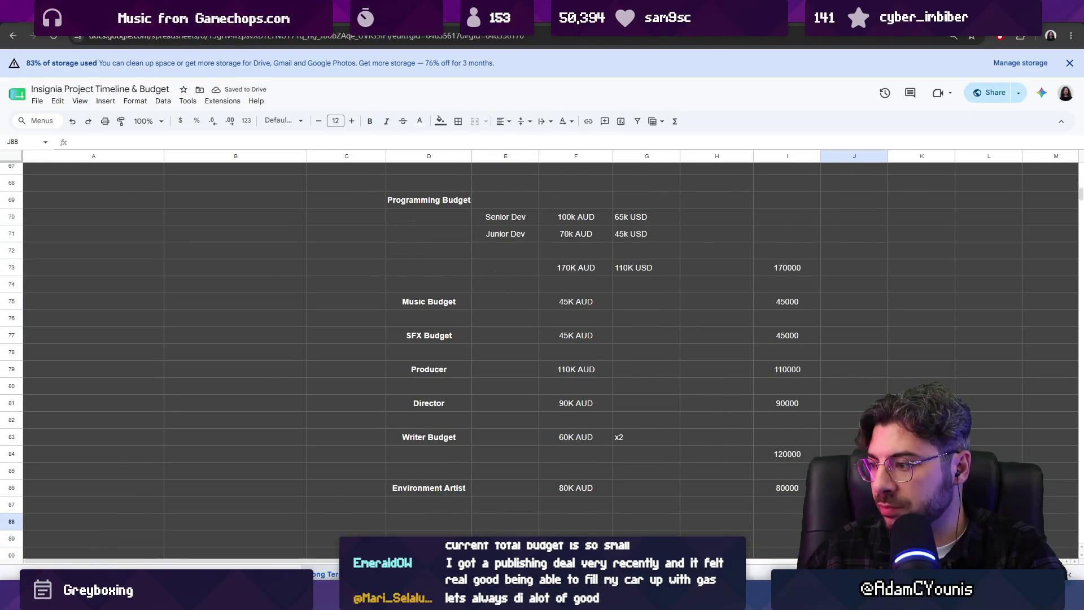
pyautogui.write('=SUM(')
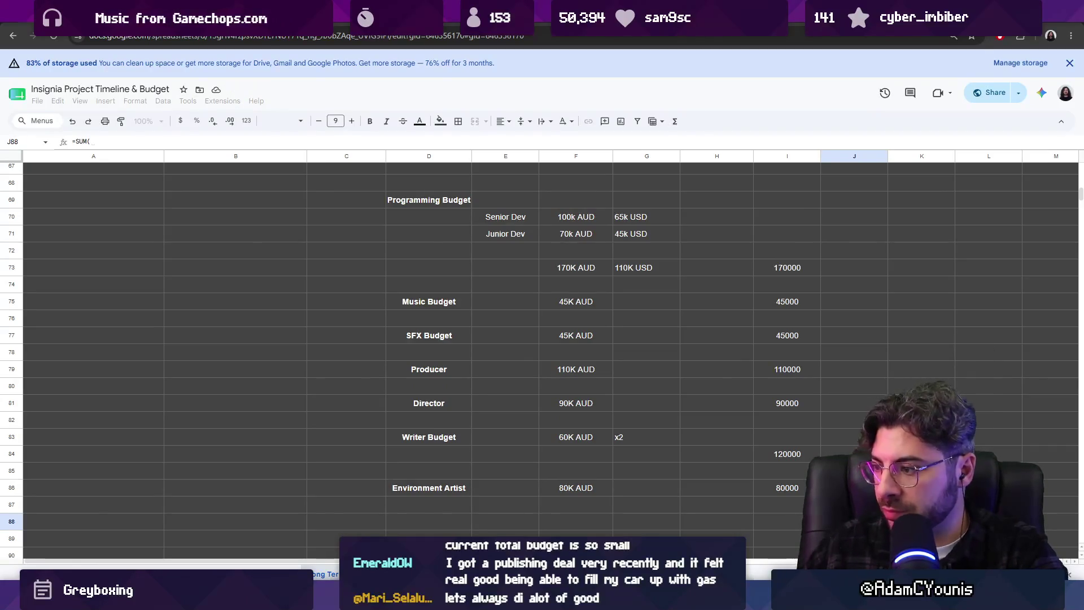
pyautogui.moveTo(787, 489); pyautogui.dragTo(769, 295)
pyautogui.moveTo(782, 360); pyautogui.dragTo(782, 374)
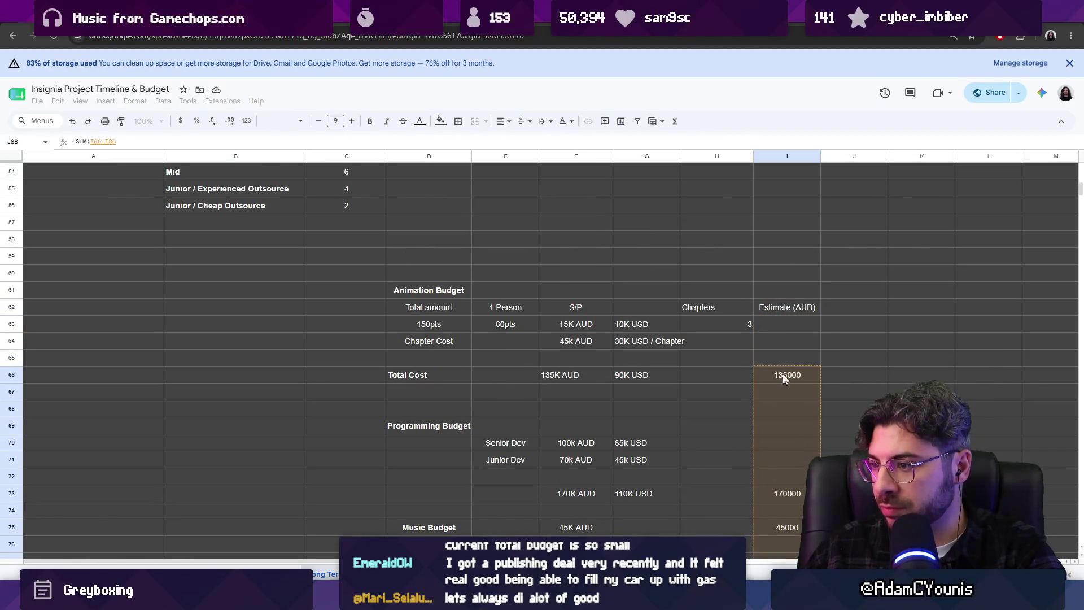
pyautogui.press('Return')
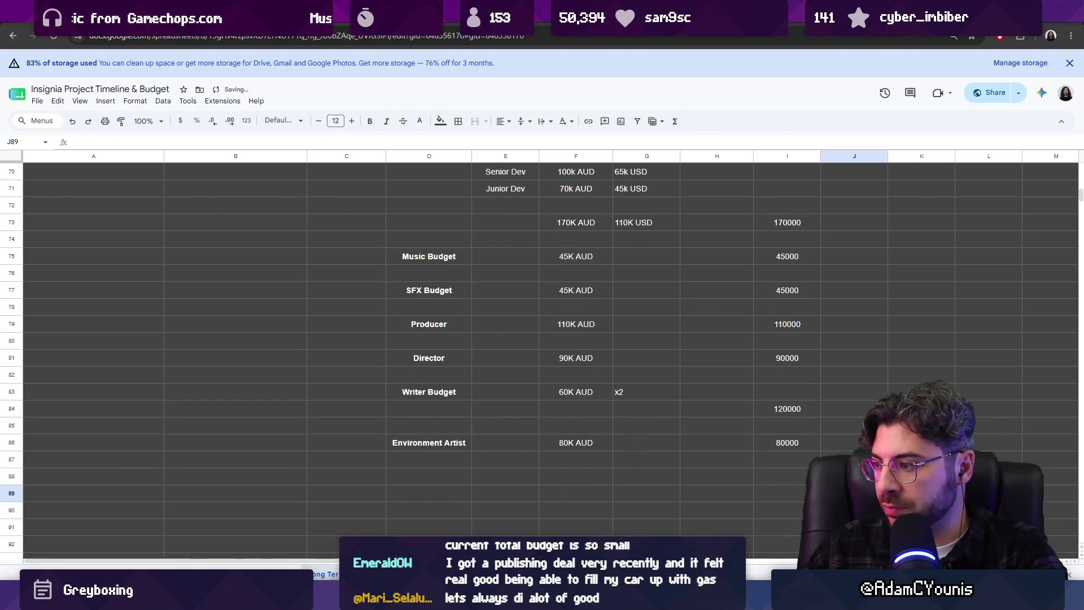
pyautogui.doubleClick(922, 533)
pyautogui.write('=mul')
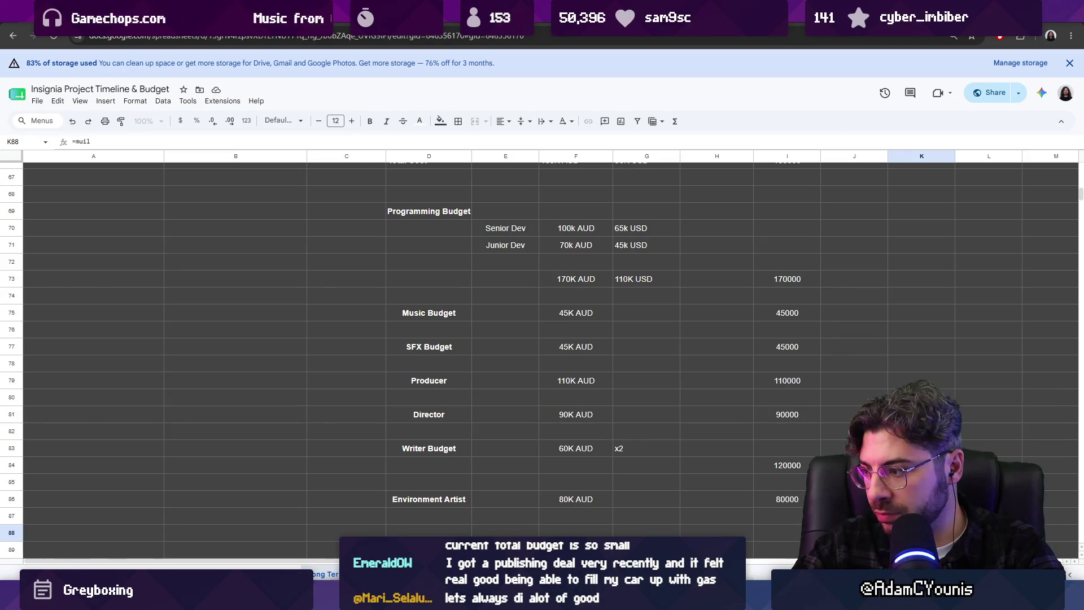
pyautogui.write('ma')
# - Enter =MULTIPLY(J88, 0.68) under USD Total, giving 540600
pyautogui.press('BackSpace')
pyautogui.write('u')
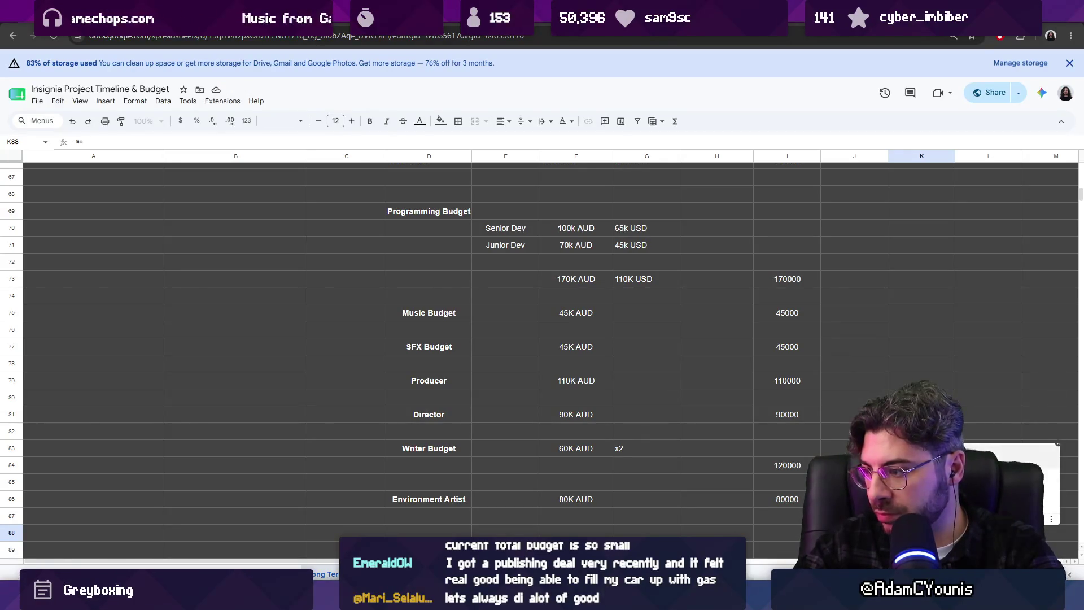
pyautogui.press('Tab')
pyautogui.press('Left')
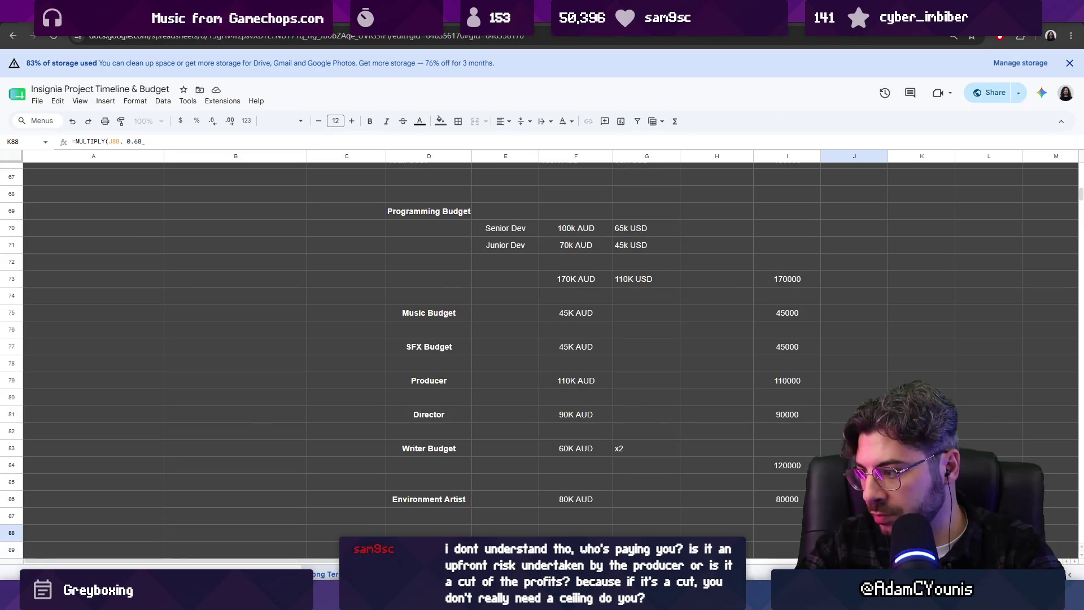
pyautogui.press('Return')
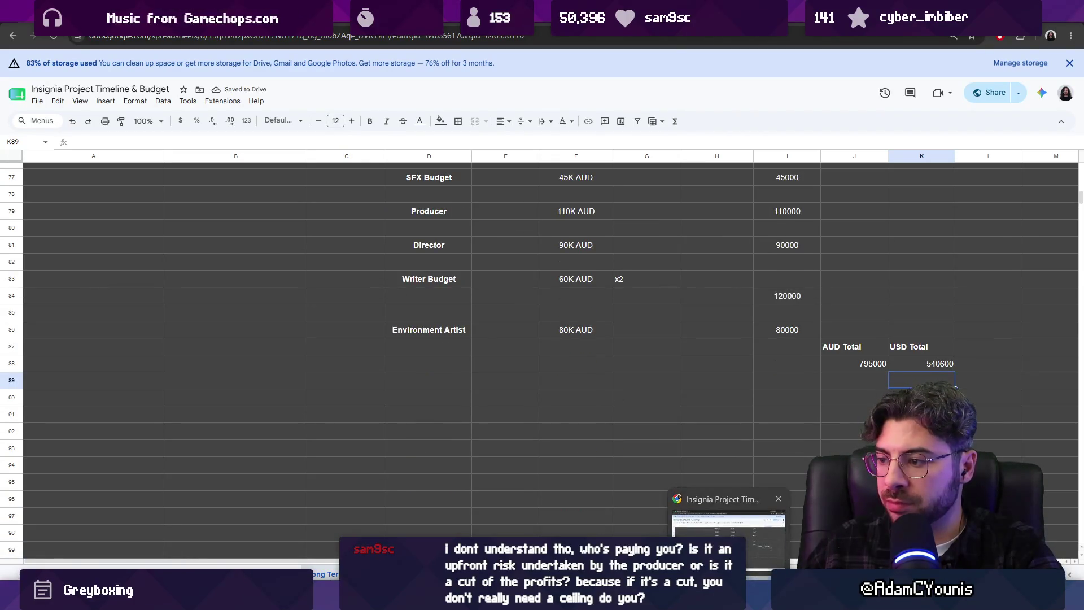
# - Search Google for the AUD to USD rate (0.71) and return to the sheet
pyautogui.hotkey('ctrl', 't')
pyautogui.write('aud to')
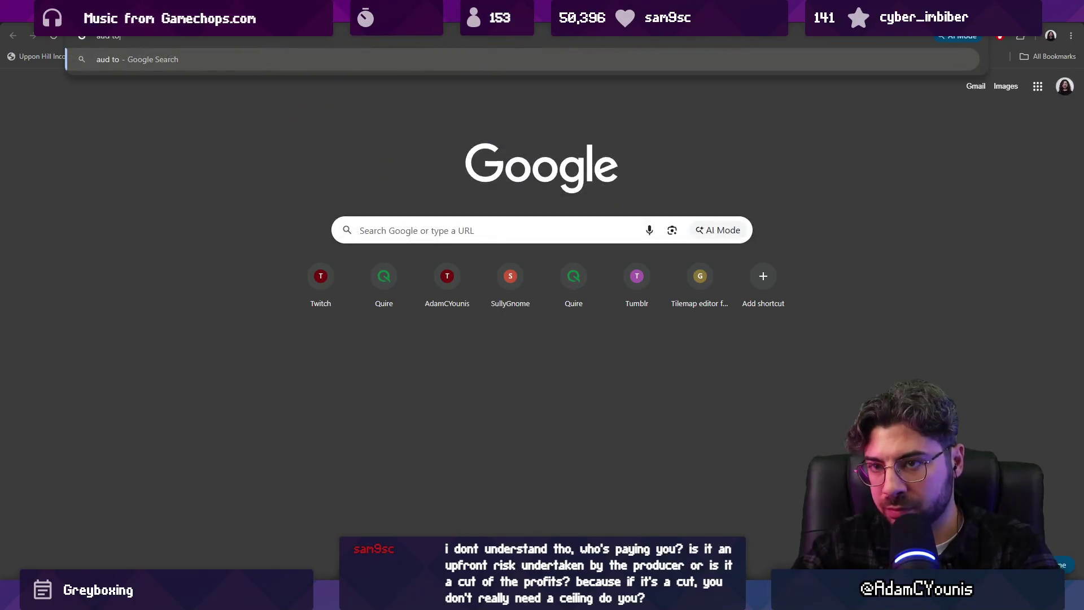
pyautogui.write(' usd')
pyautogui.press('Return')
pyautogui.click(165, 78)
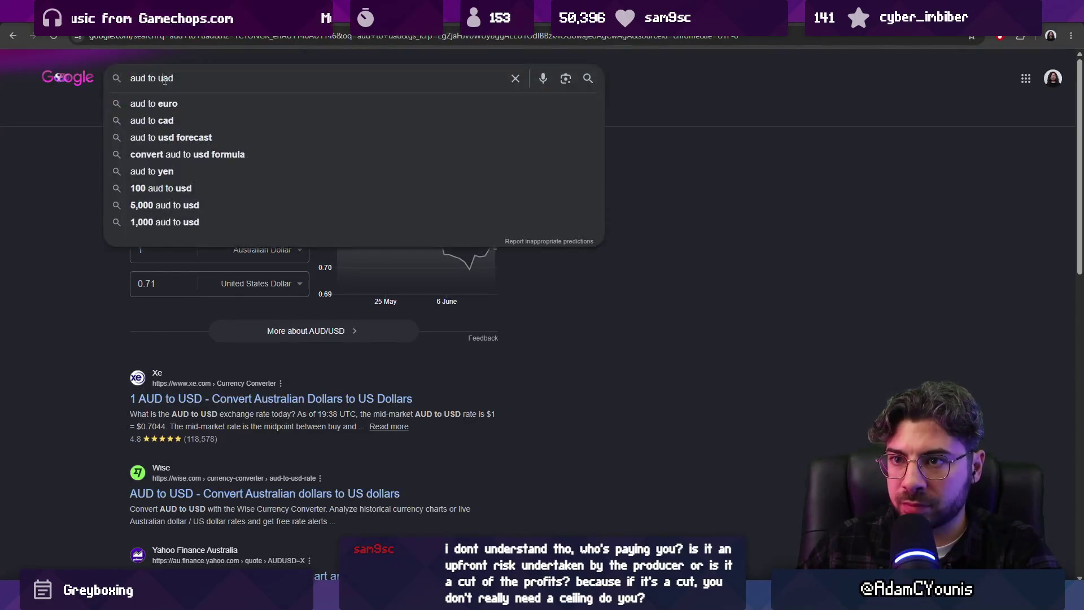
pyautogui.press('BackSpace')
pyautogui.press('BackSpace')
pyautogui.press('BackSpace')
pyautogui.write('us')
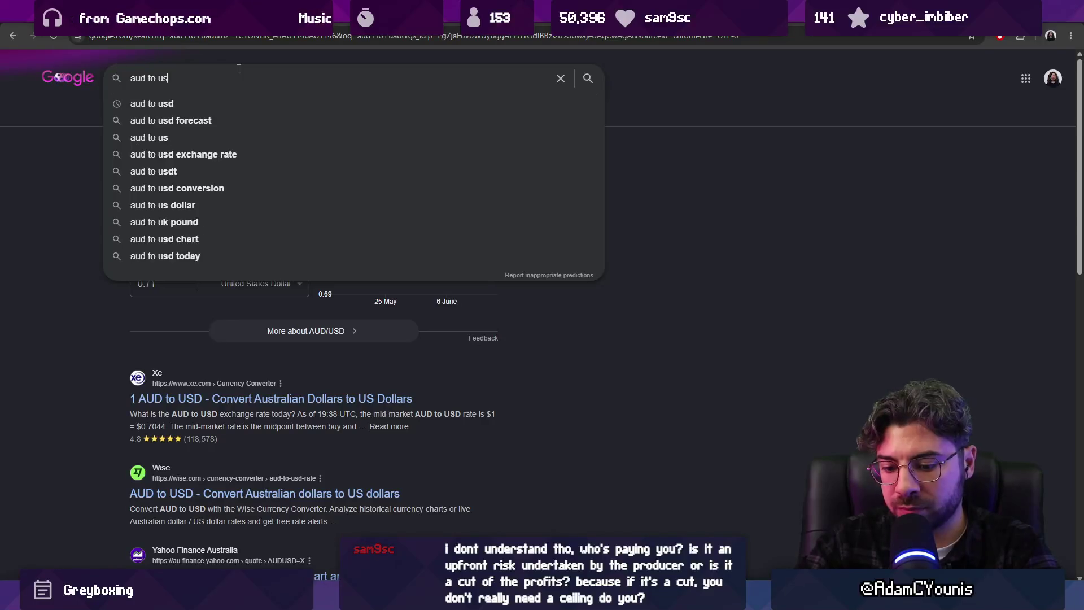
pyautogui.write('d')
pyautogui.press('Return')
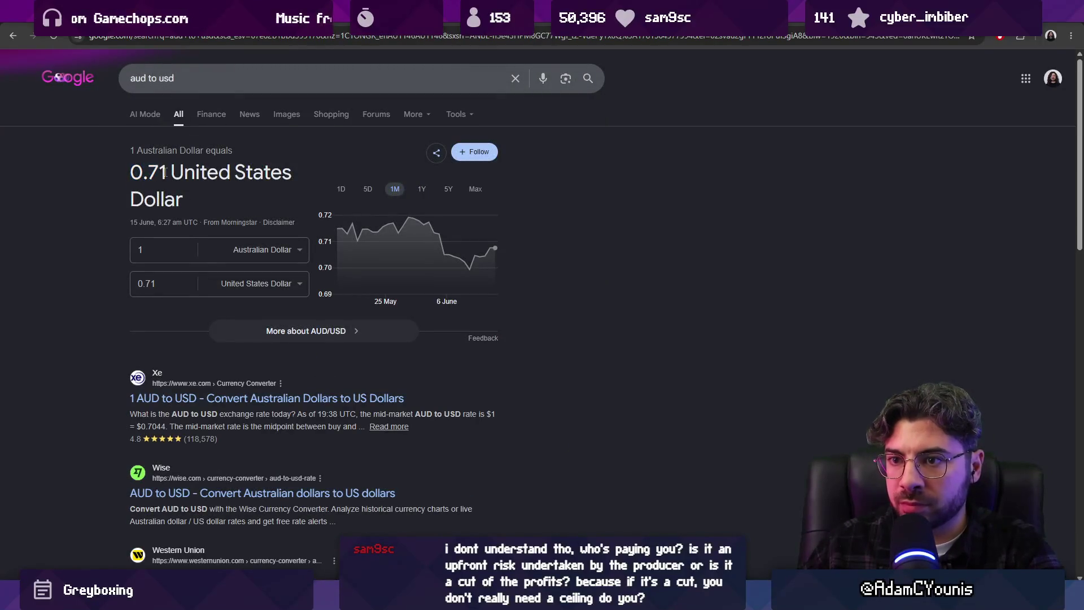
pyautogui.doubleClick(148, 173)
pyautogui.hotkey('ctrl', 'Tab')
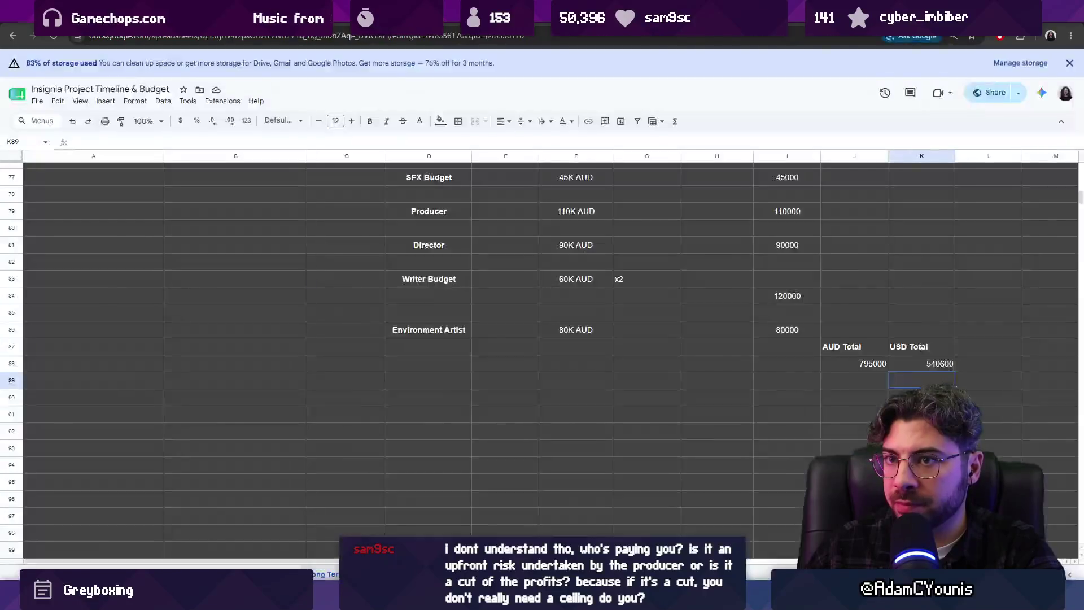
# - Change the USD Total rate from 0.68 to 0.71, giving 564450
pyautogui.doubleClick(919, 360)
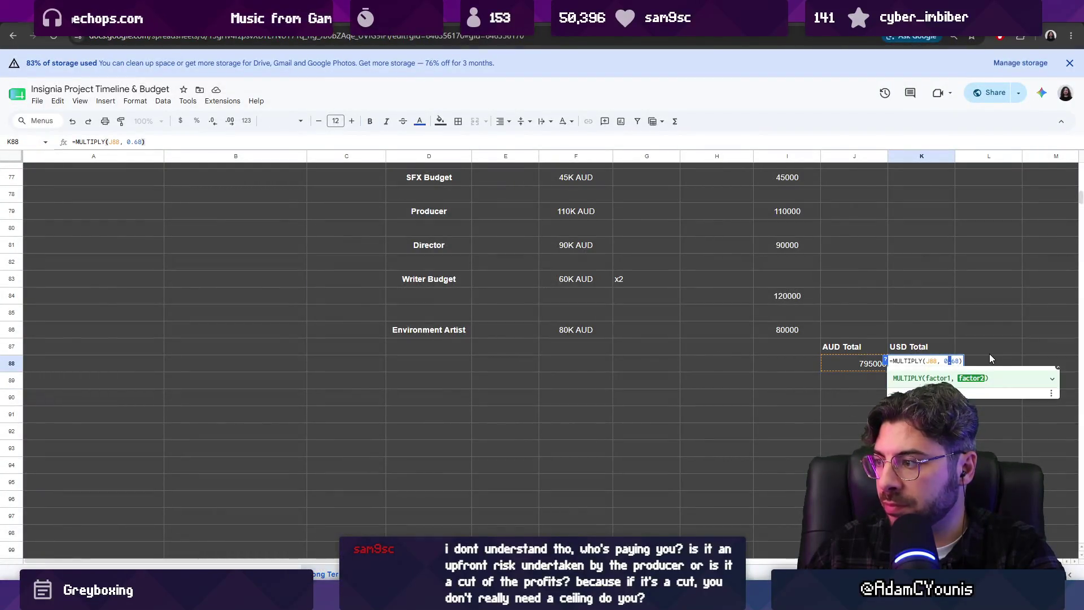
pyautogui.write('71')
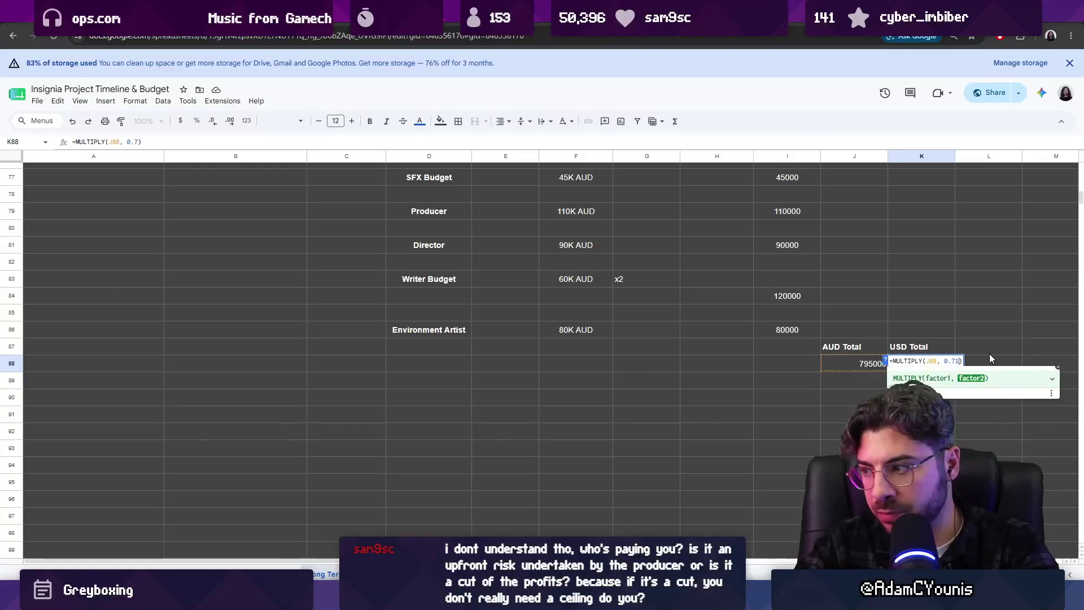
pyautogui.press('Return')
pyautogui.click(928, 370)
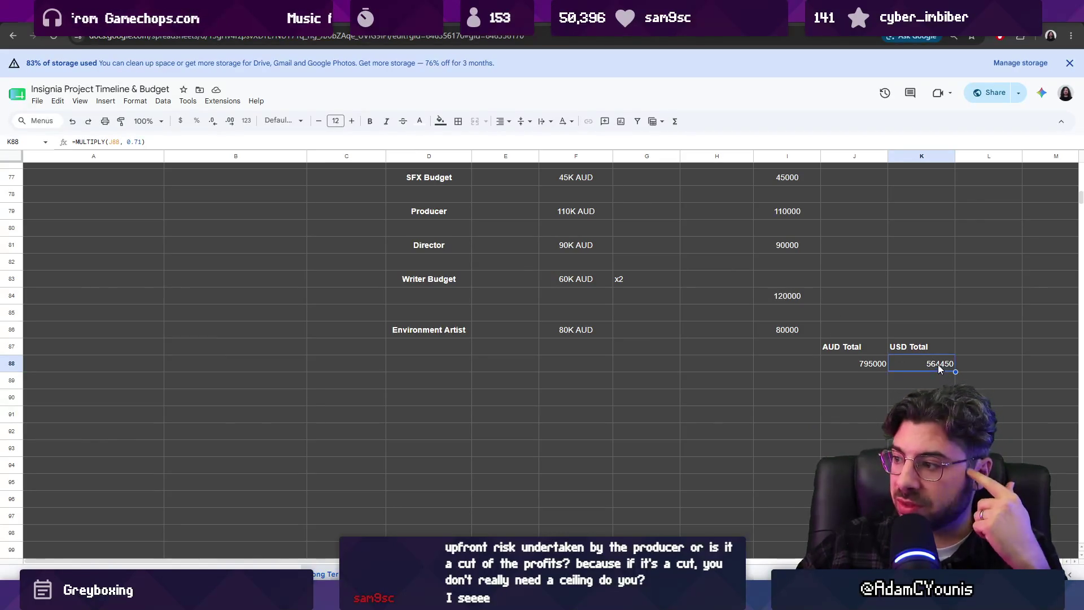
# - Check the AUD Total sum formula and nearby empty cells, then leave via a new Chrome tab
pyautogui.click(873, 369)
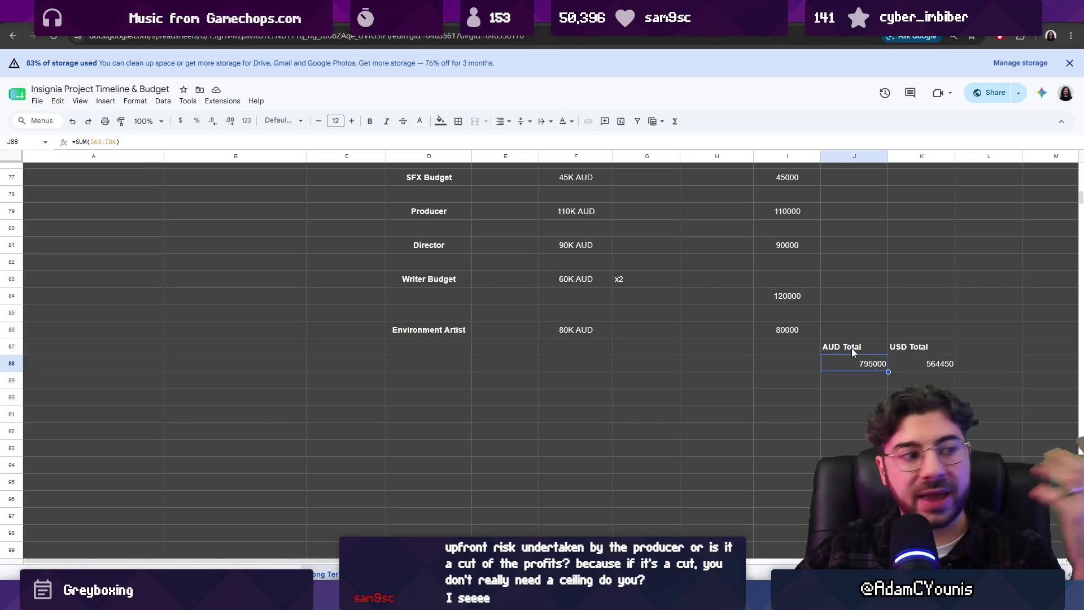
pyautogui.click(782, 348)
pyautogui.click(798, 363)
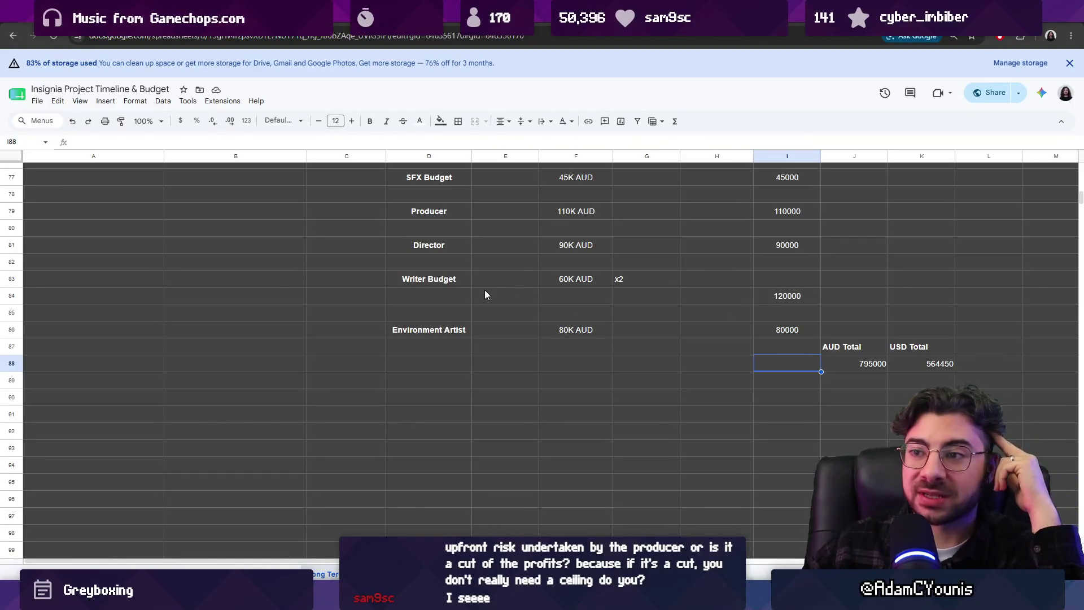
pyautogui.scroll(3, 487, 290)
pyautogui.scroll(5, 487, 290)
pyautogui.scroll(-3, 490, 296)
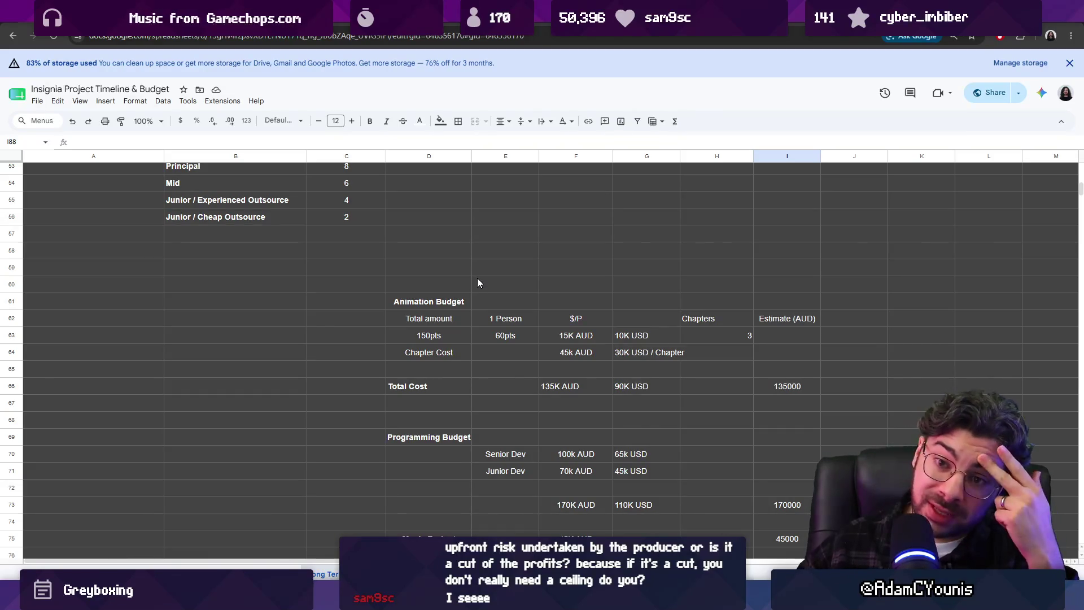
pyautogui.scroll(-3, 476, 280)
pyautogui.scroll(-3, 506, 285)
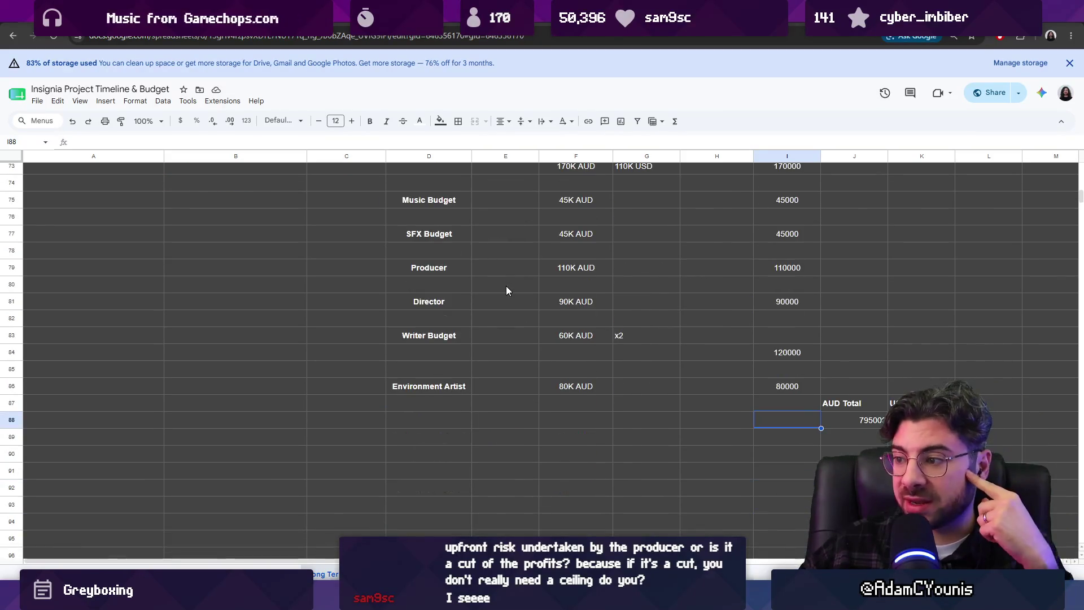
pyautogui.click(621, 387)
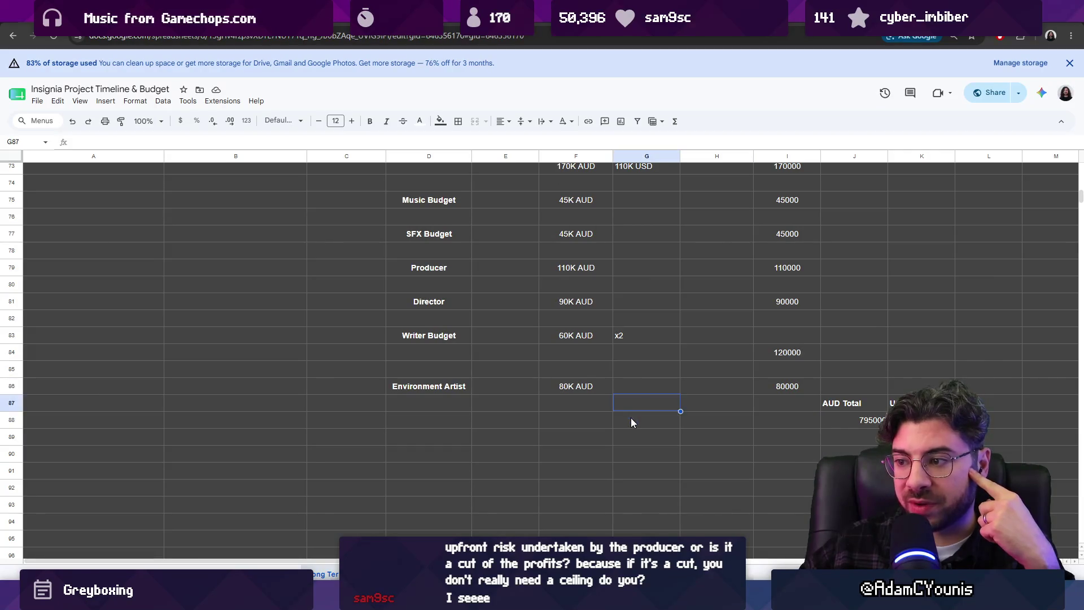
pyautogui.moveTo(346, 156)
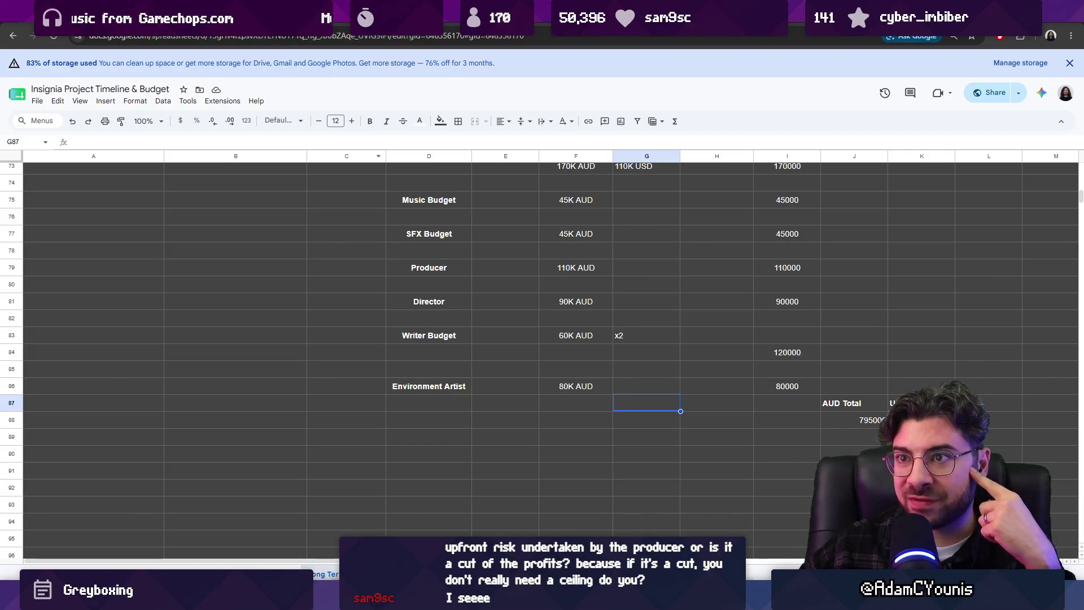
pyautogui.hotkey('ctrl', 't')
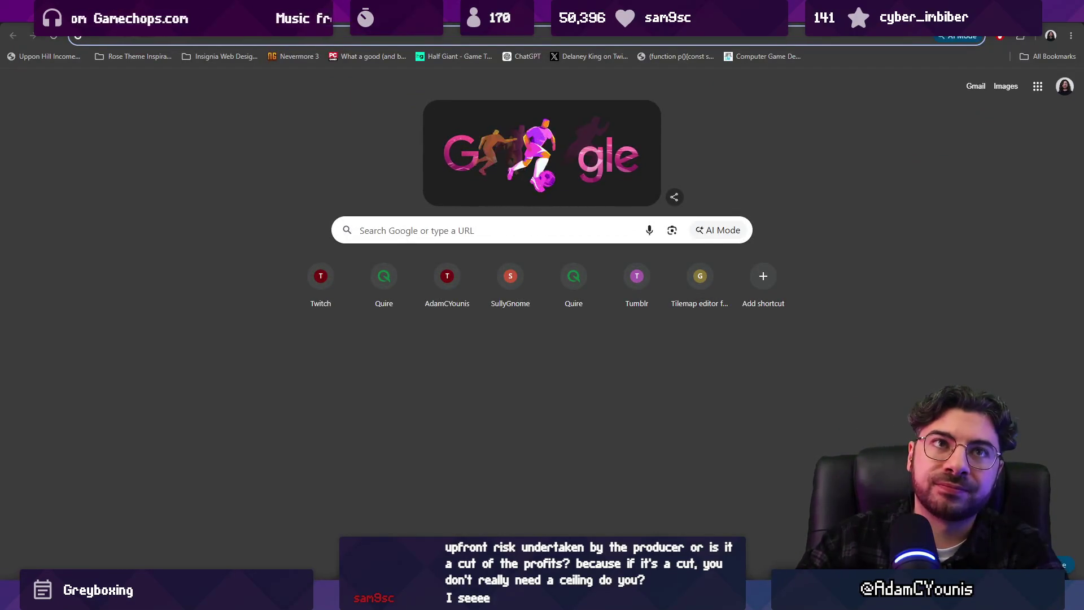
pyautogui.write('raw fury split')
# - Search 'raw fury split', then refine the query to 'raw fury publisher split'
pyautogui.press('Return')
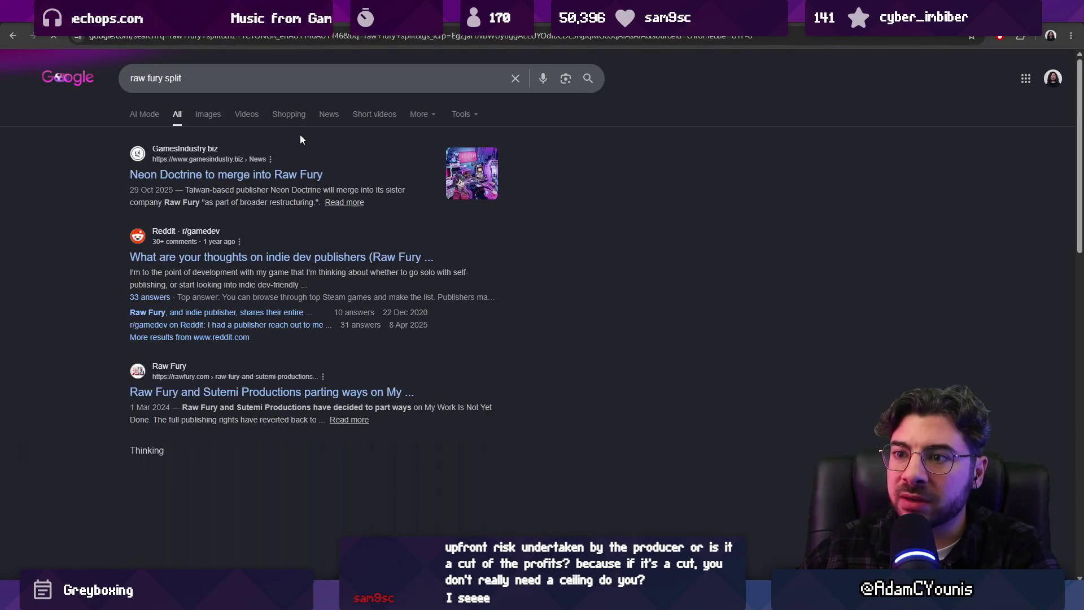
pyautogui.click(275, 111)
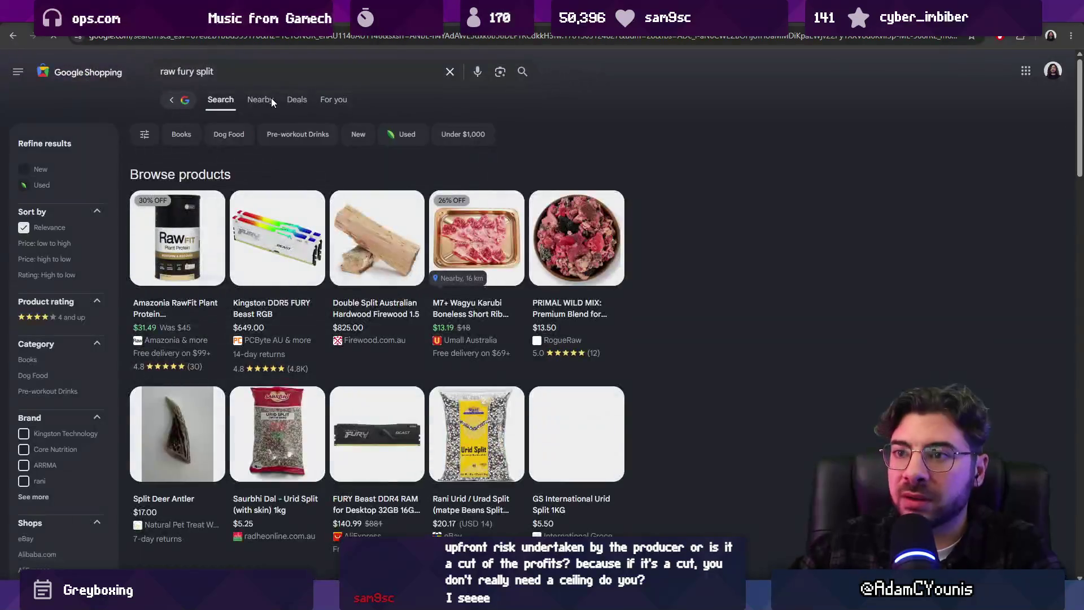
pyautogui.hotkey('alt', 'Left')
pyautogui.click(163, 78)
pyautogui.write('pub')
pyautogui.press('Return')
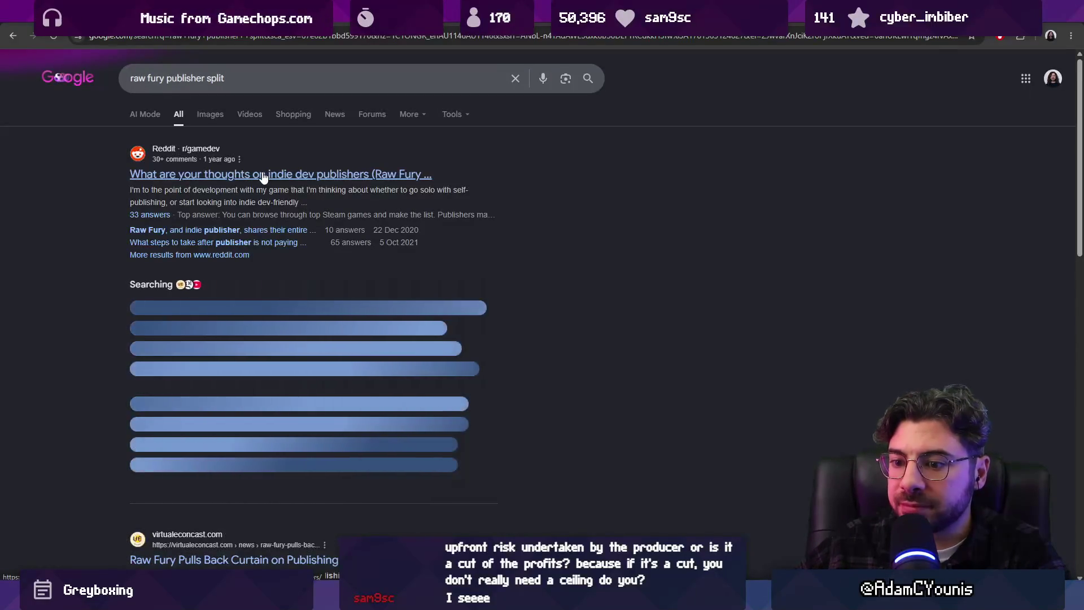
pyautogui.scroll(-1, 262, 175)
pyautogui.scroll(1, 261, 175)
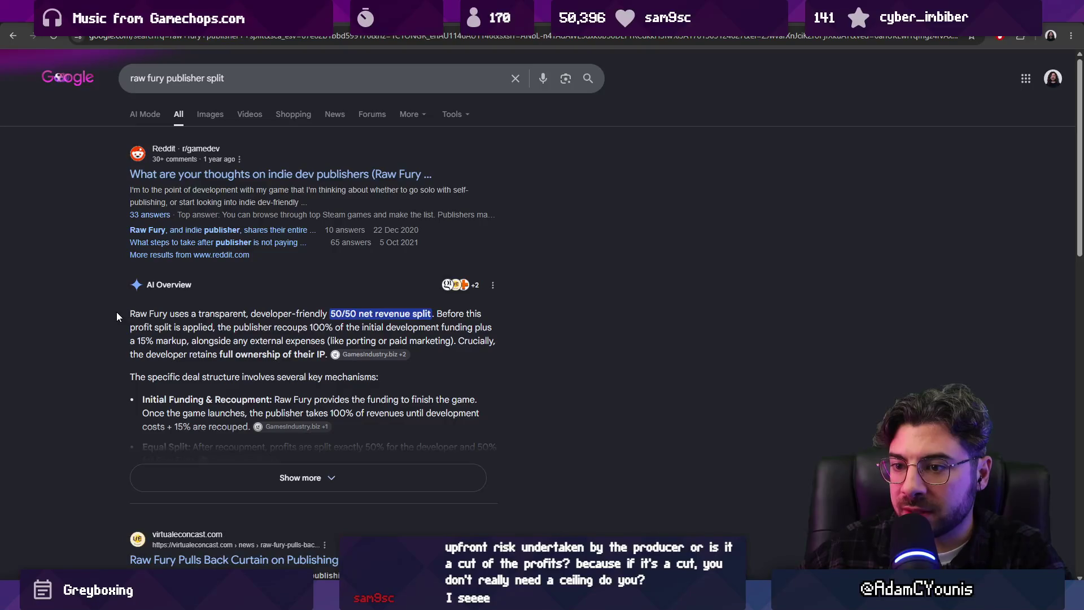
# - Expand the AI Overview, then search 'publisher split with funding game development'
pyautogui.click(241, 468)
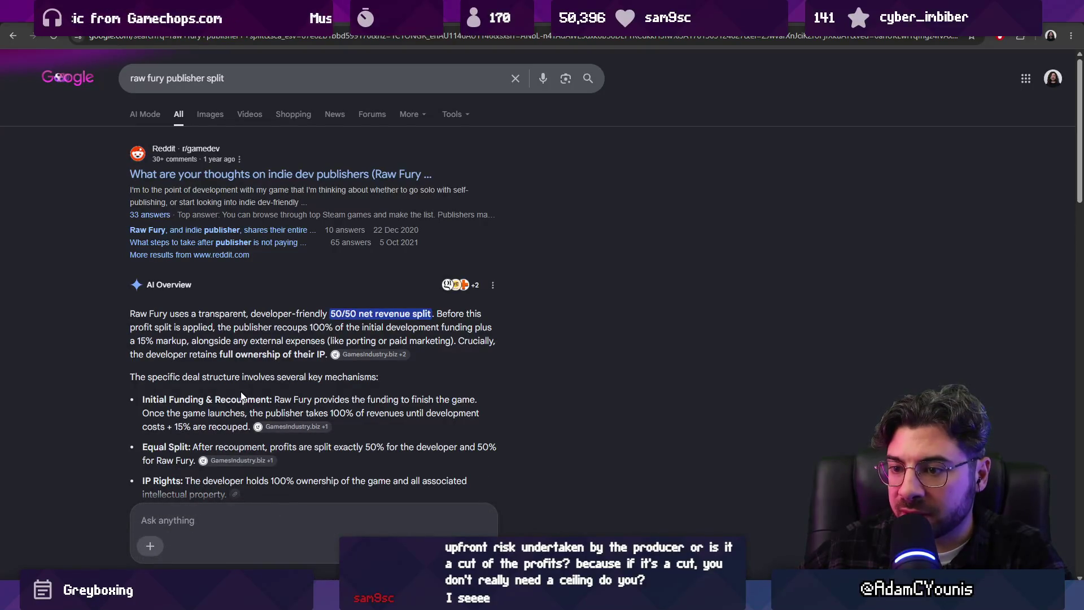
pyautogui.scroll(-1, 242, 396)
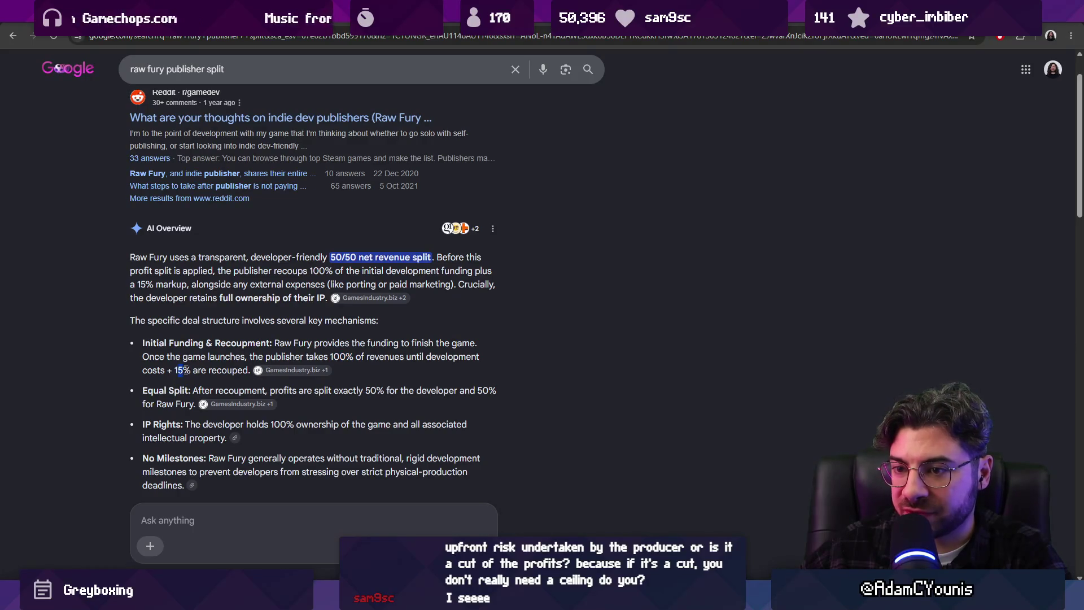
pyautogui.scroll(-3, 194, 369)
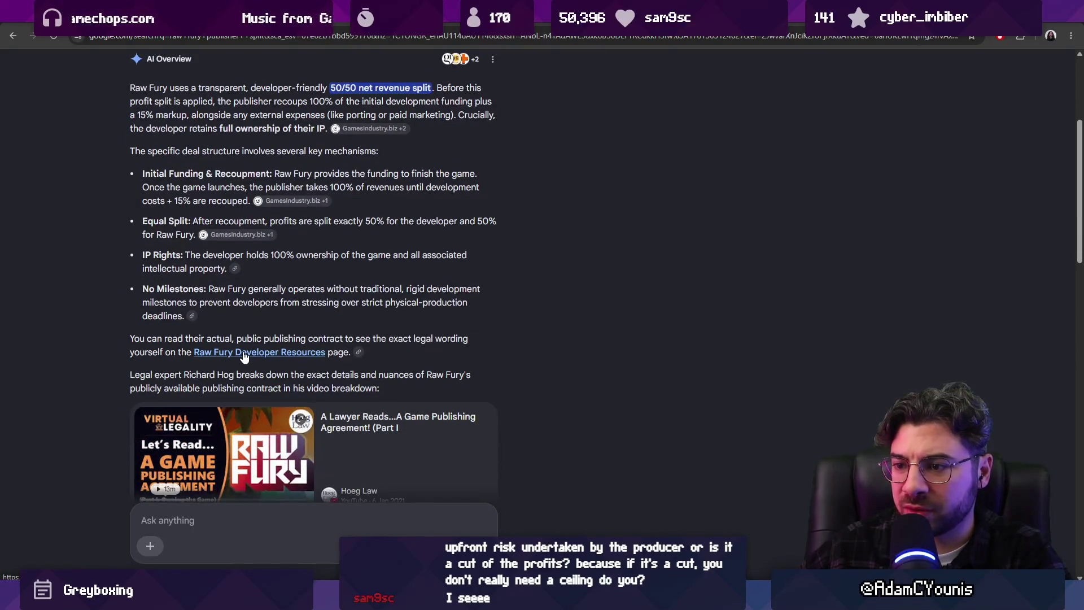
pyautogui.scroll(1, 243, 356)
pyautogui.scroll(2, 243, 352)
pyautogui.click(273, 40)
pyautogui.write('publisher split with funding game development')
pyautogui.press('Return')
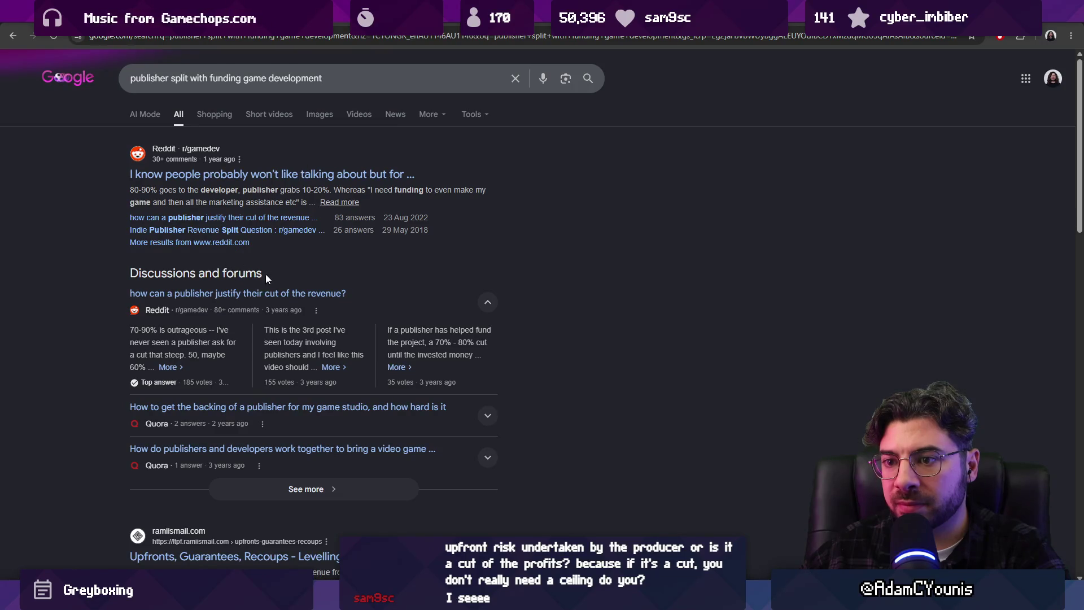
pyautogui.scroll(-3, 269, 274)
pyautogui.scroll(-1, 269, 275)
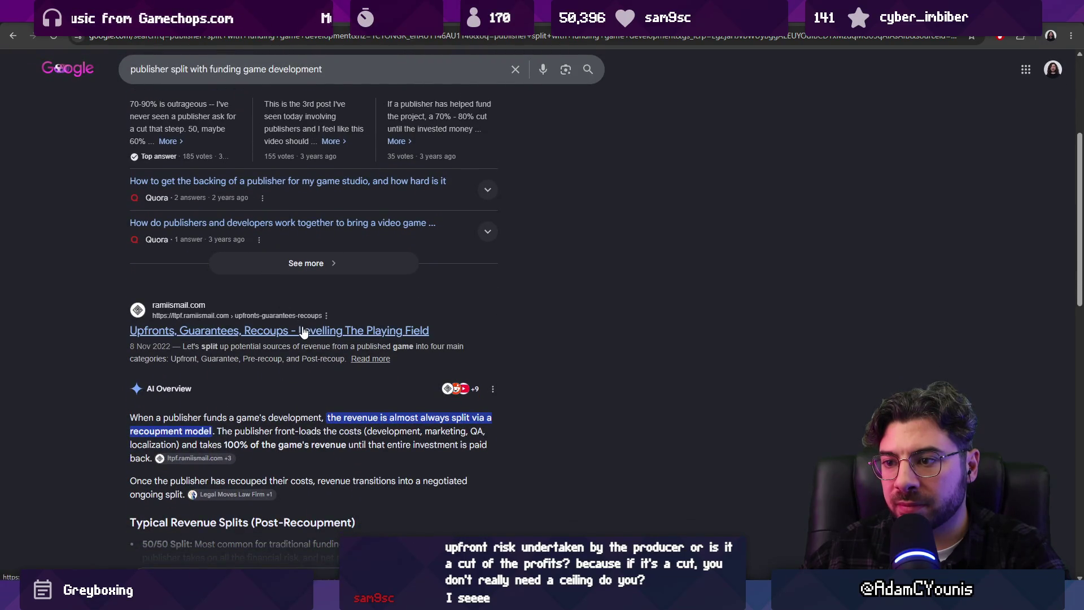
# - Visit the ramiismail.com recoups article and its About this result panel, returning to results
pyautogui.click(303, 331)
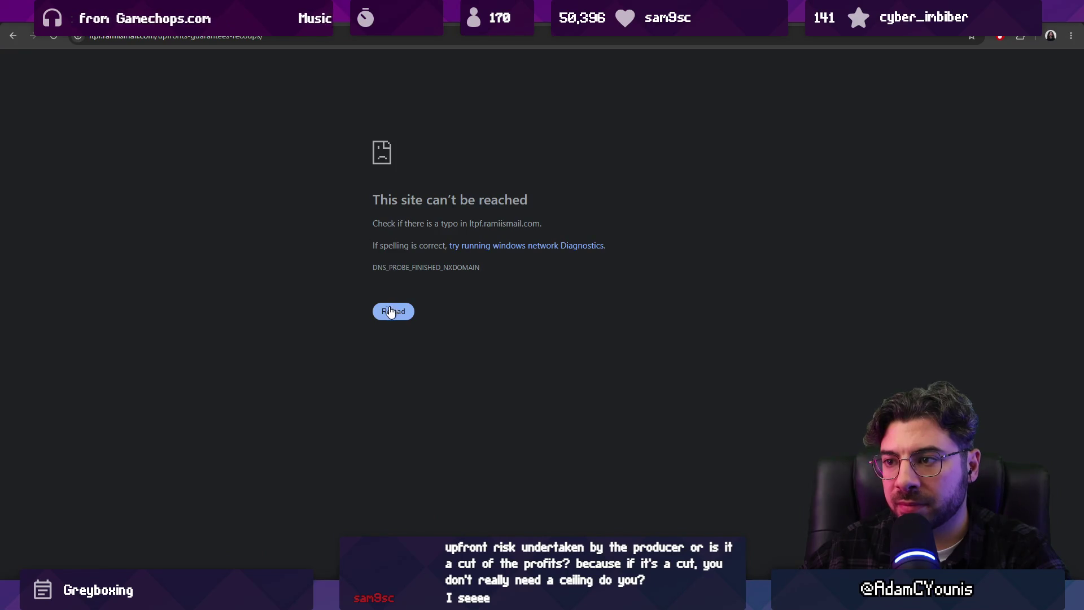
pyautogui.hotkey('alt', 'Left')
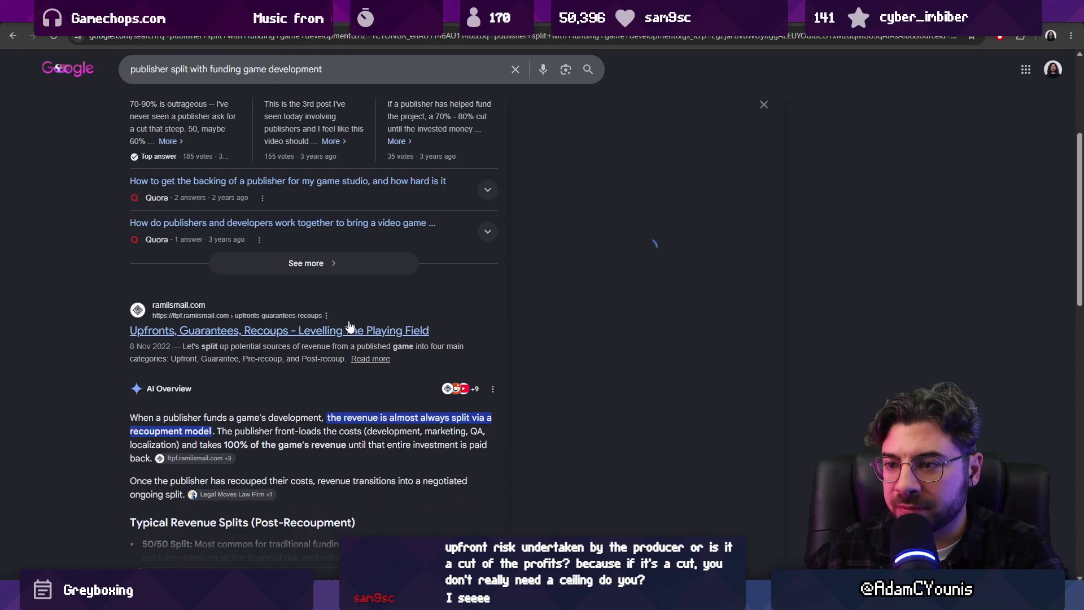
pyautogui.click(326, 315)
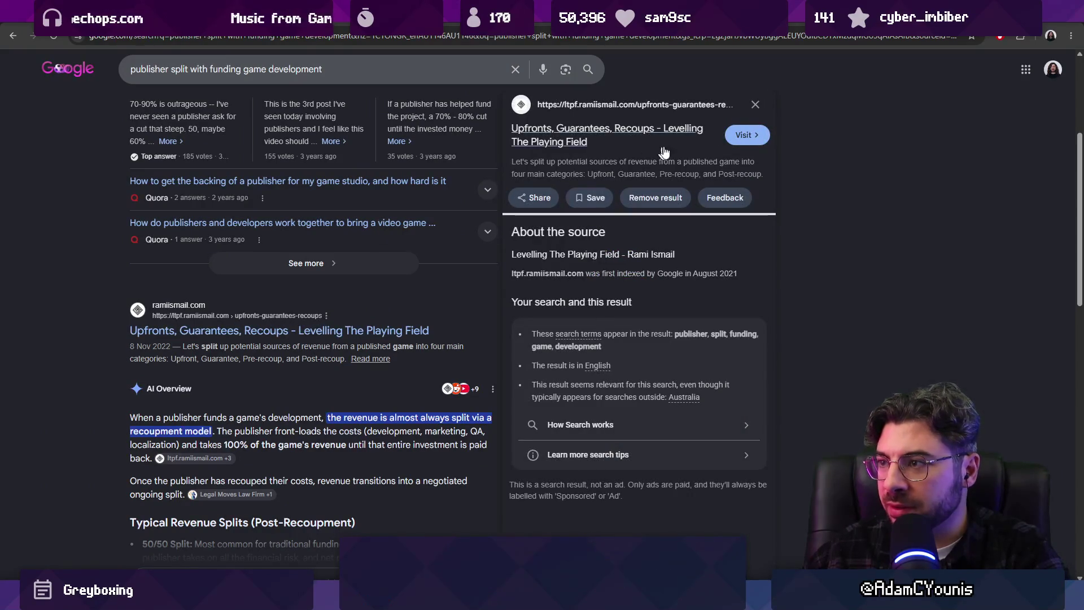
pyautogui.press('Escape')
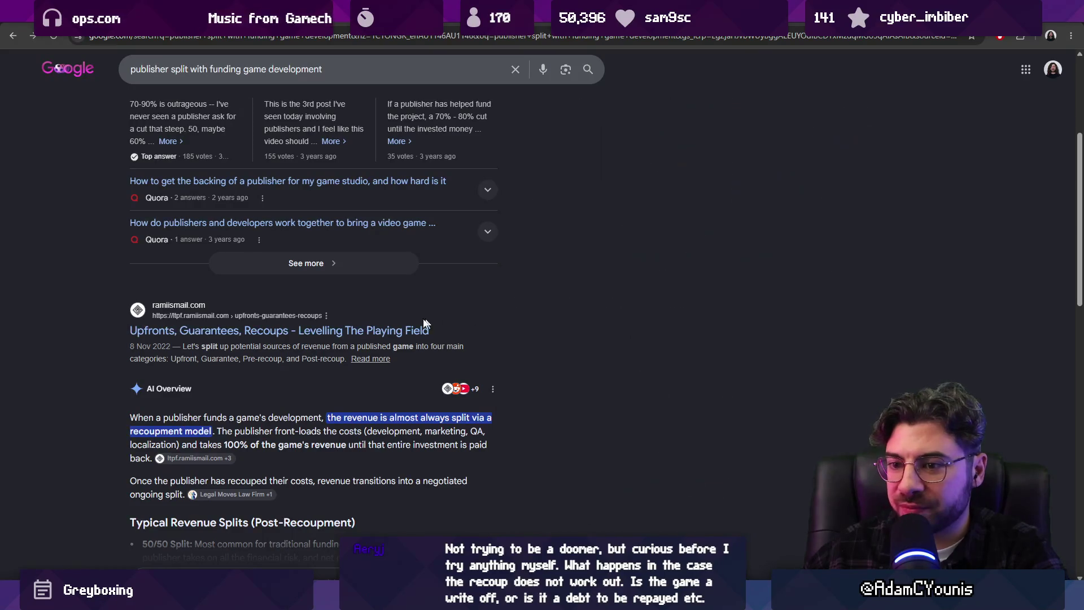
pyautogui.scroll(-1, 424, 321)
# - Expand the AI Overview on revenue splits and briefly visit its cited source
pyautogui.click(322, 467)
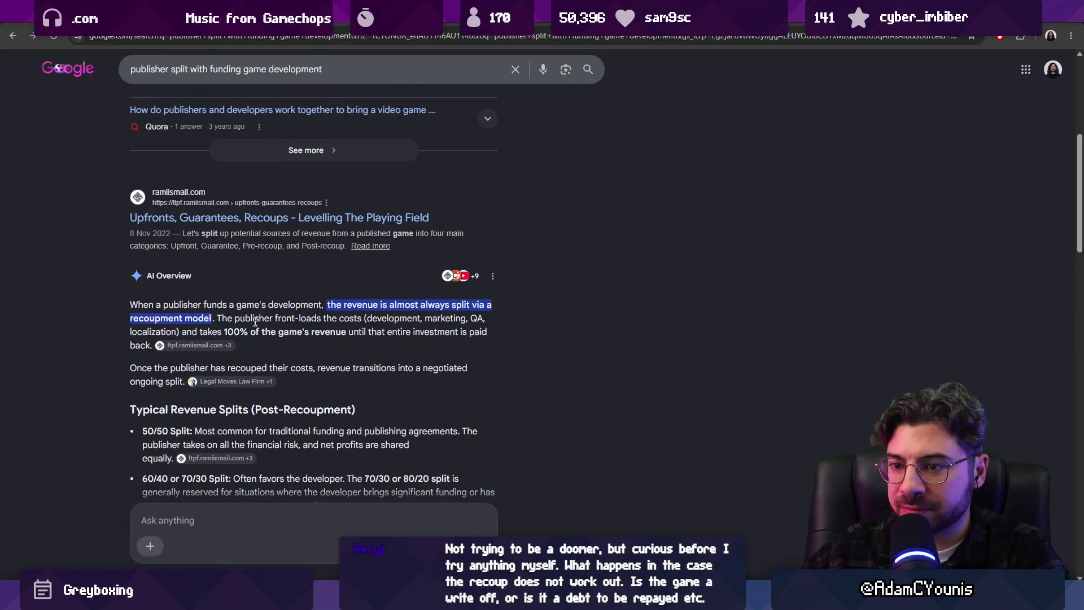
pyautogui.click(198, 346)
pyautogui.hotkey('alt', 'Left')
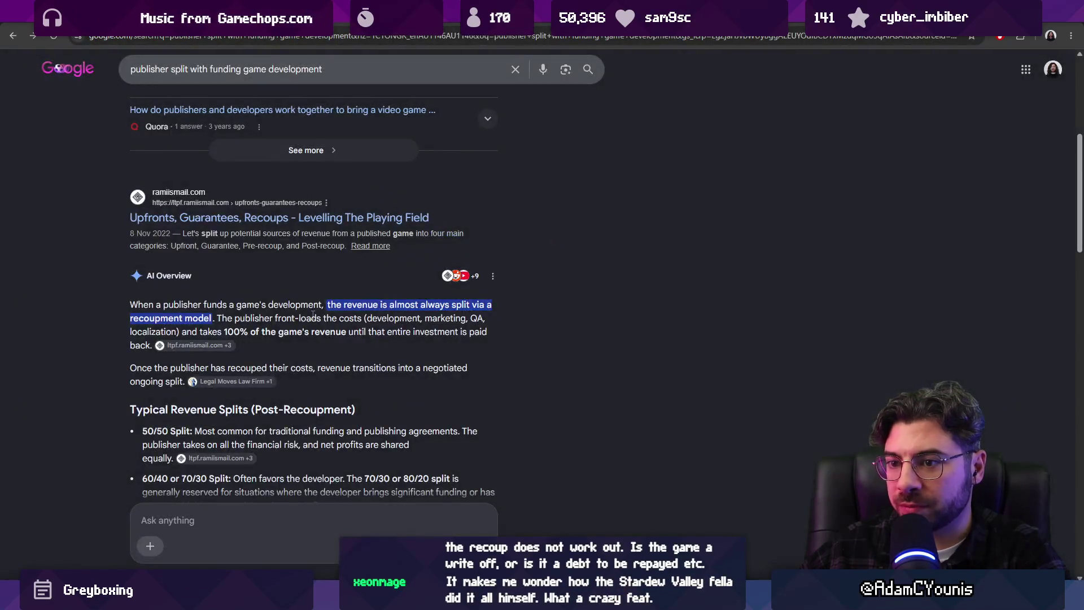
pyautogui.scroll(-1, 268, 337)
pyautogui.scroll(-1, 264, 326)
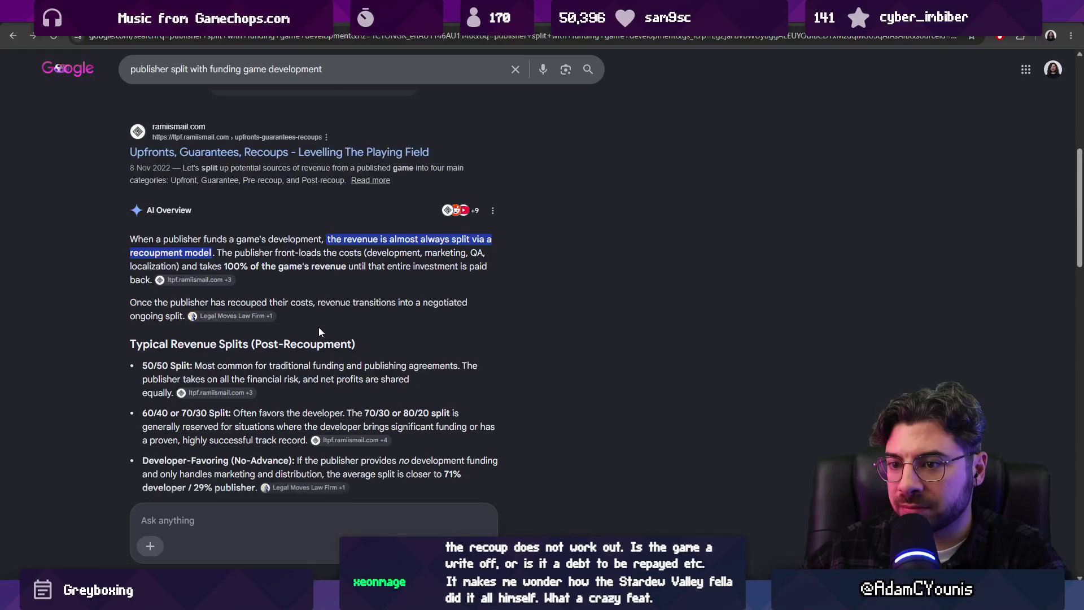
pyautogui.scroll(-1, 261, 319)
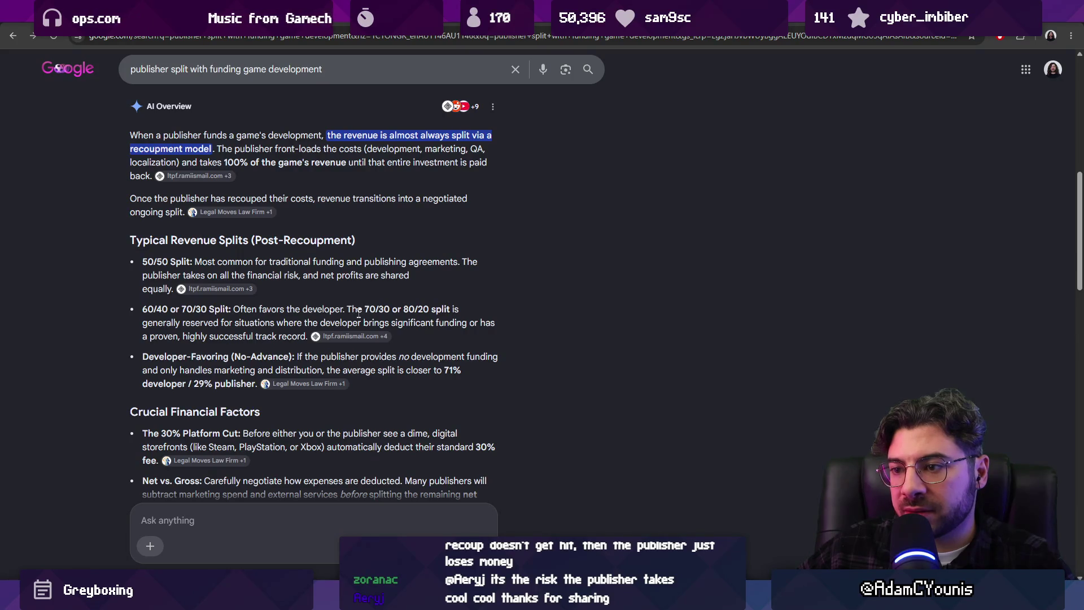
# - Highlight the 70/30 or 80/20, 60/40, Post-Recoupment and 50/50 split lines, then switch to Unity
pyautogui.moveTo(347, 311)
pyautogui.mouseDown()
pyautogui.moveTo(272, 334)
pyautogui.moveTo(346, 310)
pyautogui.mouseUp()
pyautogui.click(232, 312)
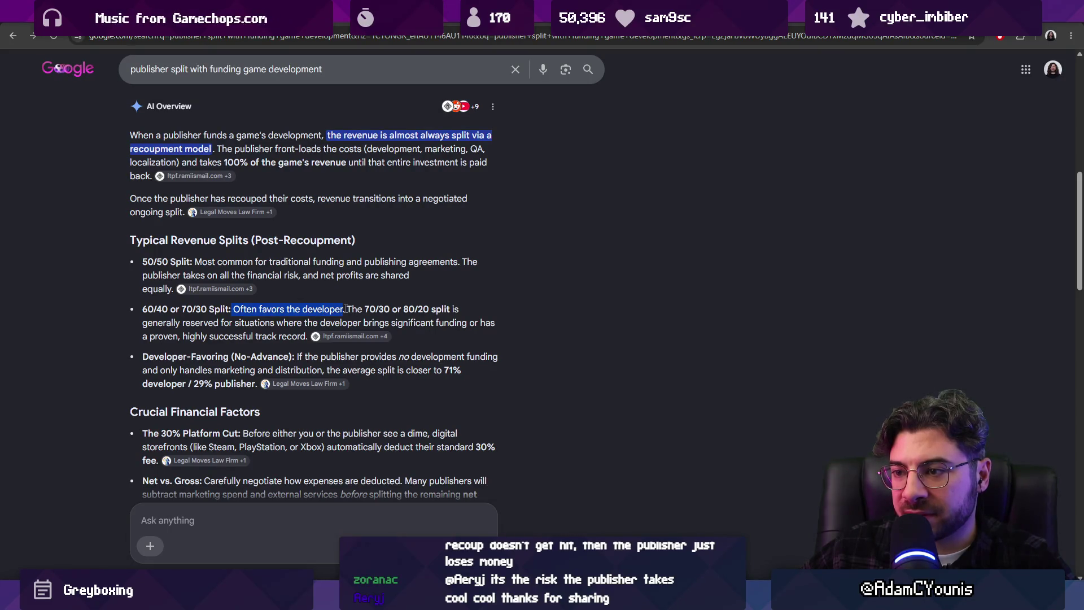
pyautogui.moveTo(143, 310); pyautogui.dragTo(167, 310)
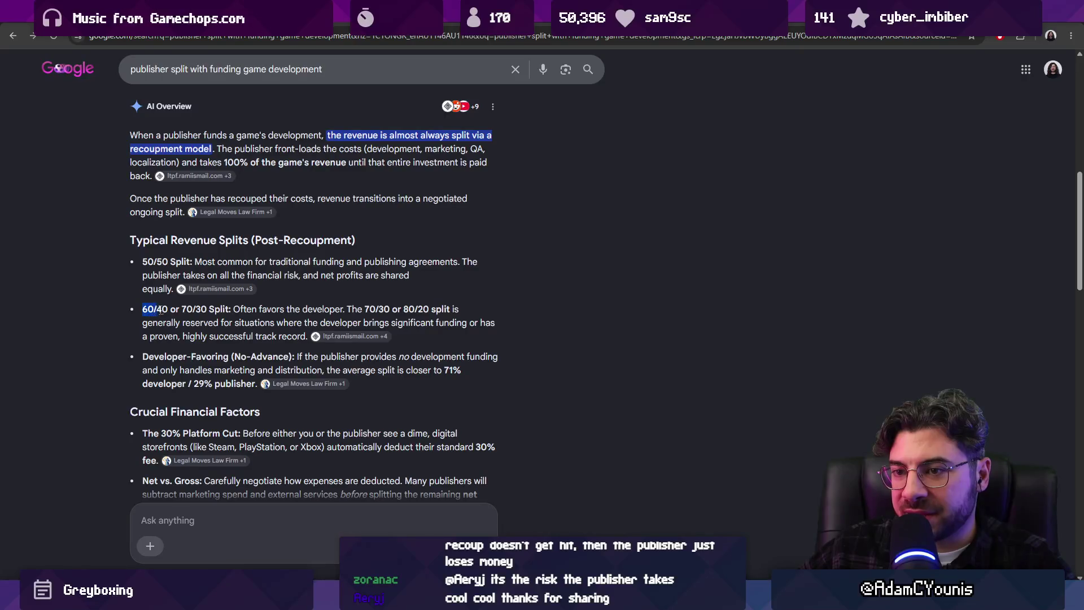
pyautogui.moveTo(255, 240); pyautogui.dragTo(367, 243)
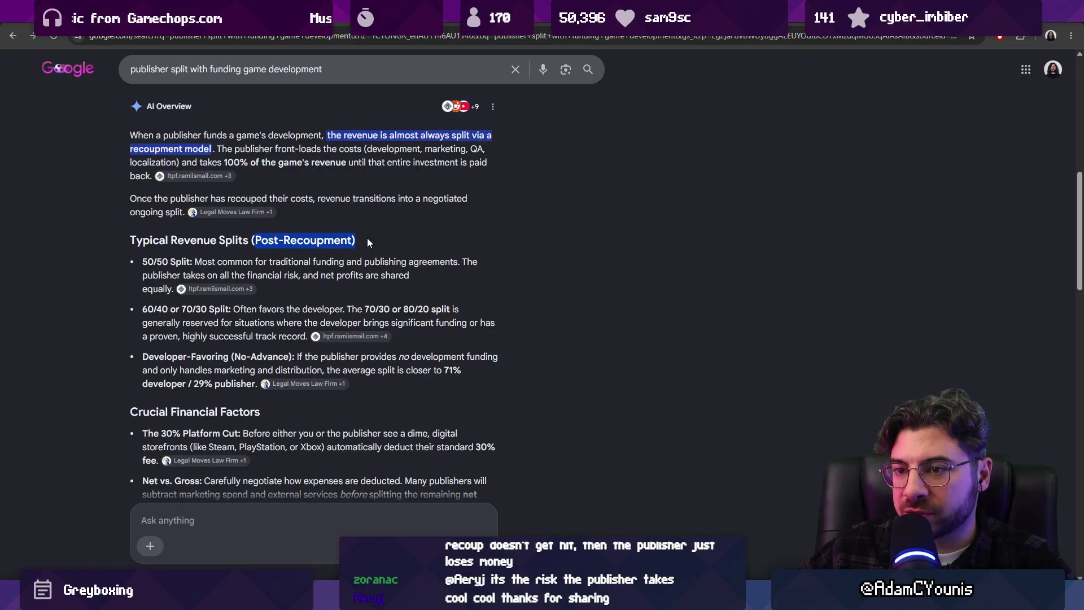
pyautogui.click(148, 262)
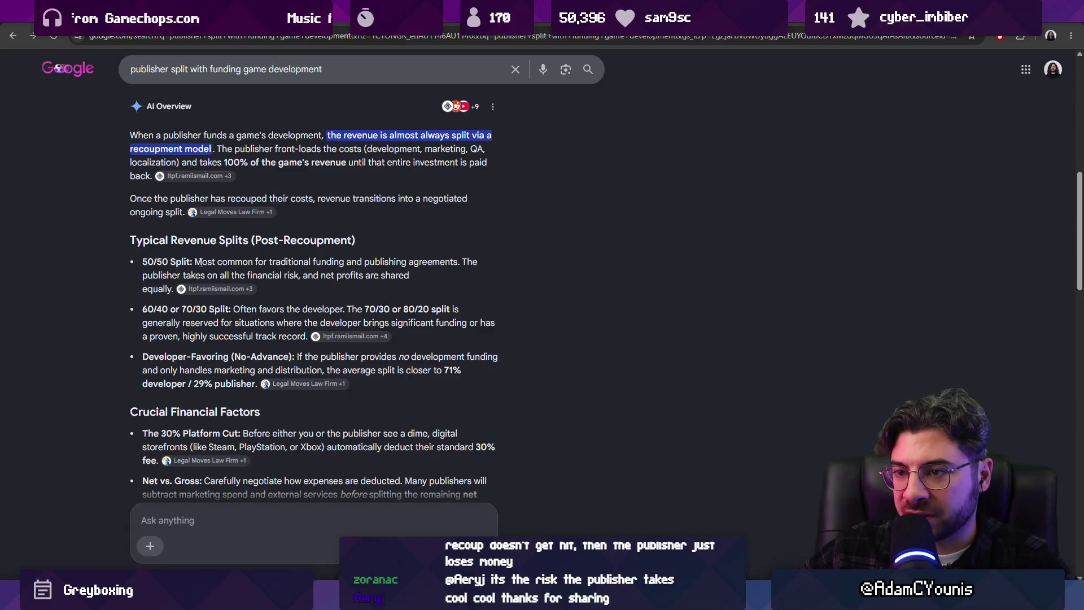
pyautogui.moveTo(143, 261); pyautogui.dragTo(191, 262)
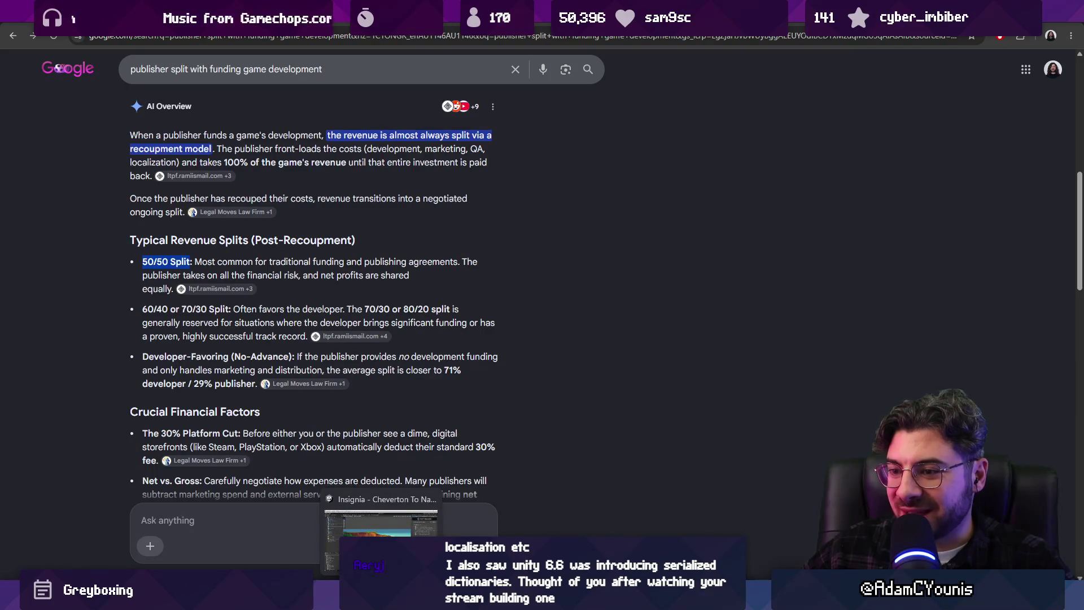
pyautogui.click(381, 597)
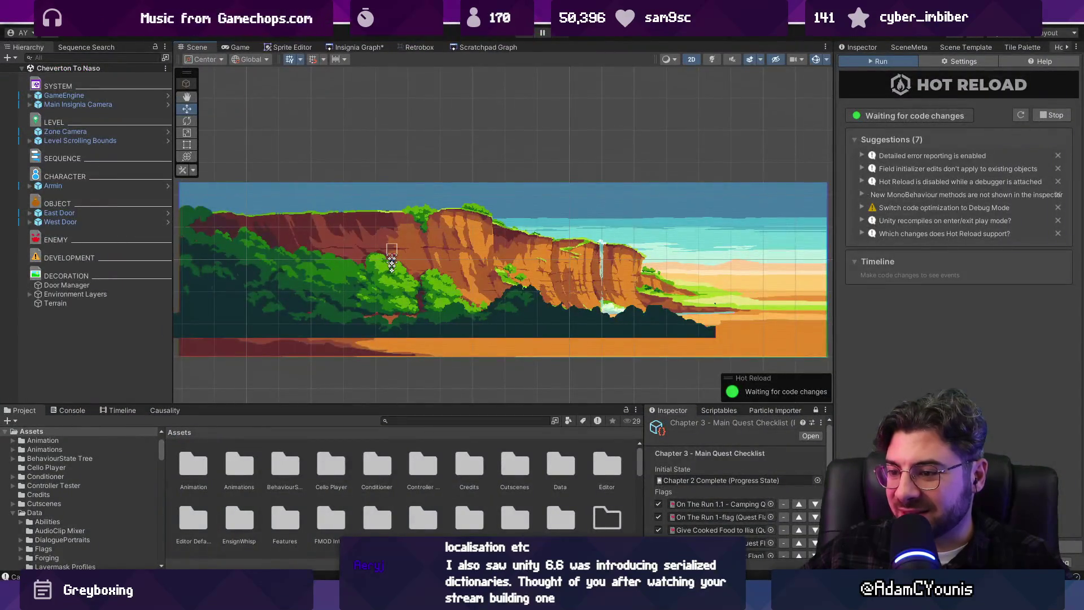
# - Glance at the AUD total in J88, switch to Figma and start a file search for 'insignia pitch'
pyautogui.hotkey('alt', 'Tab')
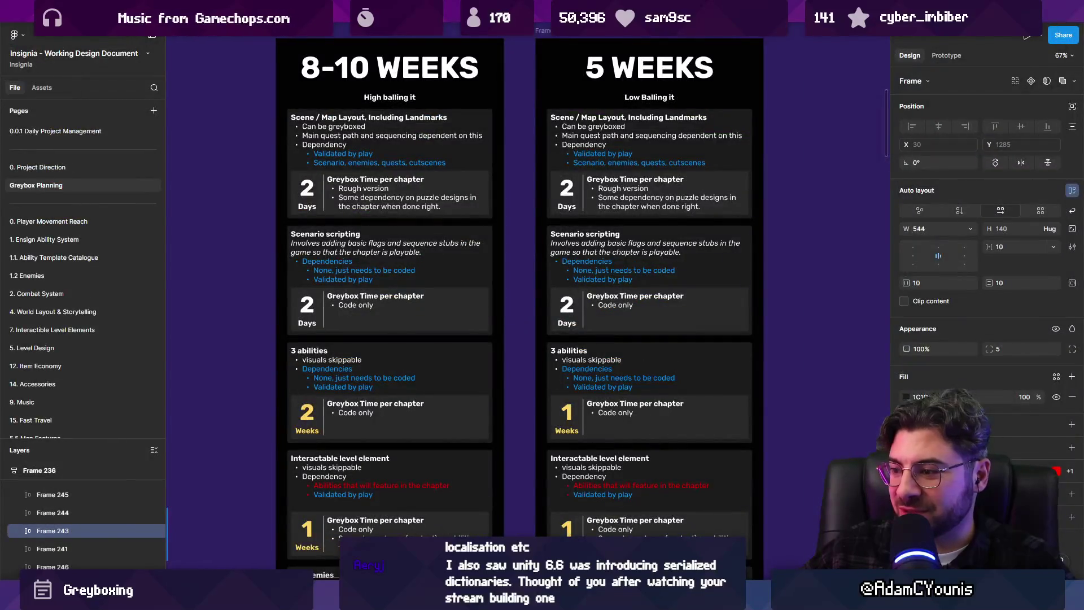
pyautogui.hotkey('alt', 'Tab')
pyautogui.hotkey('alt', 'Tab')
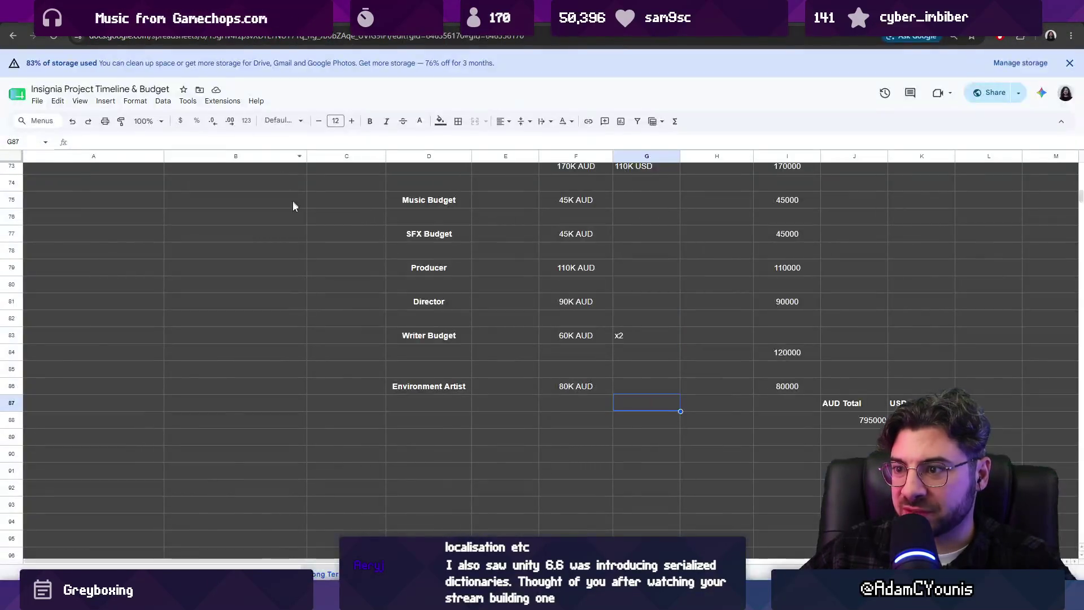
pyautogui.click(857, 419)
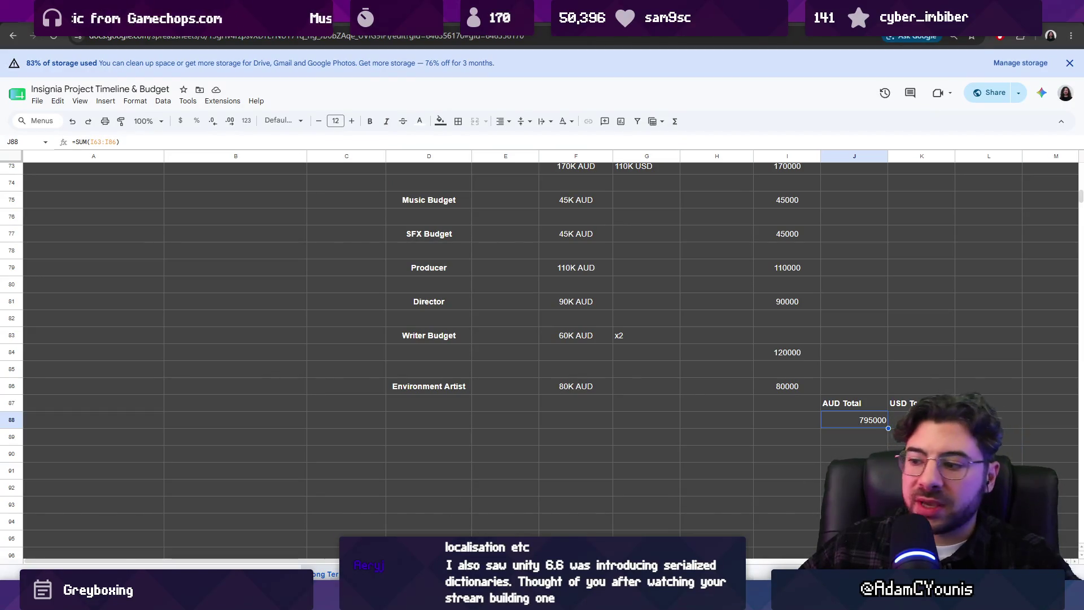
pyautogui.hotkey('alt', 'Tab')
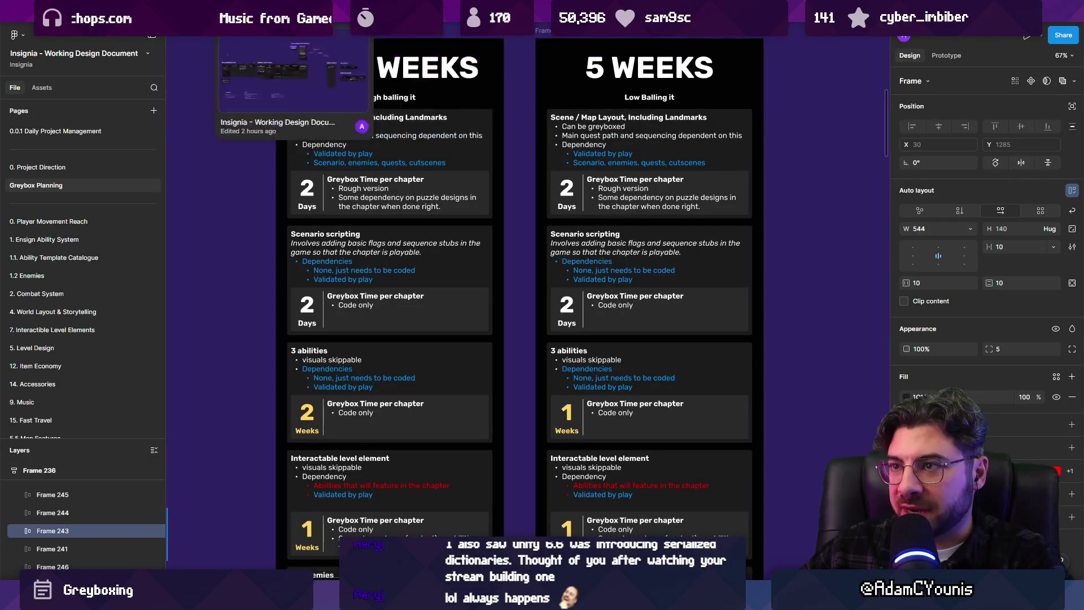
pyautogui.hotkey('ctrl', 't')
pyautogui.write('insignia')
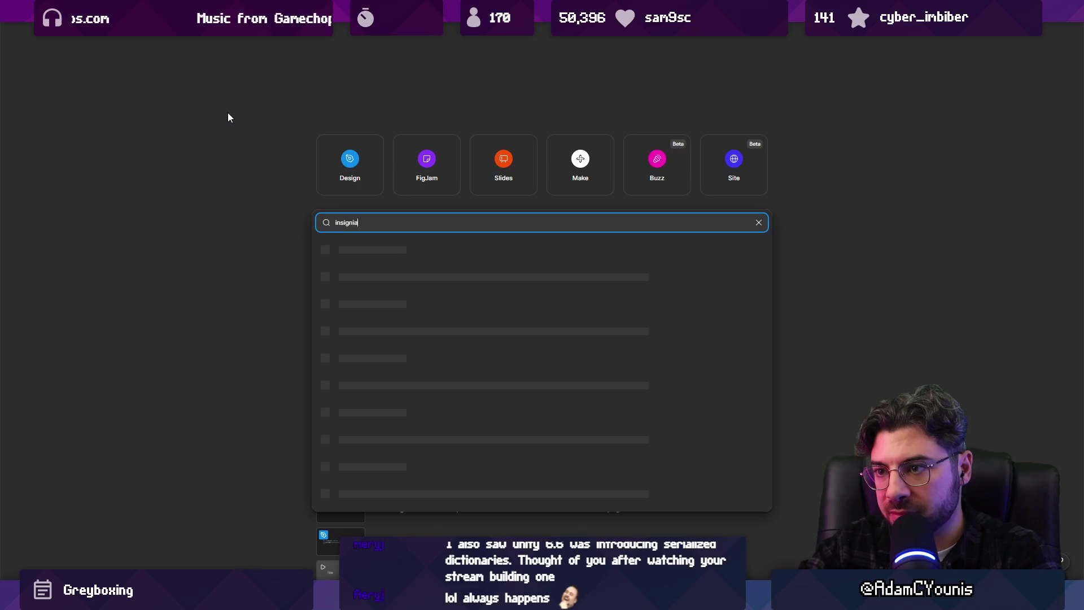
pyautogui.write(' pitch')
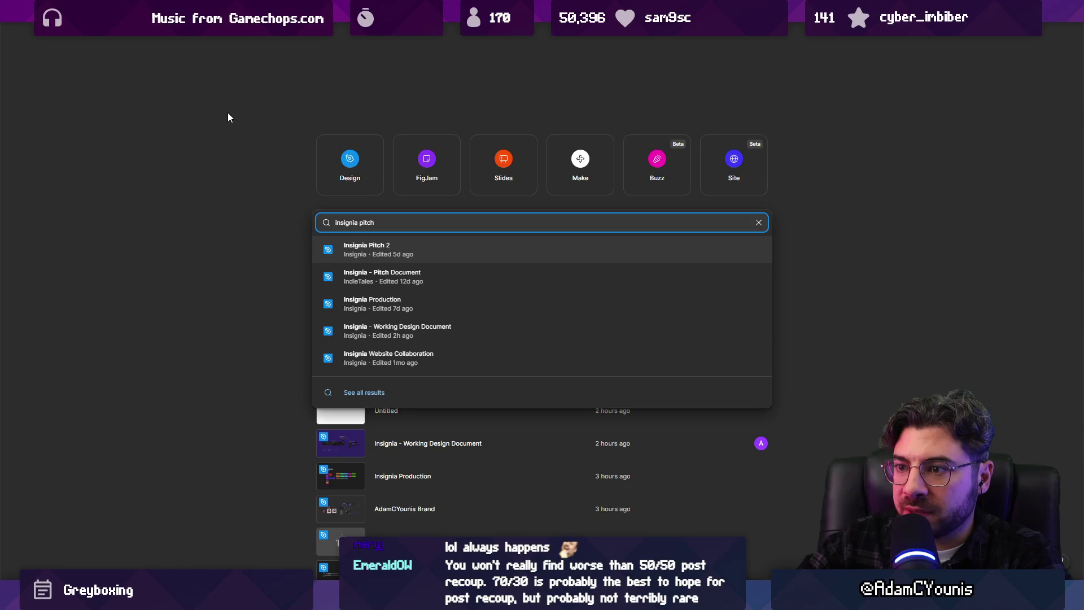
# - View Insignia Pitch 2's Document V3 - PlayNow page and Nearby Comps slide, then return to Sheets
pyautogui.press('Return')
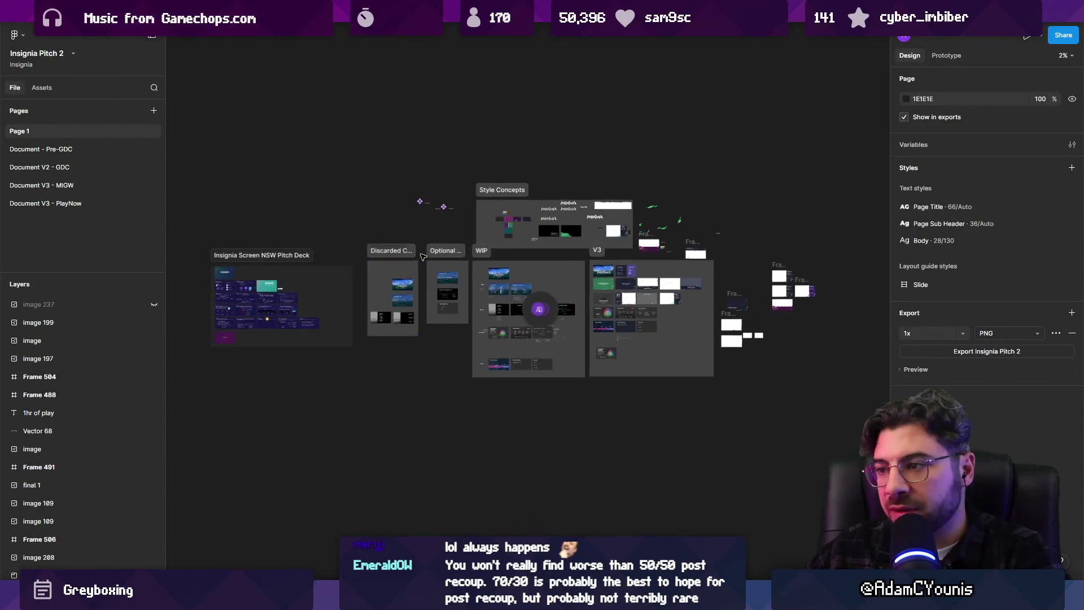
pyautogui.click(45, 204)
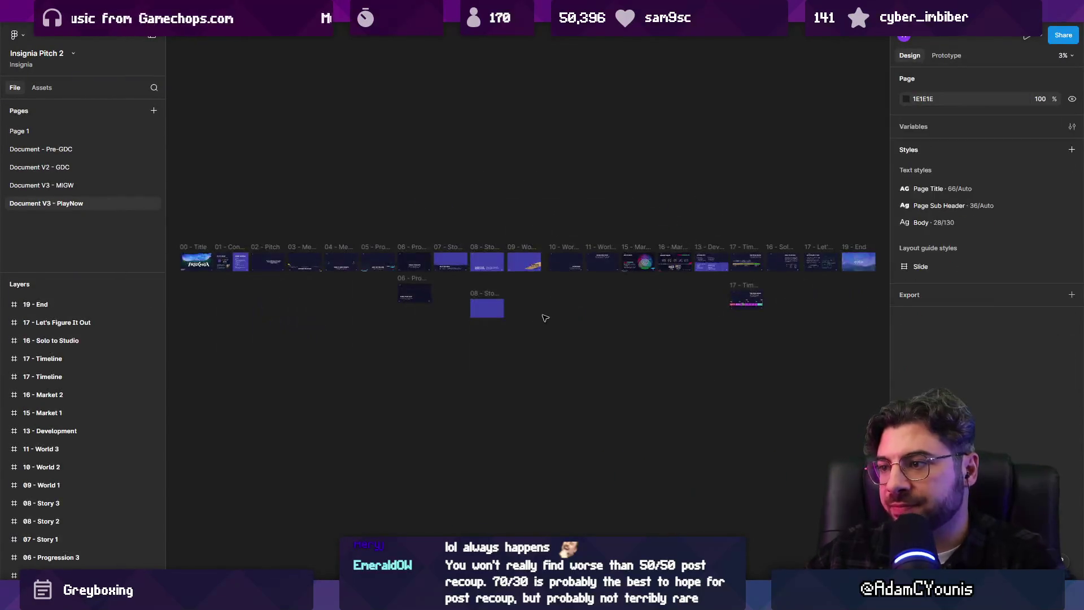
pyautogui.scroll(2, 668, 286)
pyautogui.scroll(2, 652, 284)
pyautogui.scroll(2, 630, 280)
pyautogui.scroll(2, 599, 272)
pyautogui.scroll(3, 599, 272)
pyautogui.scroll(-1, 703, 278)
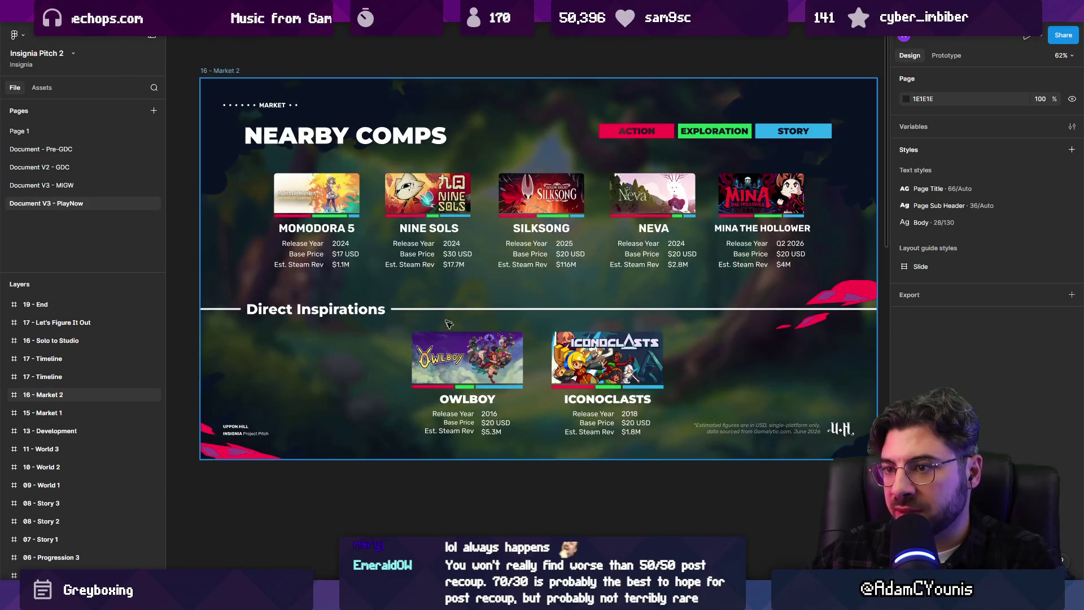
pyautogui.scroll(-3, 421, 293)
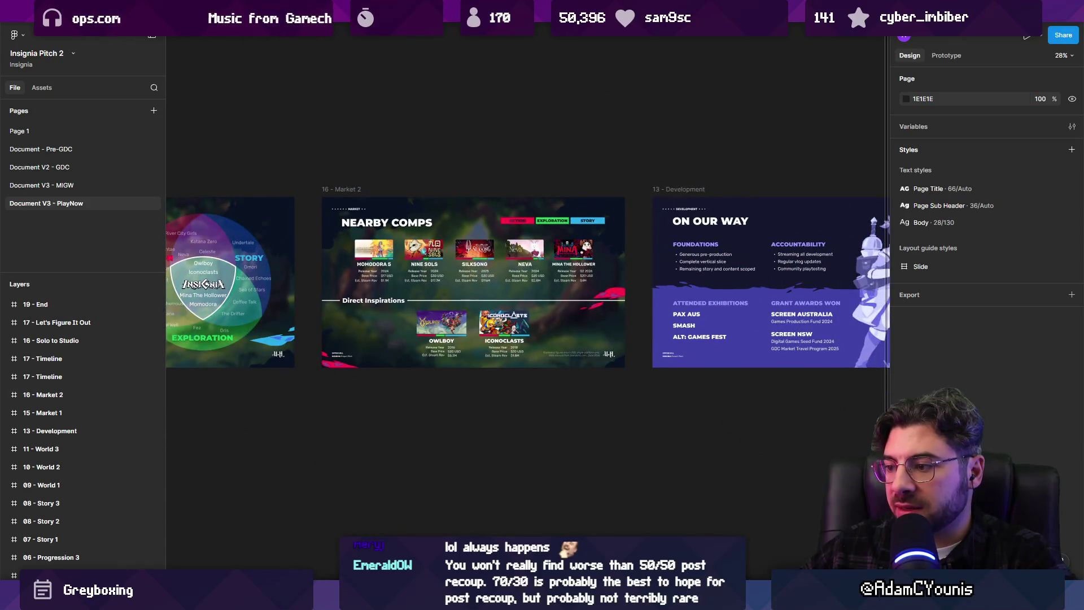
pyautogui.hotkey('alt', 'Tab')
pyautogui.scroll(-3, 587, 404)
pyautogui.scroll(1, 542, 331)
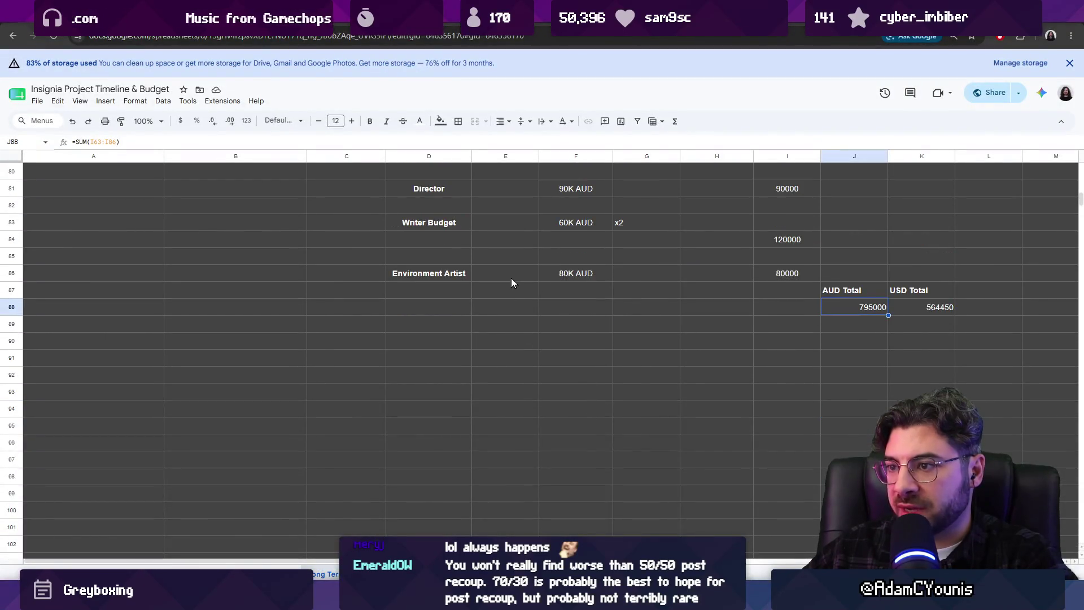
# - Enter 50000 in F91 and 3 in G91 below the budget rows
pyautogui.click(559, 273)
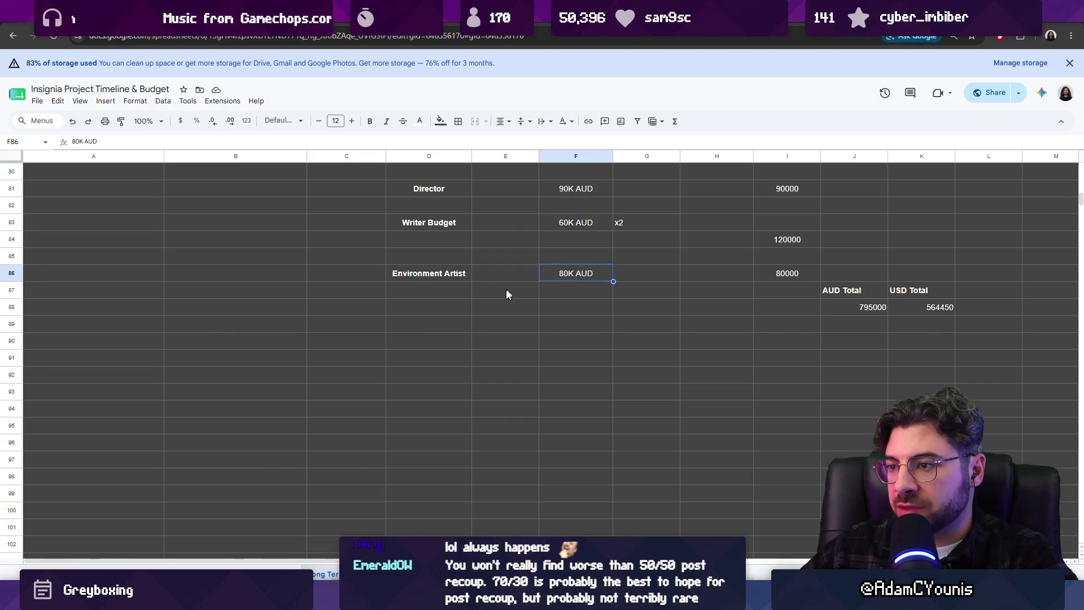
pyautogui.click(523, 363)
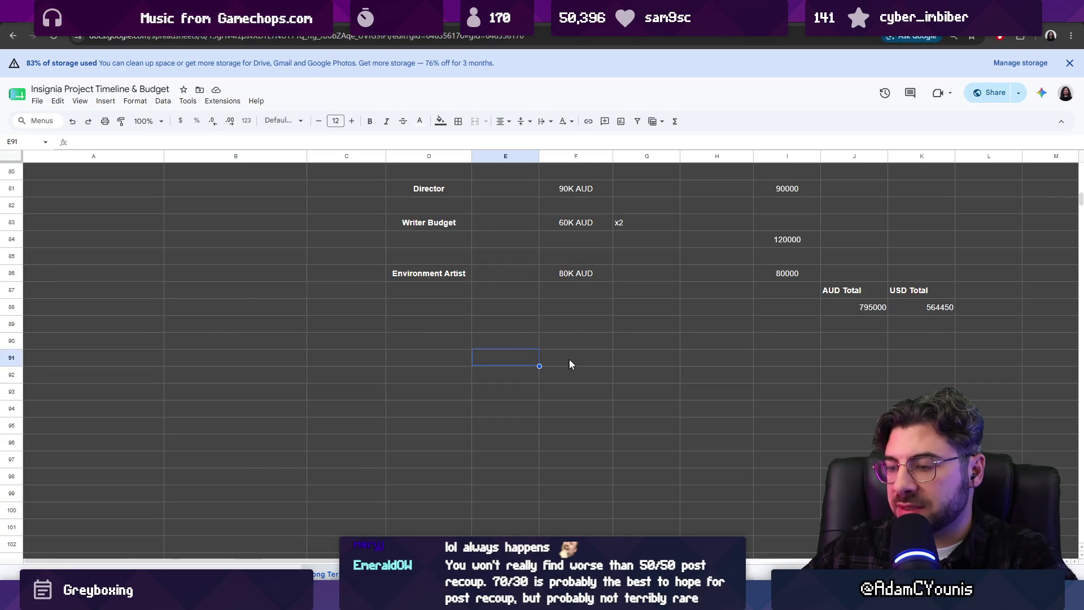
pyautogui.click(566, 360)
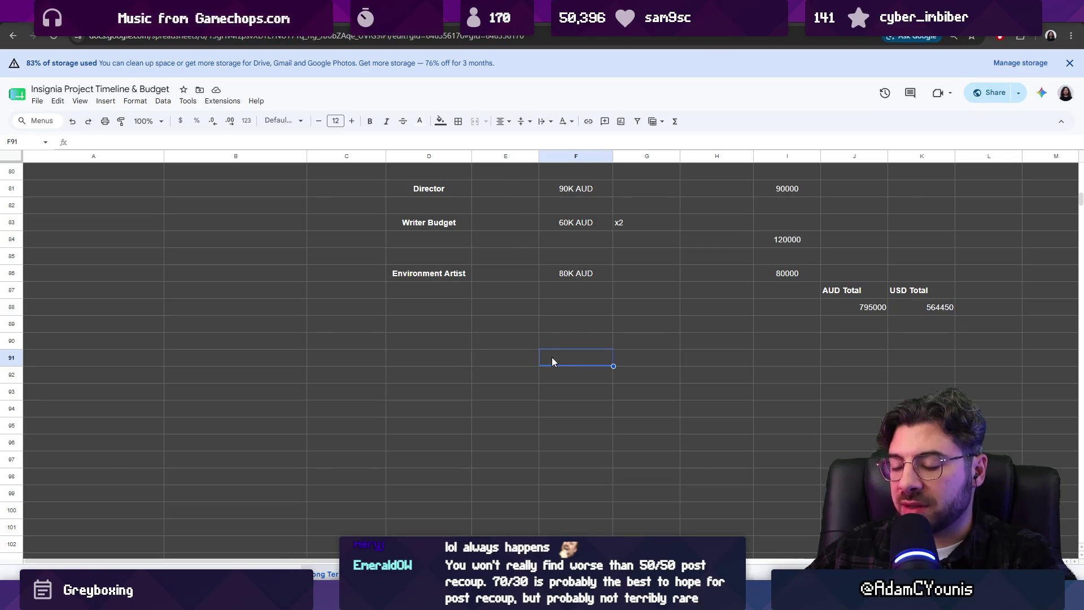
pyautogui.write('50000')
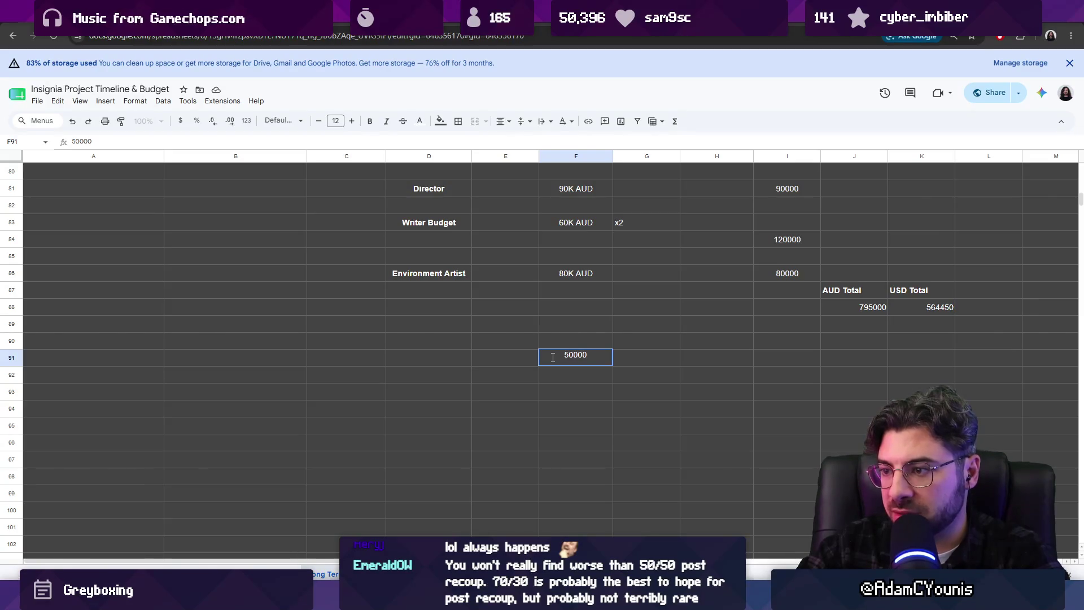
pyautogui.press('Return')
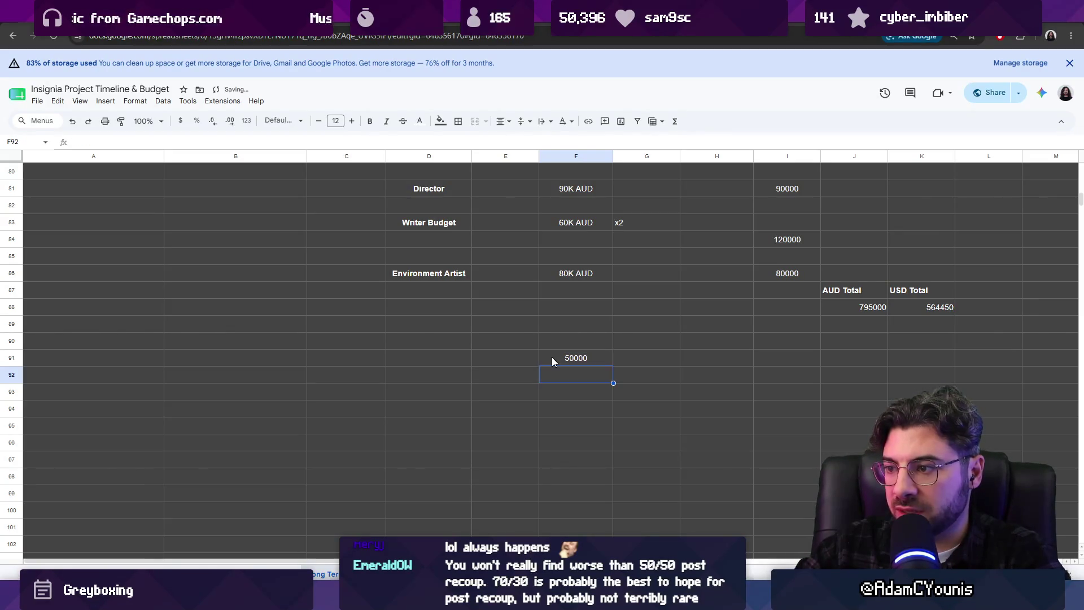
pyautogui.press('Up')
pyautogui.press('Right')
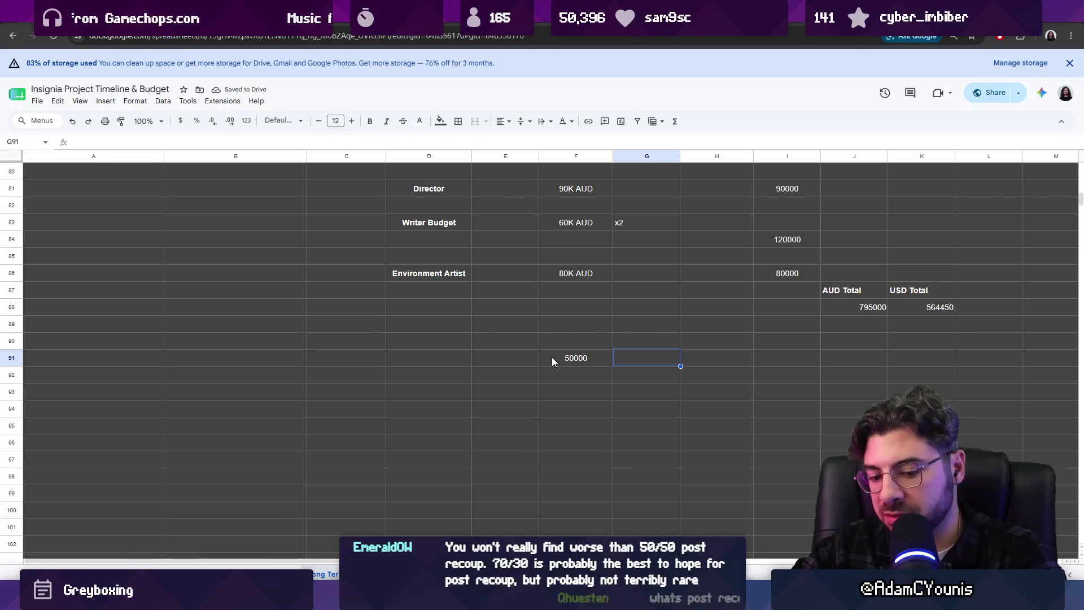
pyautogui.write('3')
pyautogui.press('Return')
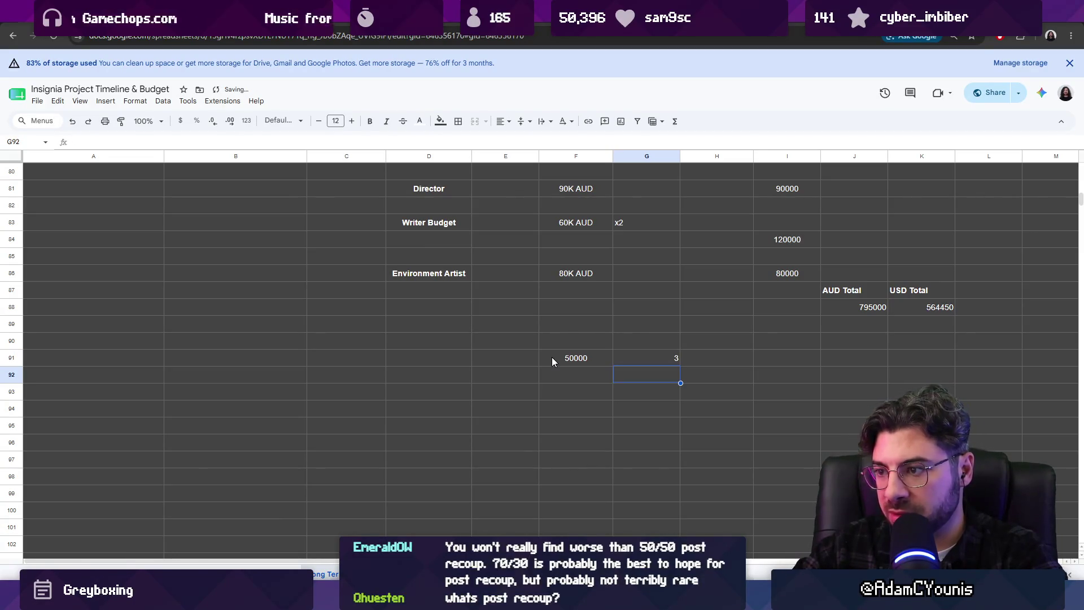
# - Enter 30 in E91, retyping the value once
pyautogui.press('Left')
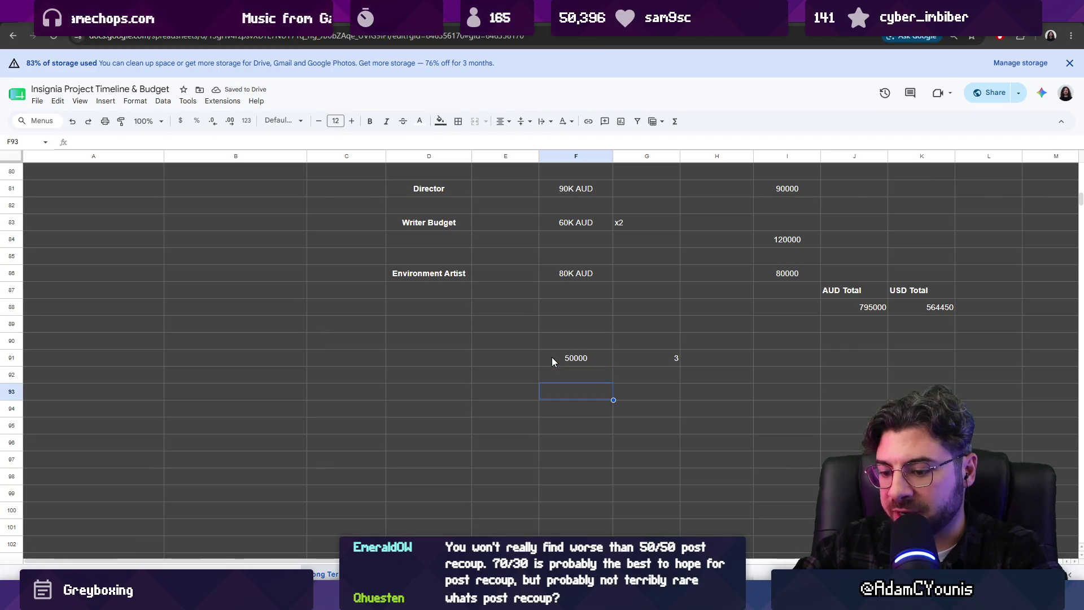
pyautogui.press('Left')
pyautogui.press('Left')
pyautogui.press('Up')
pyautogui.press('Right')
pyautogui.write('20')
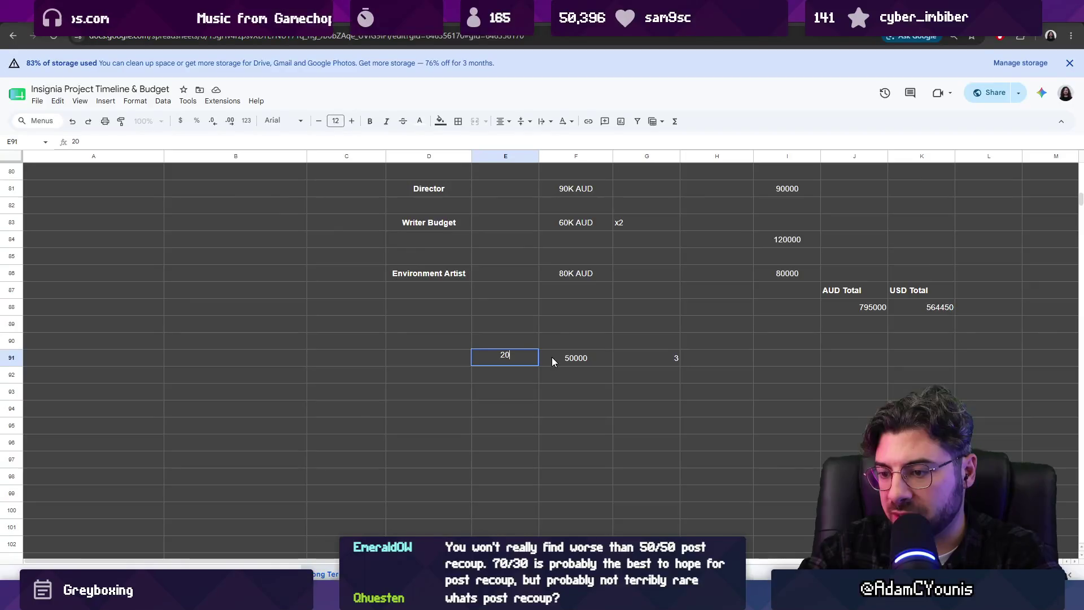
pyautogui.press('BackSpace')
pyautogui.write('2')
pyautogui.press('BackSpace')
pyautogui.press('BackSpace')
pyautogui.write('30')
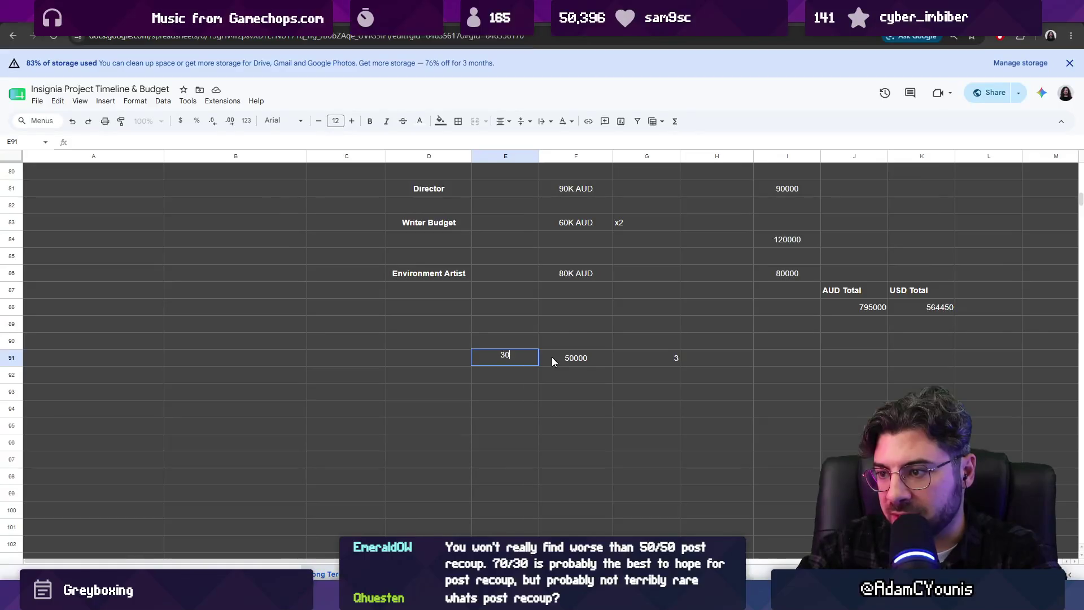
pyautogui.press('Return')
# - Start a MULTIPLY formula in F92, committed before its factors were set
pyautogui.press('Right')
pyautogui.write('.')
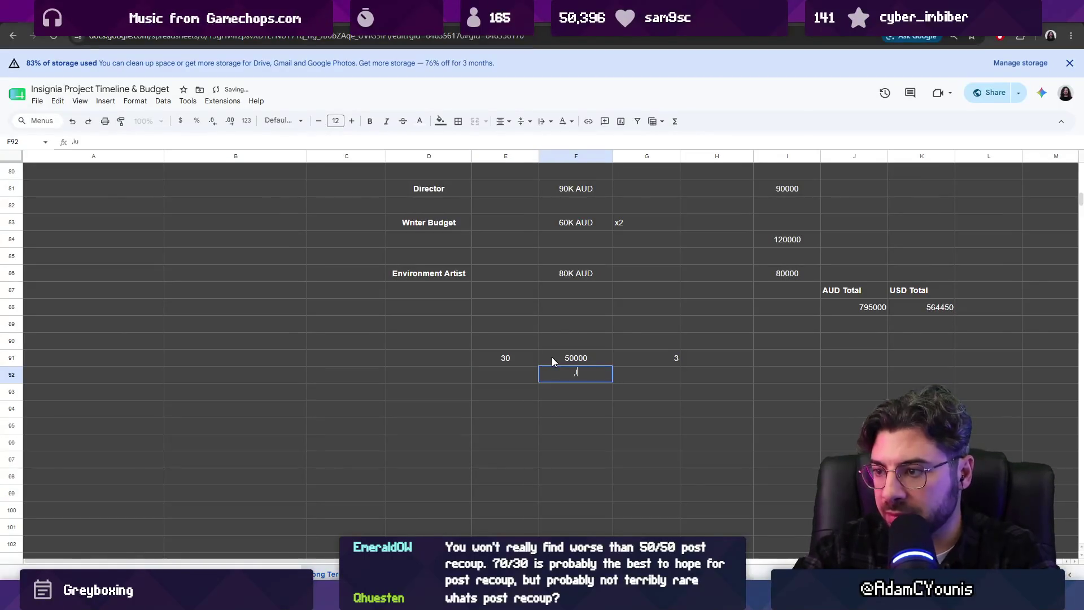
pyautogui.press('BackSpace')
pyautogui.press('BackSpace')
pyautogui.press('BackSpace')
pyautogui.write('=')
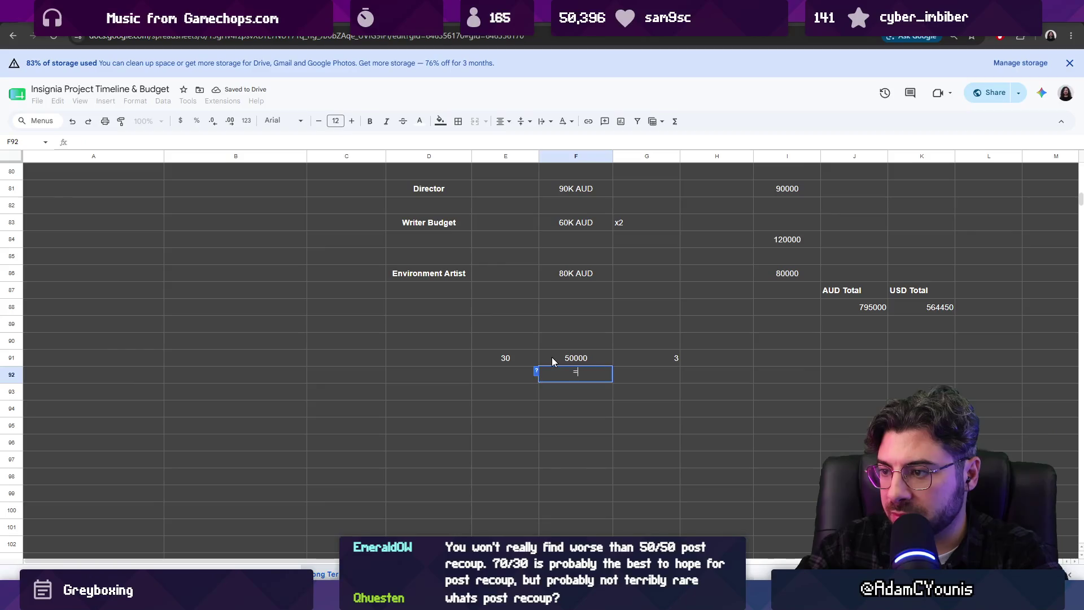
pyautogui.write('=mul;t')
pyautogui.press('BackSpace')
pyautogui.press('BackSpace')
pyautogui.write('t')
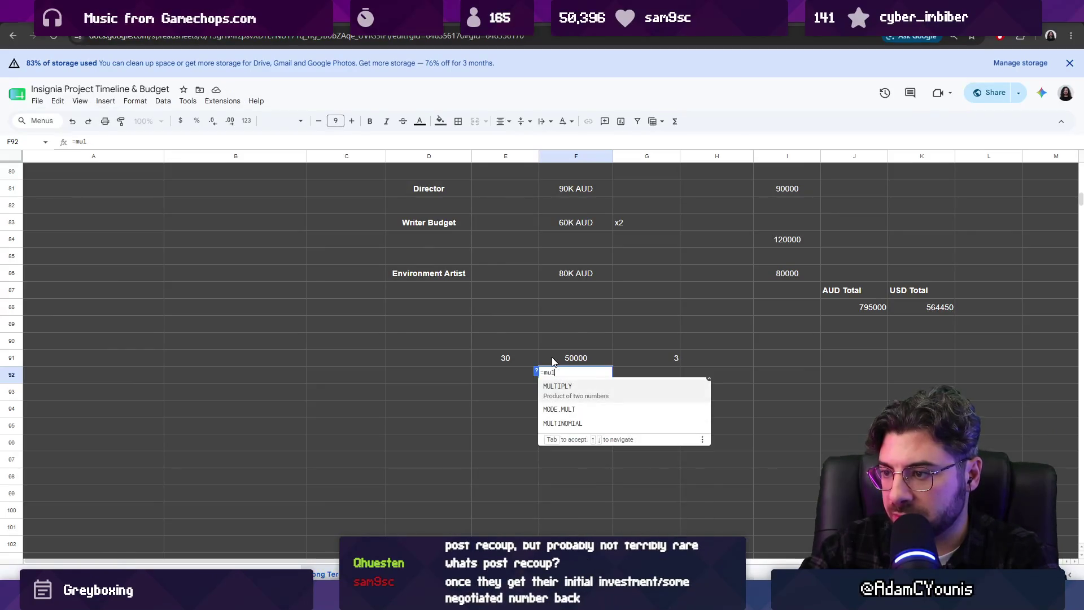
pyautogui.press('Tab')
pyautogui.press('Up')
pyautogui.press('Left')
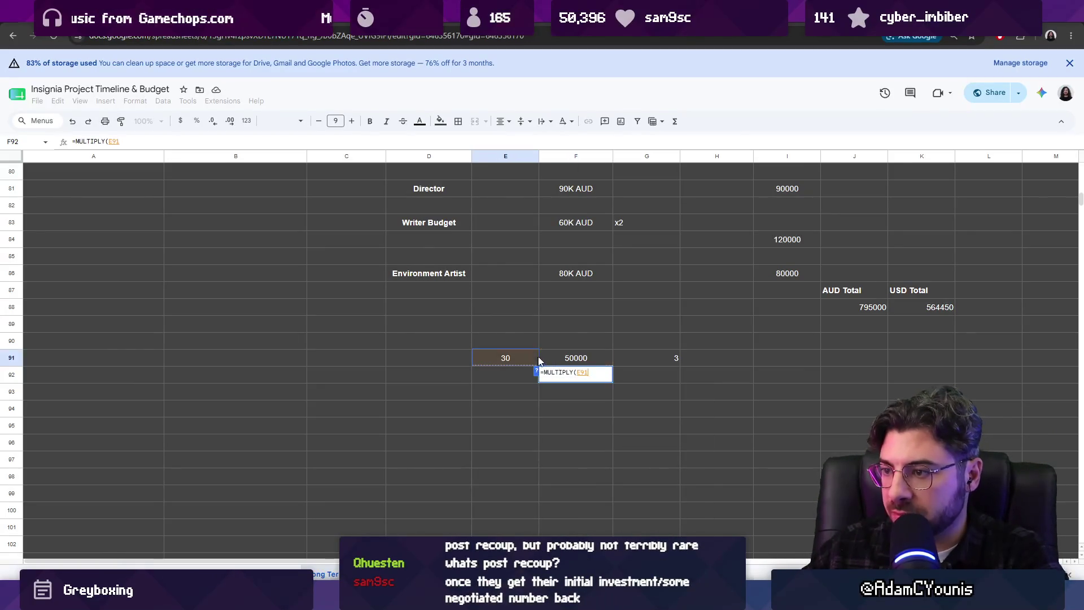
pyautogui.press('Return')
# - Redo F92 as =MULTIPLY(E91,F91), giving 1500000, and verify it
pyautogui.click(576, 372)
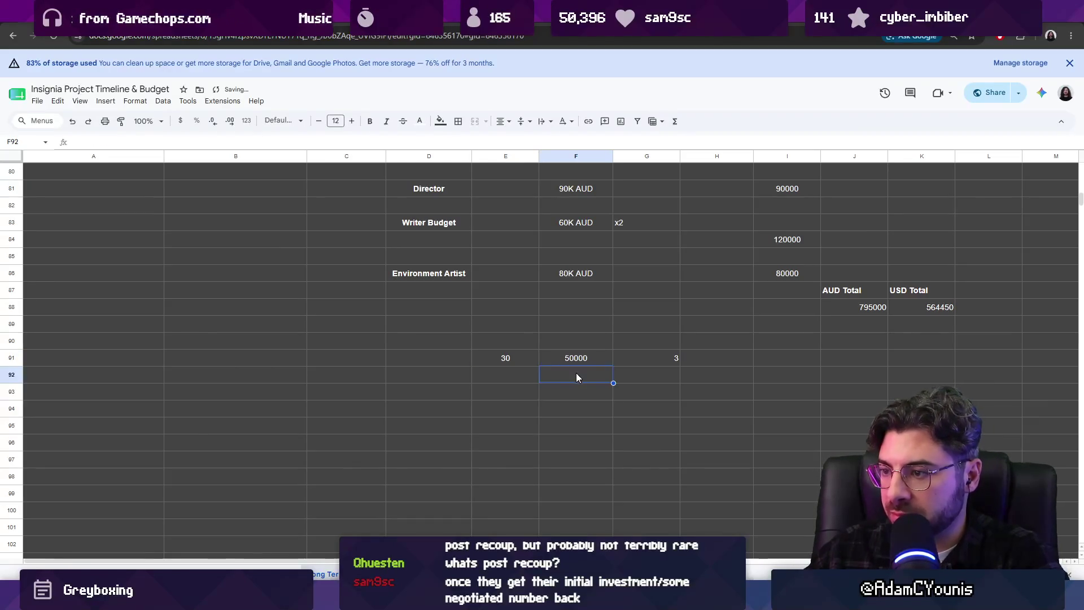
pyautogui.write('mu')
pyautogui.press('BackSpace')
pyautogui.press('BackSpace')
pyautogui.write('=mu')
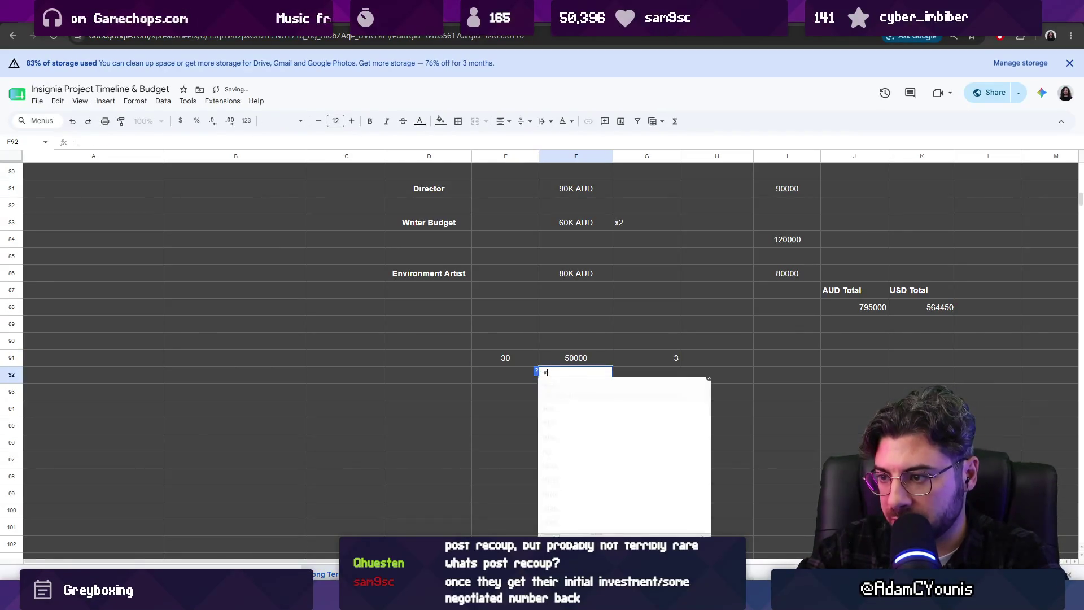
pyautogui.press('Tab')
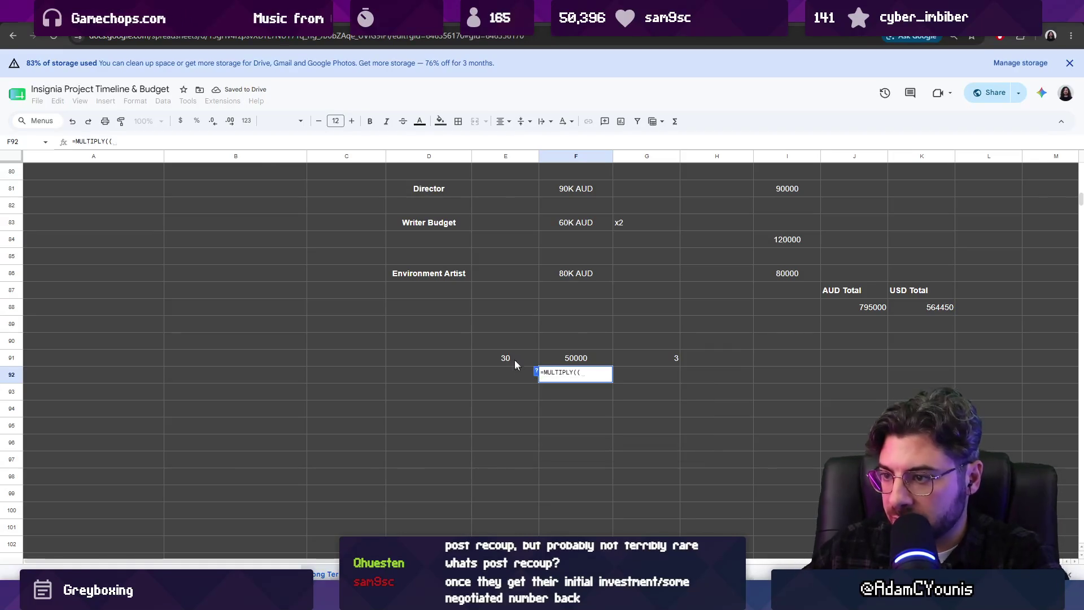
pyautogui.click(513, 363)
pyautogui.write(',')
pyautogui.click(593, 355)
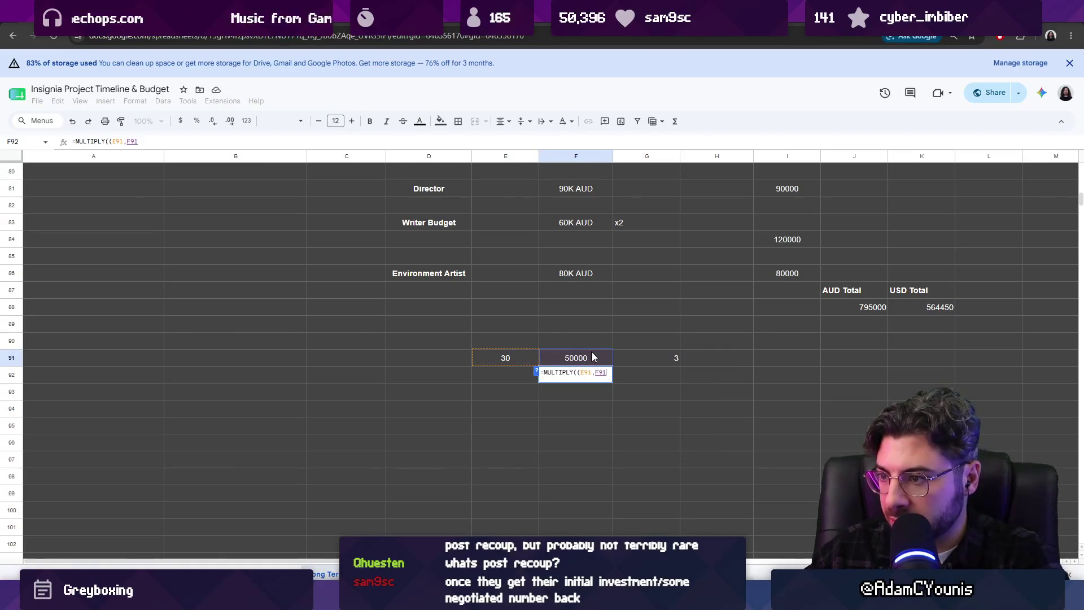
pyautogui.write(')')
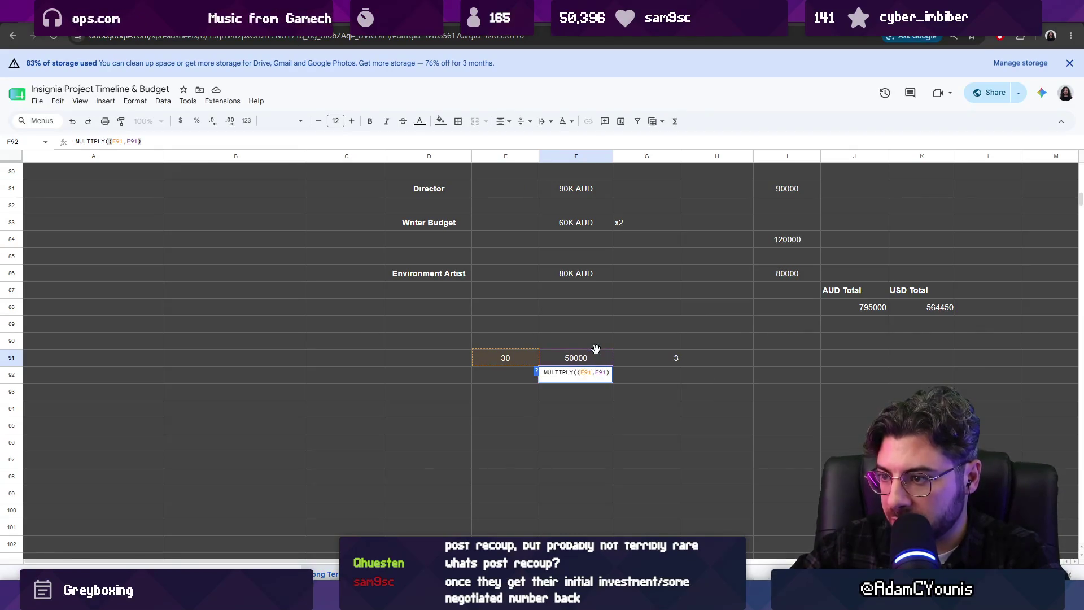
pyautogui.press('Return')
pyautogui.click(587, 376)
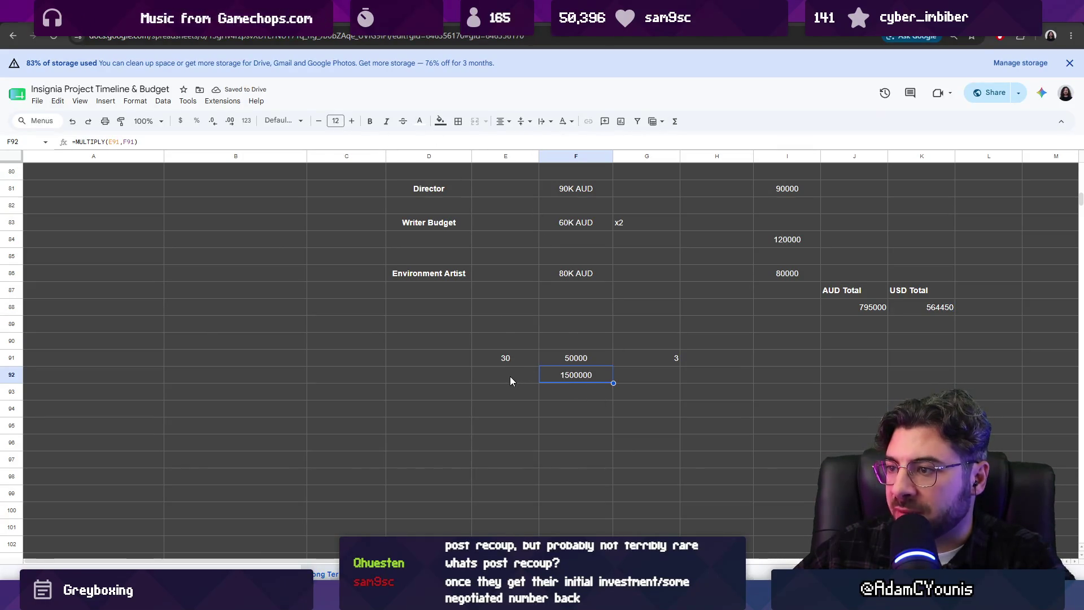
pyautogui.moveTo(511, 376)
pyautogui.mouseDown()
pyautogui.moveTo(856, 89)
pyautogui.moveTo(921, 550)
pyautogui.mouseUp()
pyautogui.scroll(5, 801, 396)
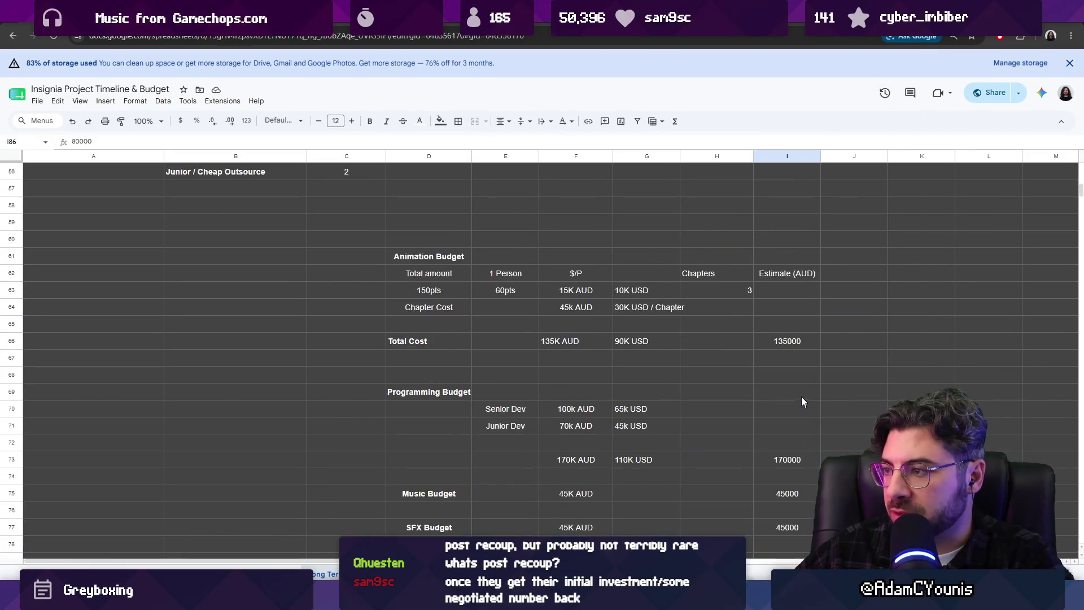
# - Format the revenue cells D91:J92 as dollar currency
pyautogui.click(793, 342)
pyautogui.scroll(-5, 793, 343)
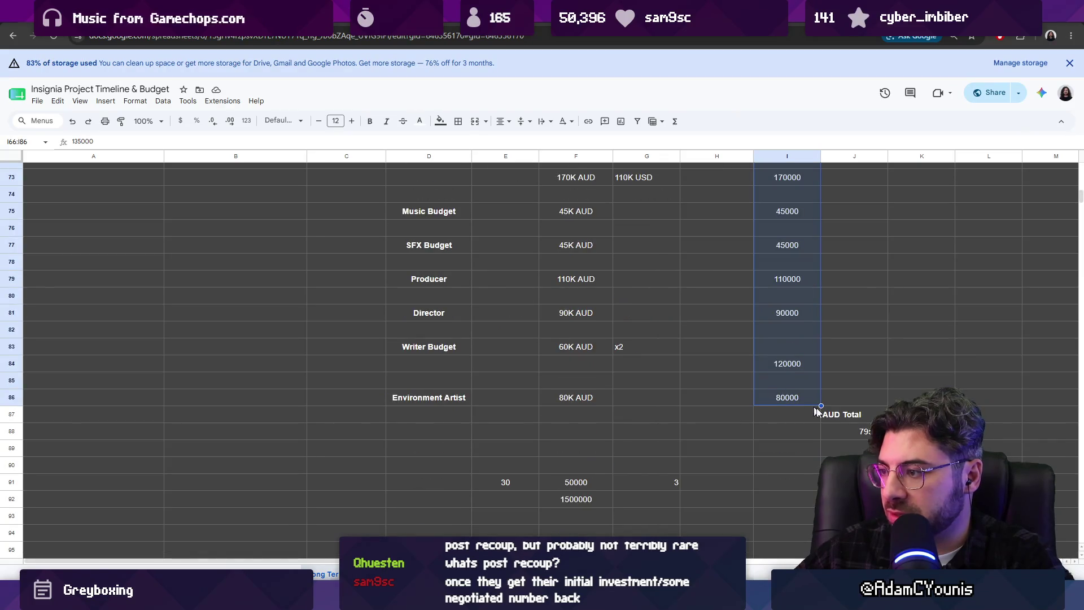
pyautogui.click(847, 426)
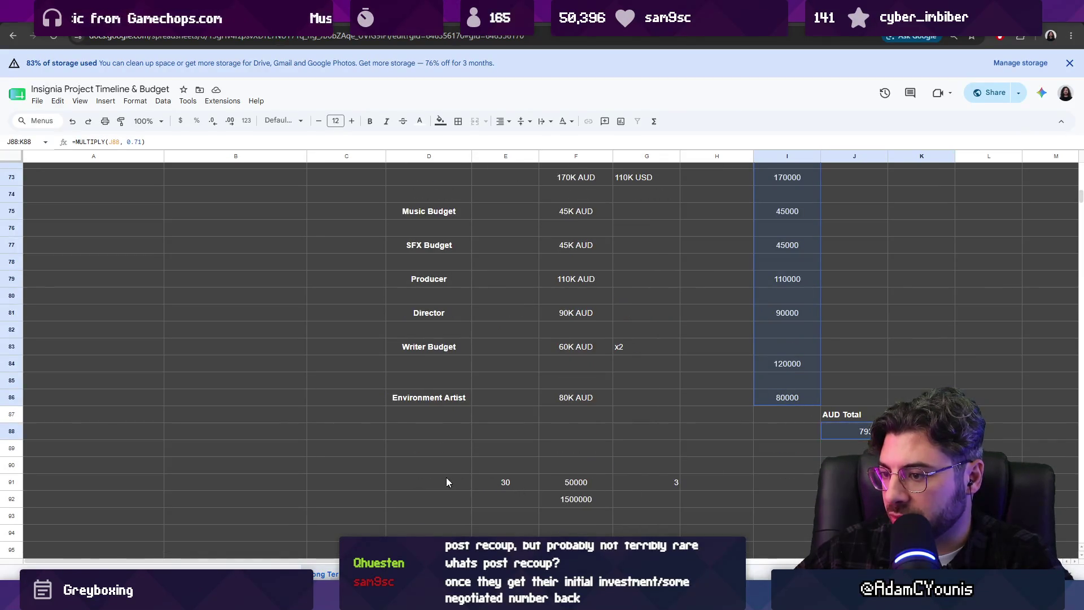
pyautogui.moveTo(447, 482); pyautogui.dragTo(847, 499)
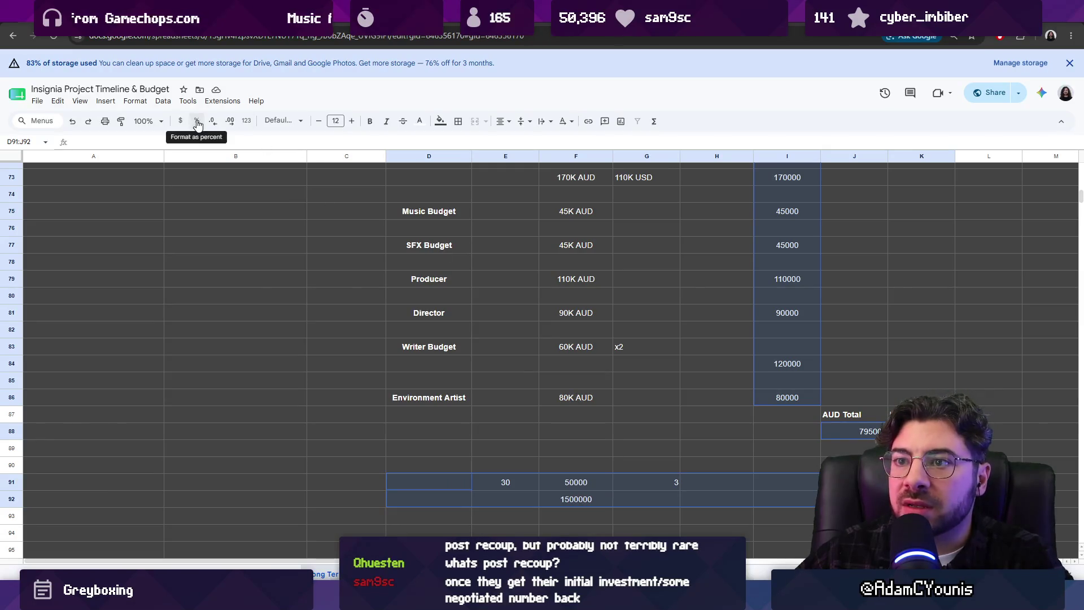
pyautogui.click(180, 122)
pyautogui.click(616, 445)
pyautogui.scroll(-2, 646, 373)
# - Show the platform count in G91 as a plain number (3.00), then check F92 and move to G92
pyautogui.click(646, 373)
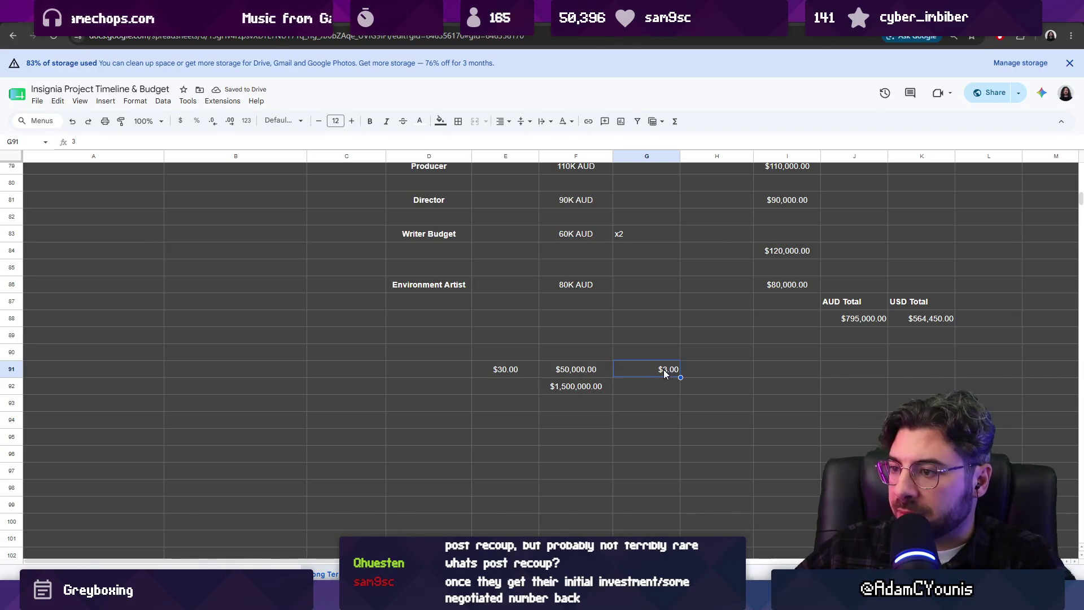
pyautogui.scroll(1, 664, 369)
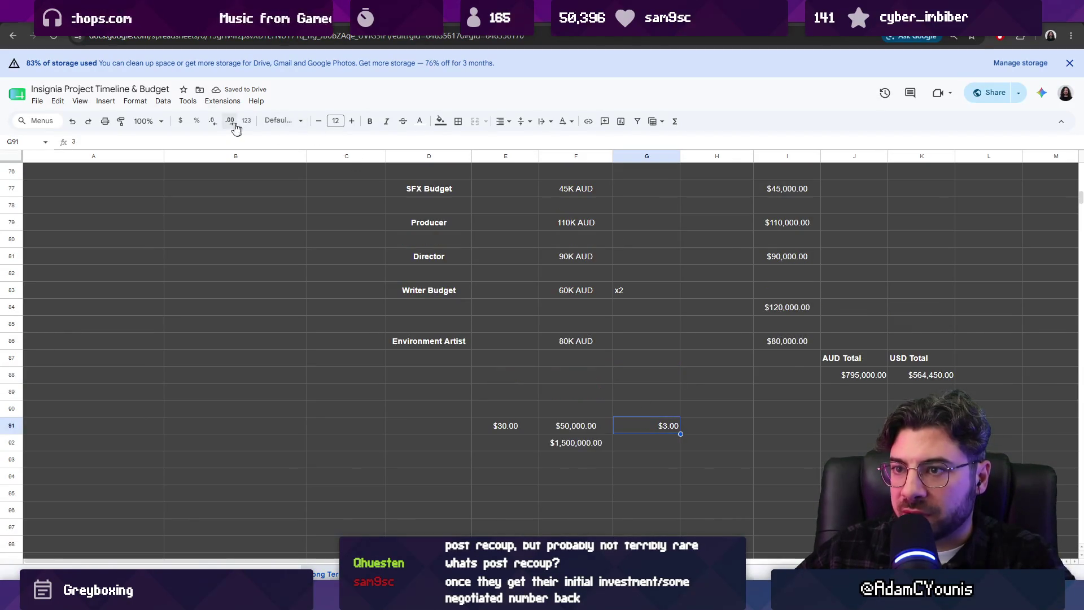
pyautogui.click(185, 126)
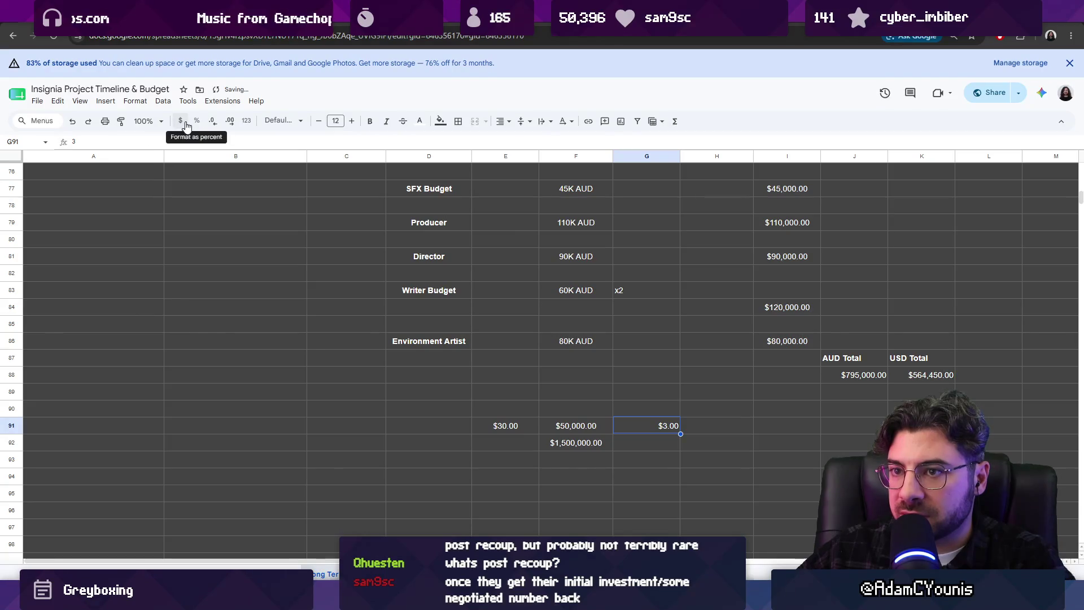
pyautogui.click(245, 120)
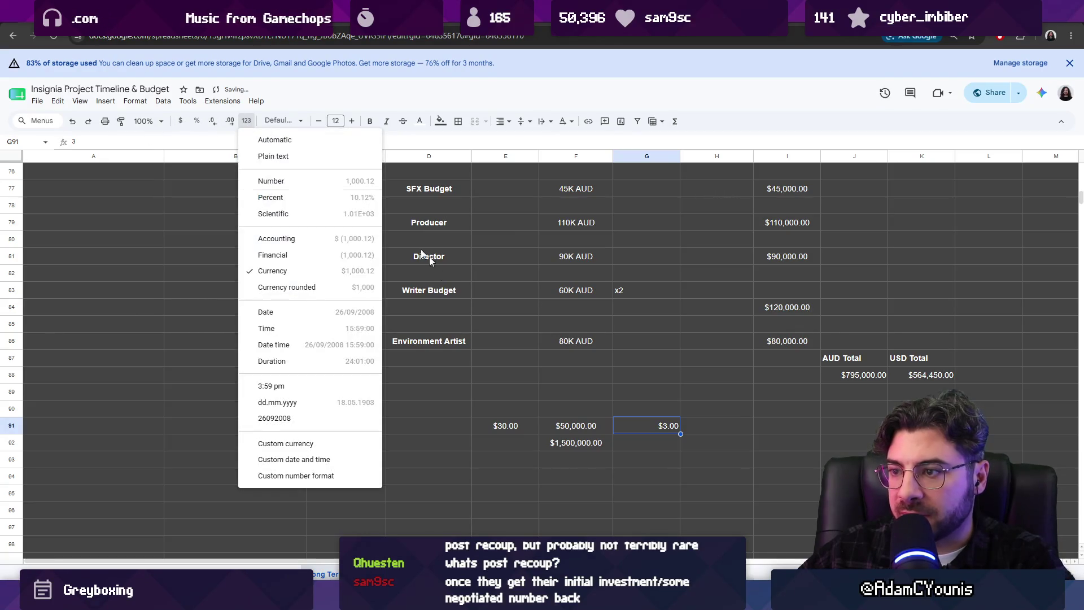
pyautogui.click(303, 184)
pyautogui.click(666, 442)
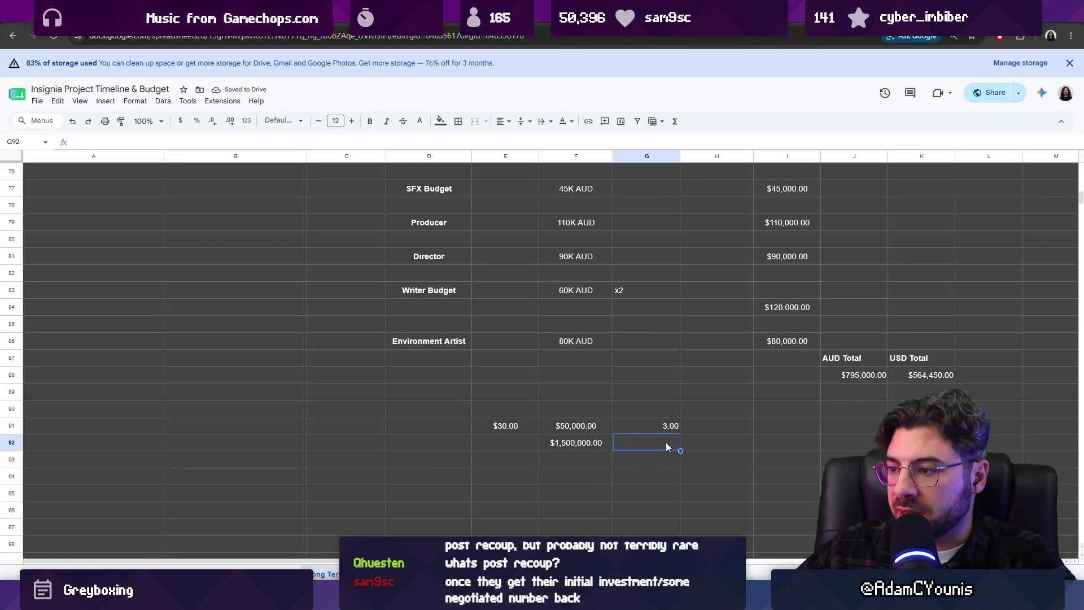
pyautogui.click(521, 424)
pyautogui.click(572, 441)
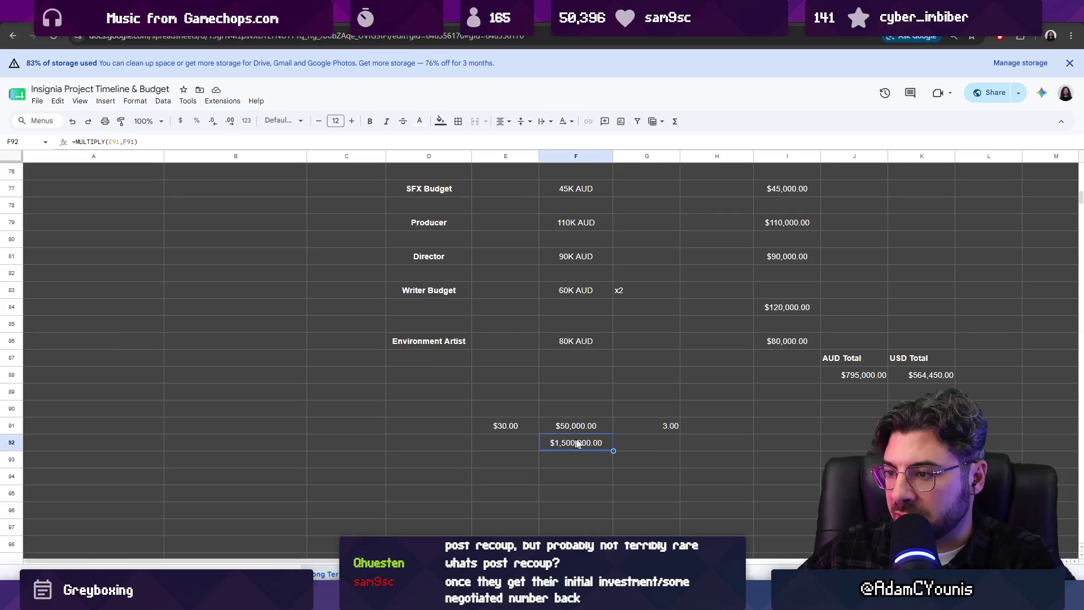
pyautogui.click(666, 445)
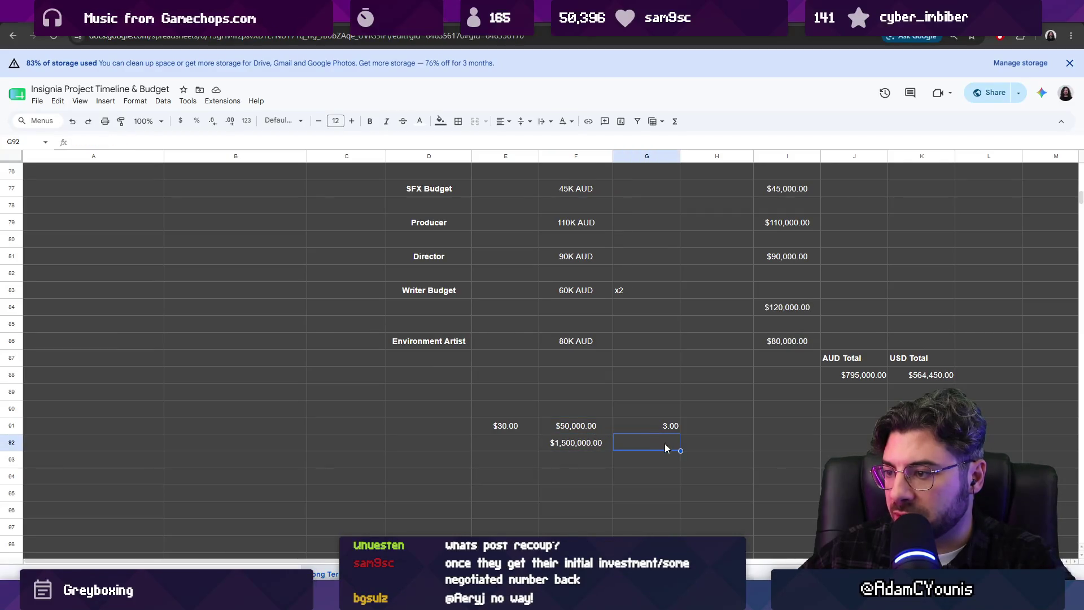
pyautogui.write('=mul')
# - Make G92 =MULTIPLY(F92,G91), fixing the first reference, giving $4,500,000.00
pyautogui.press('Tab')
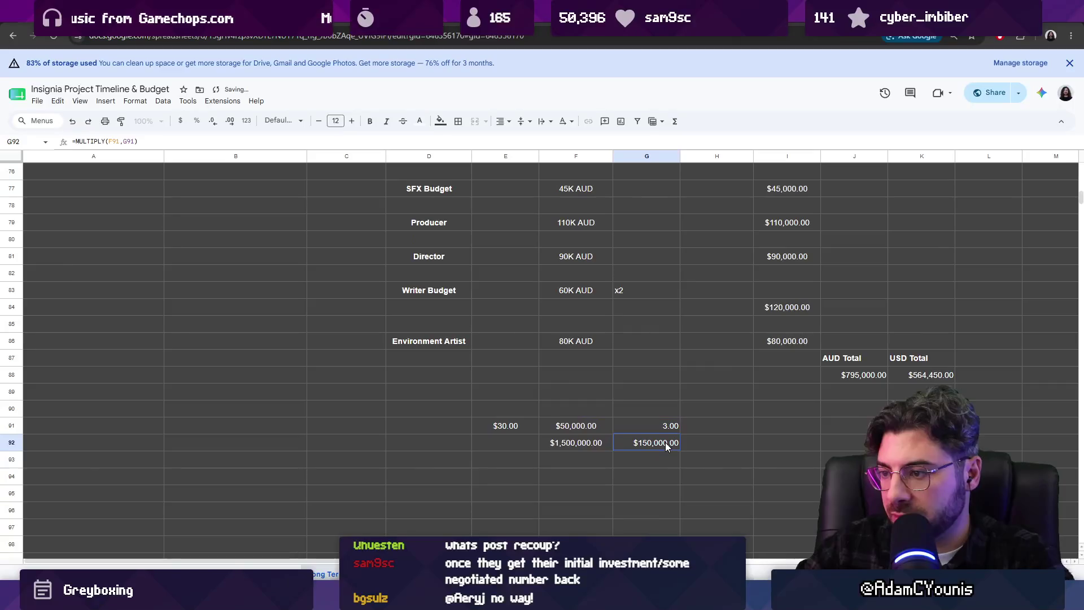
pyautogui.click(586, 442)
pyautogui.click(646, 441)
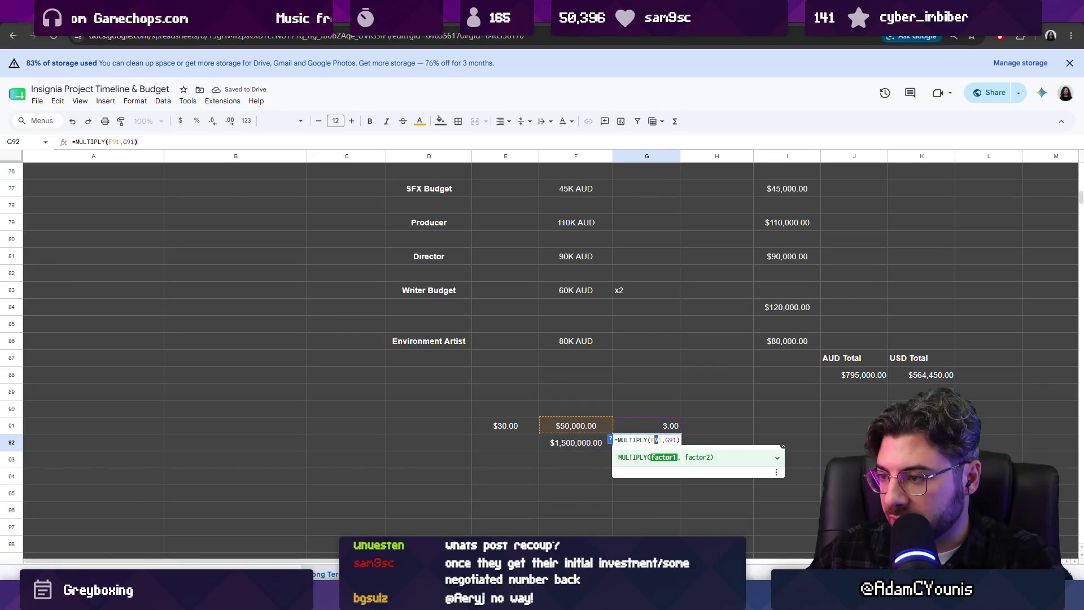
pyautogui.press('BackSpace')
pyautogui.write('G')
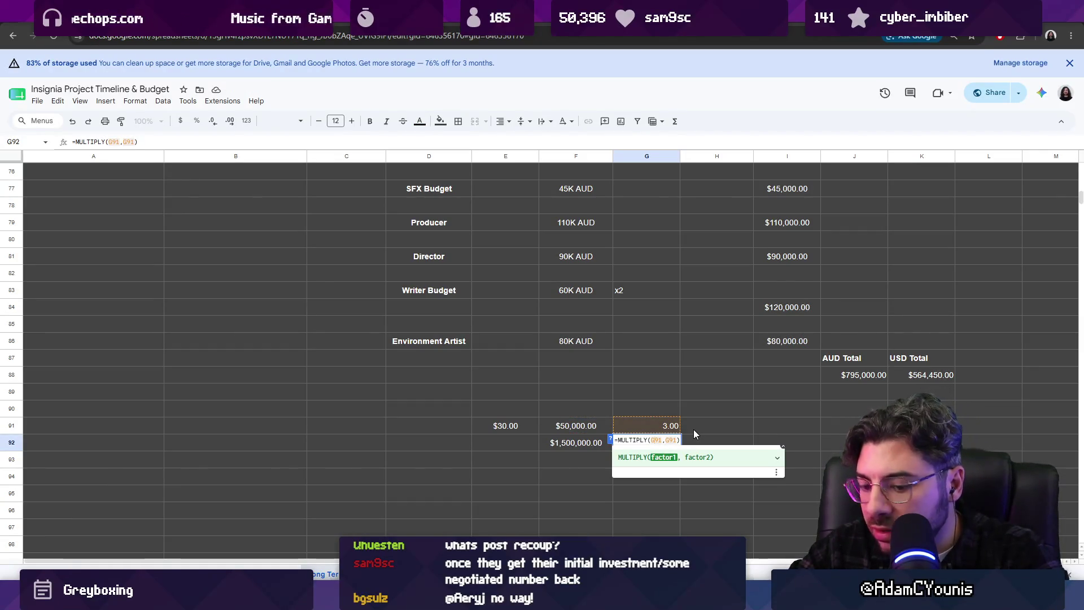
pyautogui.press('BackSpace')
pyautogui.write('F92')
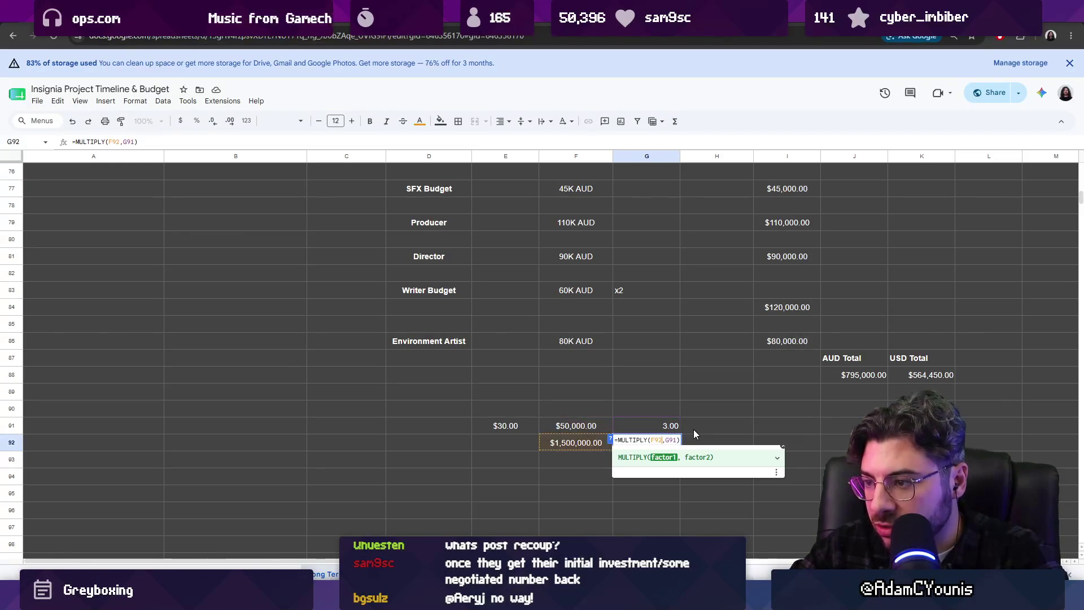
pyautogui.press('Return')
pyautogui.click(660, 442)
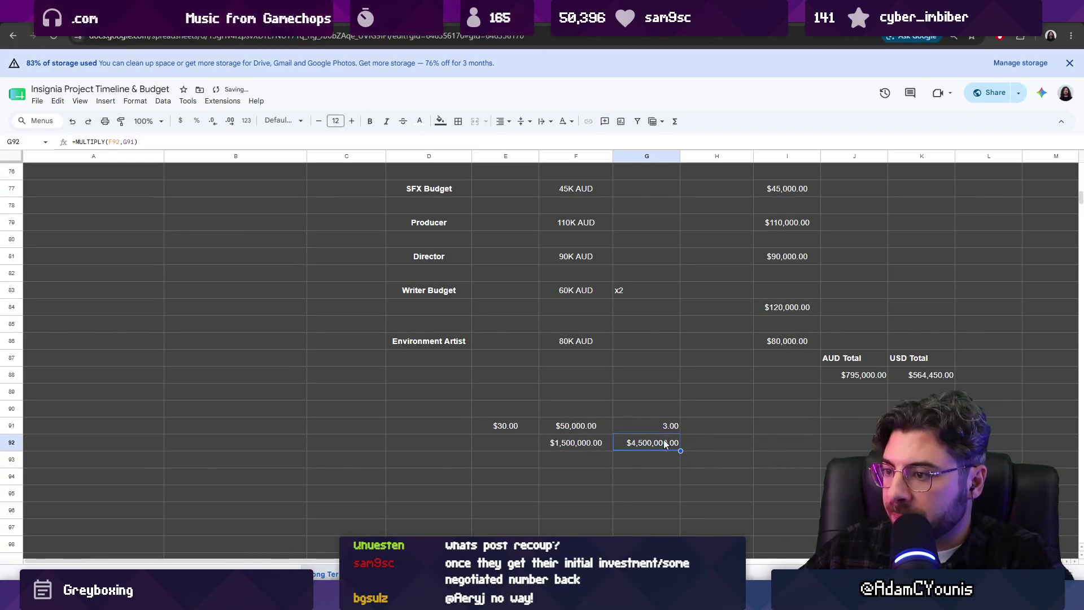
# - Look into the F92 formula and the 50000 in F91 without changing them
pyautogui.click(586, 443)
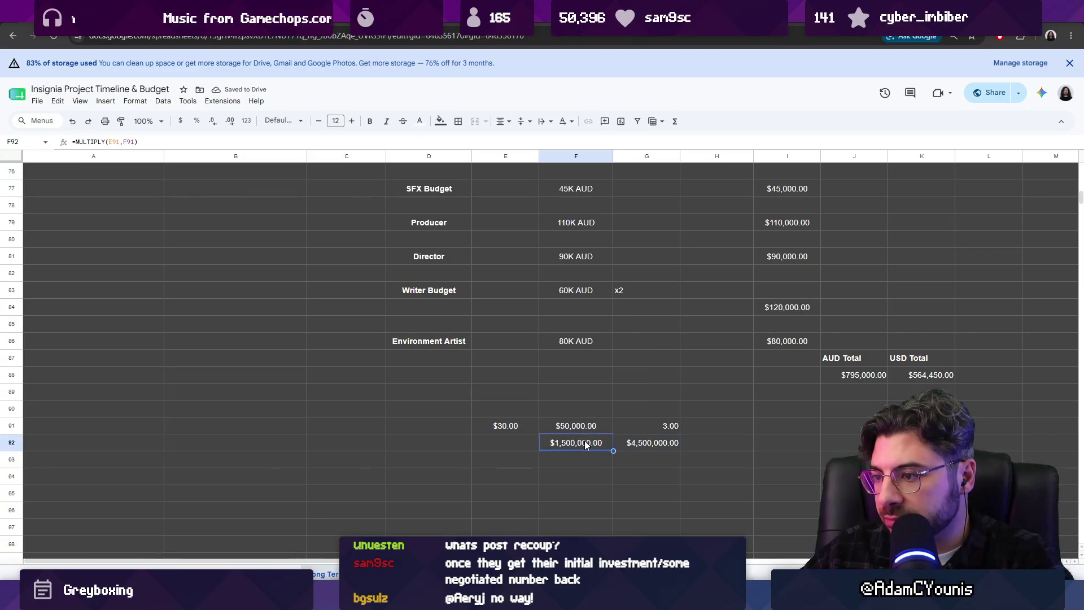
pyautogui.press('Return')
pyautogui.press('Return')
pyautogui.click(671, 447)
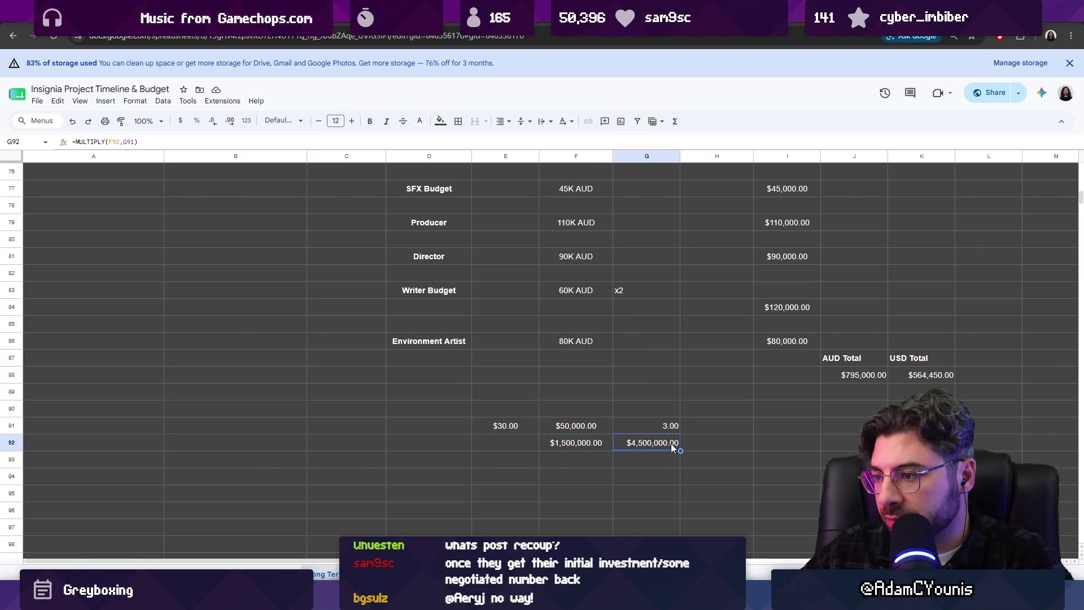
pyautogui.doubleClick(590, 430)
pyautogui.press('Escape')
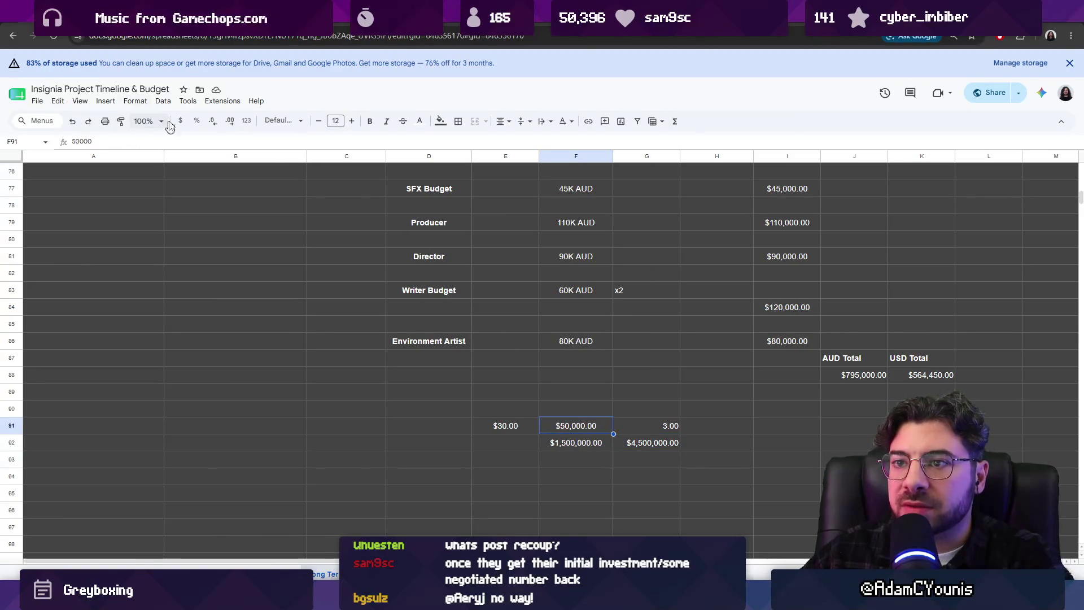
# - Show F91's 50000 units as a plain number (50,000.00), then move to H91
pyautogui.click(246, 120)
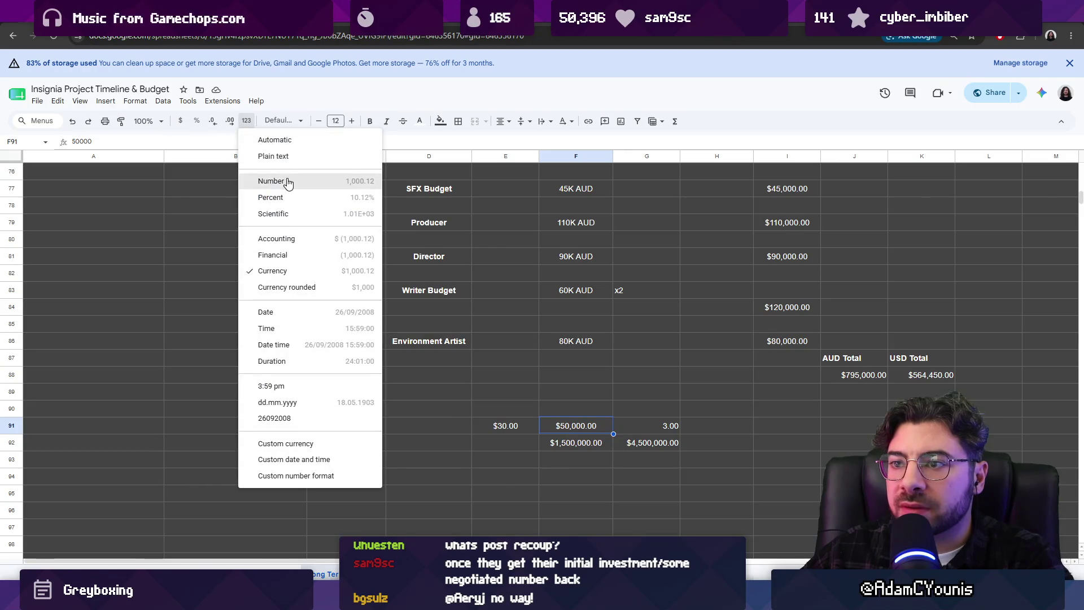
pyautogui.click(286, 181)
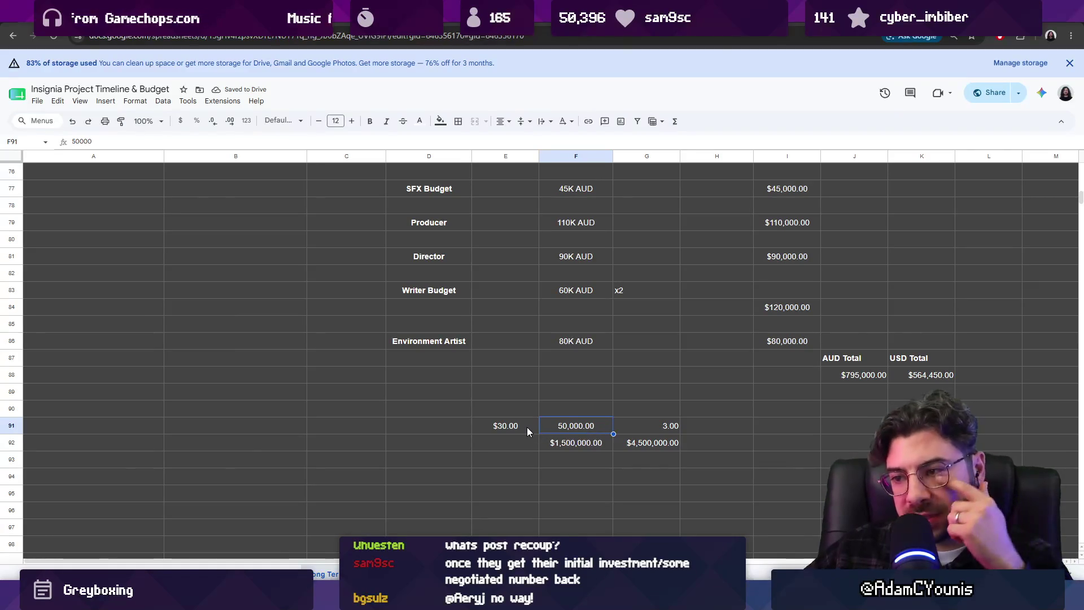
pyautogui.click(561, 447)
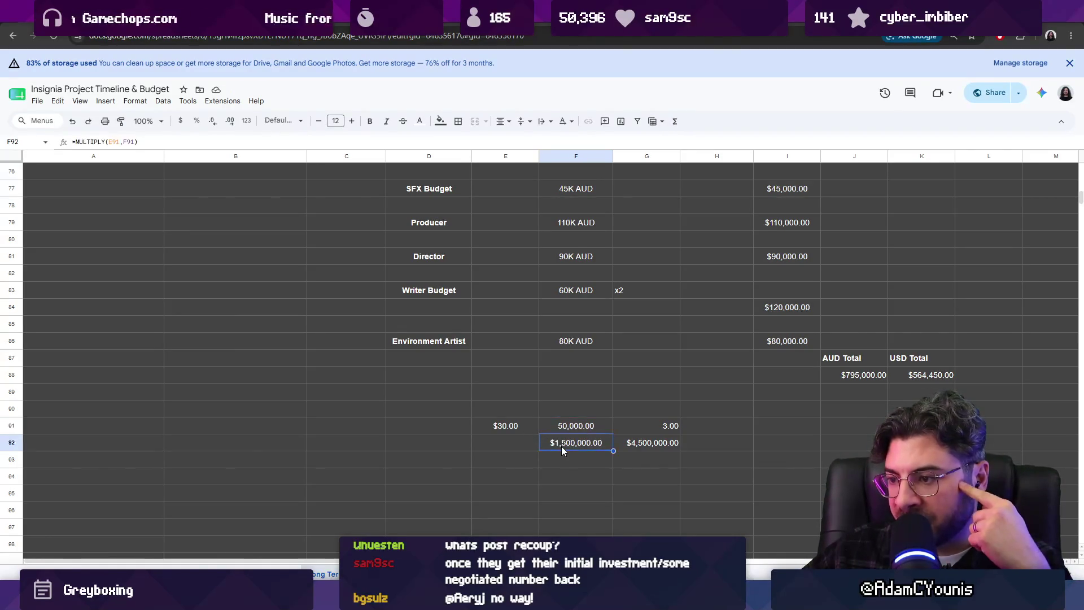
pyautogui.click(657, 427)
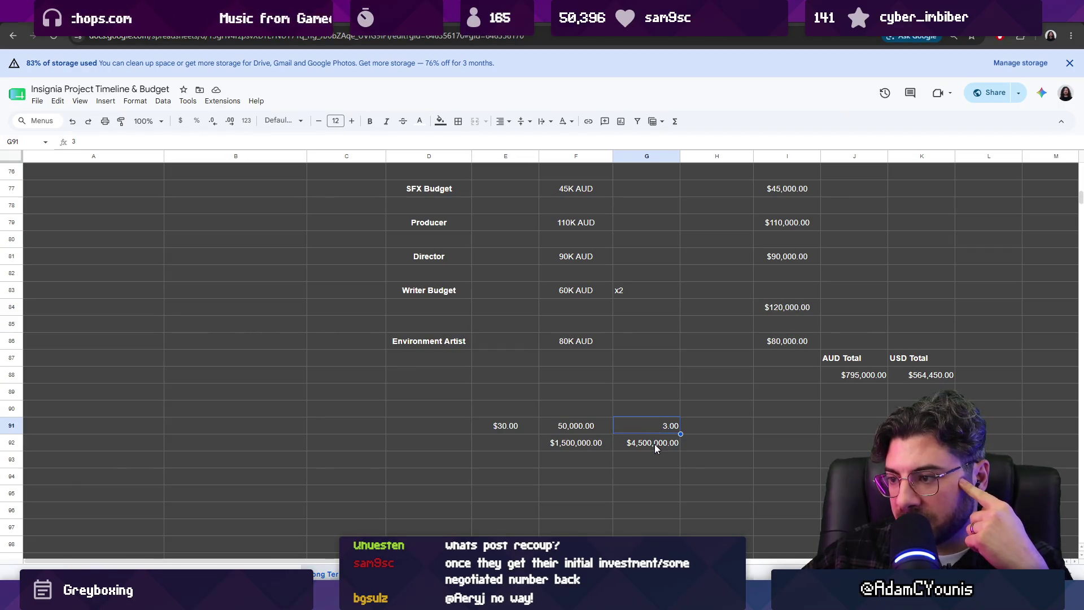
pyautogui.click(697, 431)
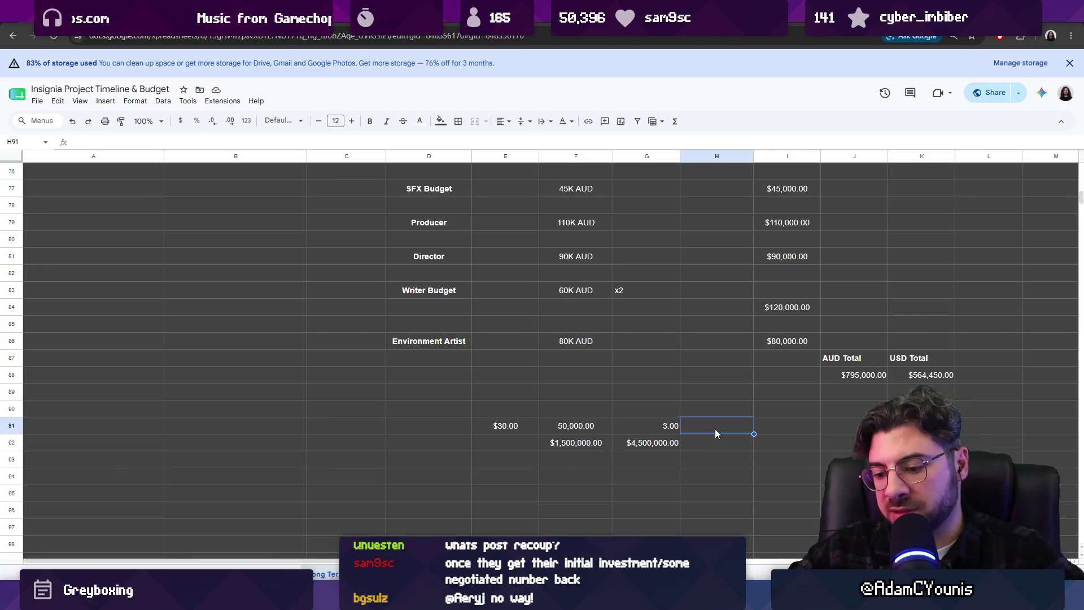
pyautogui.write('0.7')
# - Confirm the 0.70 platform cut in H91 and show it as a plain number
pyautogui.press('Return')
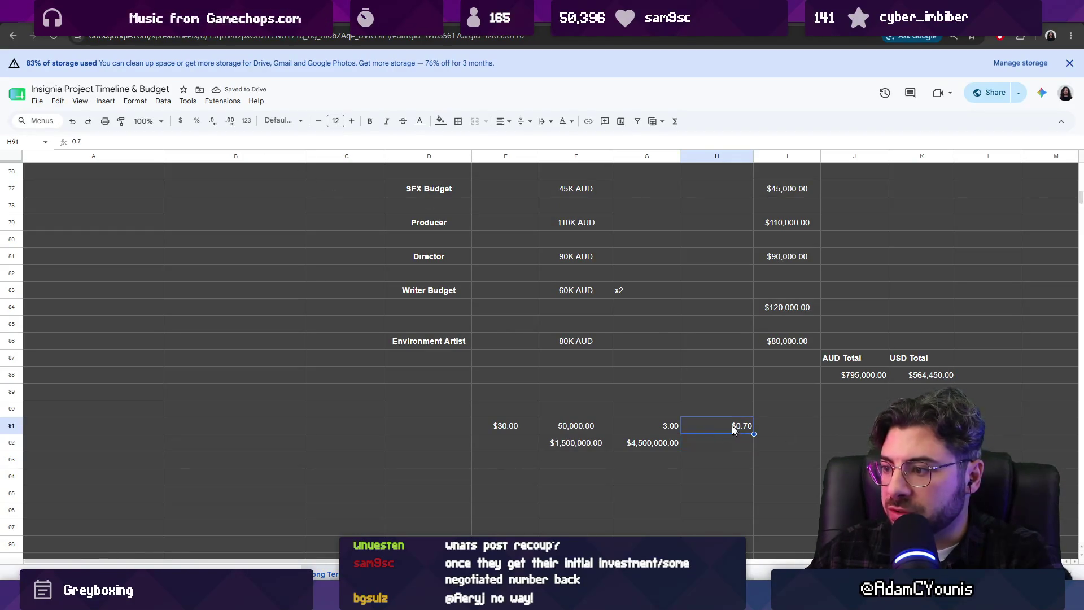
pyautogui.click(247, 121)
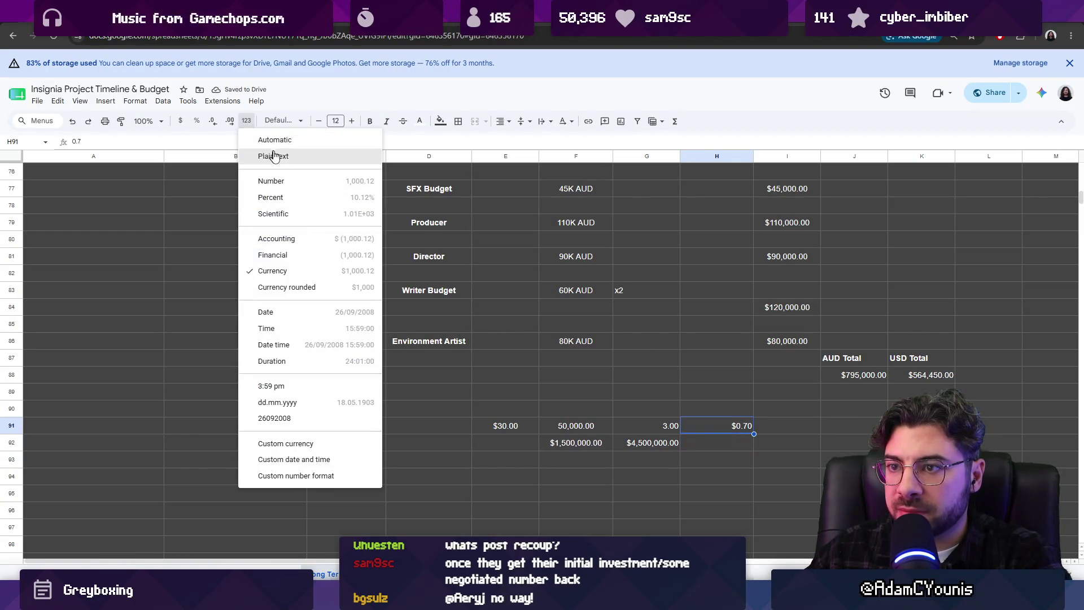
pyautogui.click(283, 178)
pyautogui.write('=M')
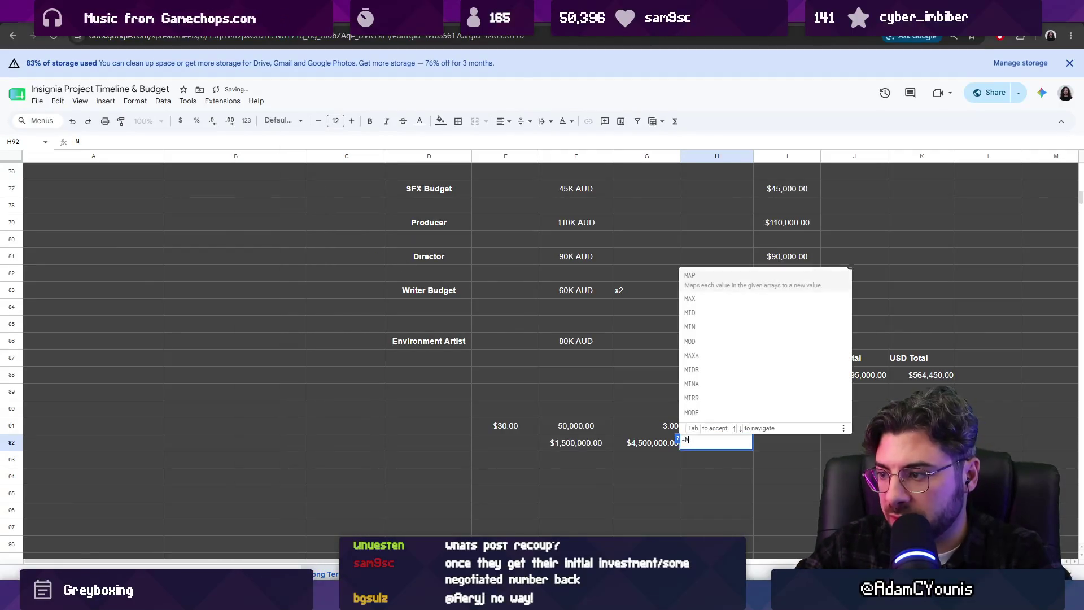
pyautogui.write('UL')
# - Make H92 =MULTIPLY(G92,H91) so it shows $3,150,000.00, then move toward E90
pyautogui.press('Tab')
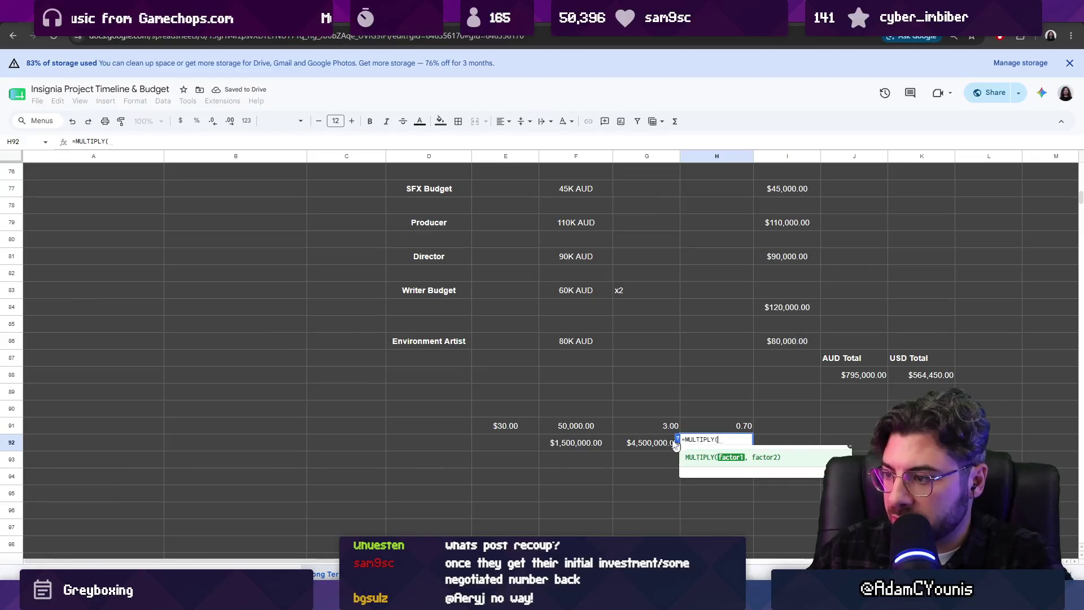
pyautogui.click(674, 444)
pyautogui.write(',')
pyautogui.click(730, 424)
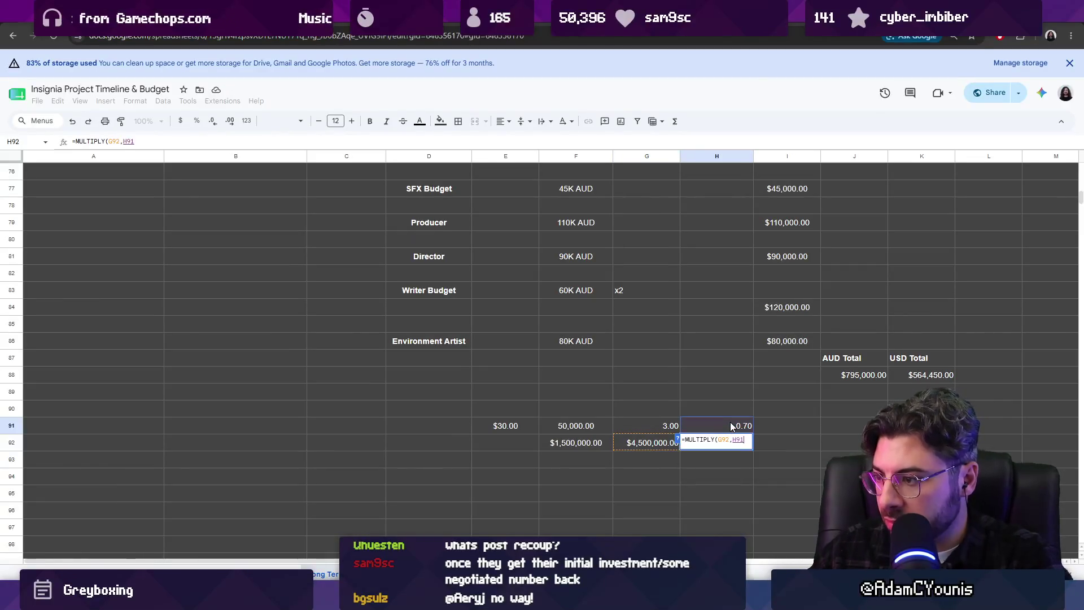
pyautogui.press('Return')
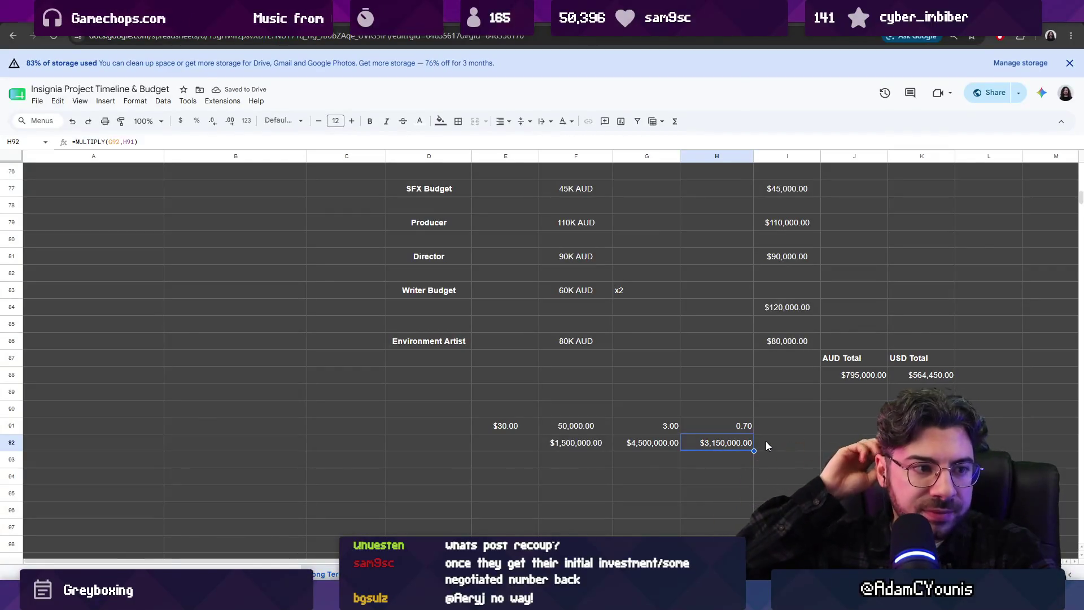
pyautogui.click(797, 426)
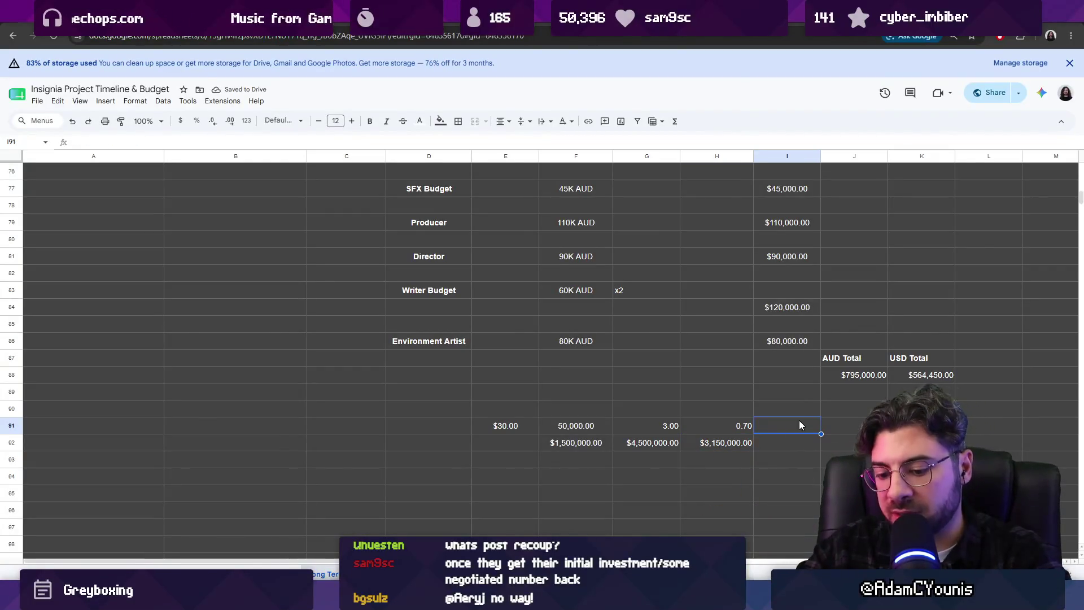
pyautogui.press('Left')
pyautogui.press('Left')
pyautogui.press('Left')
pyautogui.press('Left')
pyautogui.press('Up')
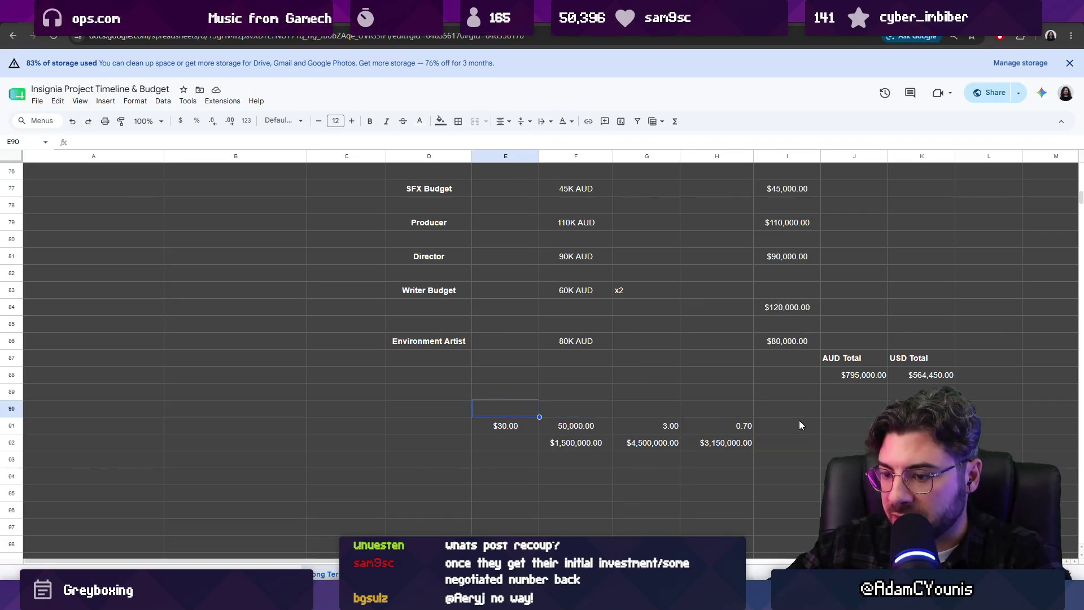
pyautogui.write('Price')
# - Label E90:G90 Price, Units and Platforms, correcting the Platforms typo
pyautogui.press('Tab')
pyautogui.write('Units')
pyautogui.press('Down')
pyautogui.press('Down')
pyautogui.press('Right')
pyautogui.press('Up')
pyautogui.press('Up')
pyautogui.write('Platofmrs')
pyautogui.press('Return')
pyautogui.press('Up')
pyautogui.write('Platforms')
pyautogui.press('Tab')
pyautogui.write('Platform Cut')
# - Label H90 and I90 Platform Cut and Recoup, checking the AUD total formula
pyautogui.press('Tab')
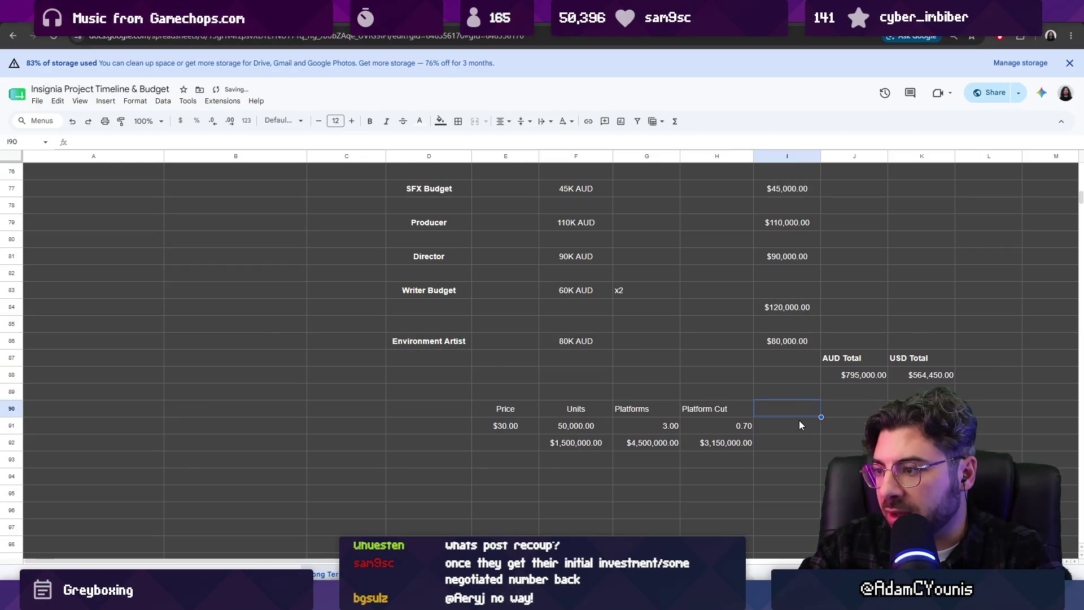
pyautogui.write('Recoup')
pyautogui.click(800, 424)
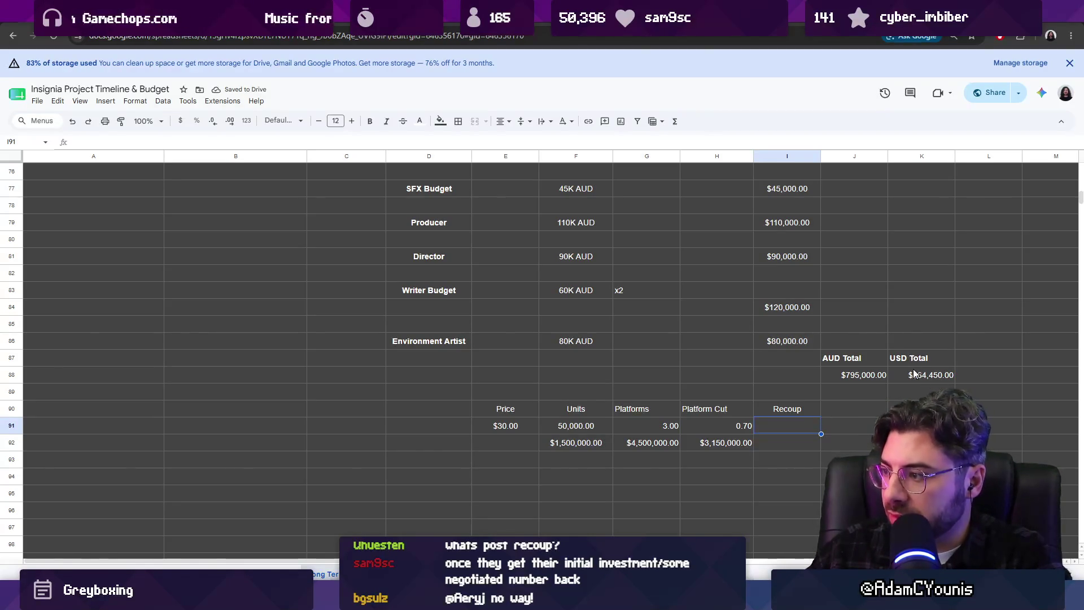
pyautogui.click(878, 374)
pyautogui.click(792, 426)
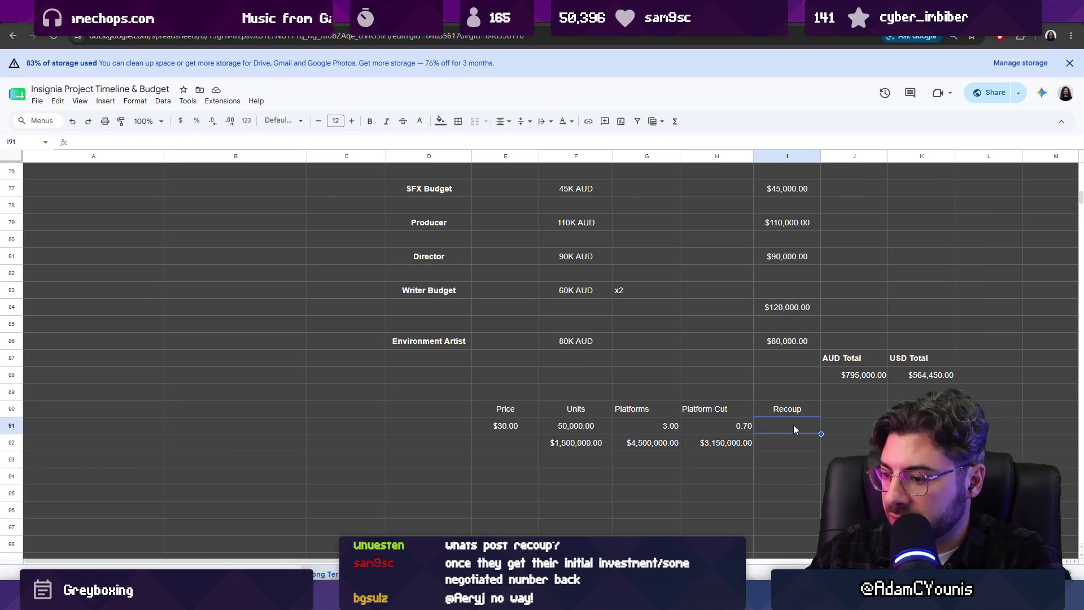
pyautogui.write('=')
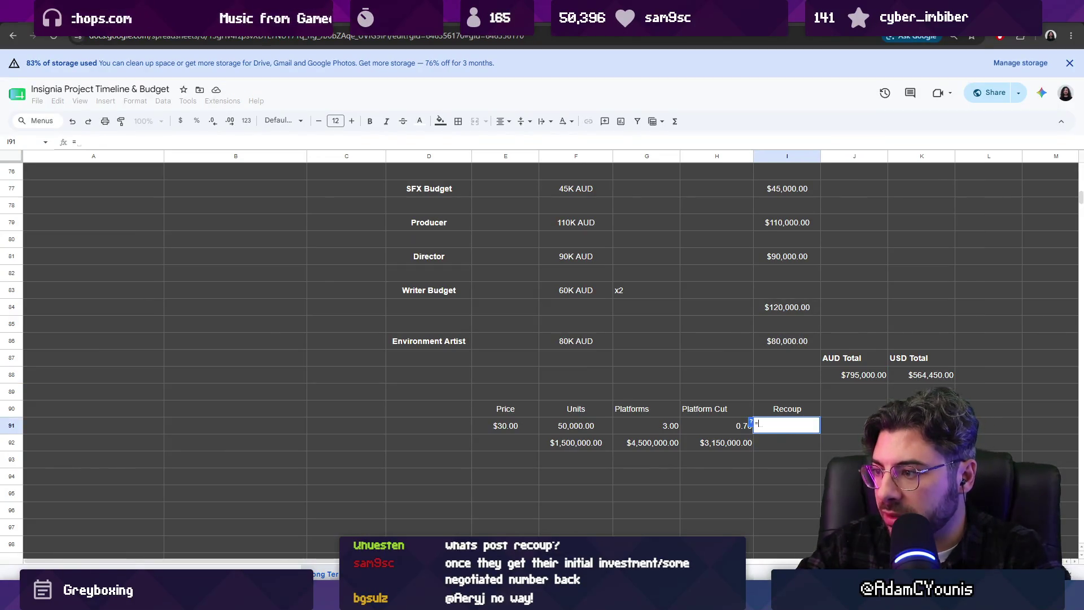
pyautogui.write('sub')
# - Try =MINUS(H92,J88) in I91 to subtract the AUD total from the platform-cut revenue
pyautogui.press('BackSpace')
pyautogui.press('BackSpace')
pyautogui.press('BackSpace')
pyautogui.write('minu')
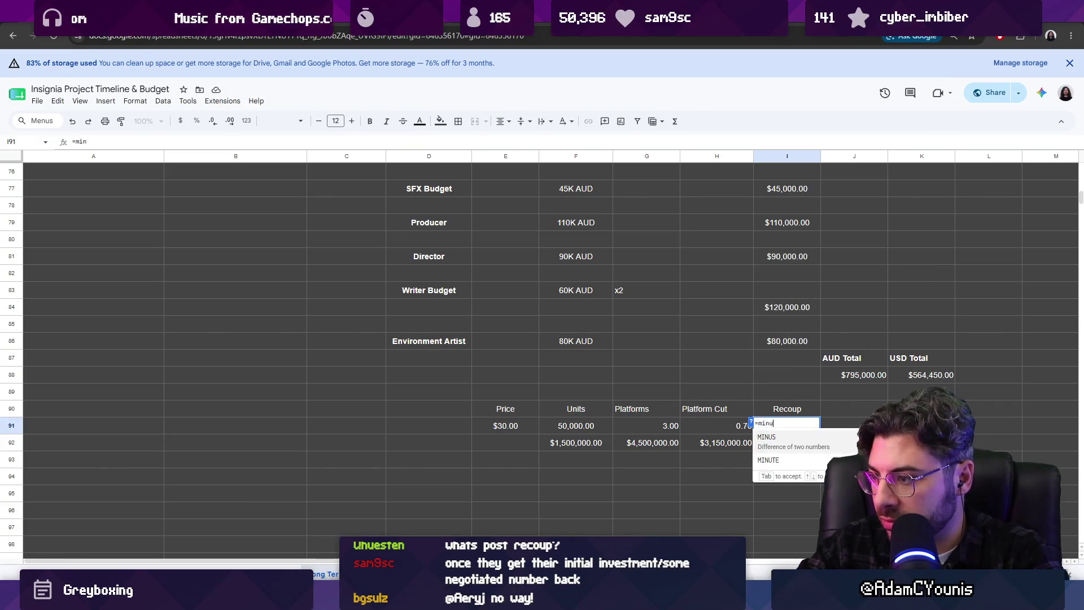
pyautogui.press('Tab')
pyautogui.click(720, 442)
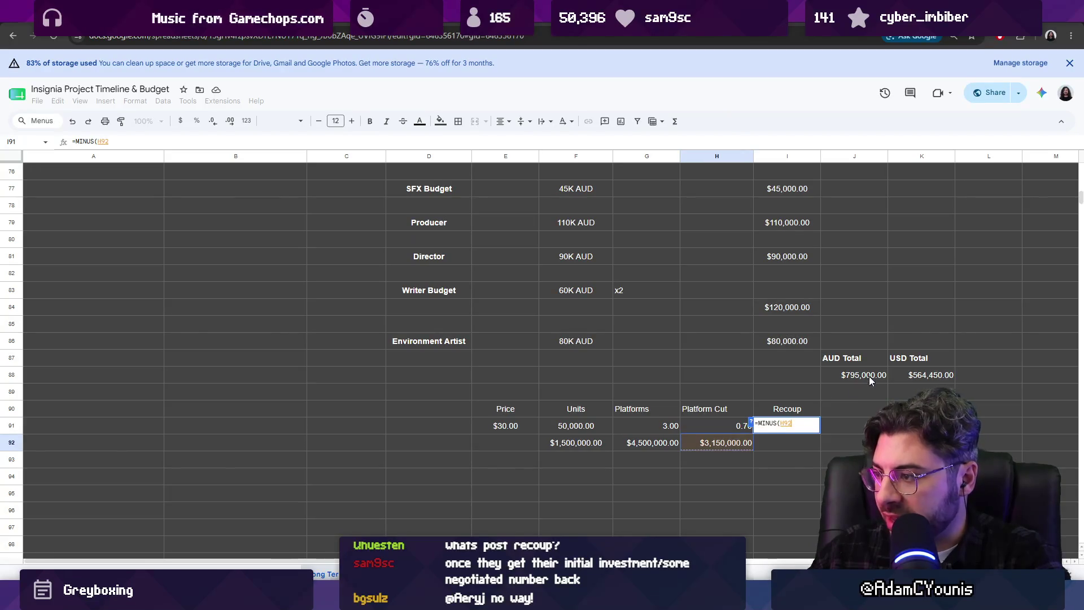
pyautogui.write(',')
pyautogui.click(859, 376)
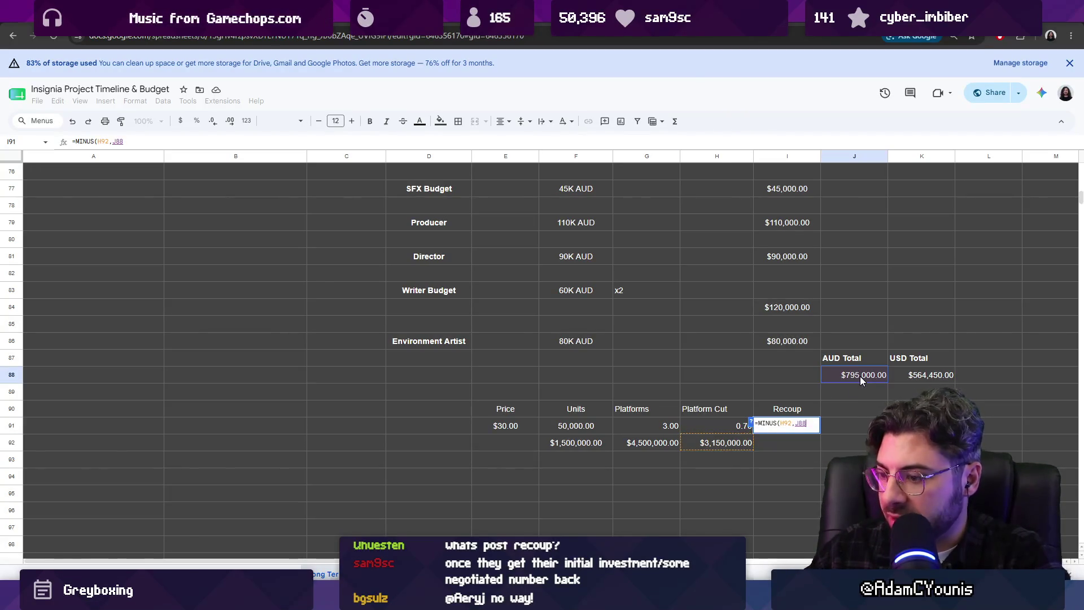
pyautogui.press('Return')
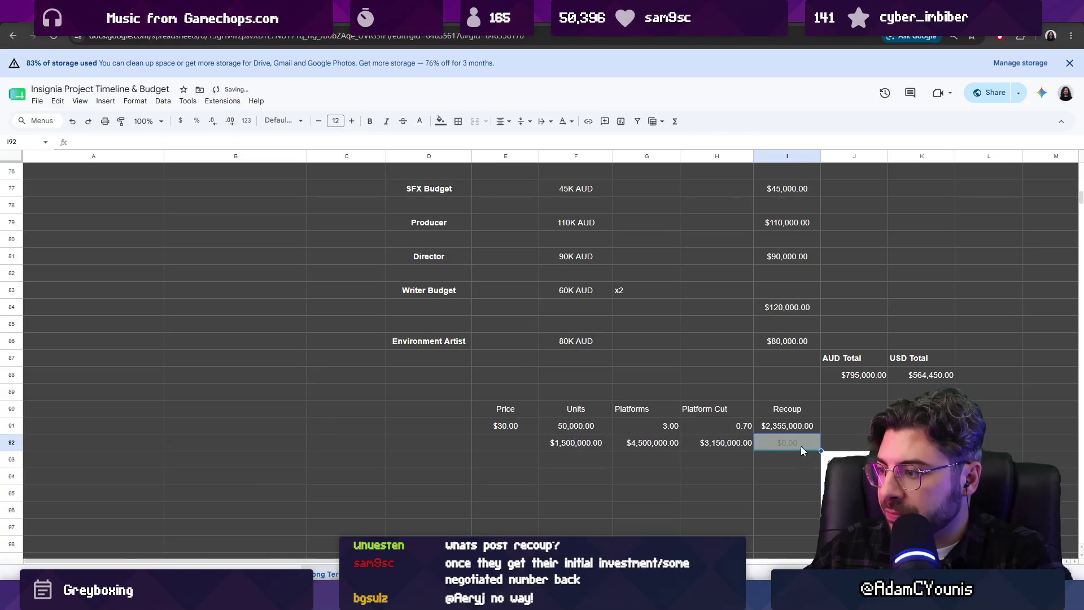
pyautogui.click(788, 432)
pyautogui.click(804, 444)
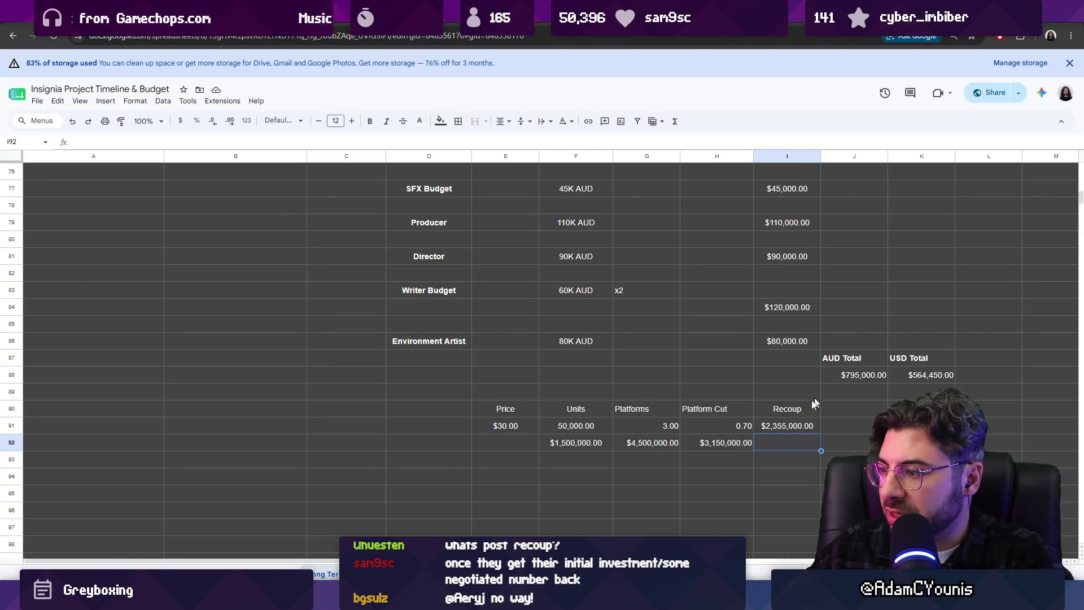
# - Copy the $795,000.00 AUD total from J88 and paste it into I91 as a fixed value
pyautogui.click(789, 424)
pyautogui.hotkey('ctrl', 'v')
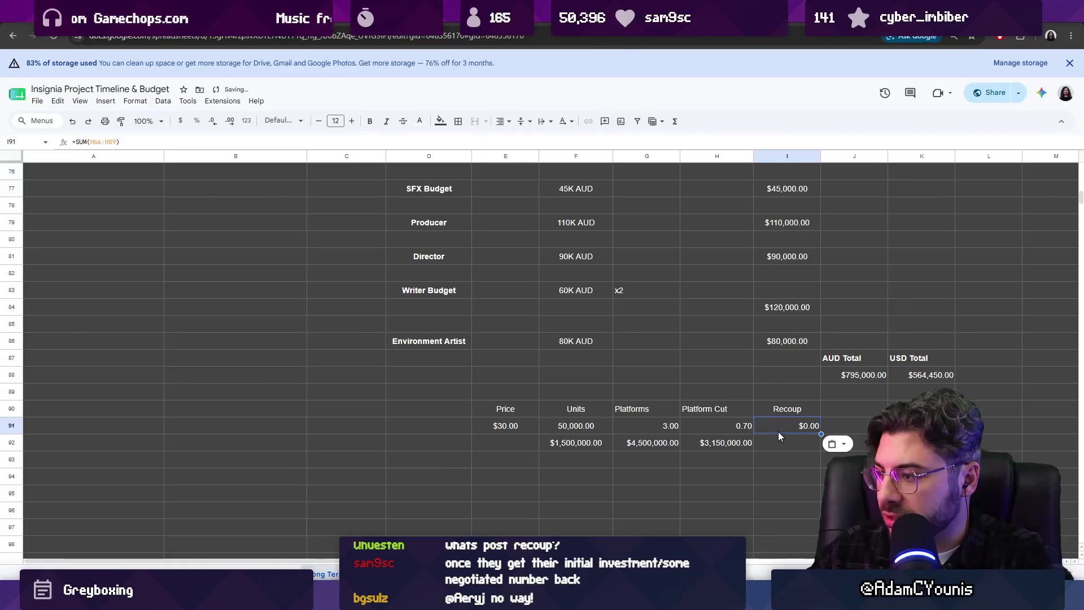
pyautogui.press('Delete')
pyautogui.press('Up')
pyautogui.press('Up')
pyautogui.press('Up')
pyautogui.press('Right')
pyautogui.hotkey('ctrl', 'c')
pyautogui.click(784, 426)
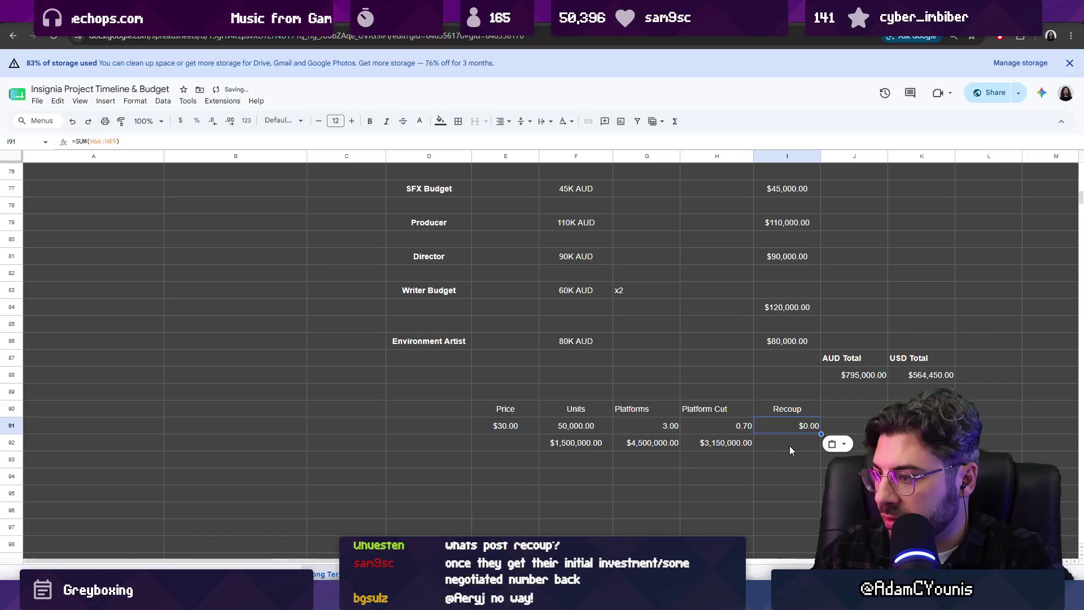
pyautogui.click(839, 374)
pyautogui.hotkey('ctrl', 'c')
pyautogui.click(794, 429)
pyautogui.hotkey('ctrl', 'v')
pyautogui.click(794, 445)
pyautogui.write('=')
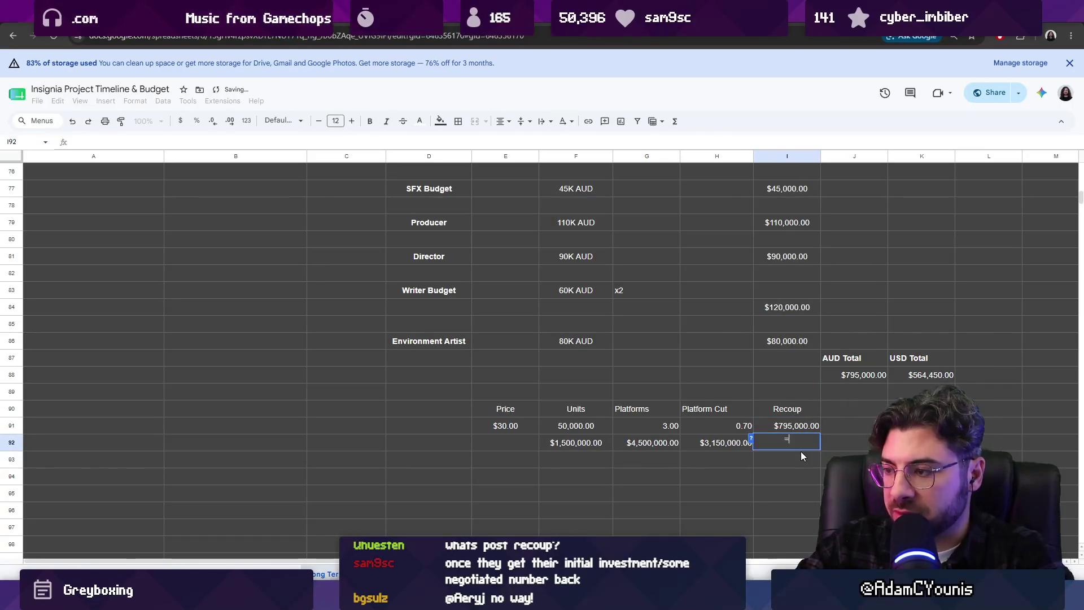
pyautogui.write('minus')
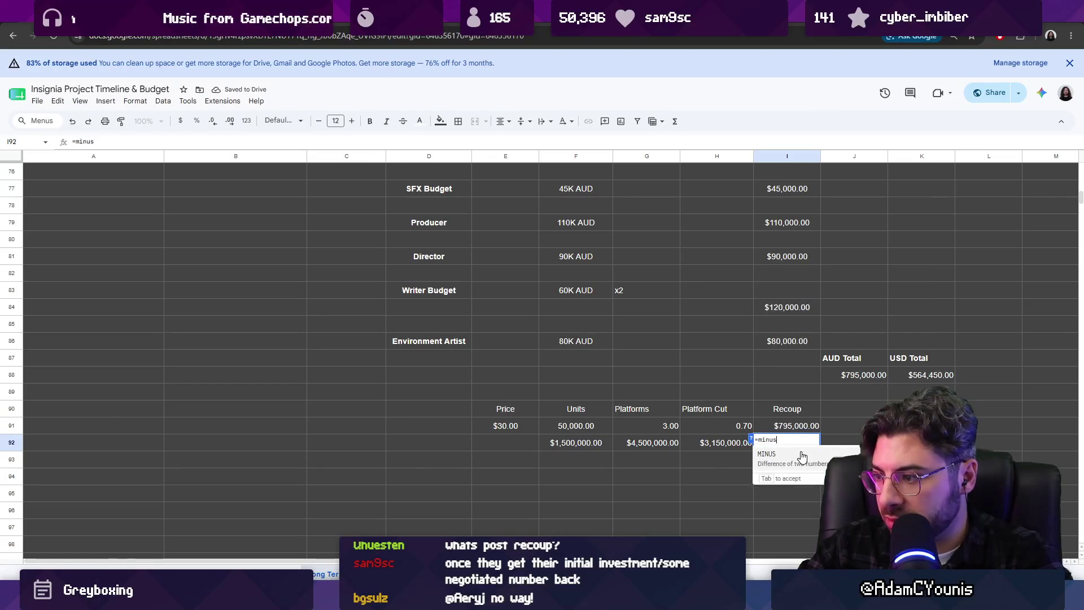
pyautogui.write('(')
# - Enter =MINUS(H92,I91) in I92, removing a stray range reference before committing
pyautogui.click(721, 441)
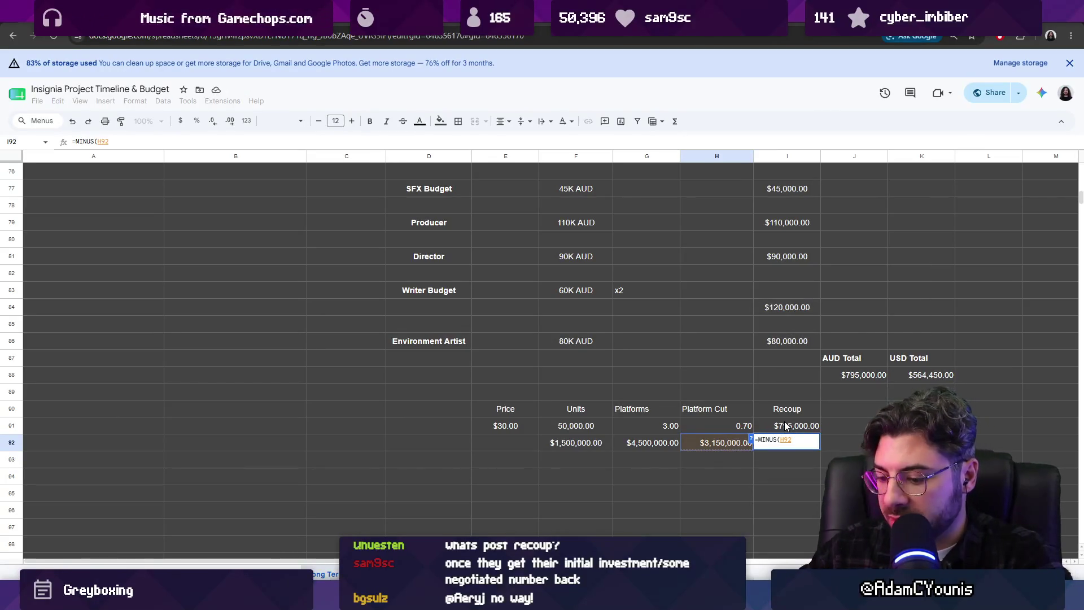
pyautogui.write(',H91:I92')
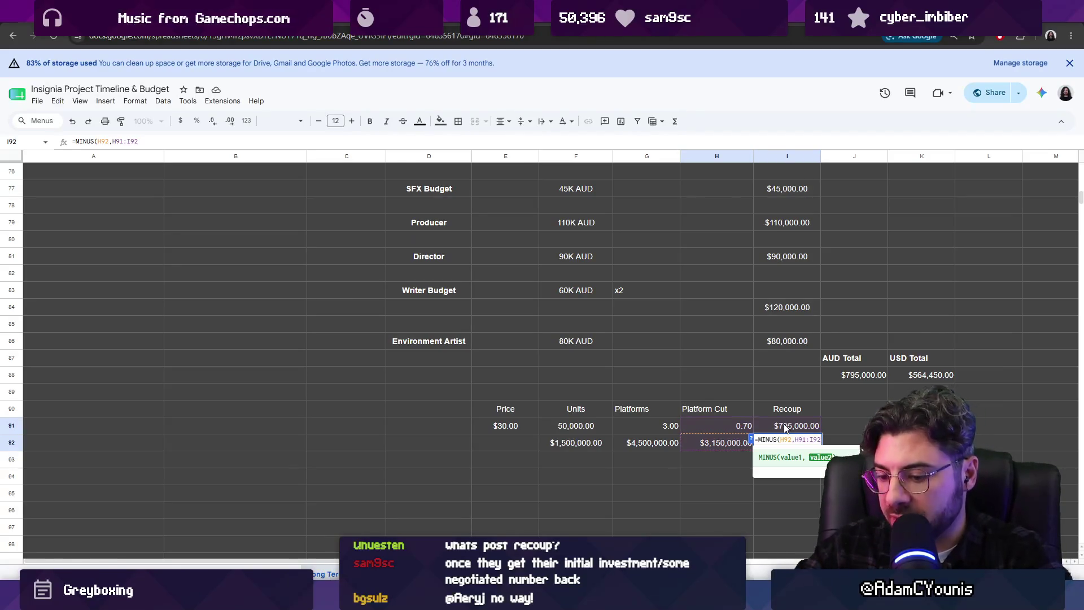
pyautogui.write(')')
pyautogui.press('Left')
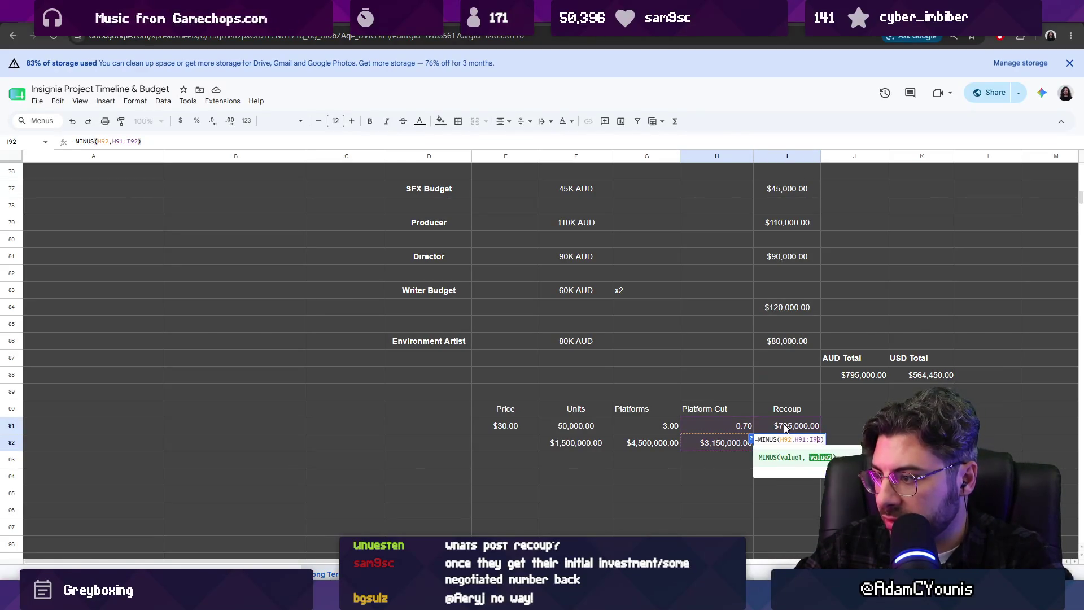
pyautogui.press('BackSpace')
pyautogui.press('BackSpace')
pyautogui.press('BackSpace')
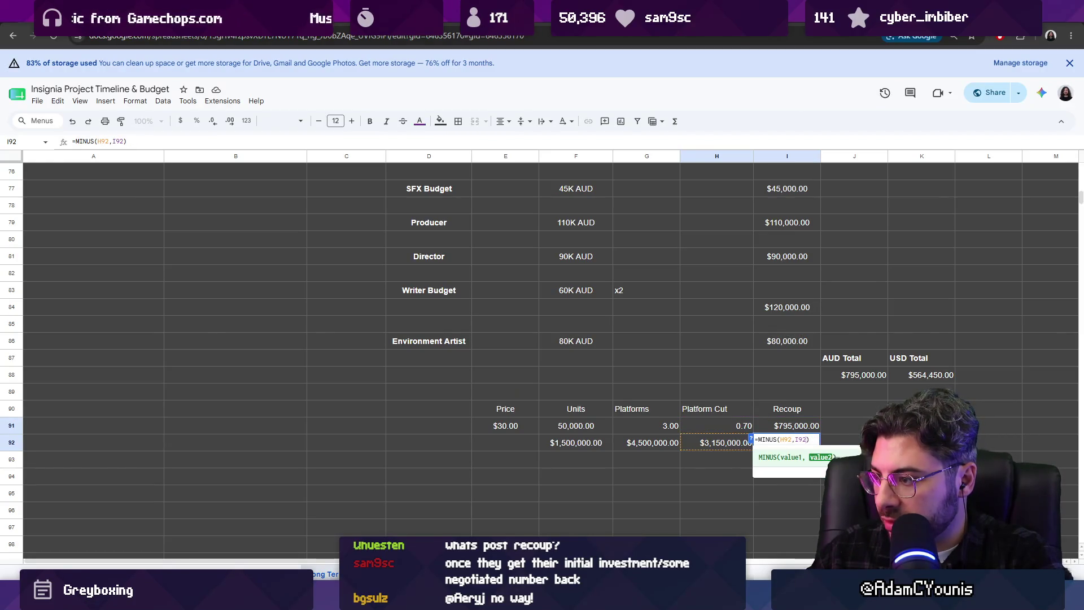
pyautogui.press('Return')
pyautogui.click(815, 430)
# - Fix the #REF! row reference so I92 shows $2,355,000.00, then select J90
pyautogui.doubleClick(801, 440)
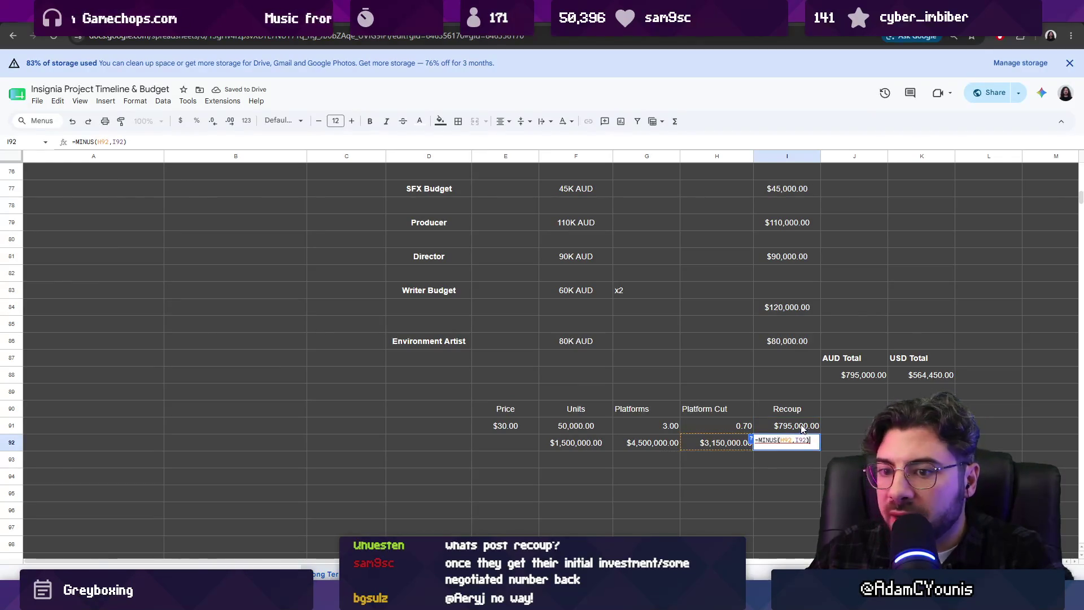
pyautogui.press('BackSpace')
pyautogui.press('BackSpace')
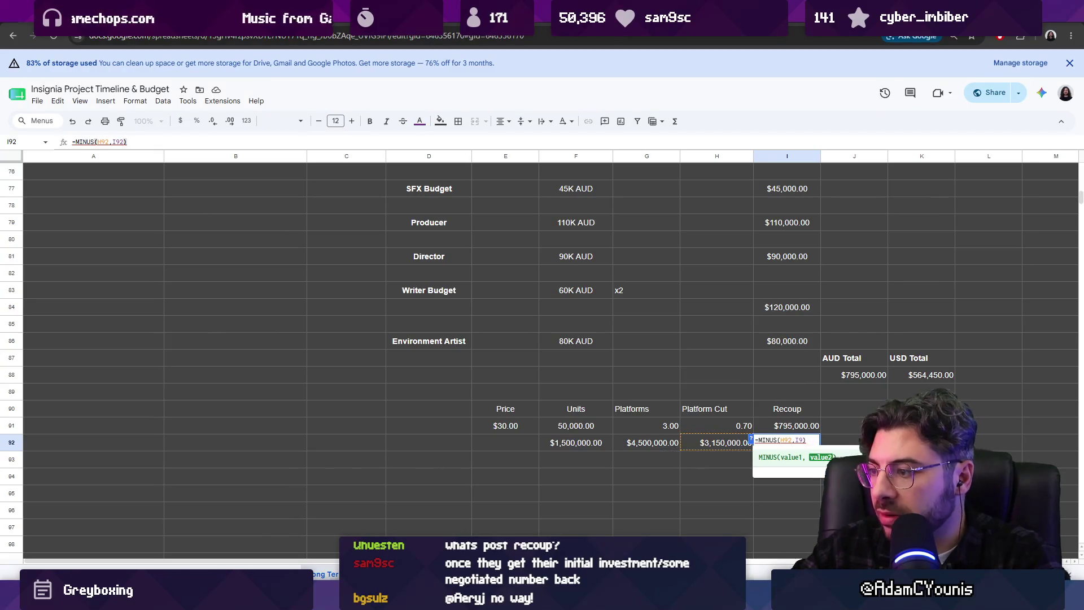
pyautogui.write('1')
pyautogui.press('Return')
pyautogui.click(856, 416)
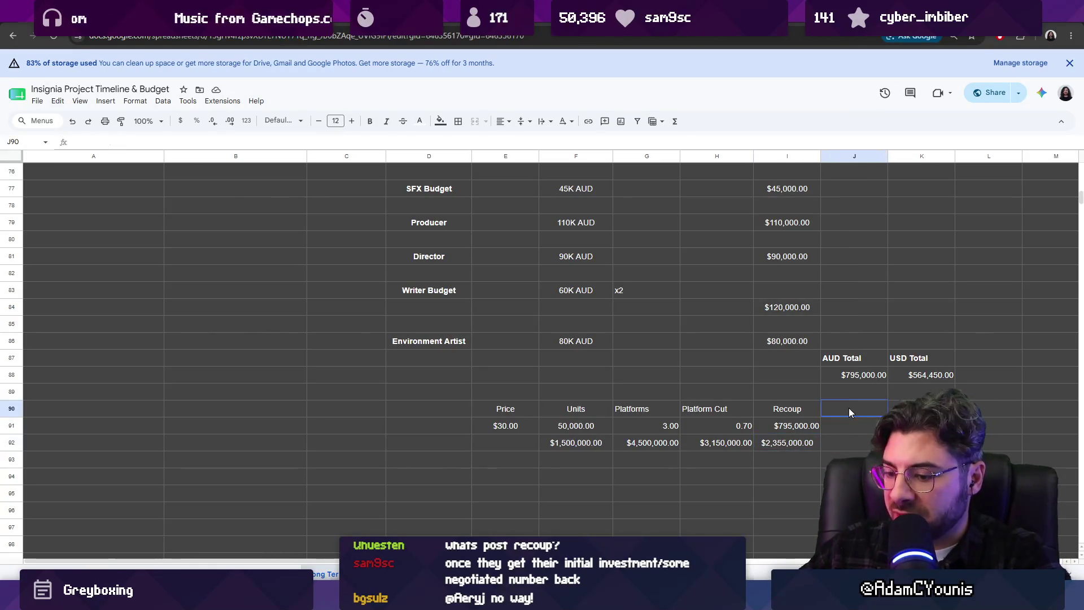
pyautogui.write('Split')
# - Abandon a first Split formula attempt and set the 0.50 split rate in J91
pyautogui.click(850, 432)
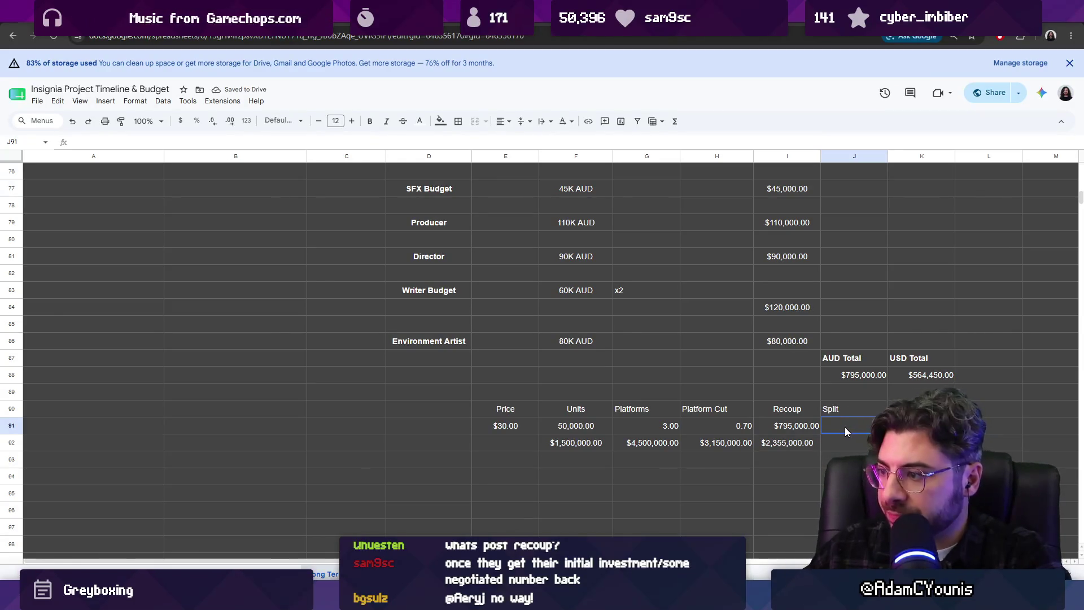
pyautogui.write('=multiply(')
pyautogui.press('Down')
pyautogui.press('Left')
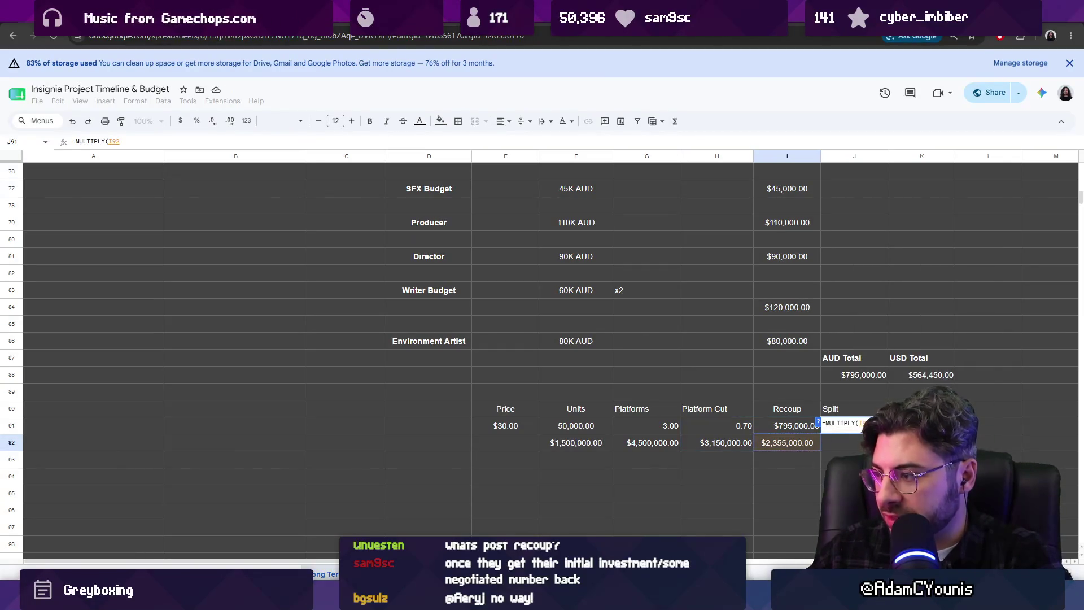
pyautogui.write(',0.5)')
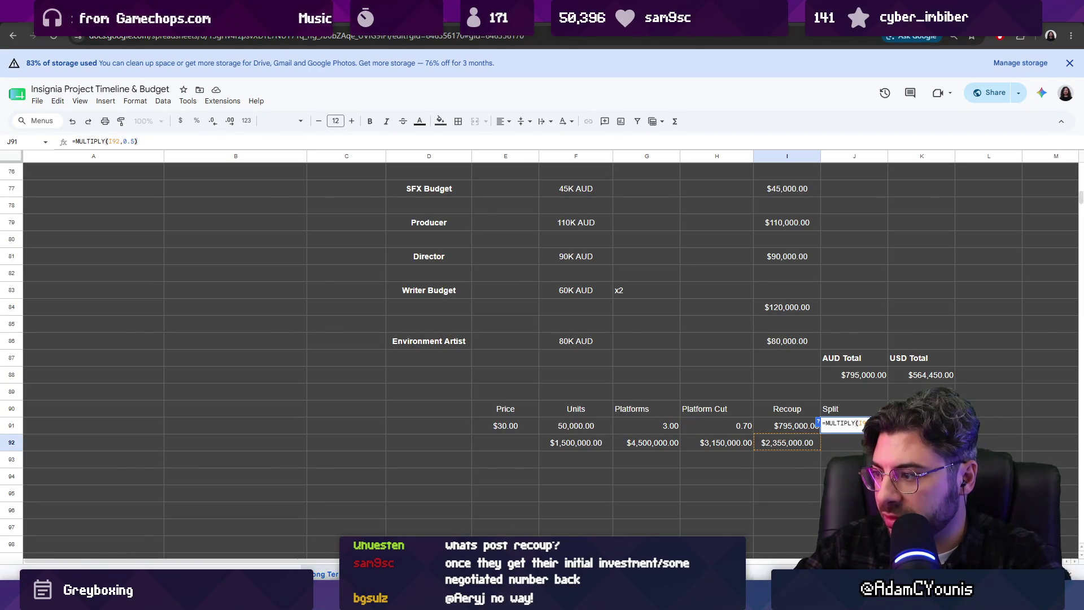
pyautogui.press('BackSpace')
pyautogui.press('BackSpace')
pyautogui.press('BackSpace')
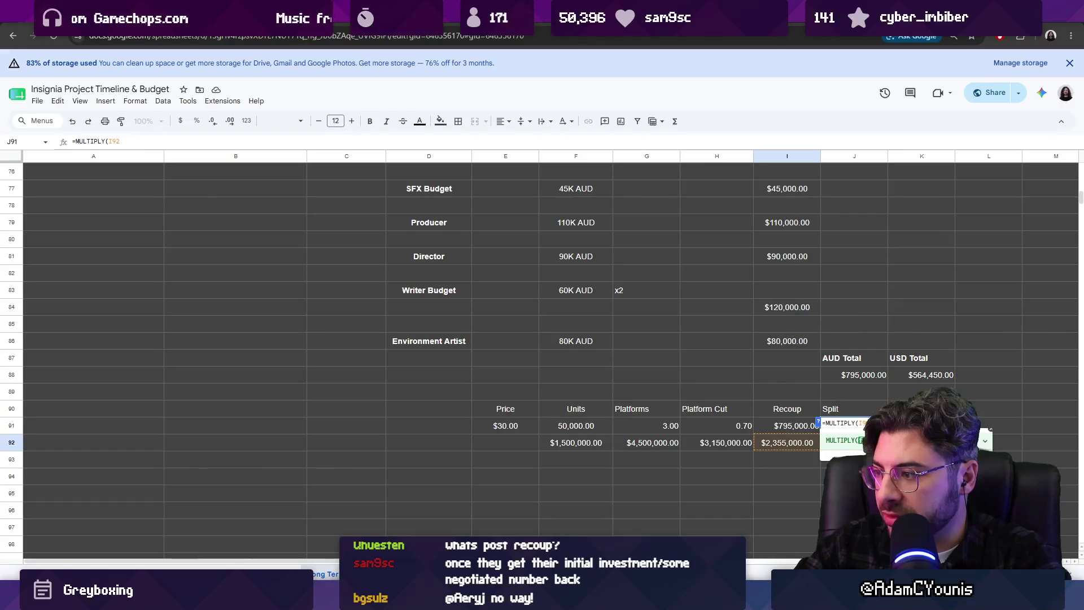
pyautogui.press('BackSpace')
pyautogui.press('BackSpace')
pyautogui.press('BackSpace')
pyautogui.write('0.5')
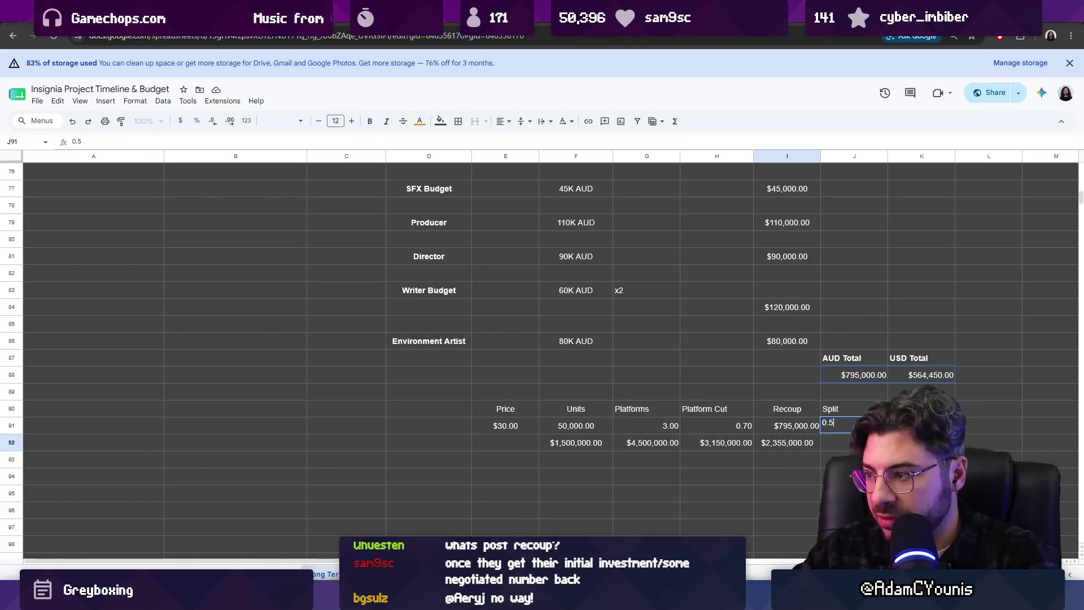
pyautogui.press('Return')
pyautogui.write('=MULTIPLY(')
# - Make J92 =MULTIPLY(I92,J91) giving $1,177,500.00, then select K90
pyautogui.click(792, 447)
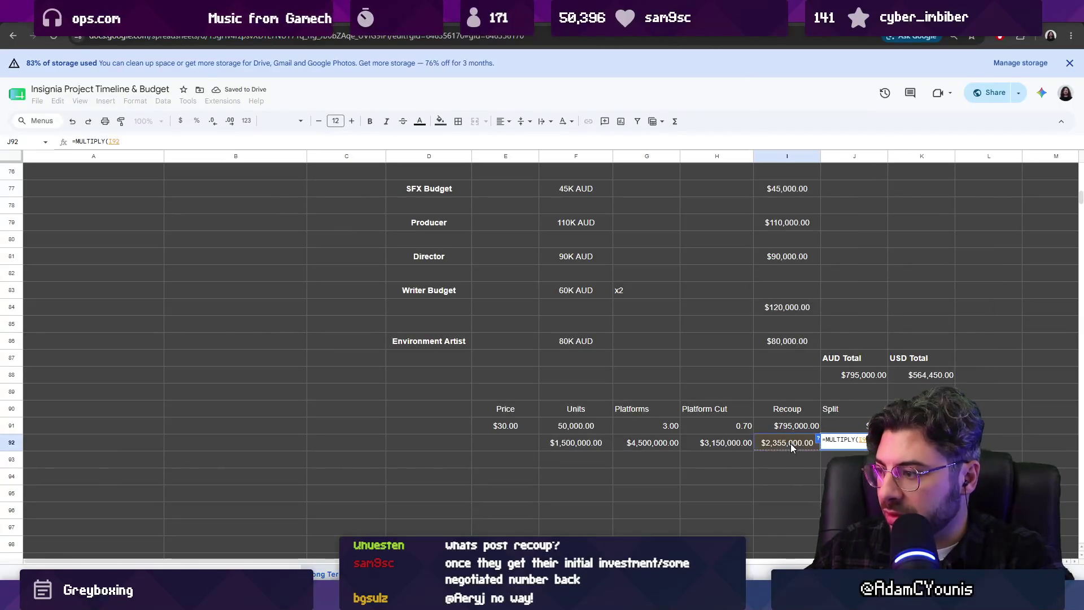
pyautogui.write(',')
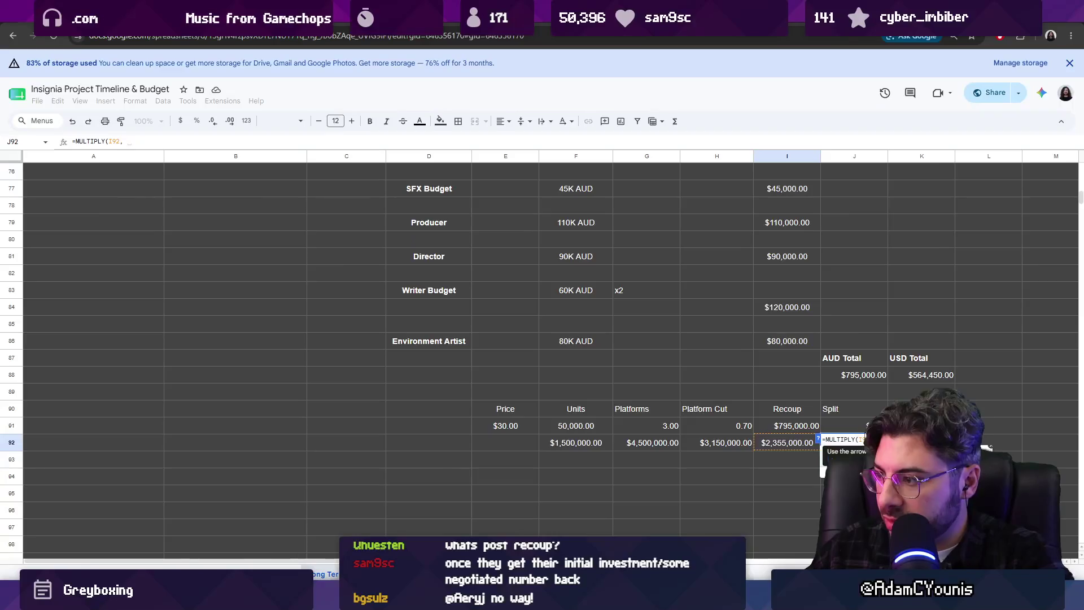
pyautogui.click(854, 426)
pyautogui.write(')')
pyautogui.press('Return')
pyautogui.click(867, 448)
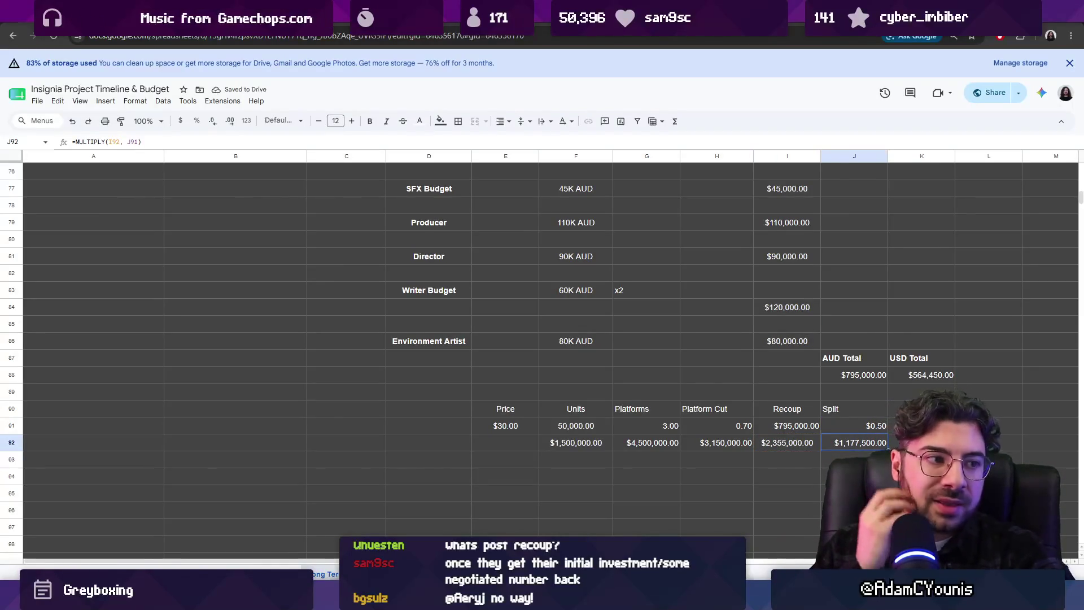
pyautogui.hscroll(2, 713, 414)
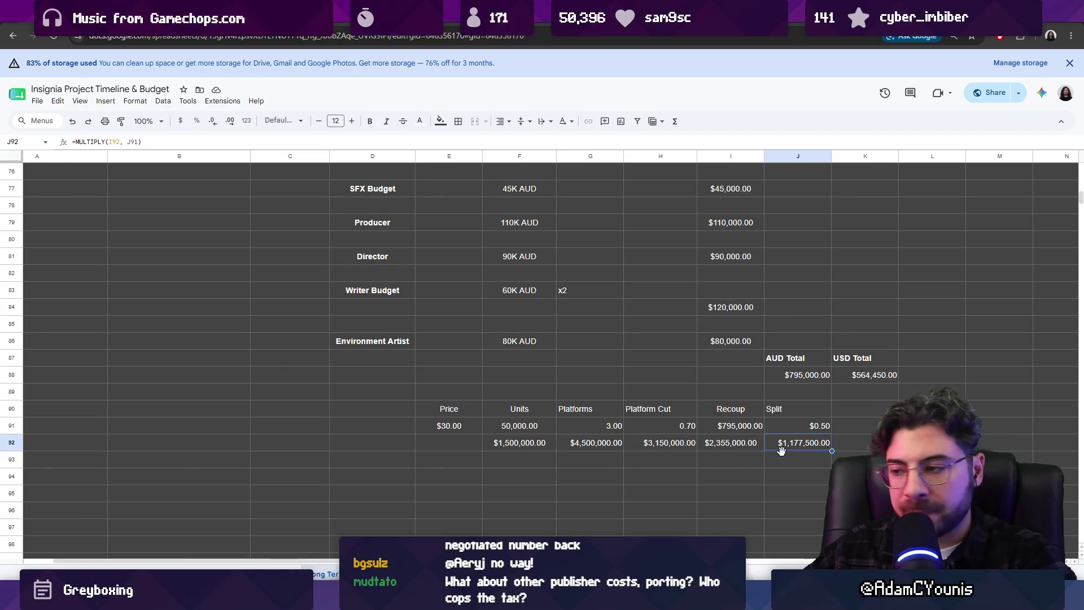
pyautogui.click(855, 442)
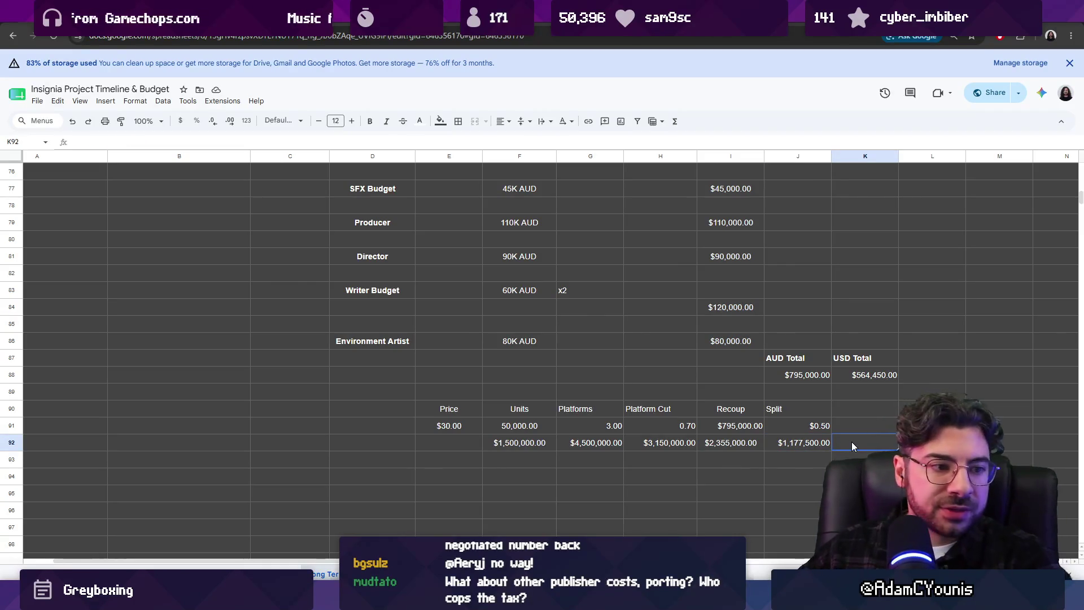
pyautogui.click(863, 404)
pyautogui.write('Tax')
# - Add a Tax heading in K90 and format the J91:K91 rates as plain numbers
pyautogui.press('Return')
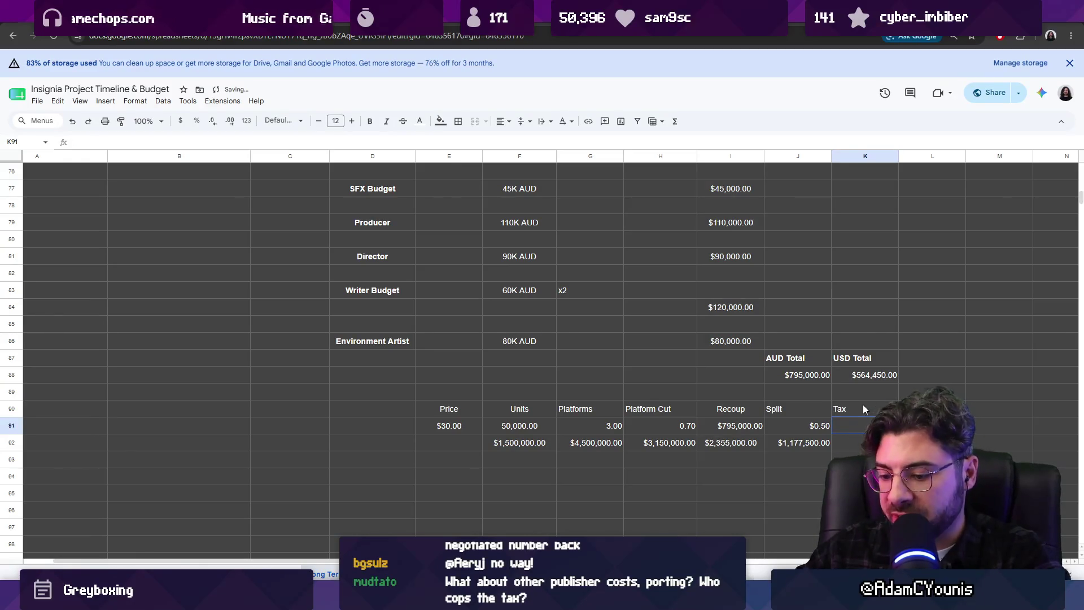
pyautogui.write('0.2')
pyautogui.press('Down')
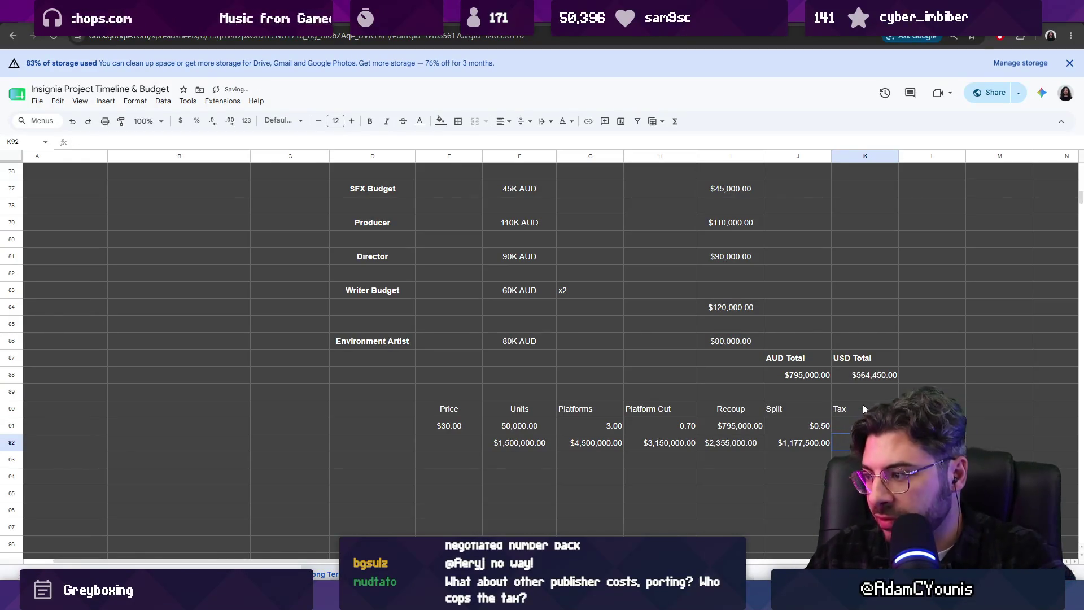
pyautogui.moveTo(813, 426); pyautogui.dragTo(864, 426)
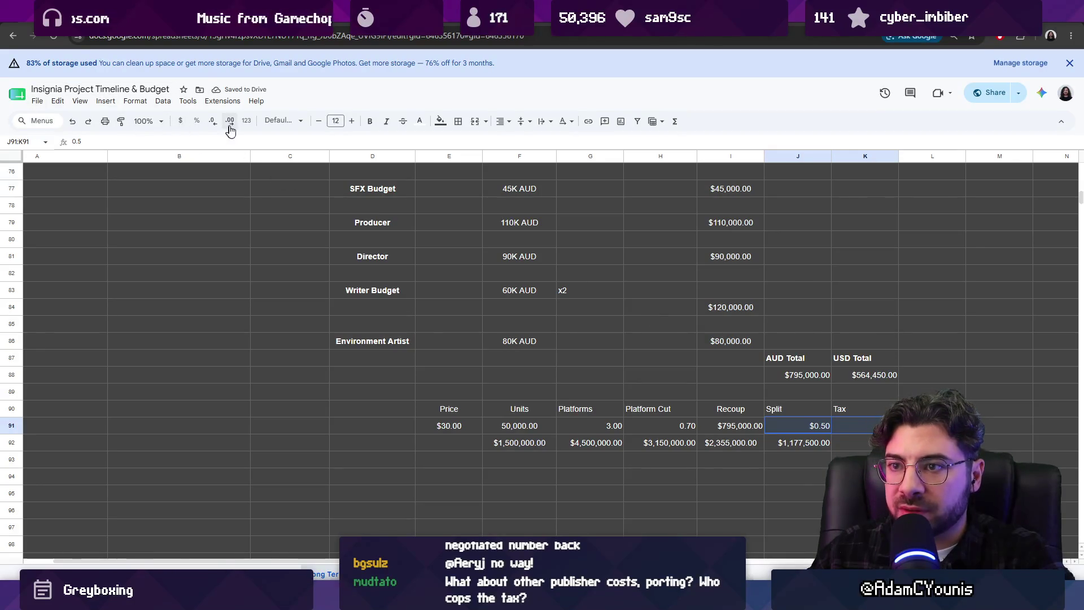
pyautogui.click(246, 121)
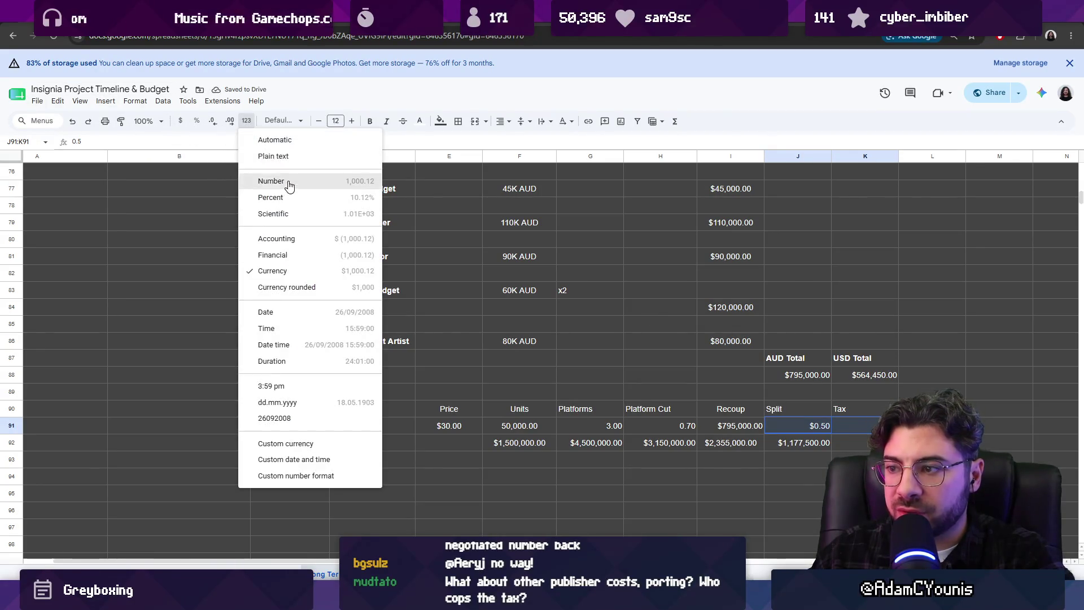
pyautogui.click(284, 180)
pyautogui.press('Right')
pyautogui.press('Down')
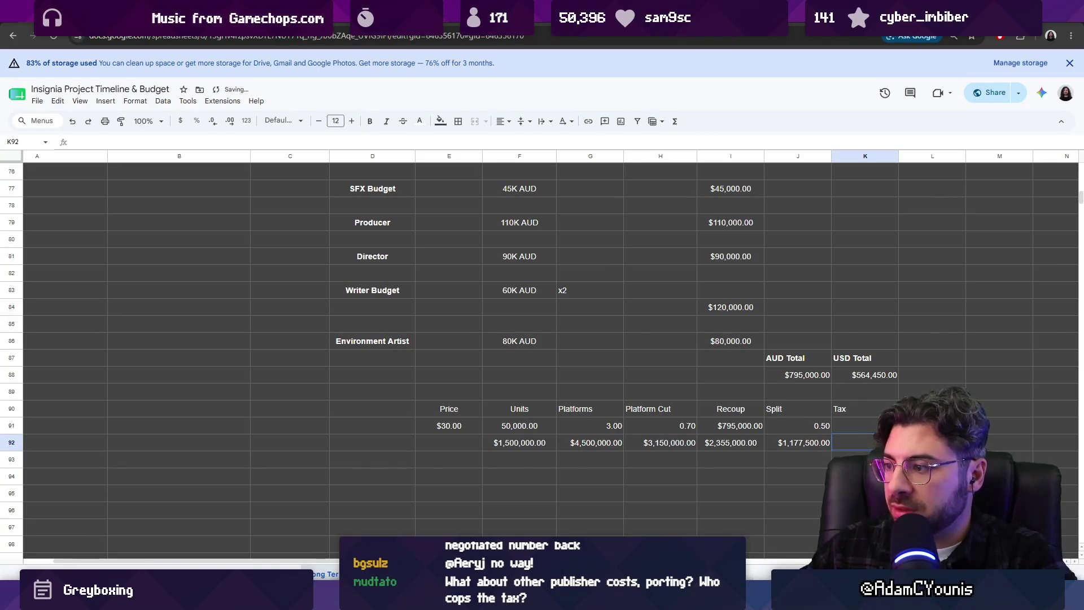
pyautogui.doubleClick(854, 425)
# - Set the 0.75 tax rate in K91 and make K92 =MULTIPLY(J92,K91), giving $883,125.00
pyautogui.press('Return')
pyautogui.write('=mult')
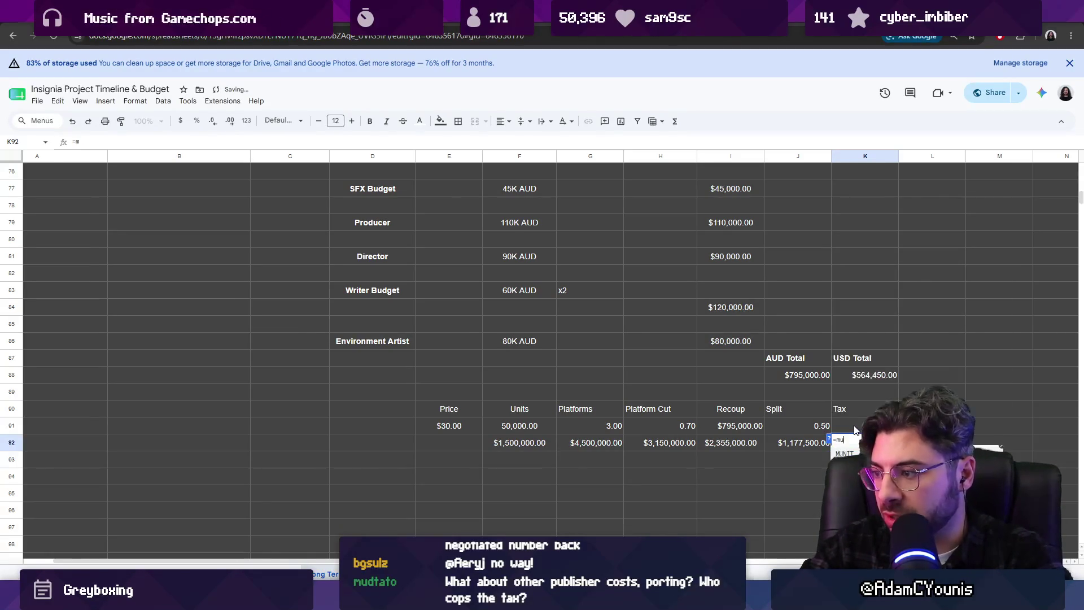
pyautogui.press('Tab')
pyautogui.press('Left')
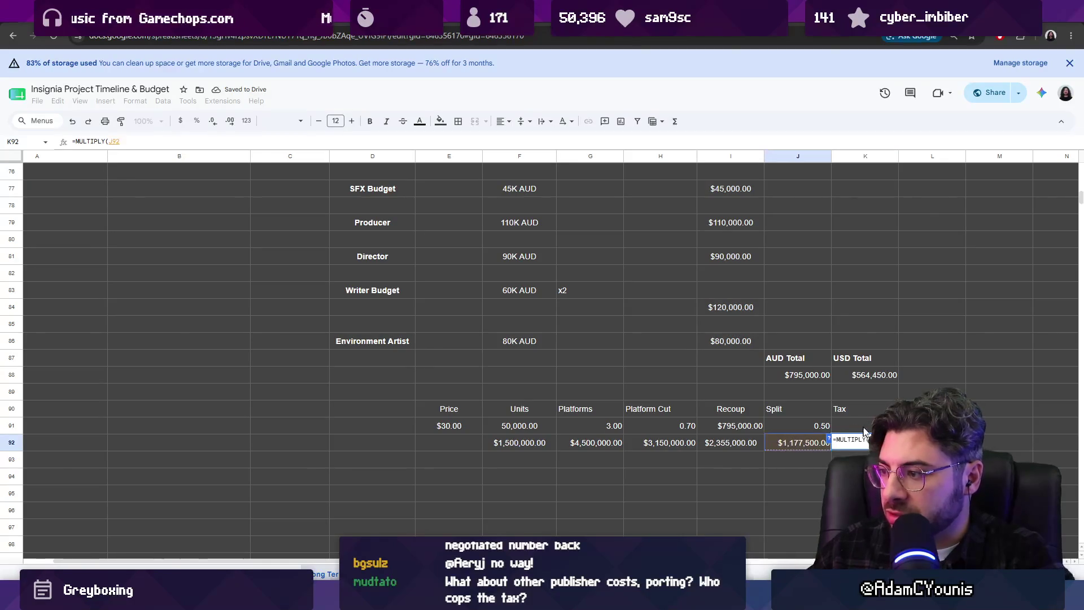
pyautogui.write(',J')
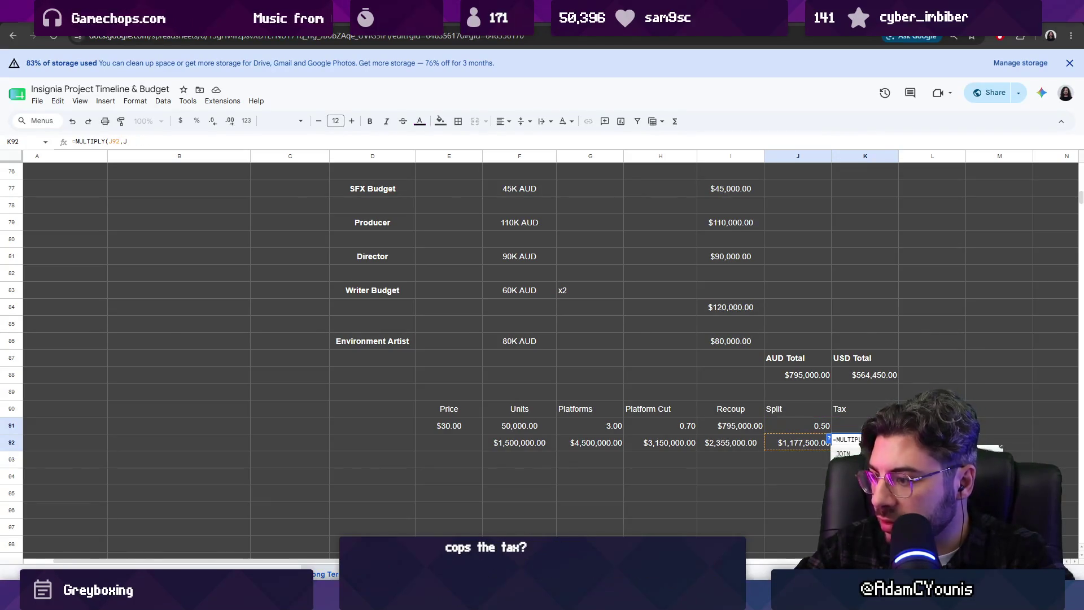
pyautogui.press('BackSpace')
pyautogui.write('K91)')
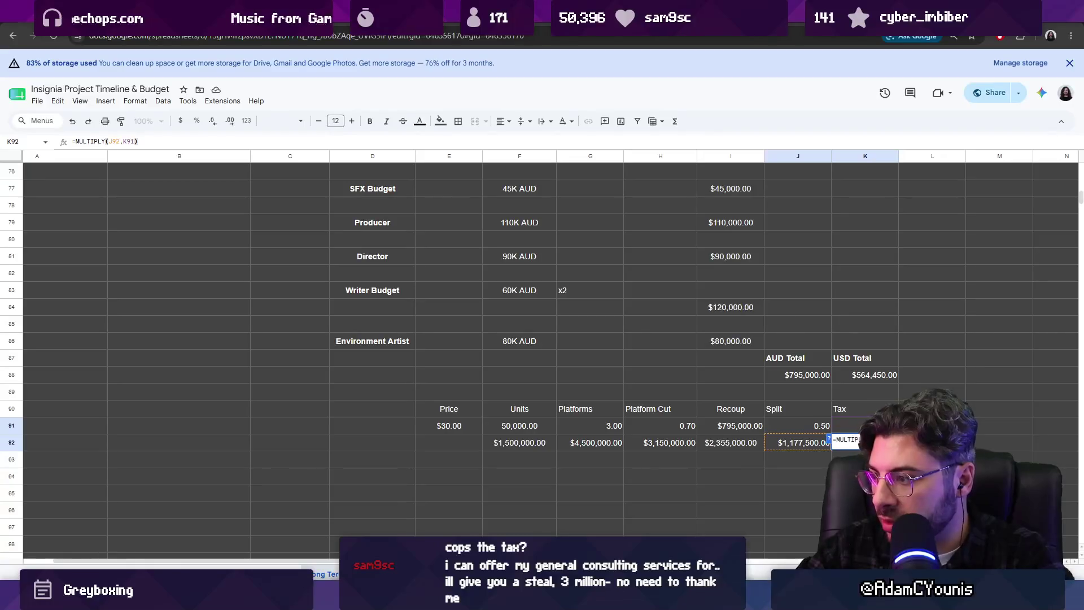
pyautogui.press('Return')
pyautogui.press('Up')
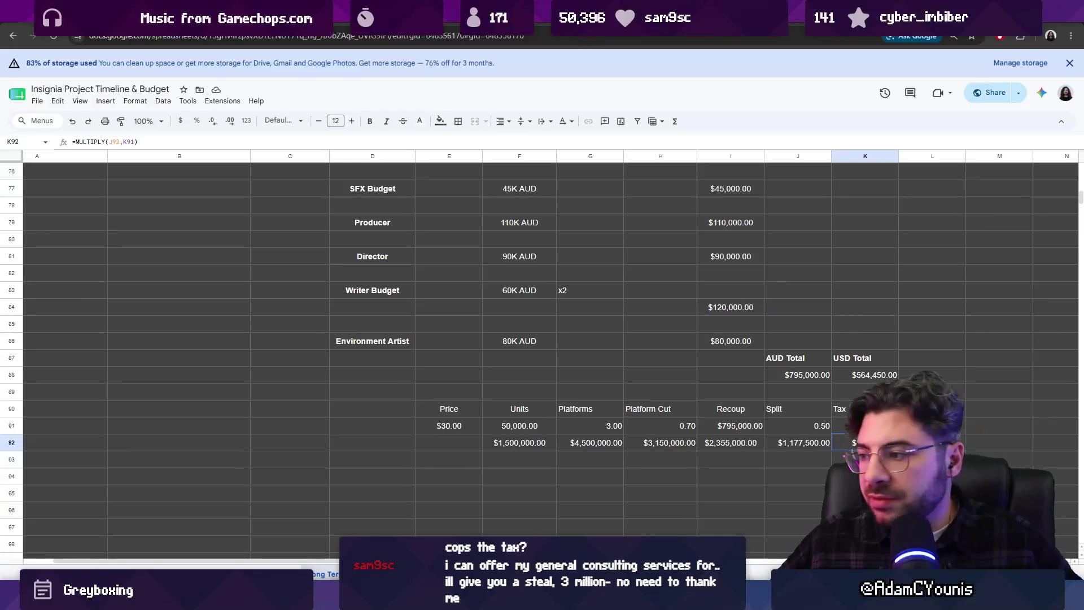
pyautogui.hscroll(2, 659, 413)
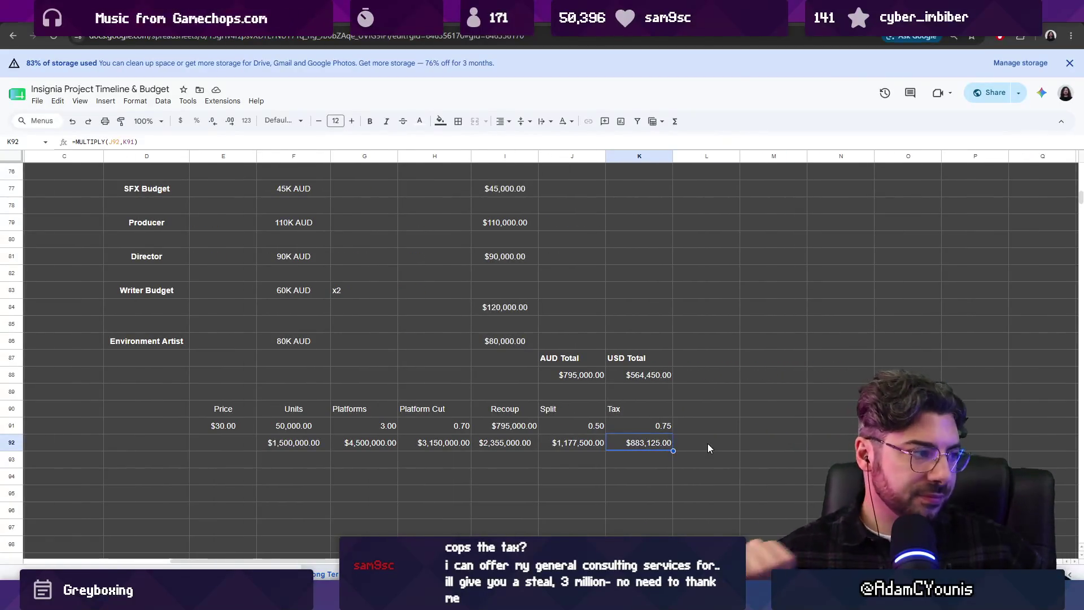
# - Show the Units value in F91 as the unformatted number 50000 using Automatic format
pyautogui.click(284, 425)
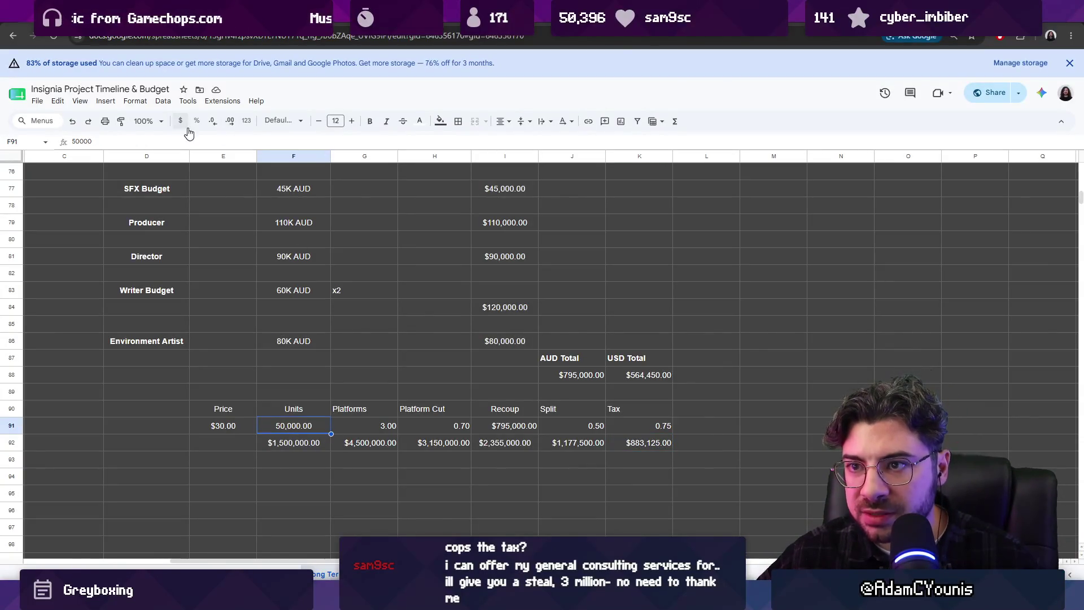
pyautogui.click(246, 121)
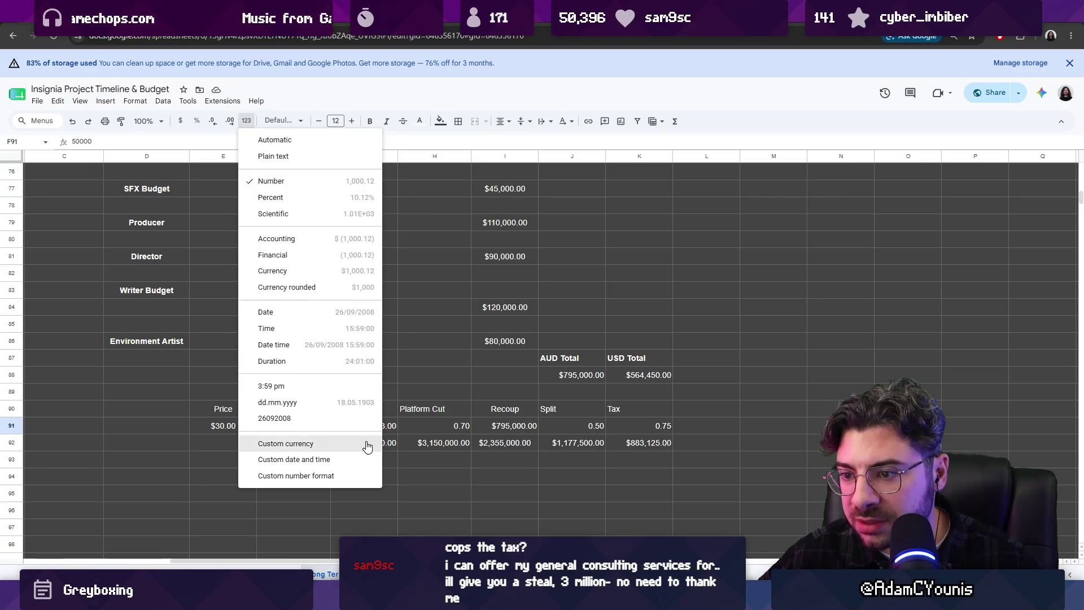
pyautogui.click(298, 148)
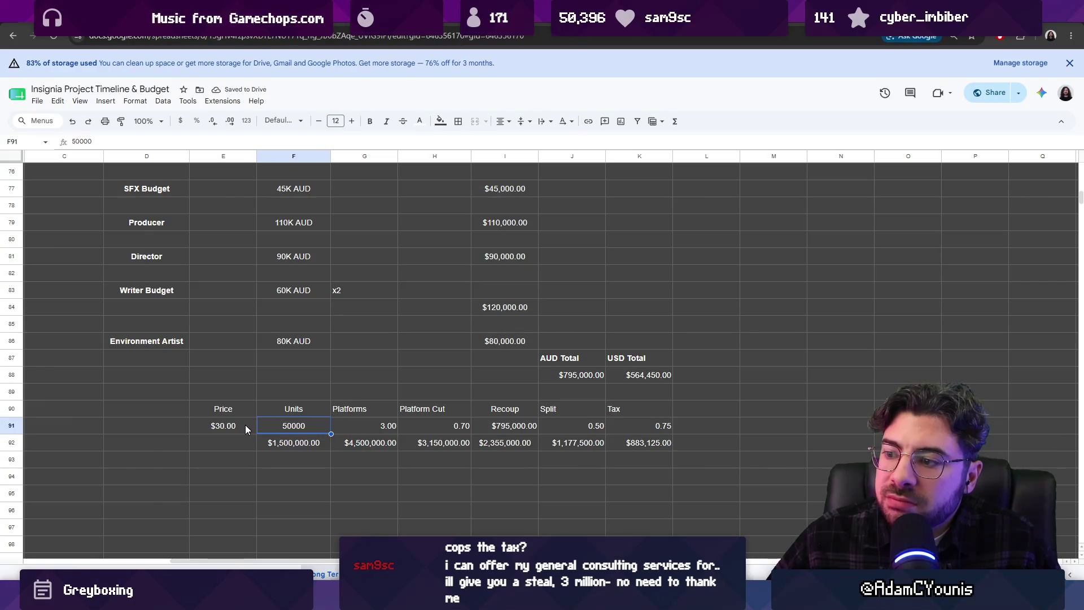
# - Review the Units, Platforms, Recoup and Tax cells without changing any values
pyautogui.click(646, 445)
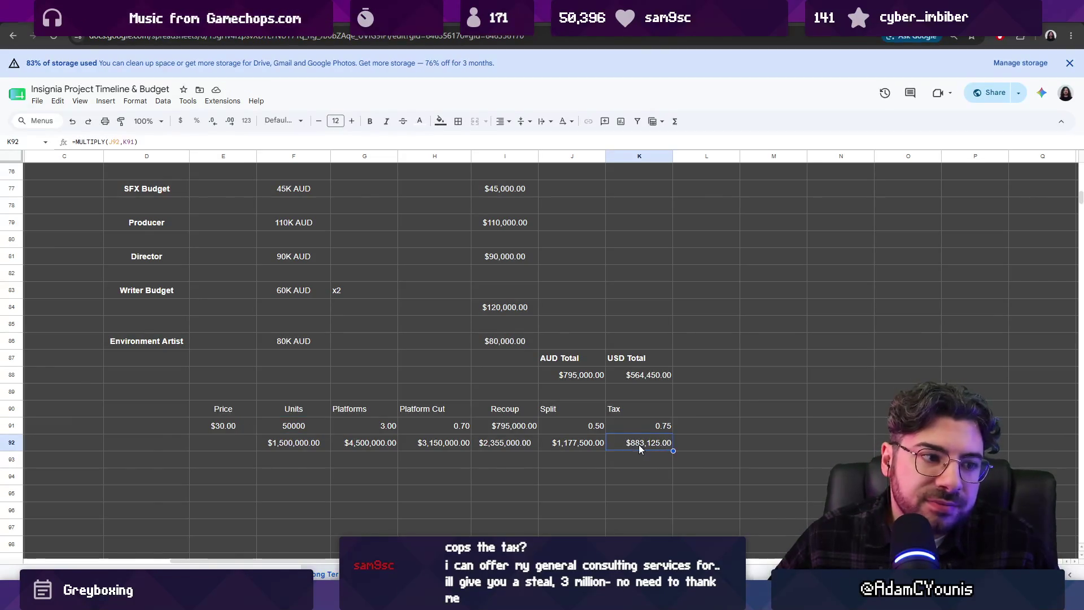
pyautogui.click(304, 432)
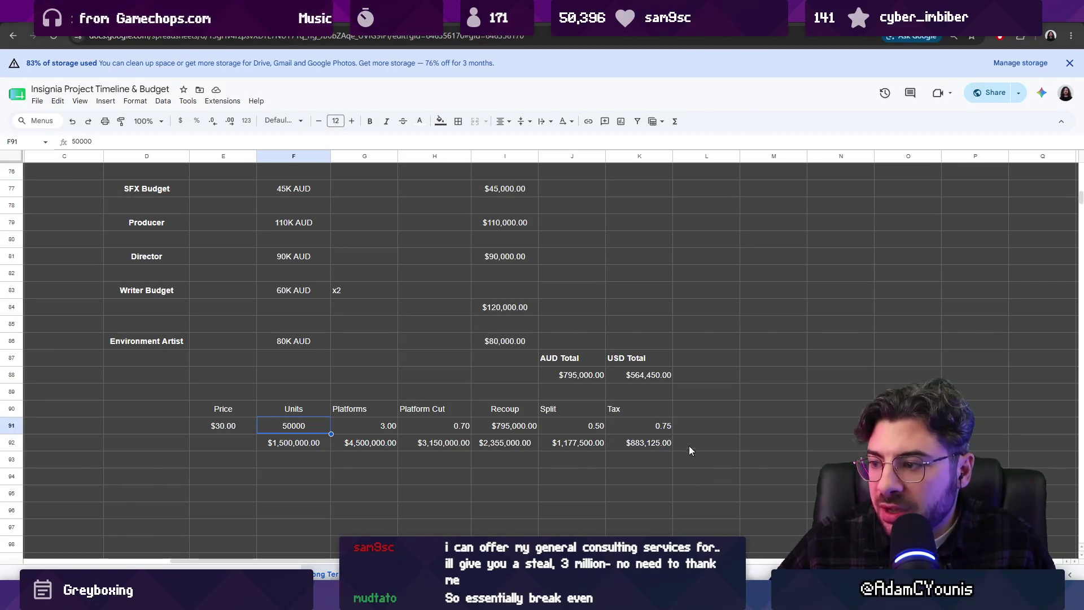
pyautogui.click(649, 447)
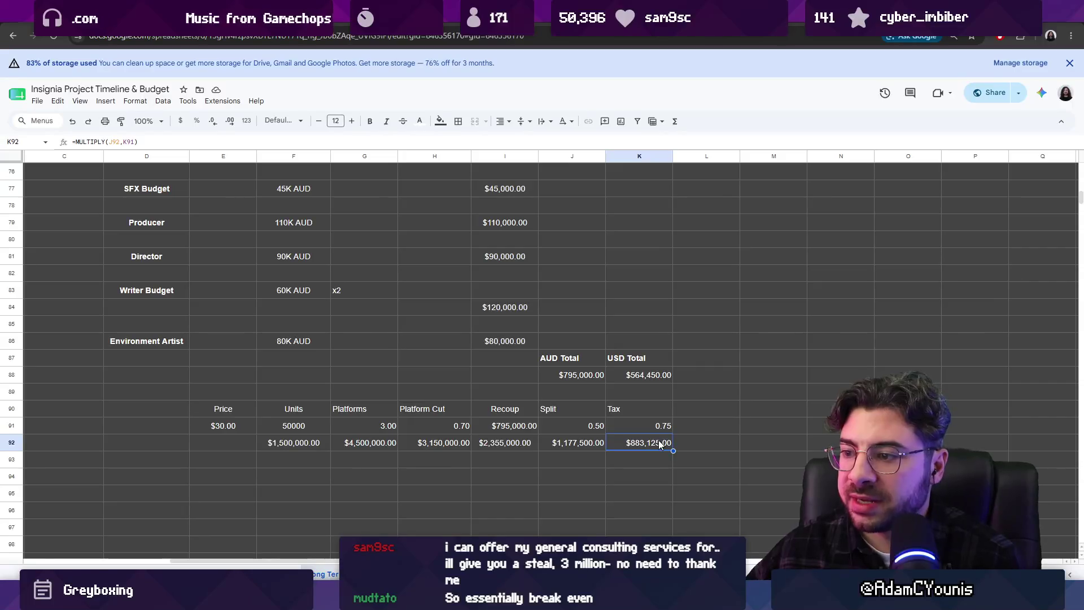
pyautogui.click(508, 426)
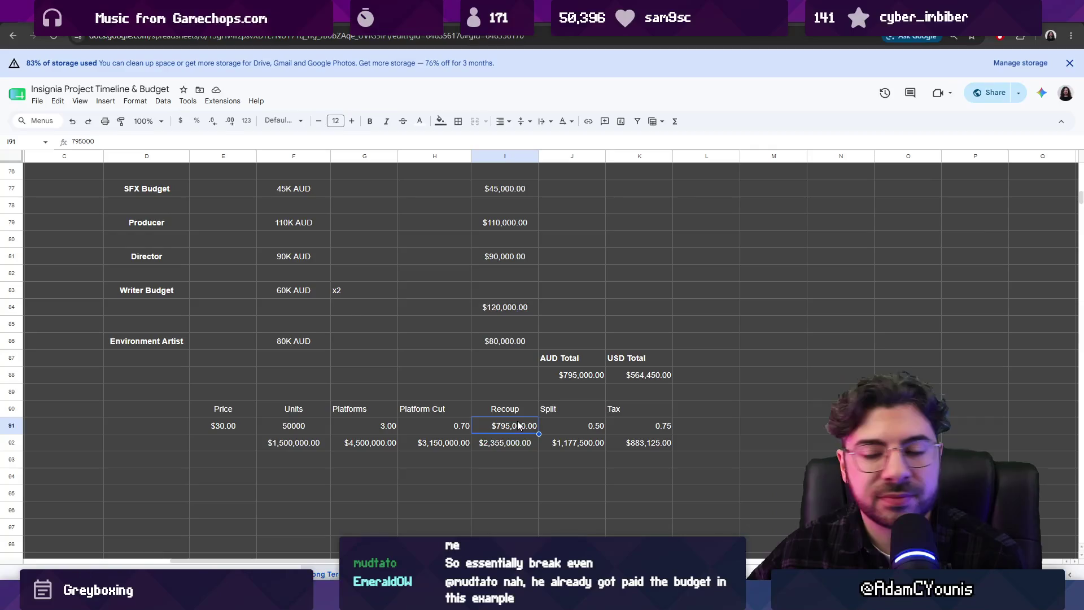
pyautogui.click(141, 428)
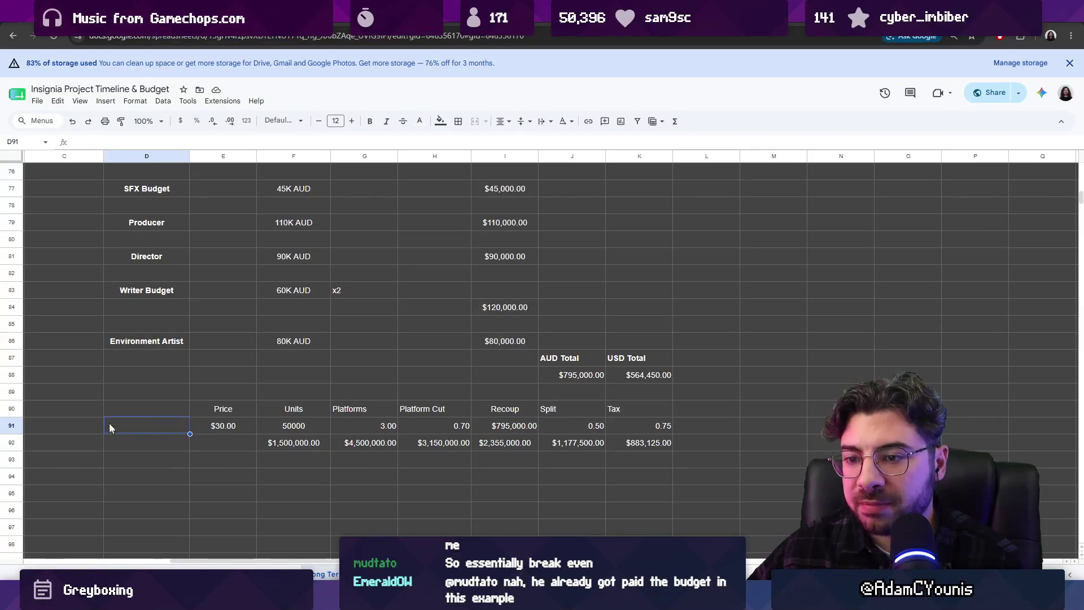
pyautogui.click(510, 426)
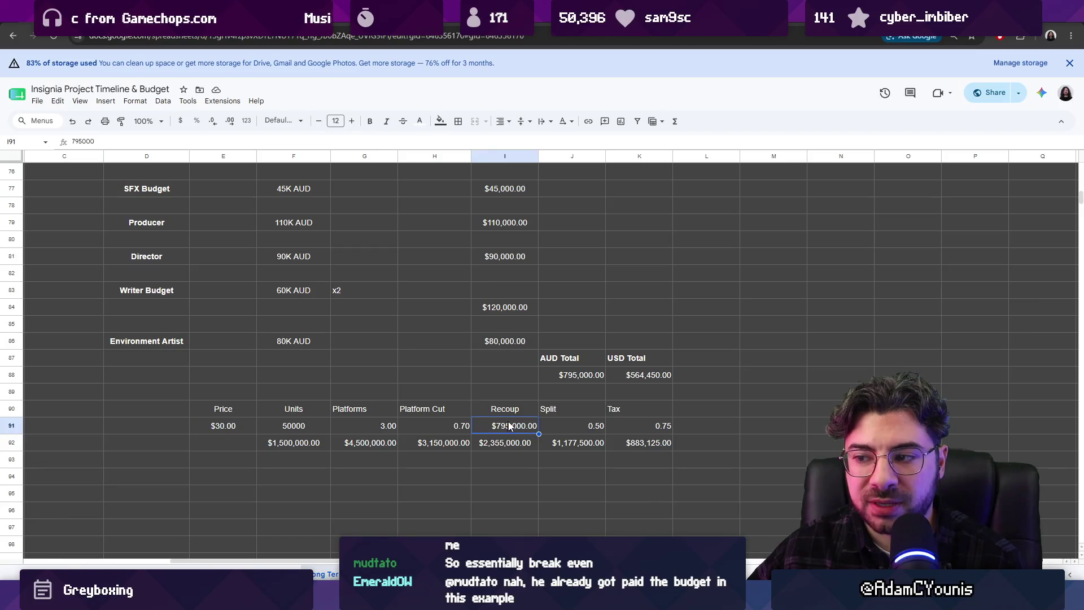
pyautogui.click(654, 446)
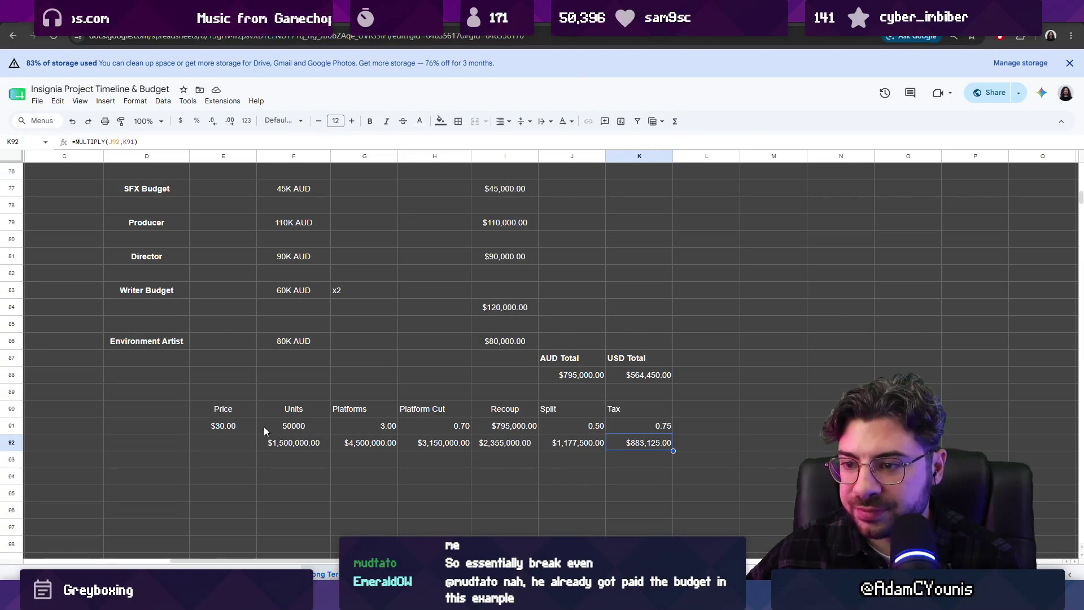
pyautogui.click(379, 430)
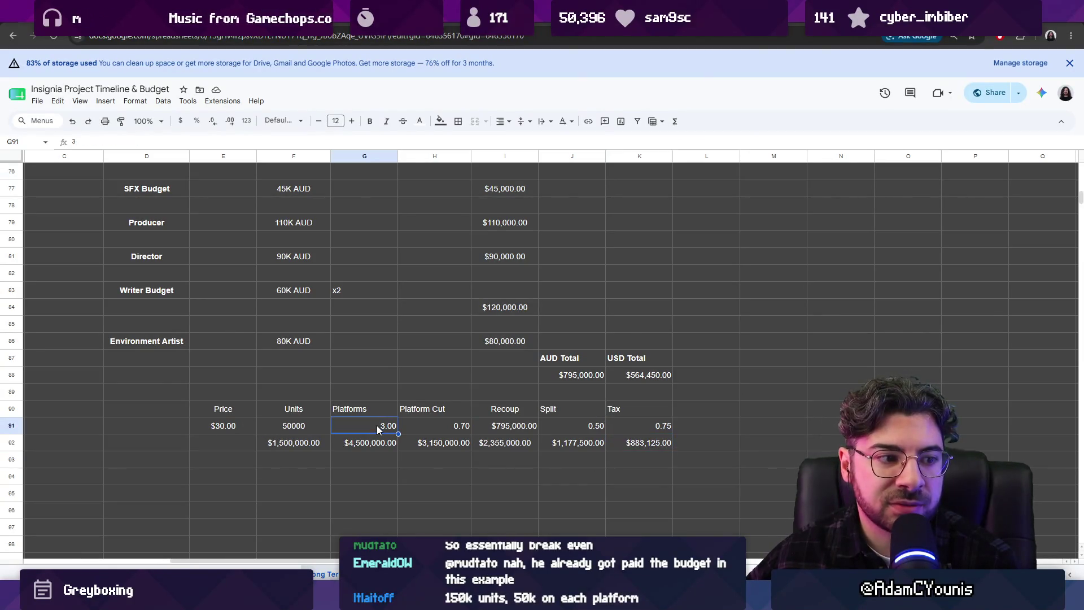
pyautogui.click(313, 433)
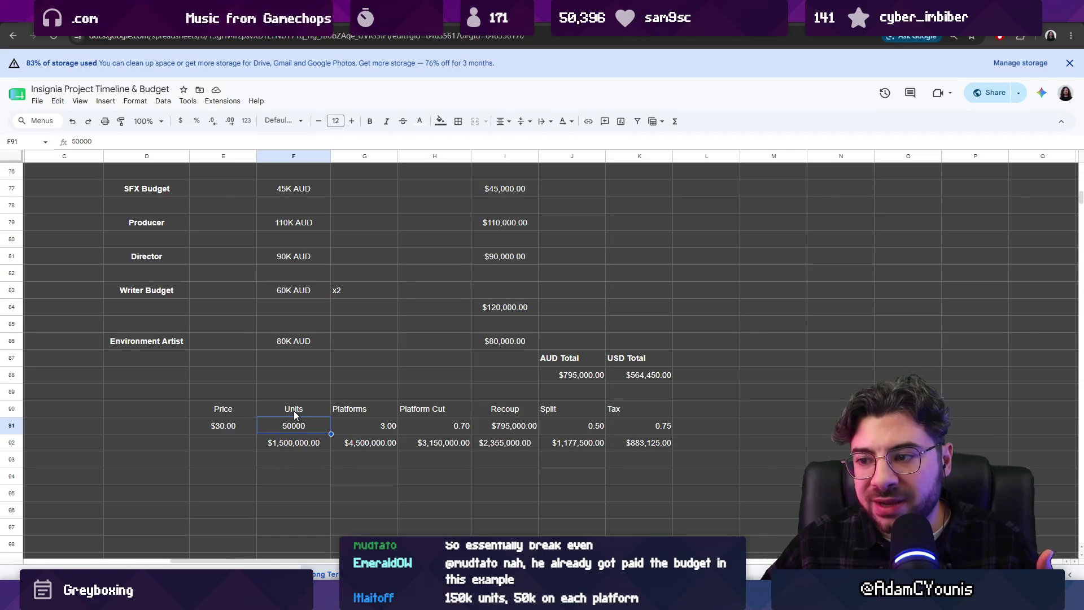
# - Shift the Platforms-through-Tax block one column right to free column G
pyautogui.click(347, 408)
pyautogui.hotkey('ctrl', 'shift', 'Right')
pyautogui.hotkey('ctrl', 'shift', 'Down')
pyautogui.moveTo(398, 405); pyautogui.dragTo(464, 405)
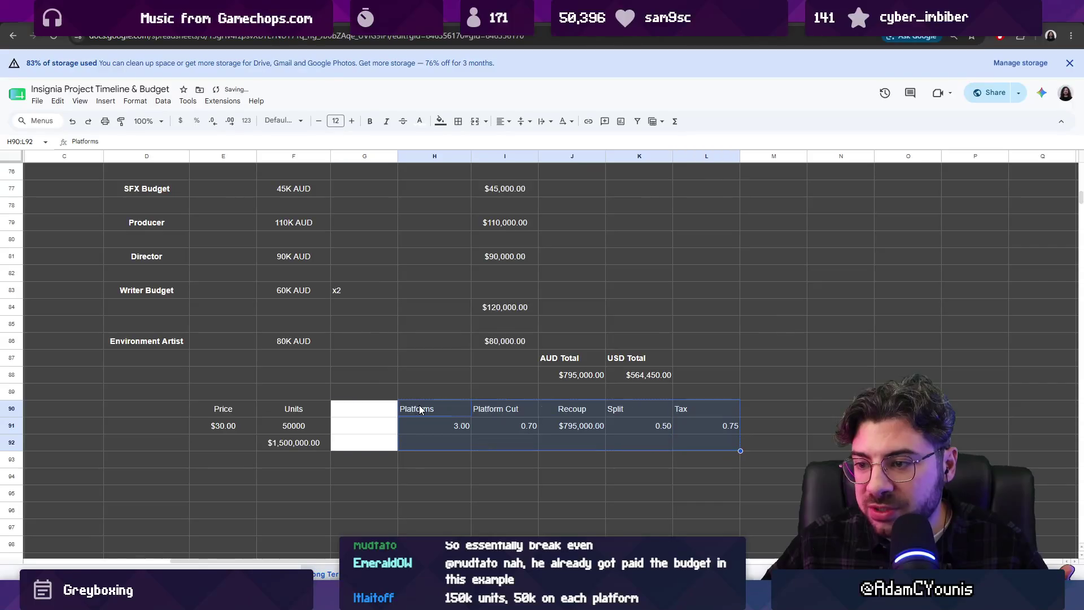
pyautogui.click(356, 396)
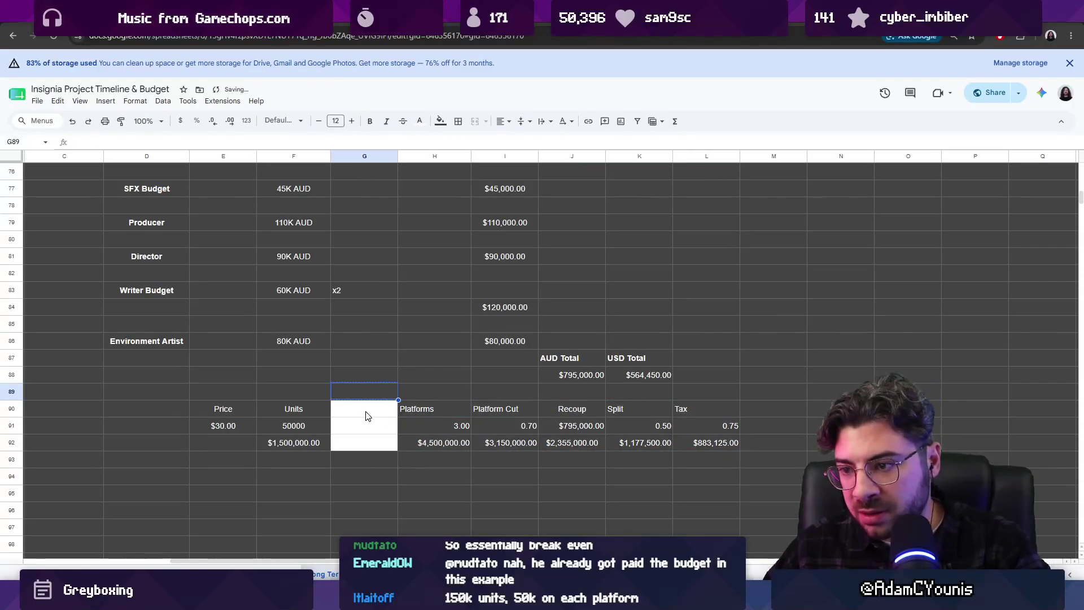
# - Add a Sale heading in G90 with rate 0.65 in G91, checking H91 and H92
pyautogui.click(353, 408)
pyautogui.write('Sa')
pyautogui.press('Return')
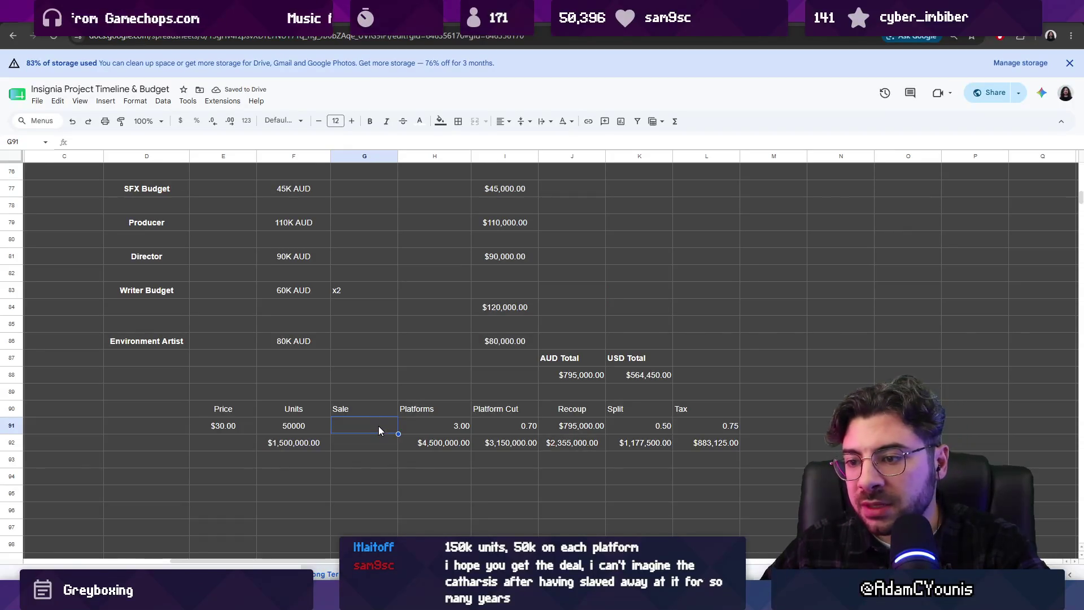
pyautogui.write('0.')
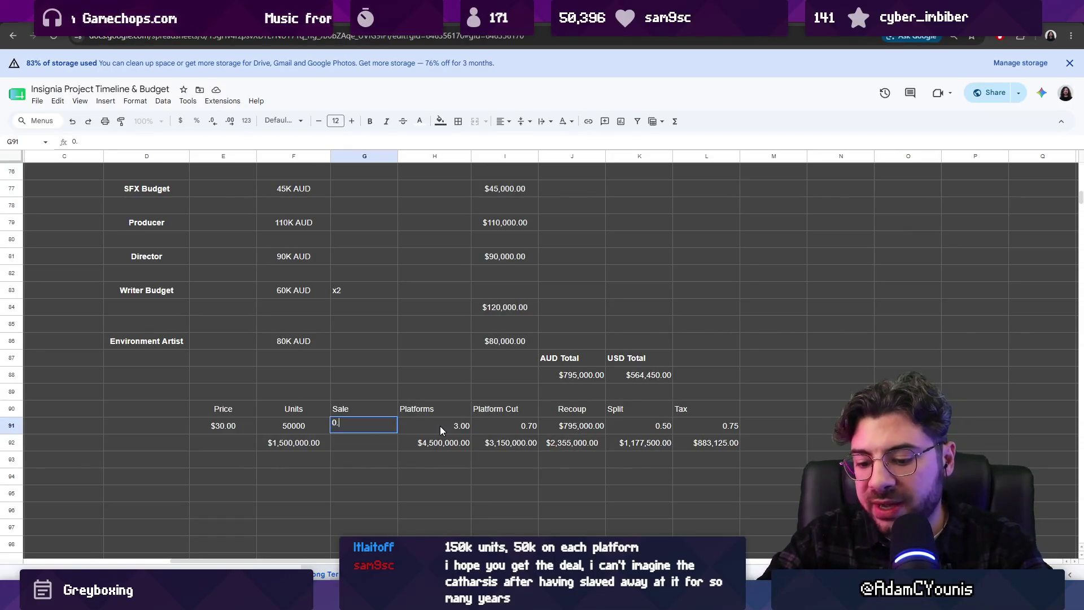
pyautogui.write('65')
pyautogui.press('Return')
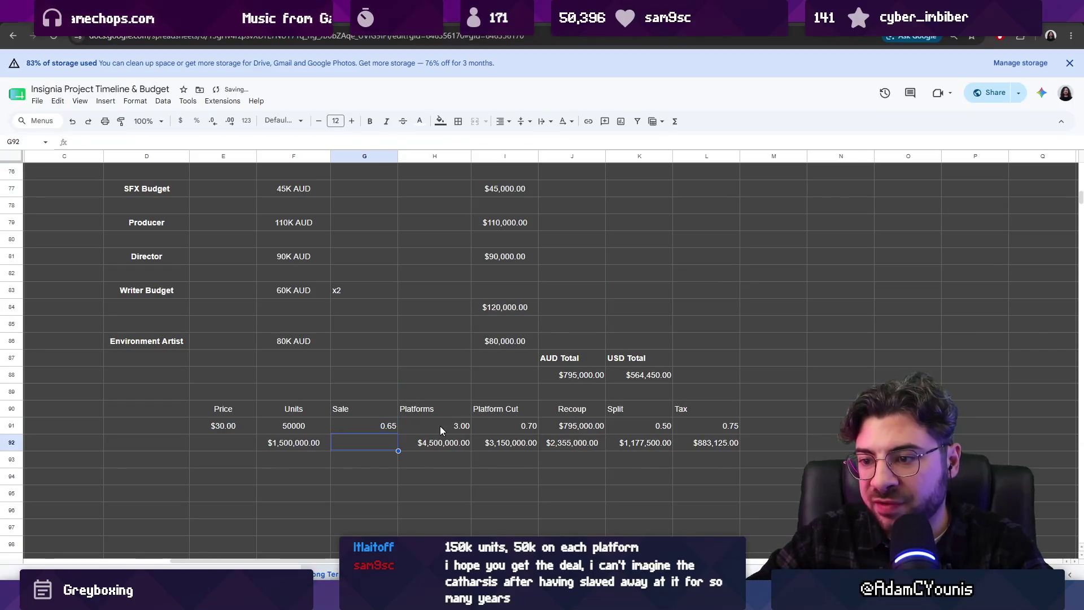
pyautogui.doubleClick(429, 433)
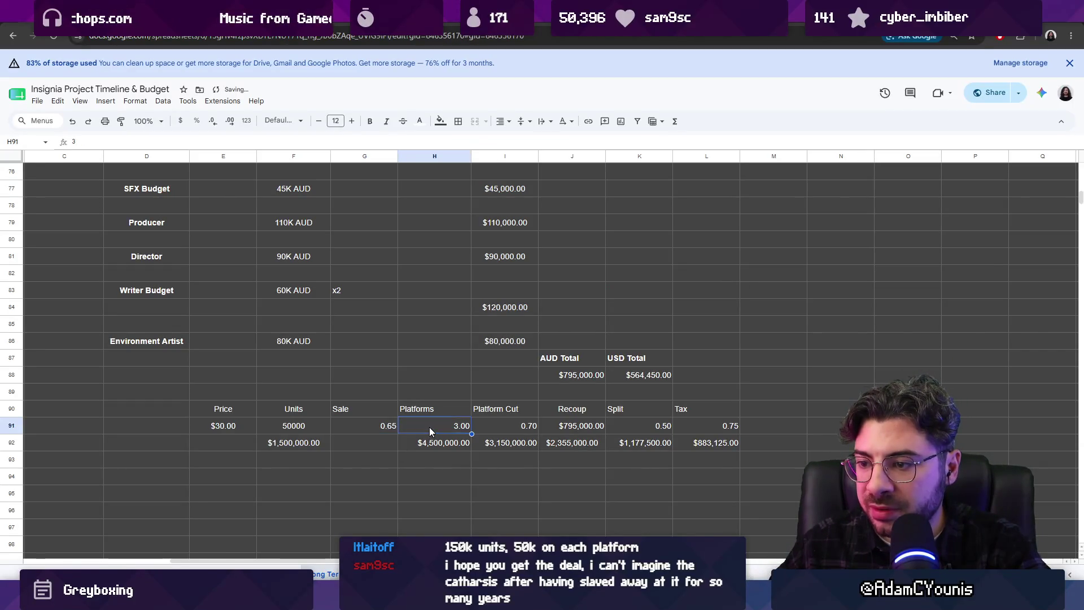
pyautogui.doubleClick(449, 446)
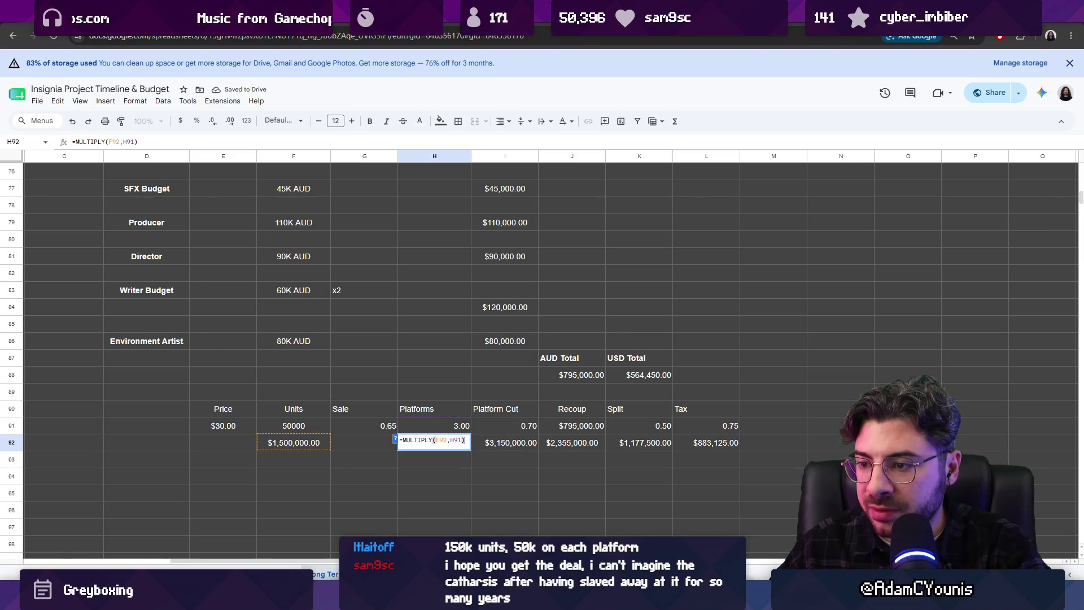
pyautogui.click(363, 445)
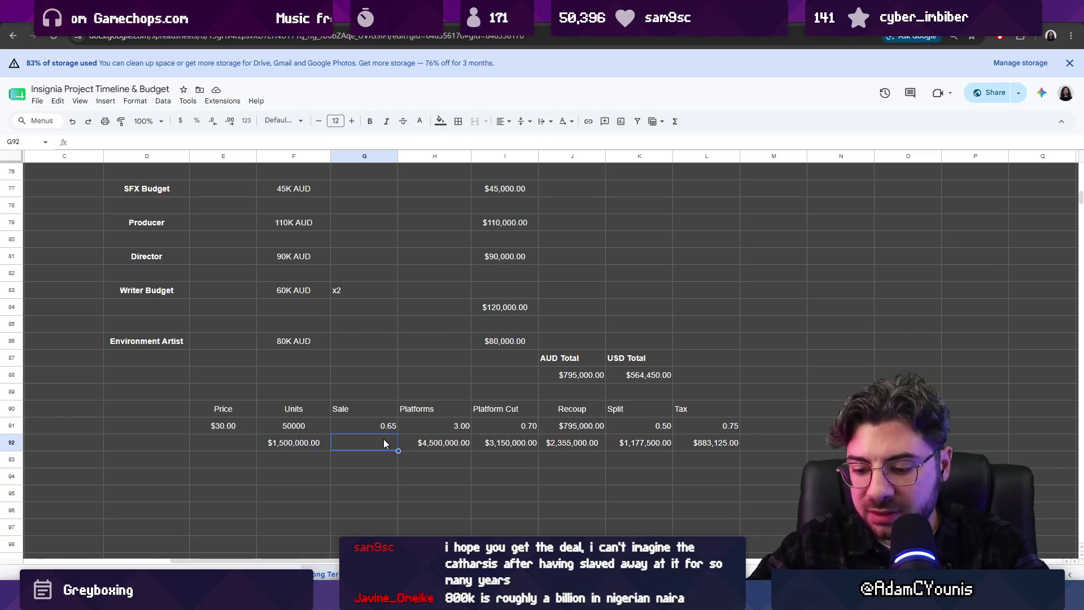
pyautogui.write('=m')
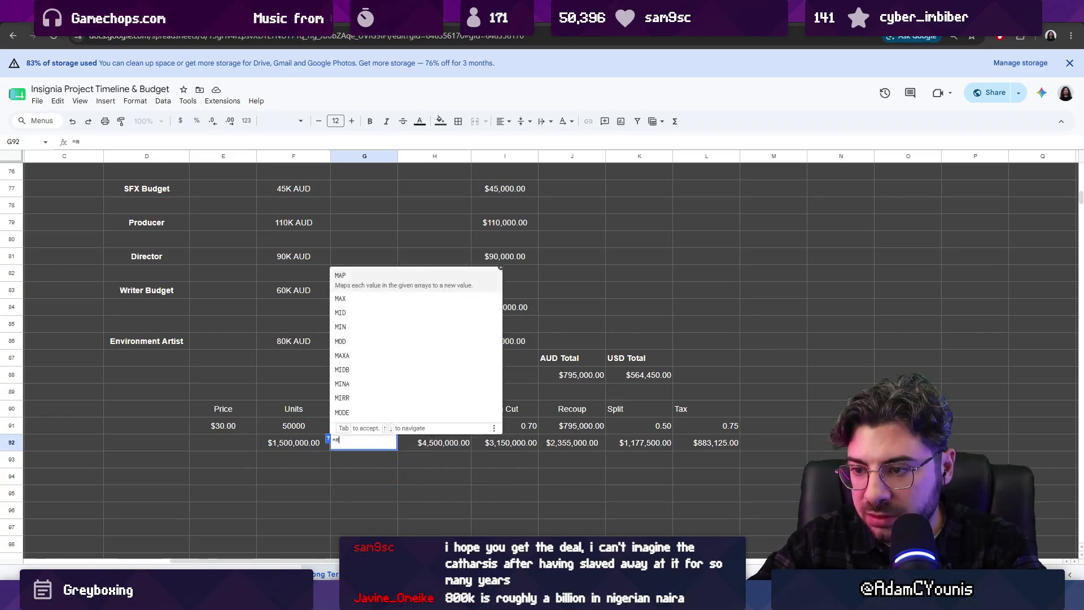
pyautogui.write('ultiply(')
# - Make G92 =MULTIPLY(F92,G91) so the Sale result shows $975,000.00
pyautogui.click(299, 447)
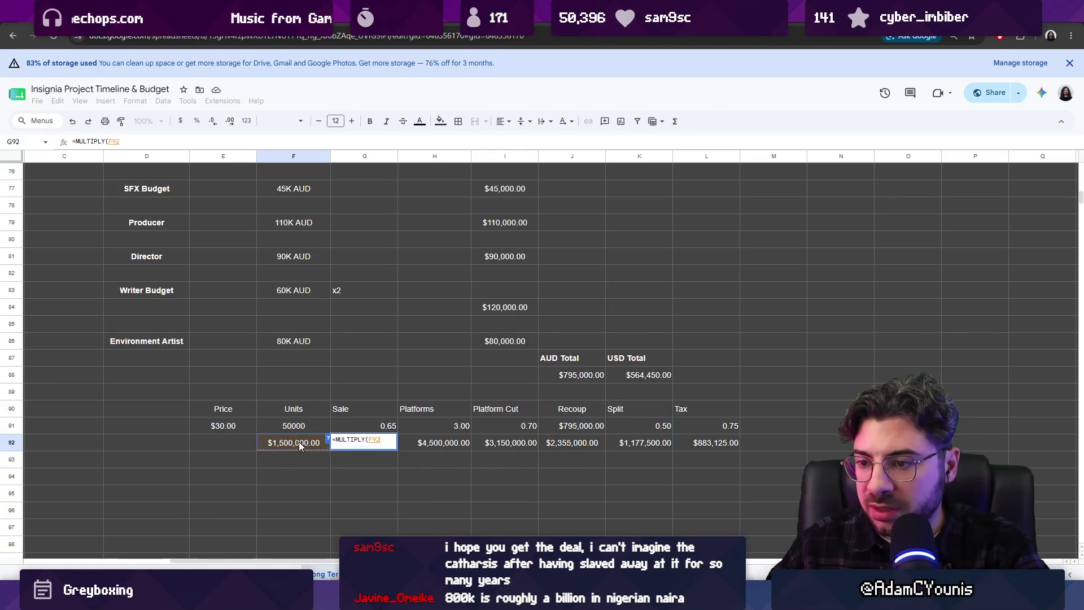
pyautogui.write(',')
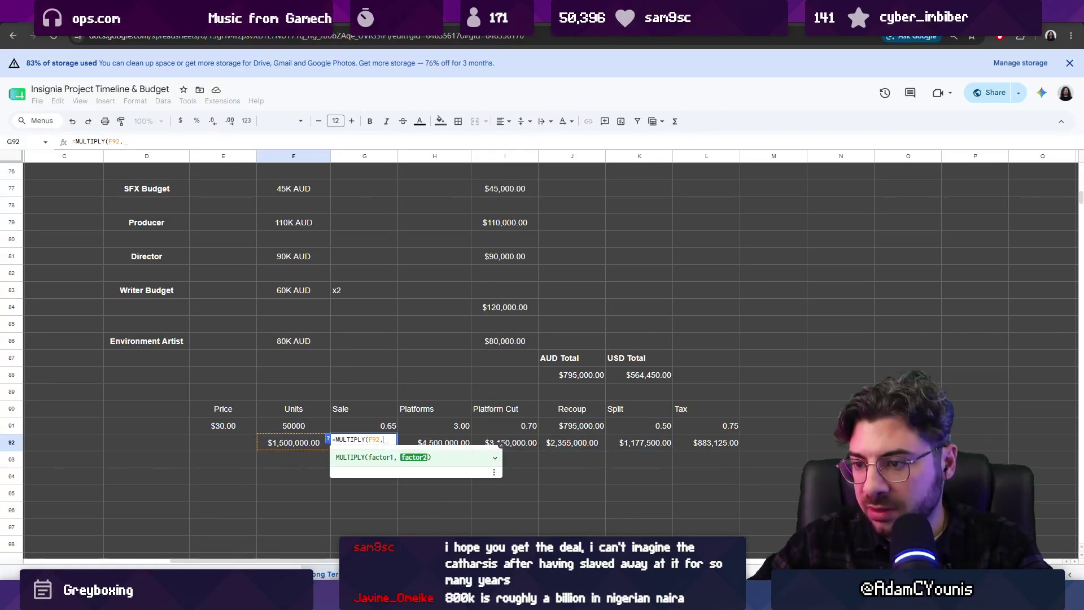
pyautogui.click(389, 427)
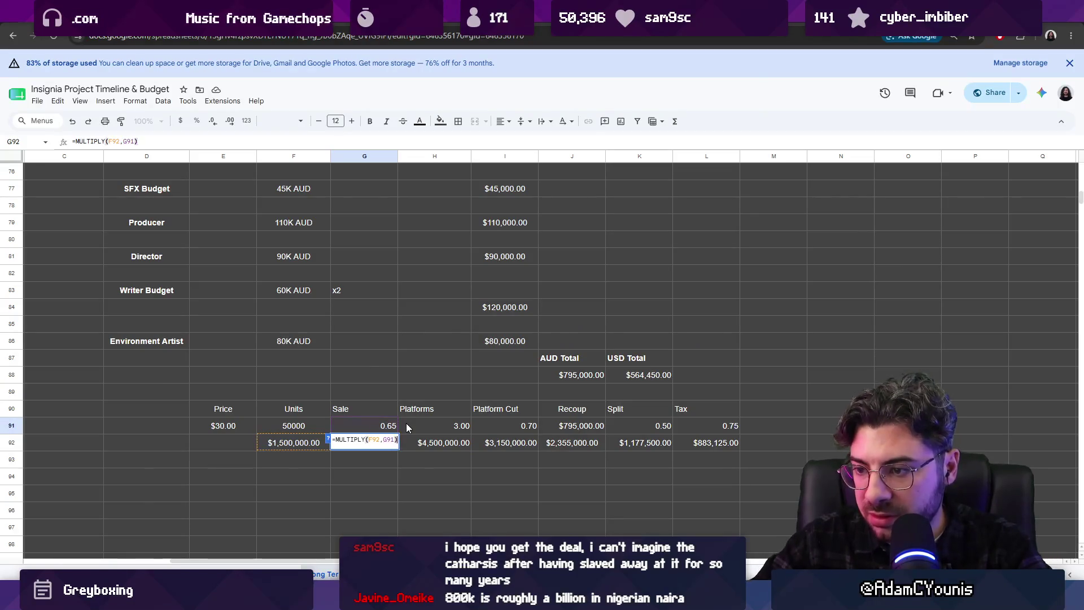
pyautogui.press('Return')
# - Repoint H92 to =MULTIPLY(G92,H91), cutting the after-tax figure to $469,687.50
pyautogui.doubleClick(457, 427)
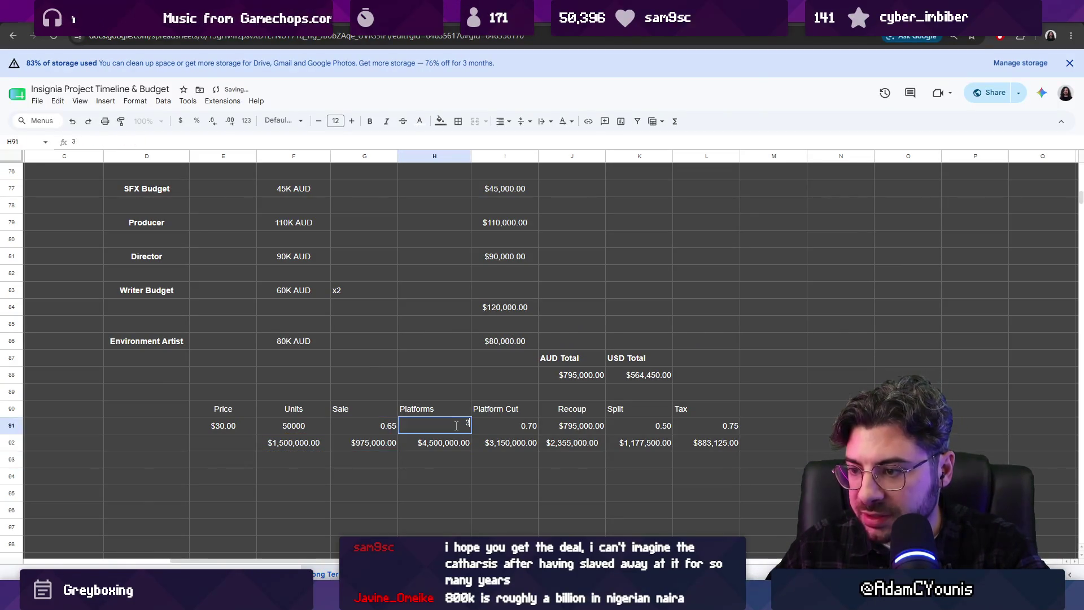
pyautogui.press('Return')
pyautogui.press('Return')
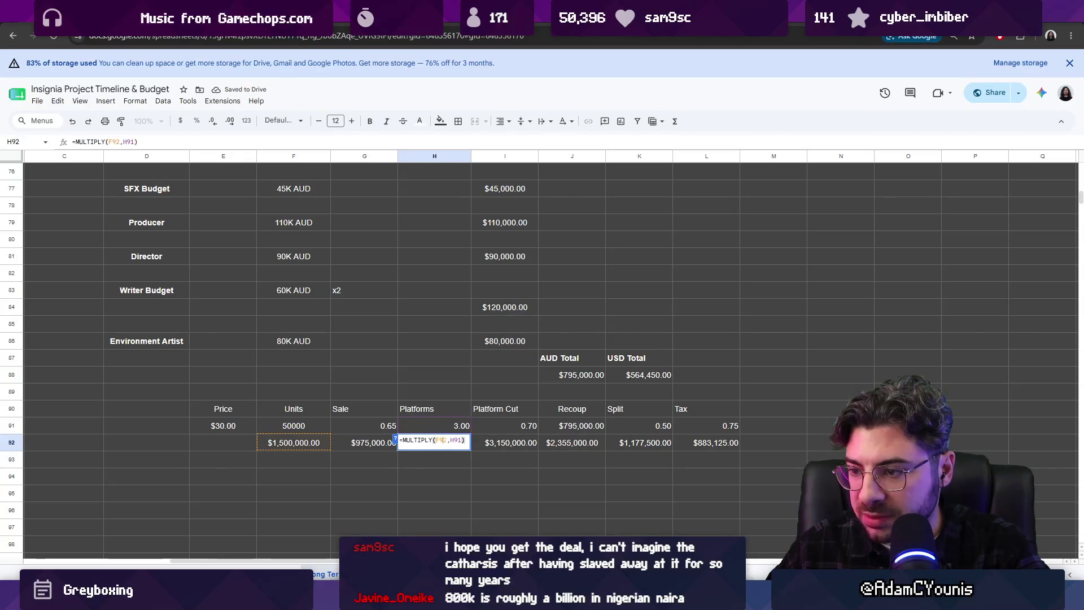
pyautogui.press('BackSpace')
pyautogui.write('G')
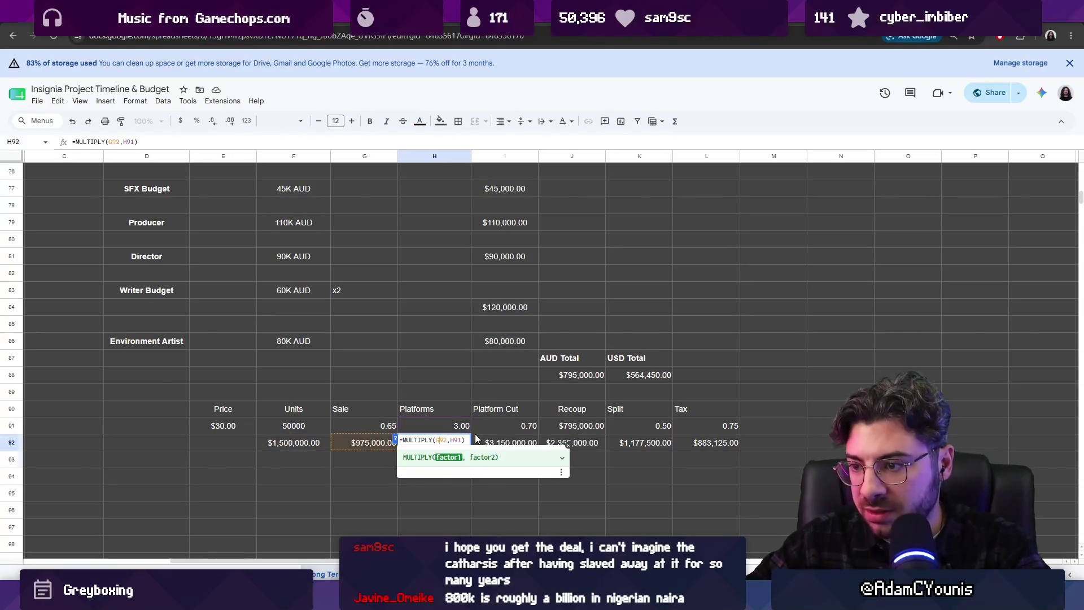
pyautogui.press('Return')
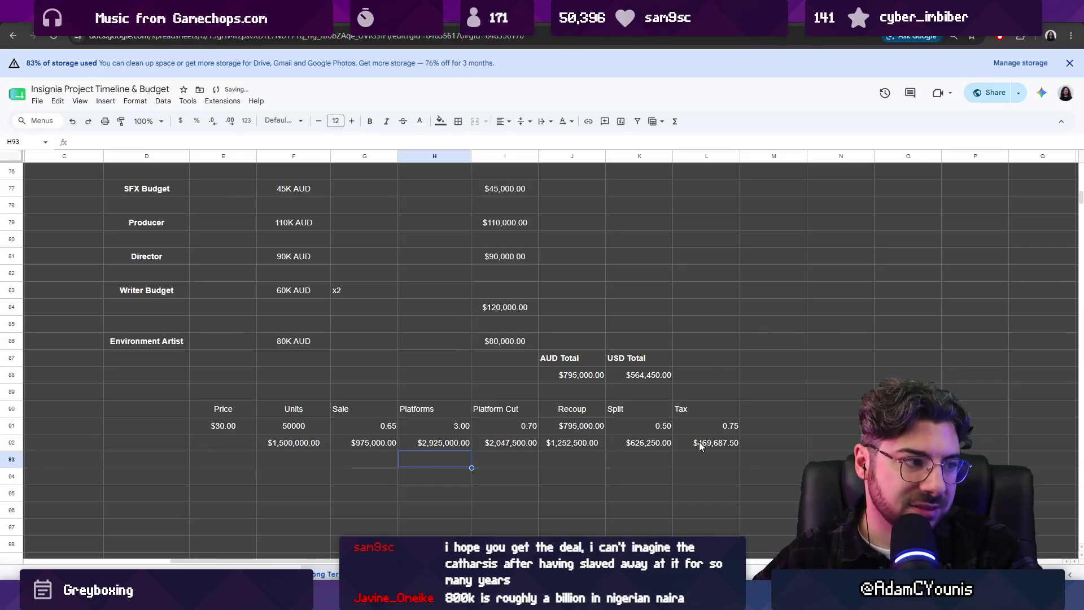
pyautogui.click(289, 427)
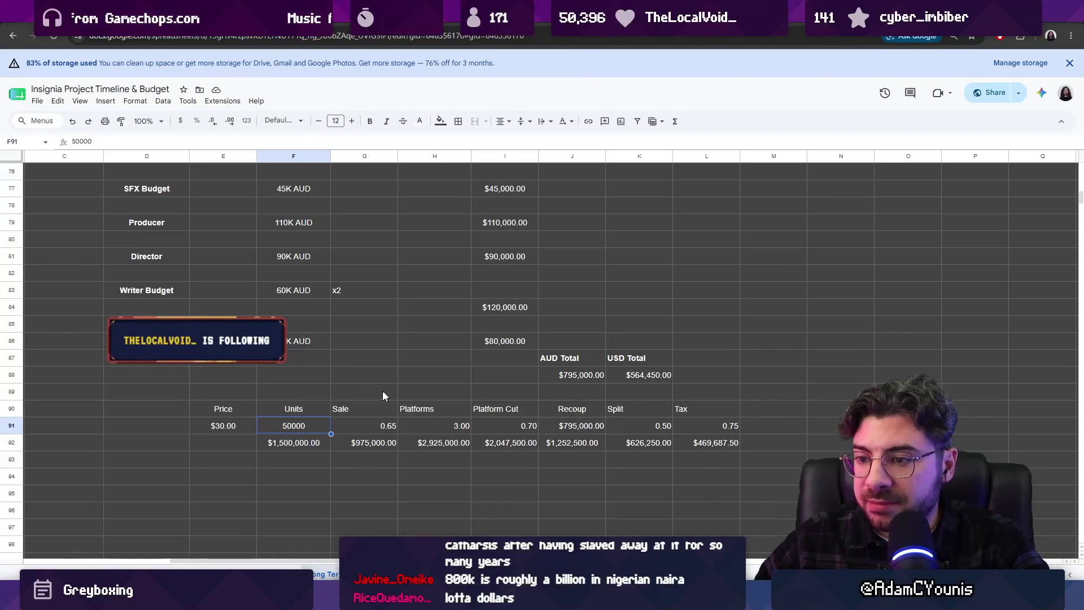
pyautogui.write('80')
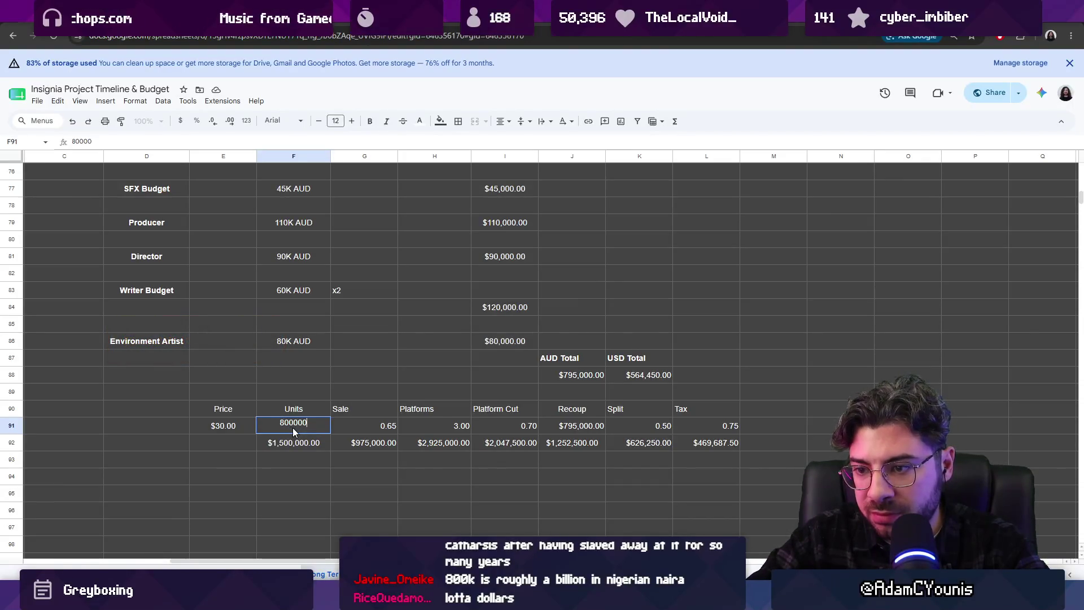
# - Commit 800000 in Units F91, then correct it to 80000 so the revenue chain recalculates
pyautogui.press('Return')
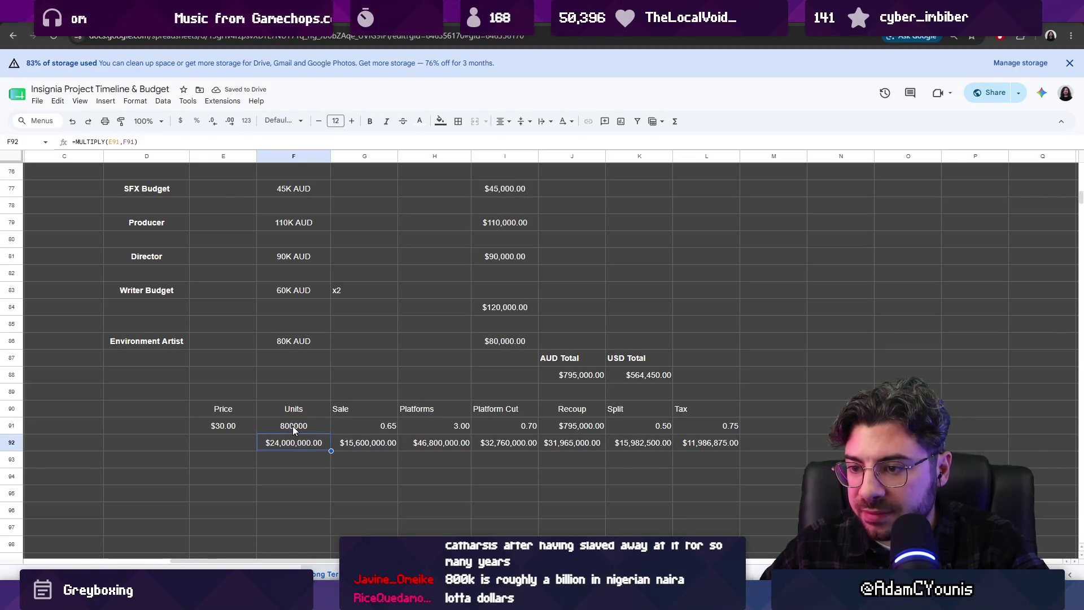
pyautogui.click(293, 426)
pyautogui.write('80000')
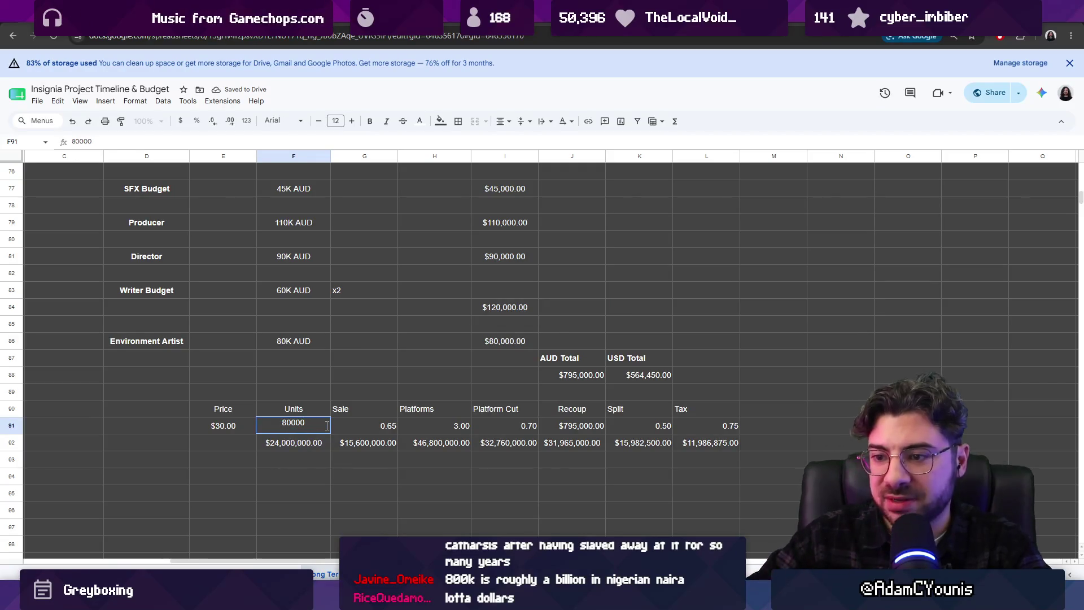
pyautogui.press('Return')
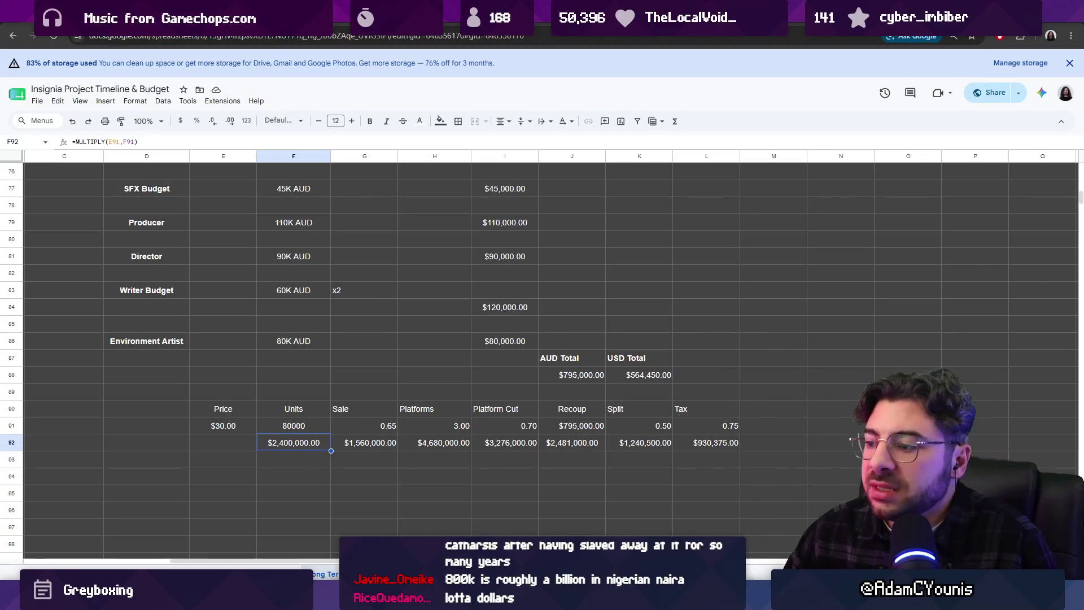
# - Review the Nearby Comps slide in Insignia Pitch 2, then leave for a fresh browser tab
pyautogui.click(703, 595)
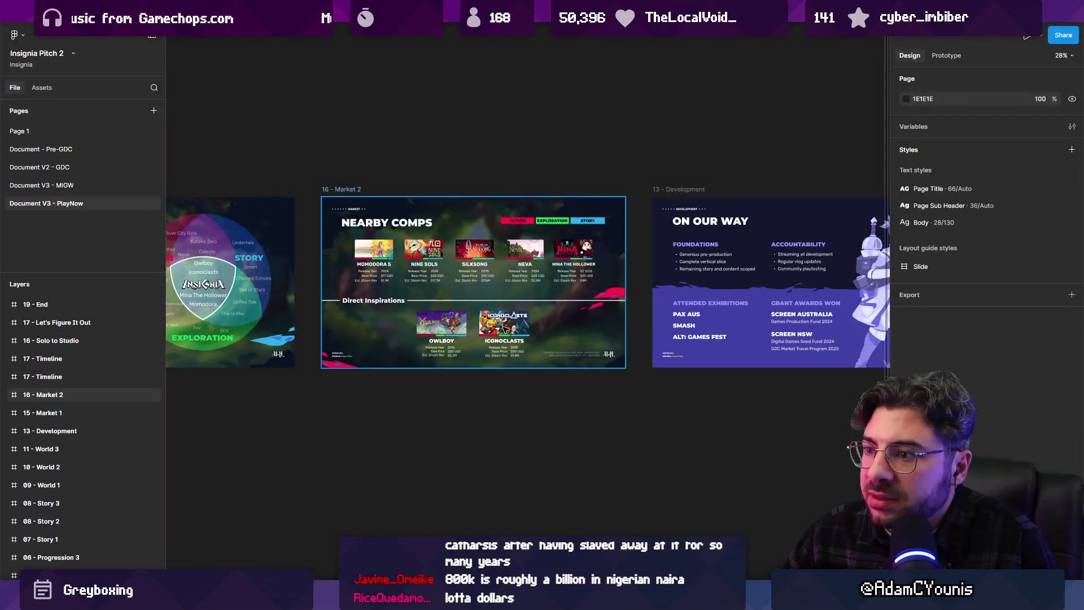
pyautogui.scroll(5, 502, 337)
pyautogui.scroll(-2, 525, 399)
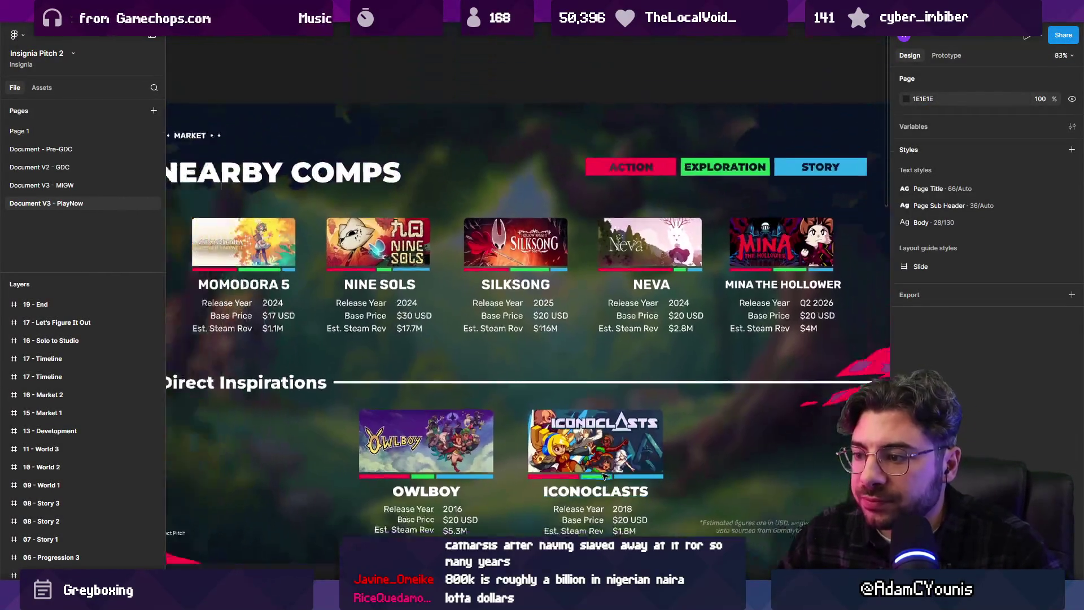
pyautogui.scroll(-2, 540, 431)
pyautogui.scroll(-1, 539, 430)
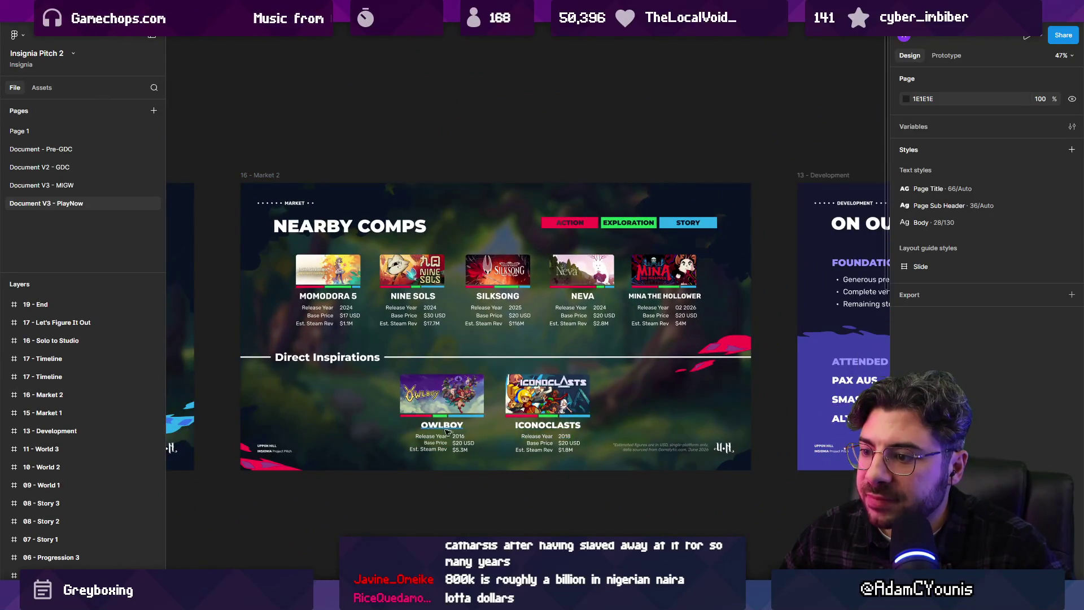
pyautogui.scroll(2, 477, 445)
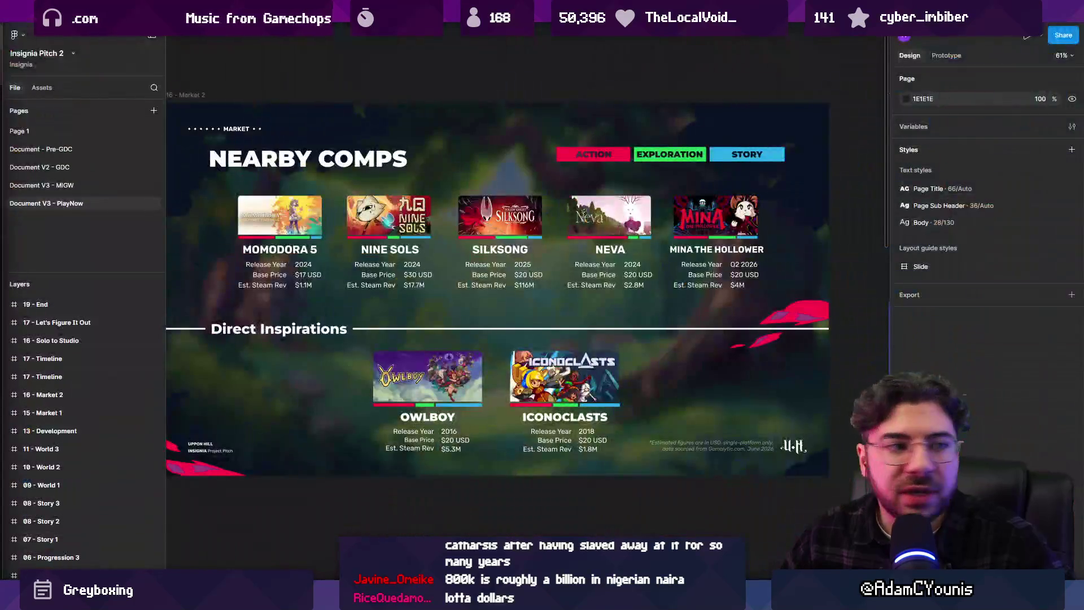
pyautogui.hotkey('alt', 'Tab')
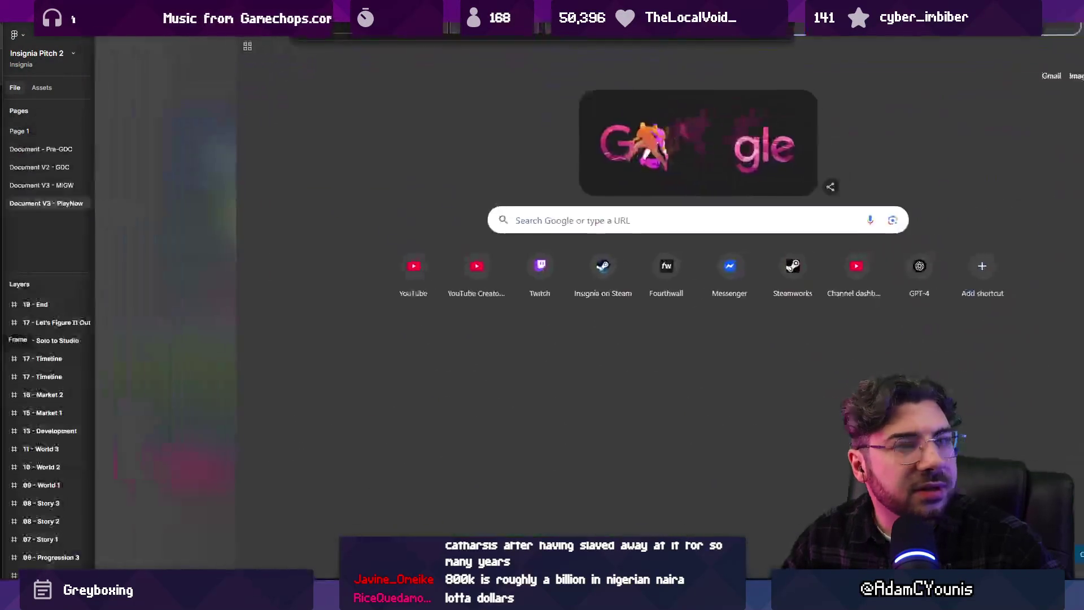
pyautogui.write('gama')
# - Clear the address bar, glance at the open-tabs search (Ctrl+Shift+A), and dismiss it
pyautogui.press('BackSpace')
pyautogui.press('BackSpace')
pyautogui.press('BackSpace')
pyautogui.press('BackSpace')
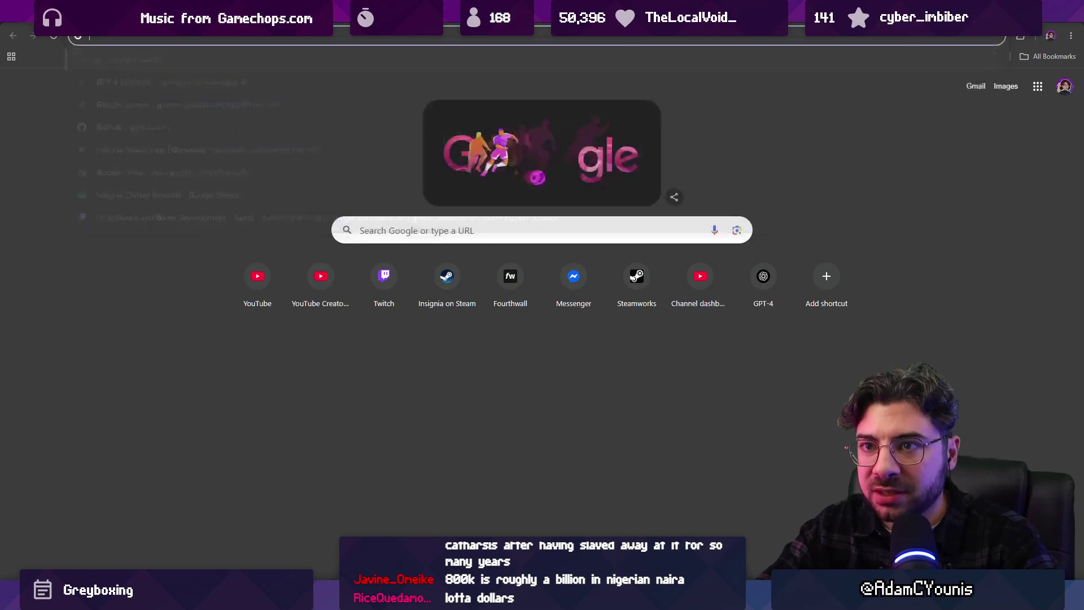
pyautogui.write('pixelart')
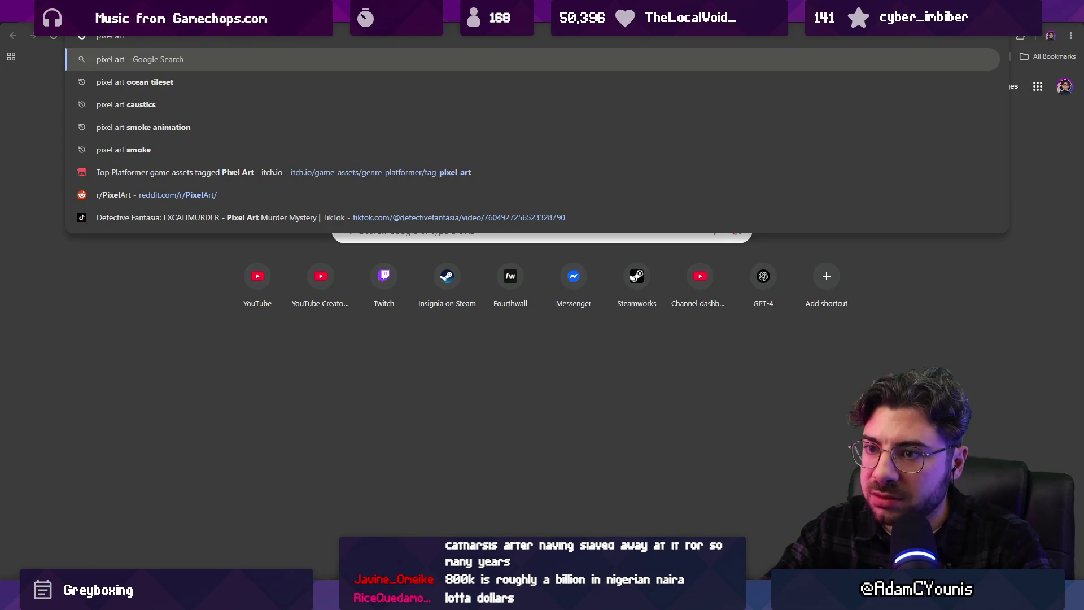
pyautogui.write('a')
pyautogui.write('index')
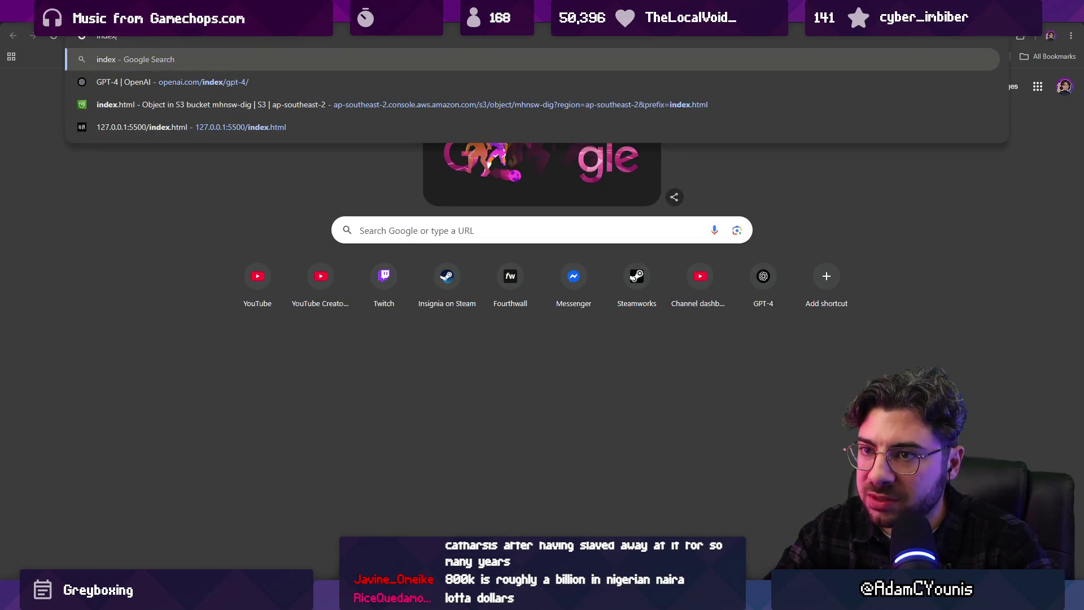
pyautogui.hotkey('ctrl', 'shift', 'a')
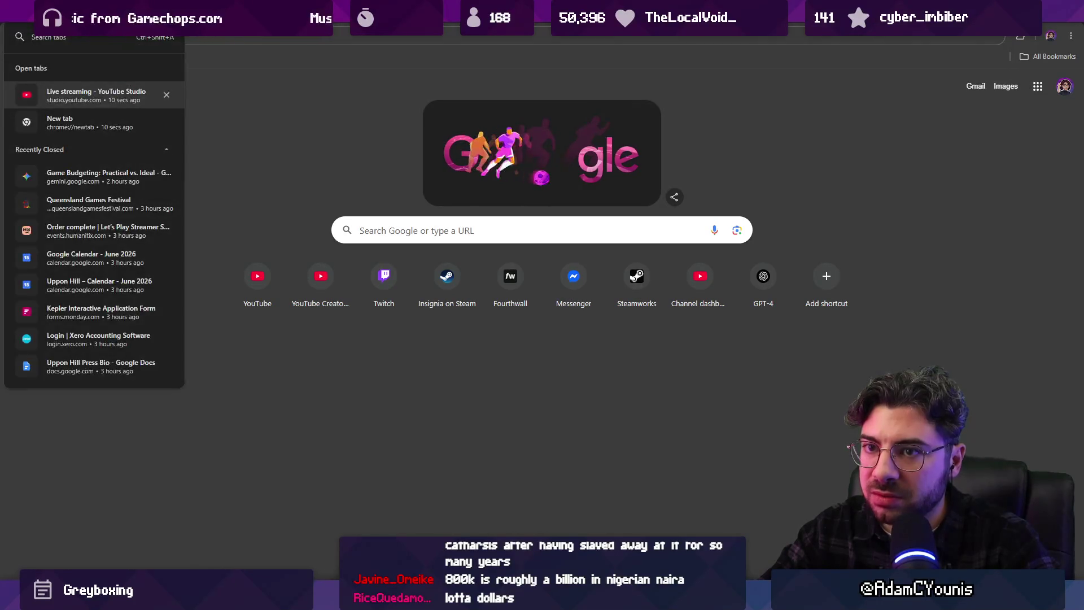
pyautogui.press('Escape')
pyautogui.write('rese')
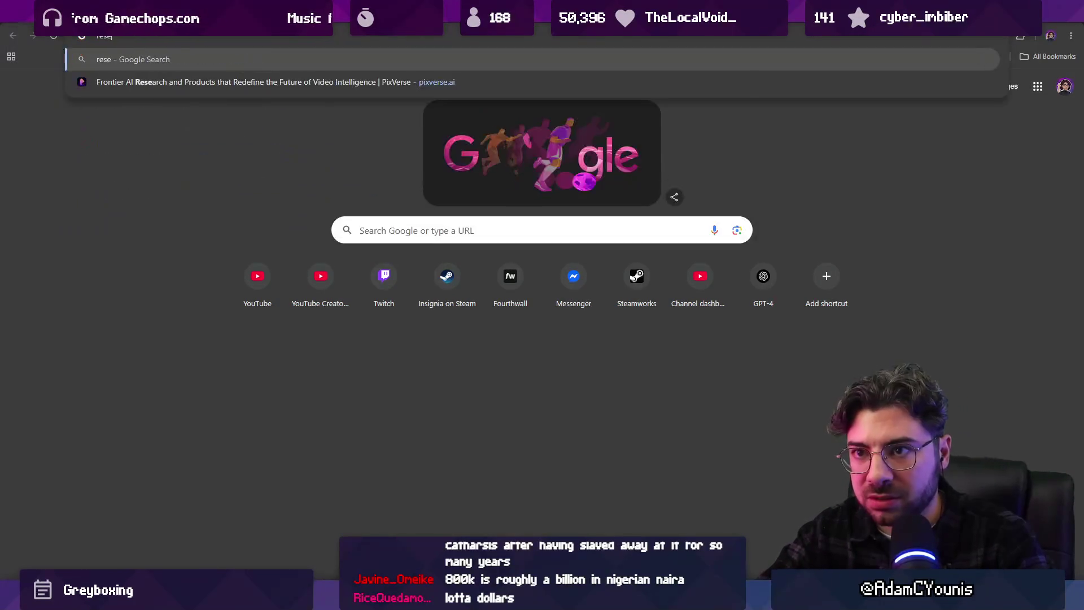